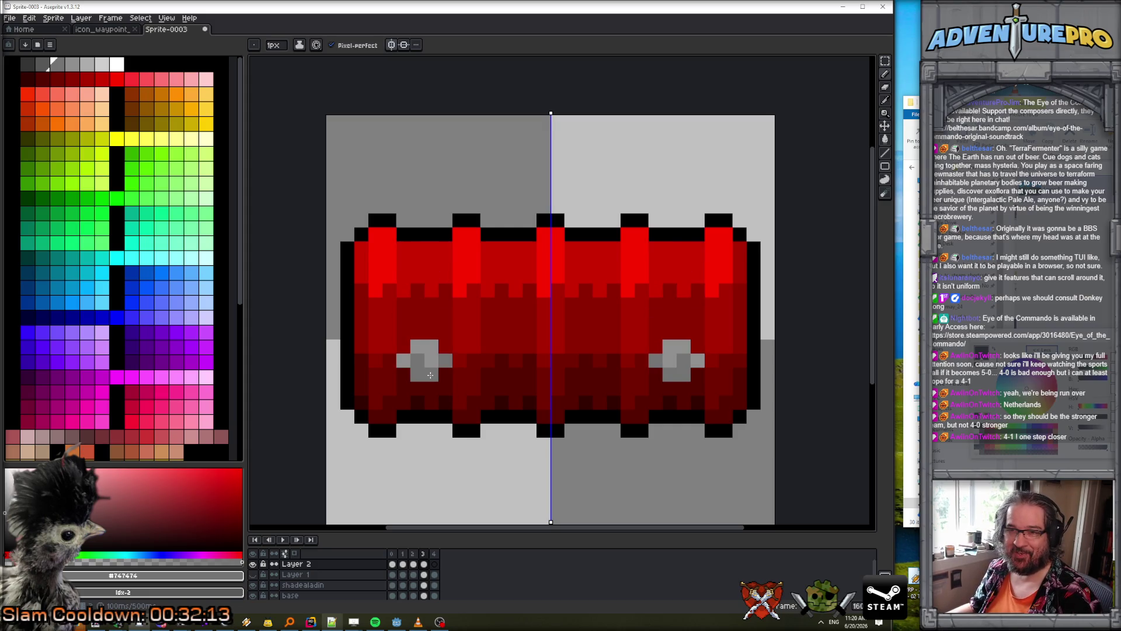
- In frame 4, pencil dark grey bolt pixels along the barrel's bottom edge, then play the animation
{"action": "left_click", "coordinate": [42, 64]}
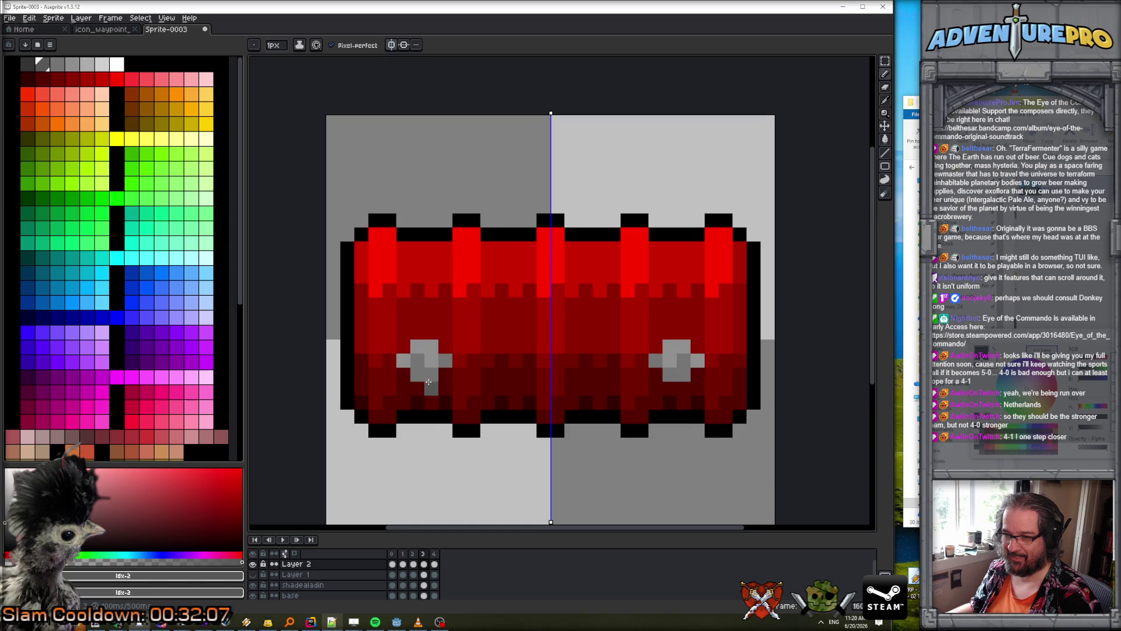
{"action": "left_click", "coordinate": [433, 371], "text": "alt"}
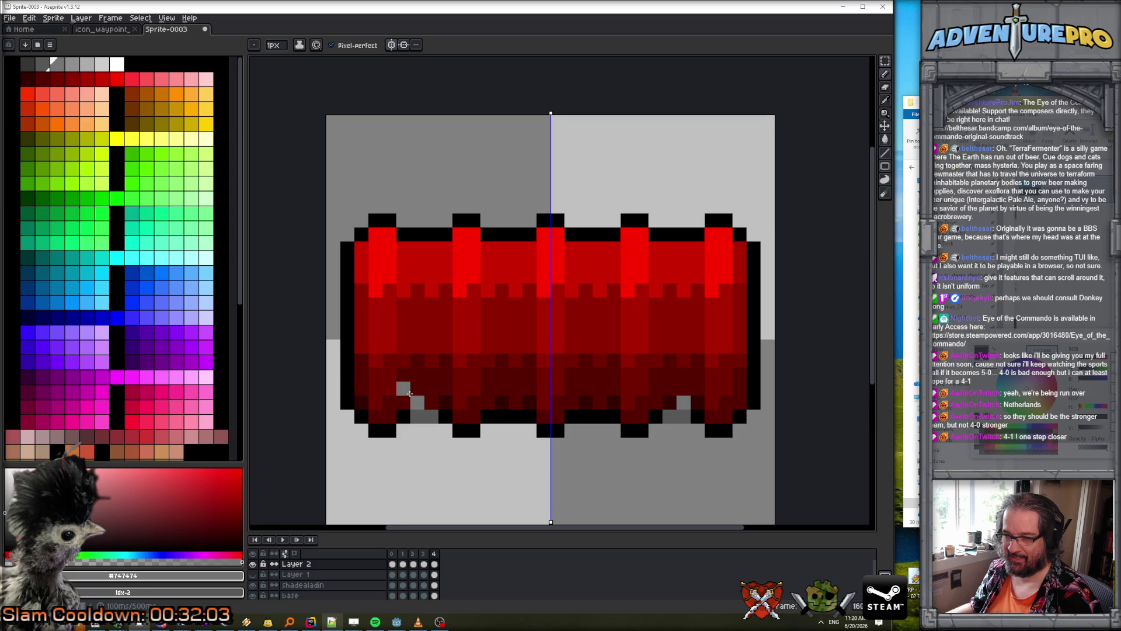
{"action": "left_click_drag", "start_coordinate": [428, 400], "coordinate": [445, 402]}
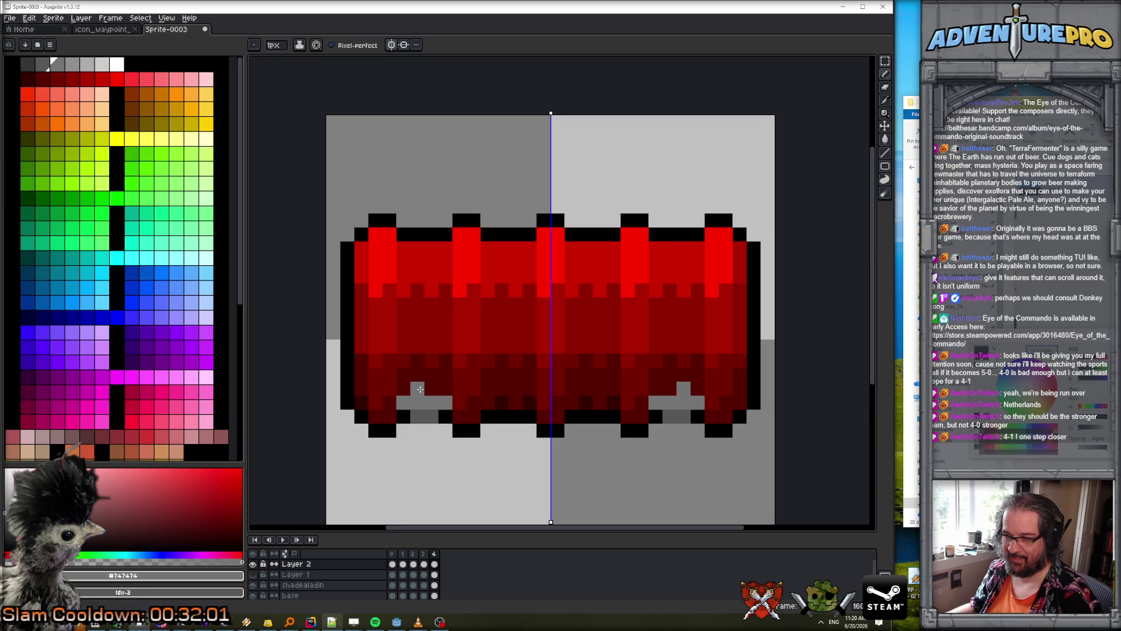
{"action": "scroll", "coordinate": [429, 391], "scroll_direction": "down", "scroll_amount": 3}
{"action": "left_click", "coordinate": [284, 540]}
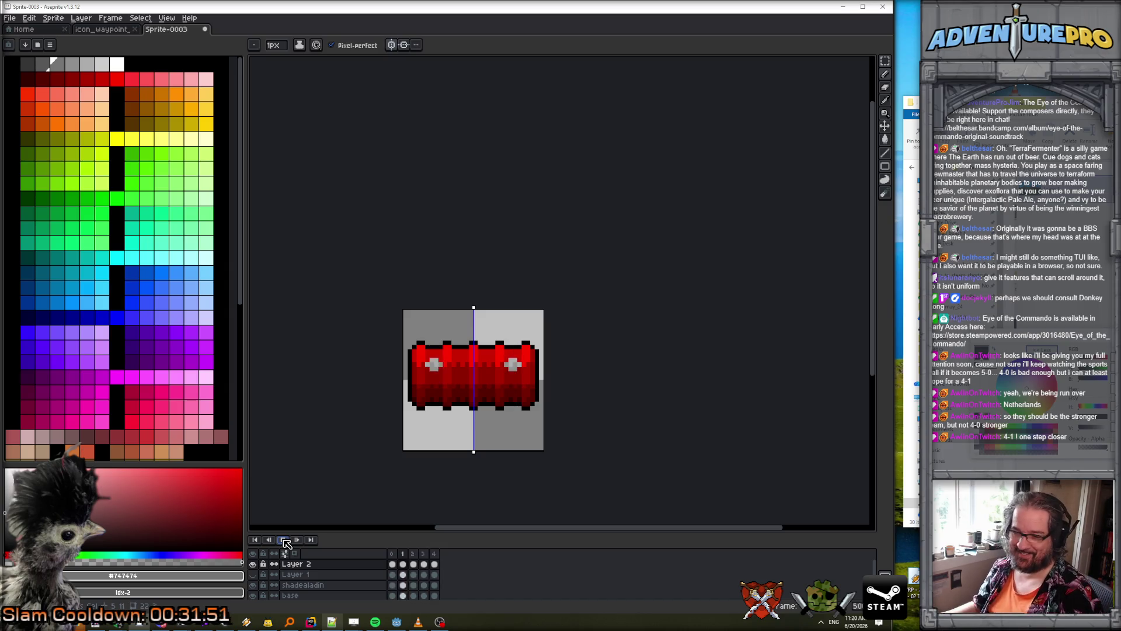
- Stop playback and step forward two frames to the mid-barrel bolts
{"action": "left_click", "coordinate": [392, 553]}
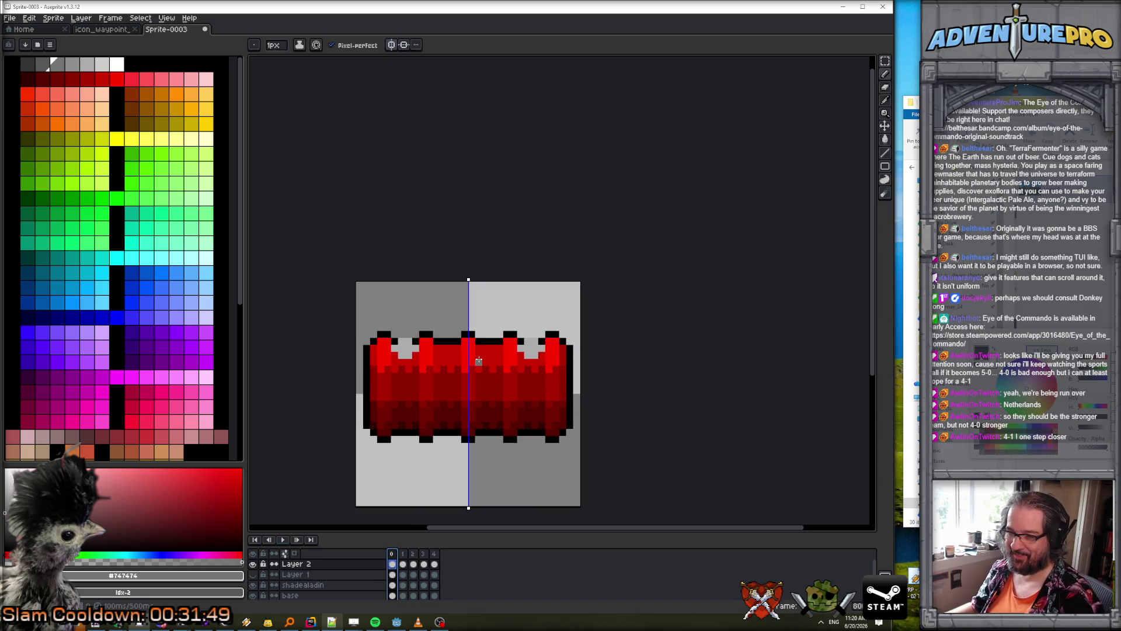
{"action": "scroll", "coordinate": [473, 365], "scroll_direction": "up", "scroll_amount": 2}
{"action": "left_click", "coordinate": [117, 64]}
{"action": "scroll", "coordinate": [342, 233], "scroll_direction": "up", "scroll_amount": 1}
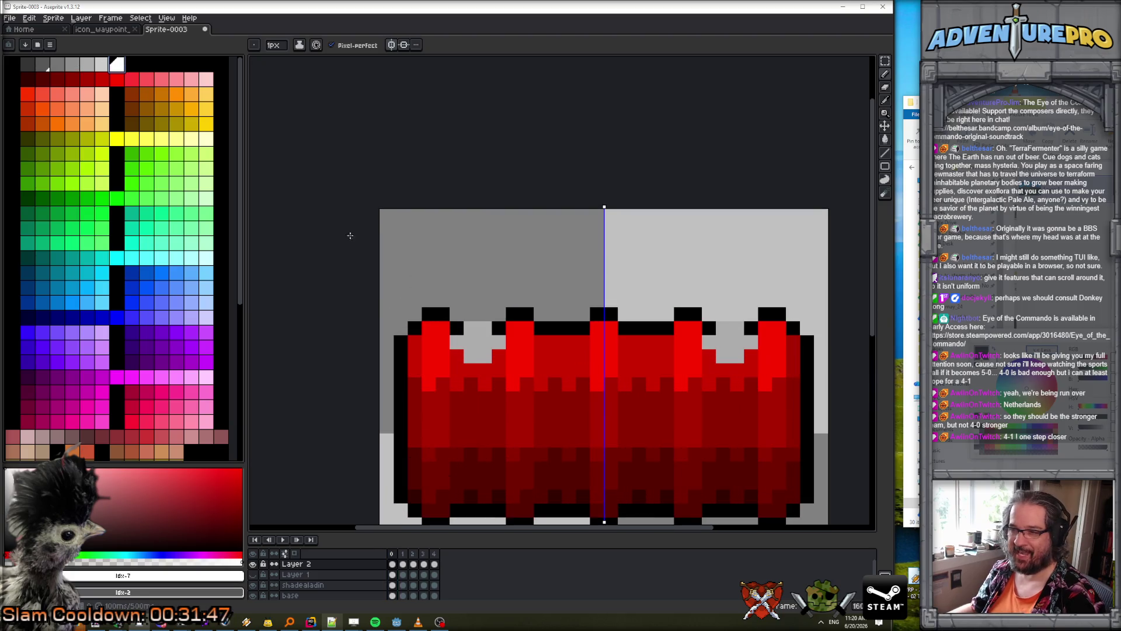
{"action": "left_click", "coordinate": [103, 66]}
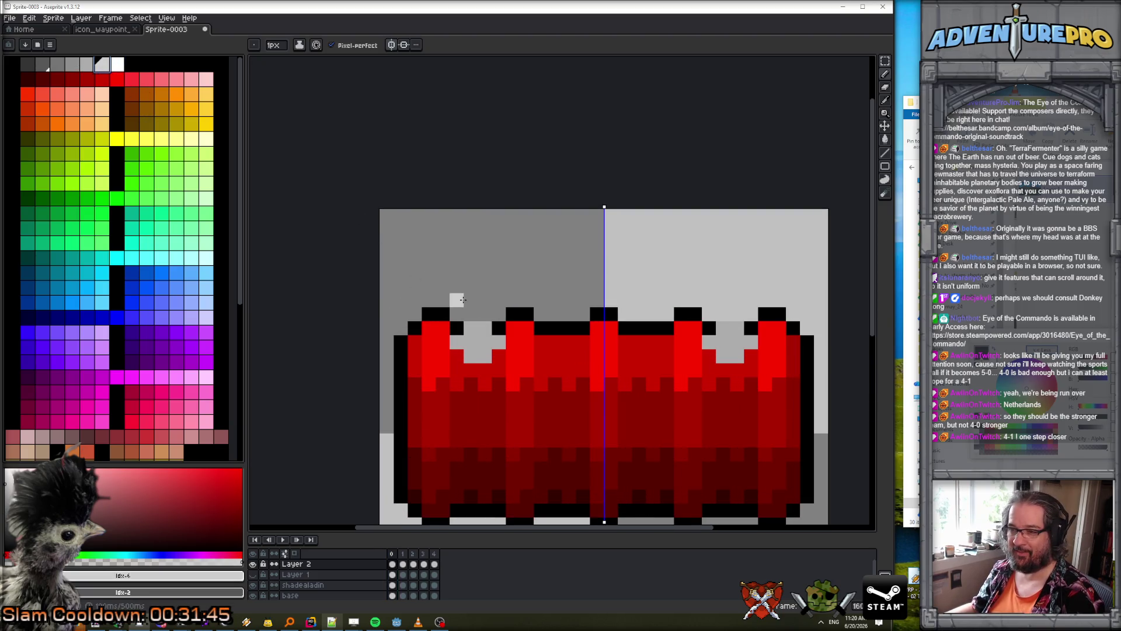
{"action": "key", "text": "Right"}
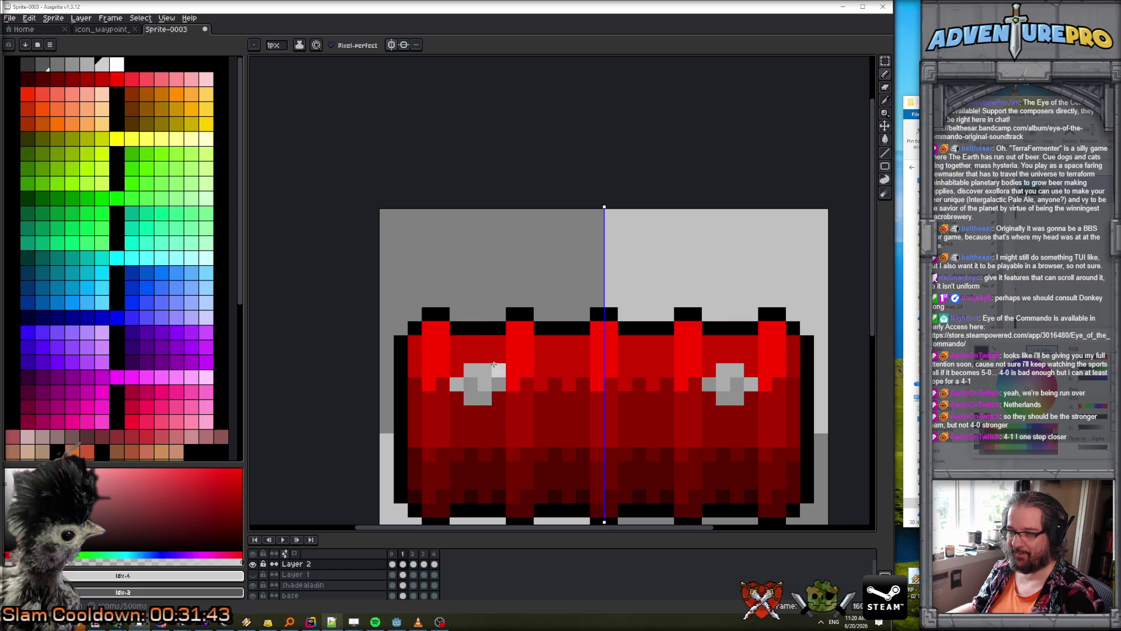
{"action": "key", "text": "Right"}
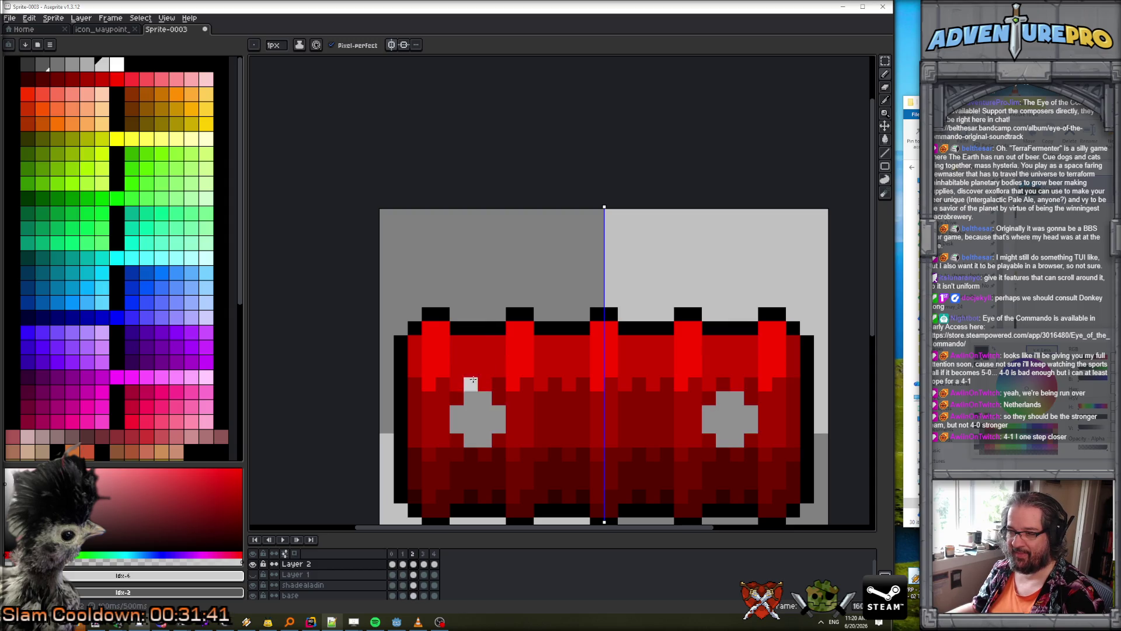
- Paint white highlights on top of both bolts, restoring one stray pixel to light grey
{"action": "left_click", "coordinate": [119, 64]}
{"action": "left_click_drag", "start_coordinate": [456, 412], "coordinate": [472, 406]}
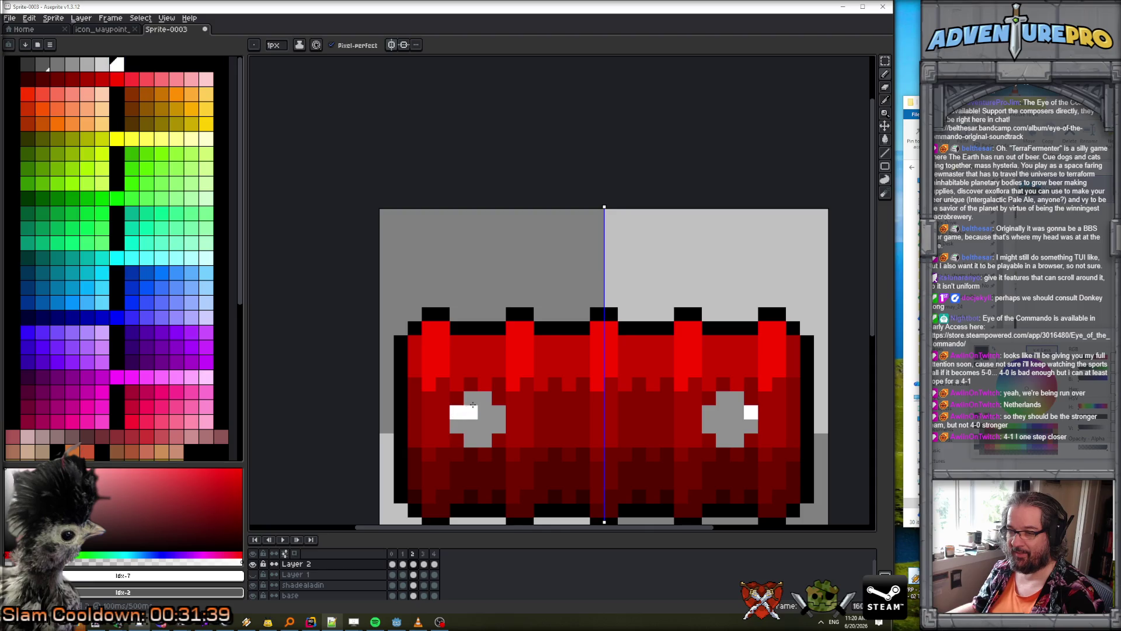
{"action": "scroll", "coordinate": [489, 386], "scroll_direction": "down", "scroll_amount": 3}
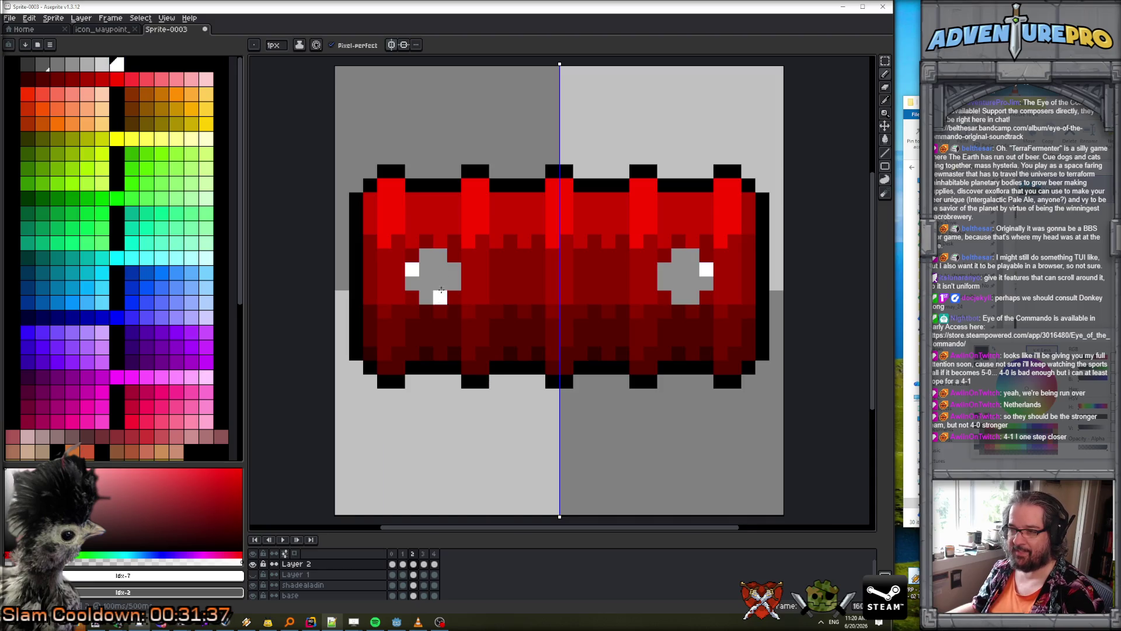
{"action": "left_click", "coordinate": [102, 64]}
{"action": "left_click", "coordinate": [441, 255]}
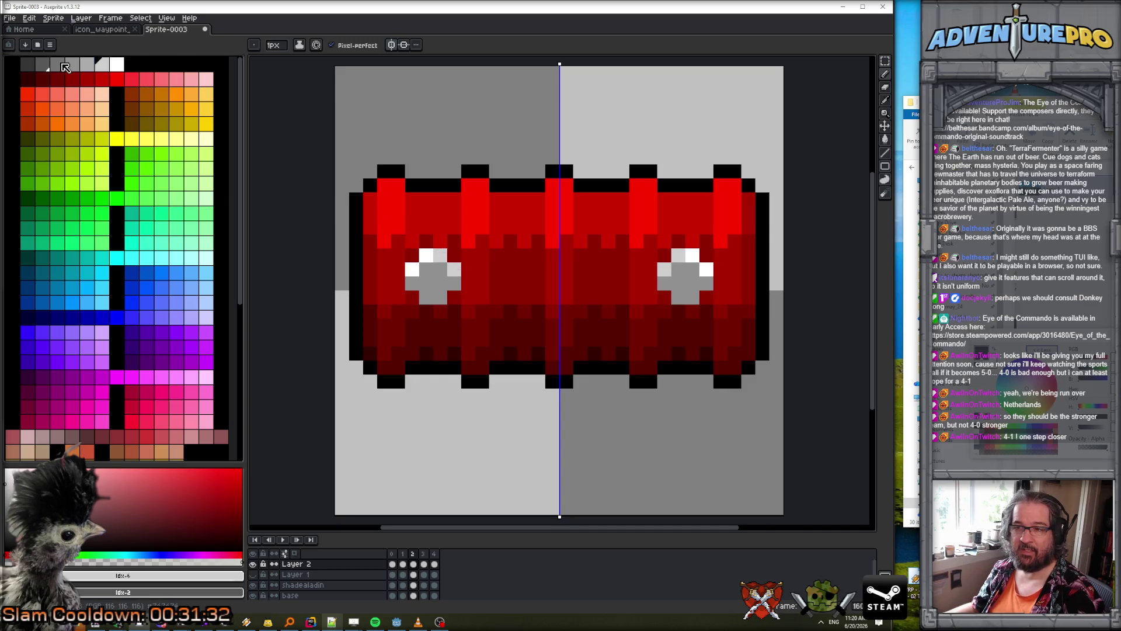
- Darken the bottom pixel of both bolts with dark grey
{"action": "left_click", "coordinate": [62, 65]}
{"action": "left_click", "coordinate": [433, 299]}
{"action": "left_click", "coordinate": [437, 297]}
{"action": "scroll", "coordinate": [452, 285], "scroll_direction": "down", "scroll_amount": 3}
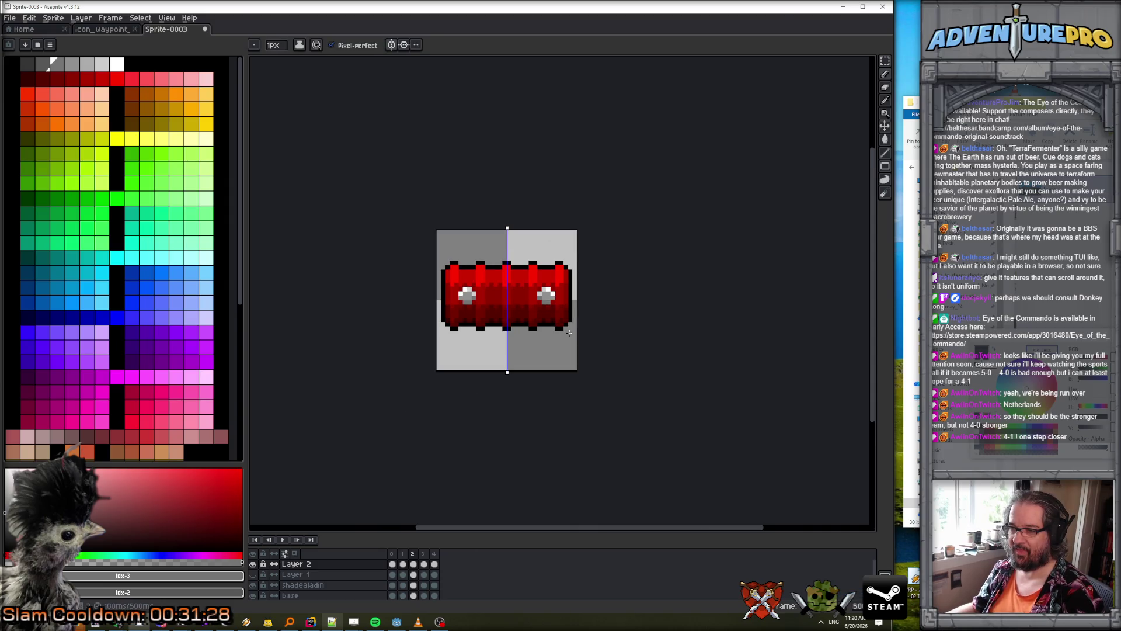
- In the previous frame, paint white highlight pixels on the bolts
{"action": "key", "text": "plus"}
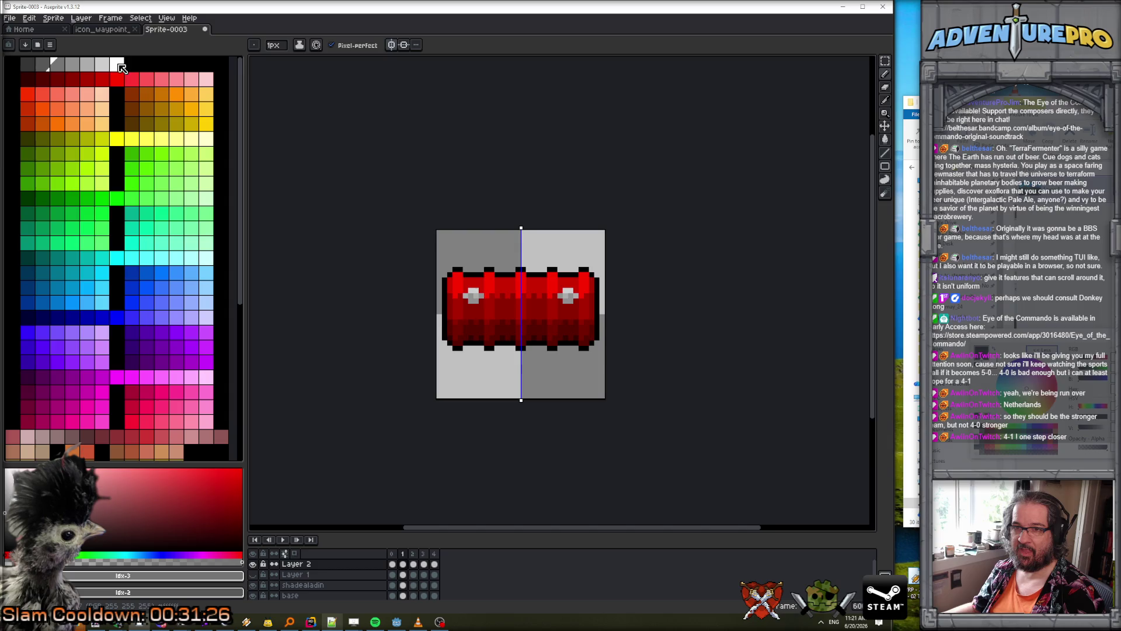
{"action": "left_click", "coordinate": [103, 65]}
{"action": "scroll", "coordinate": [484, 298], "scroll_direction": "up", "scroll_amount": 3}
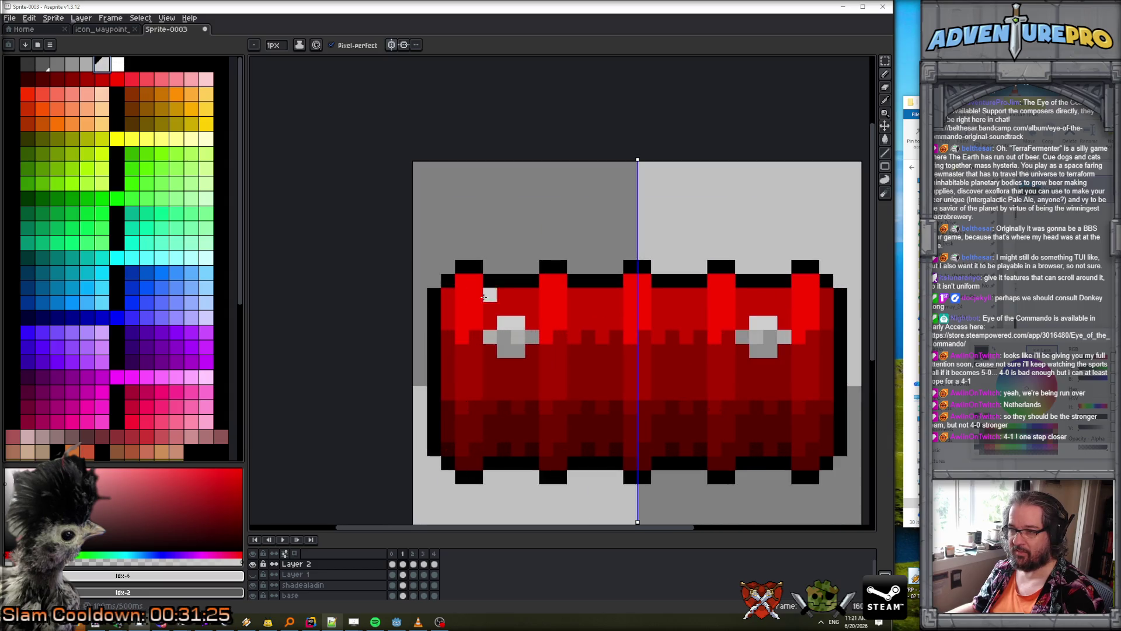
{"action": "left_click", "coordinate": [118, 64]}
{"action": "left_click", "coordinate": [504, 322]}
{"action": "left_click", "coordinate": [490, 337]}
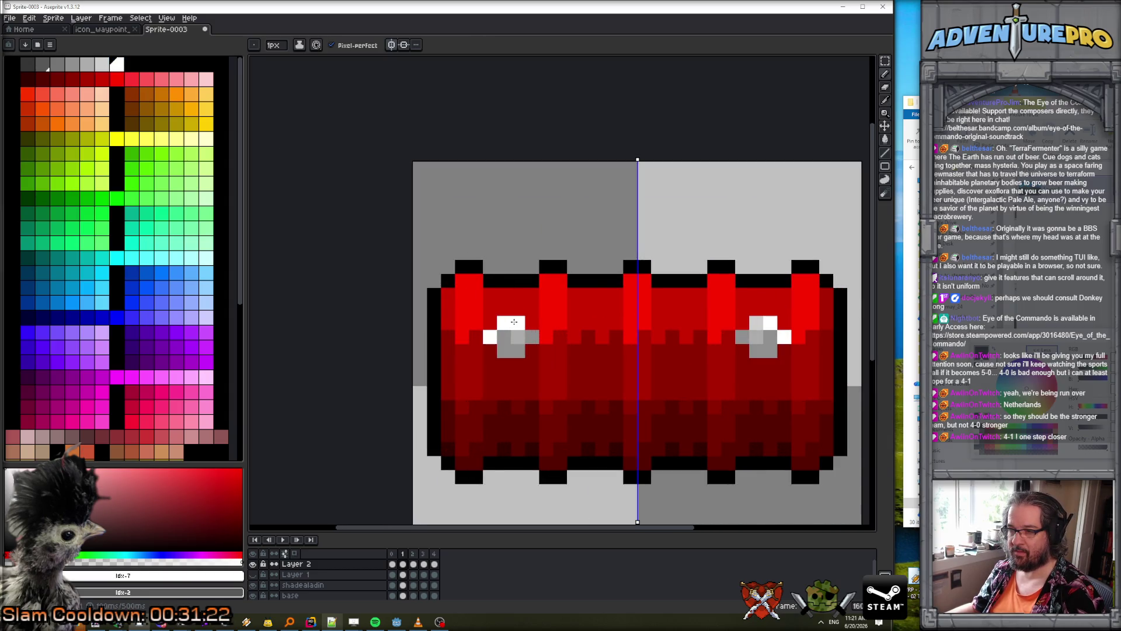
{"action": "left_click", "coordinate": [514, 322], "text": "alt"}
- In the first frame, paint the top bolt pixels white
{"action": "key", "text": "Left"}
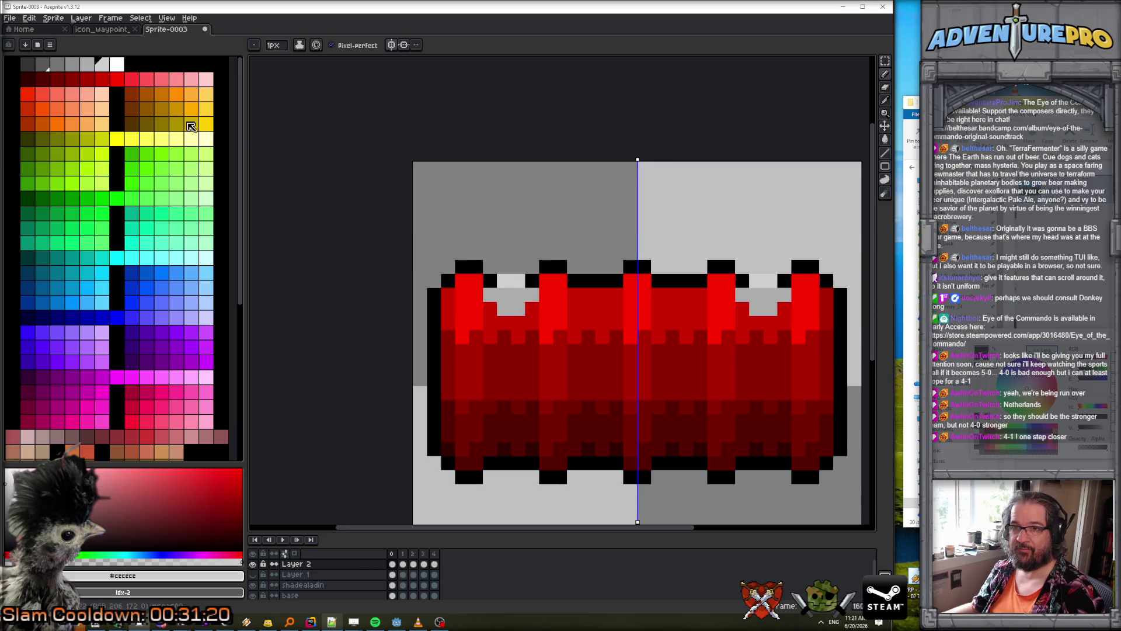
{"action": "left_click", "coordinate": [118, 64]}
{"action": "left_click_drag", "start_coordinate": [503, 281], "coordinate": [517, 282]}
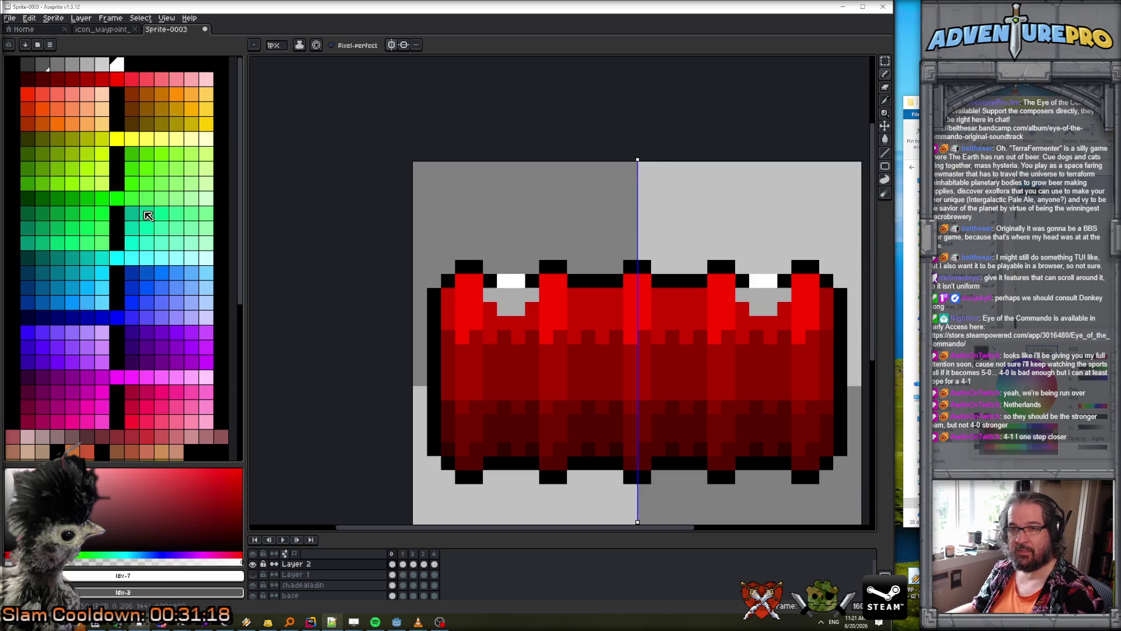
{"action": "left_click", "coordinate": [101, 64]}
- Step forward through the frames and play the animation to check the bolts
{"action": "key", "text": "Right"}
{"action": "scroll", "coordinate": [569, 359], "scroll_direction": "down", "scroll_amount": 3}
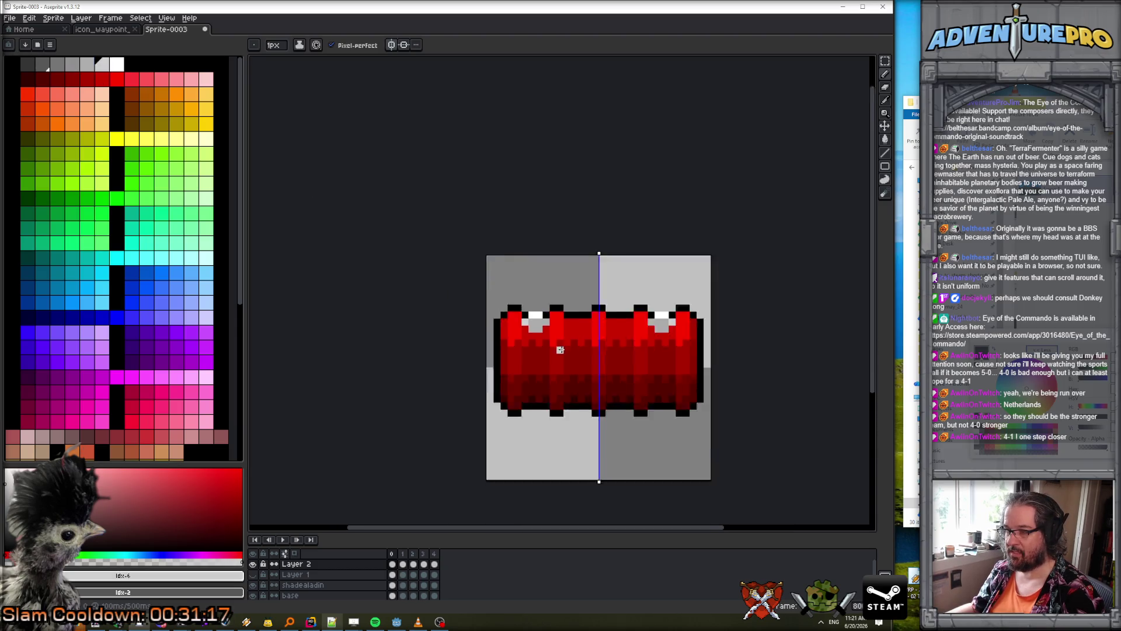
{"action": "key", "text": "Right"}
{"action": "key", "text": "Right"}
{"action": "scroll", "coordinate": [555, 363], "scroll_direction": "up", "scroll_amount": 3}
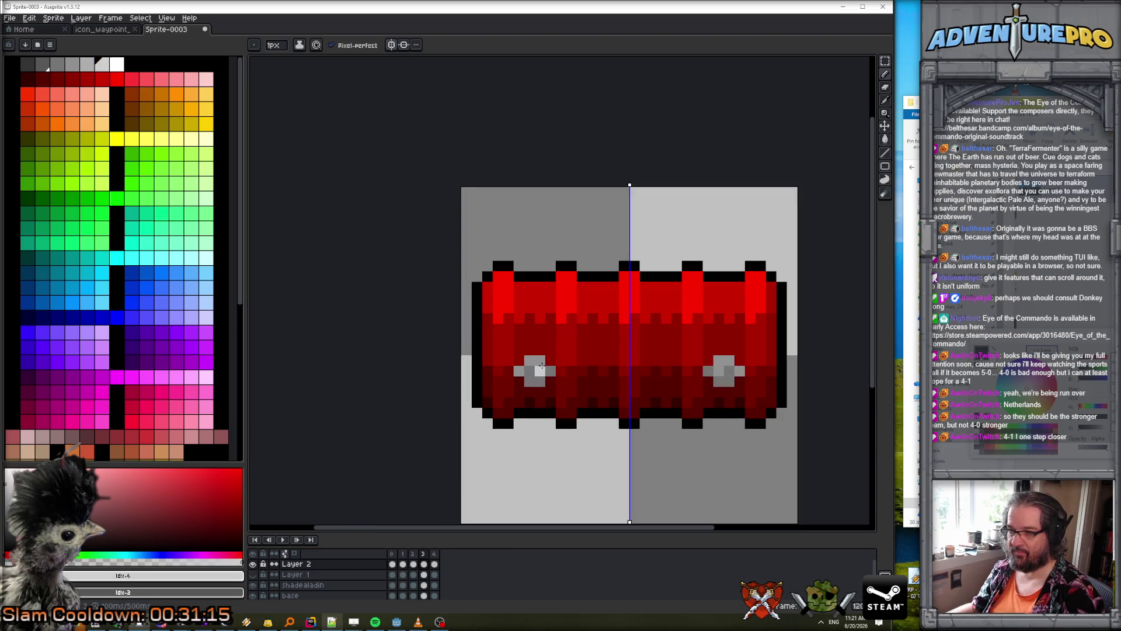
{"action": "key", "text": "Right"}
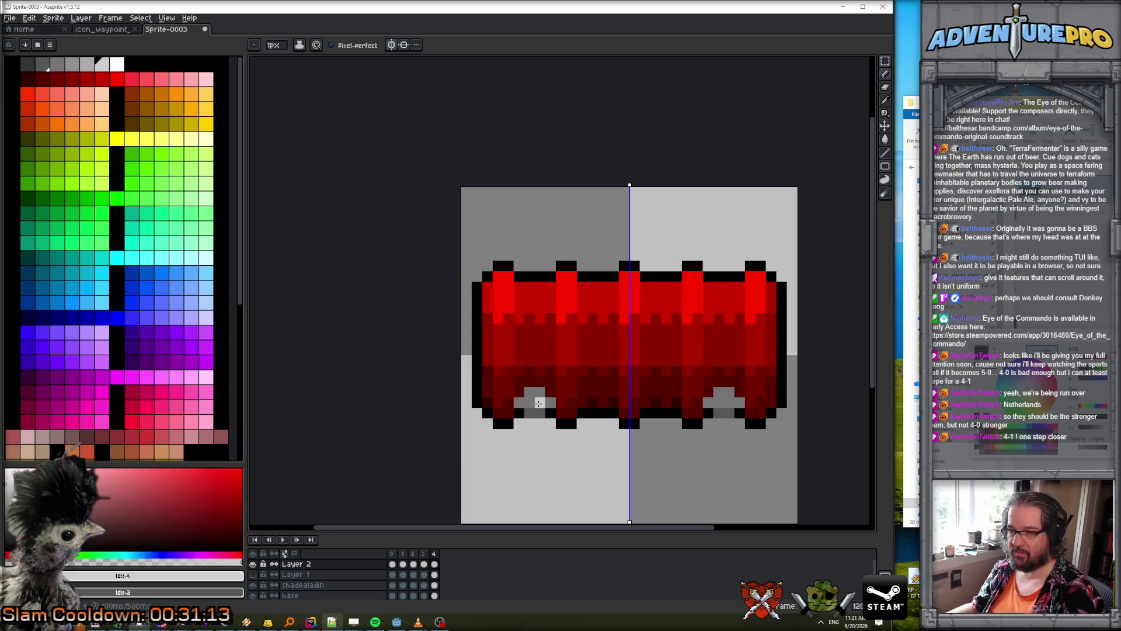
{"action": "left_click", "coordinate": [73, 64]}
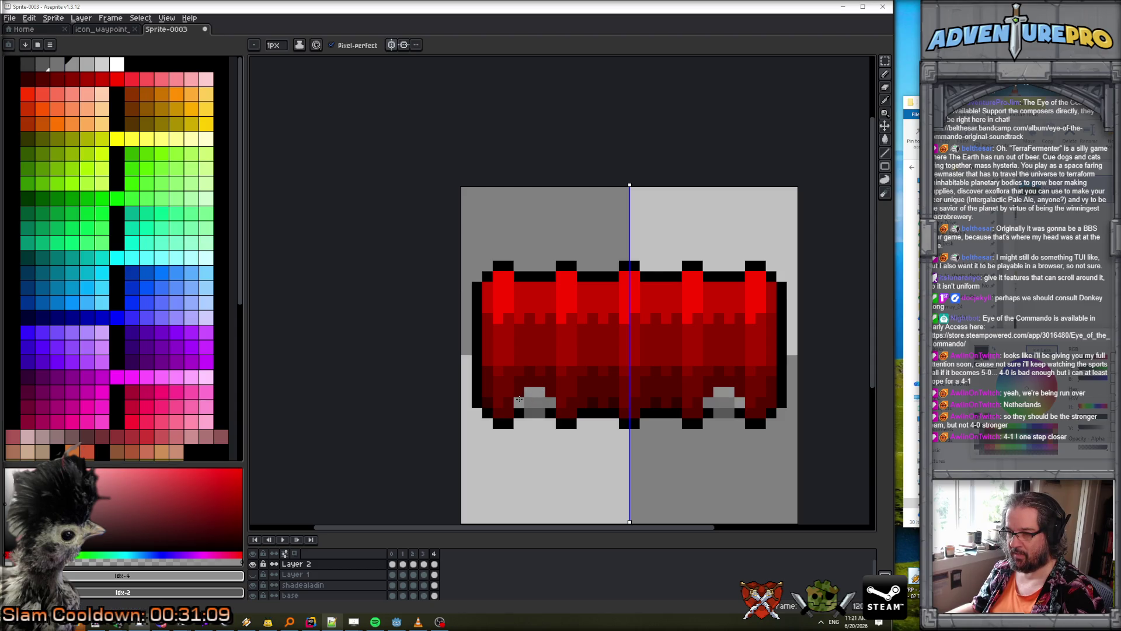
{"action": "scroll", "coordinate": [542, 412], "scroll_direction": "down", "scroll_amount": 5}
{"action": "left_click", "coordinate": [283, 540]}
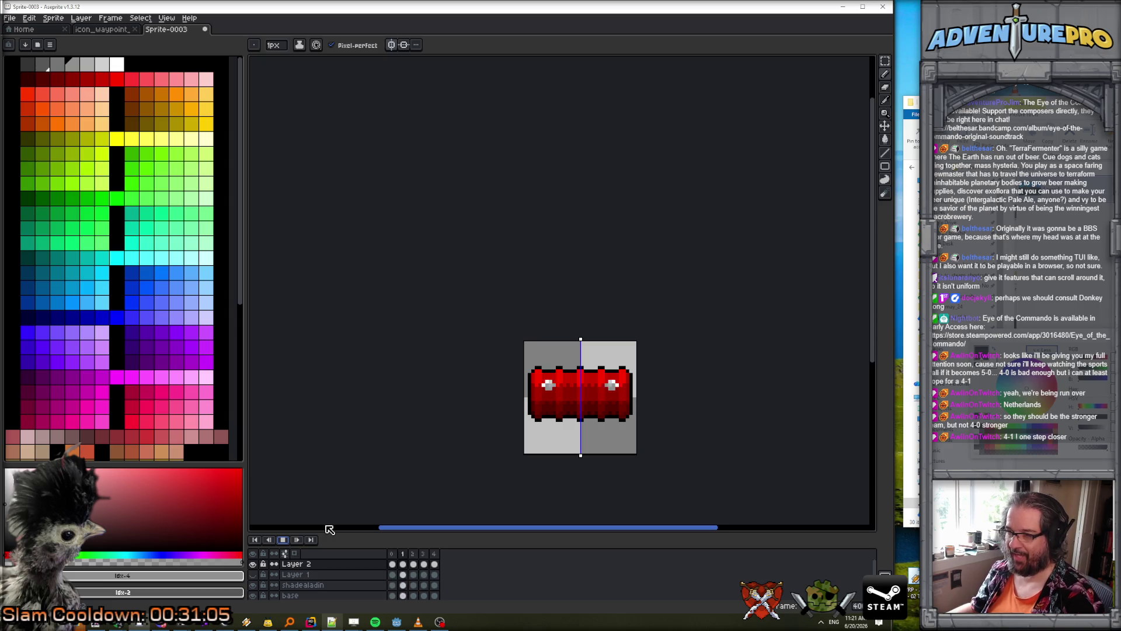
- Stop playback, centre the barrel, and add white highlight pixels above the top bolts
{"action": "scroll", "coordinate": [605, 459], "scroll_direction": "up", "scroll_amount": 2}
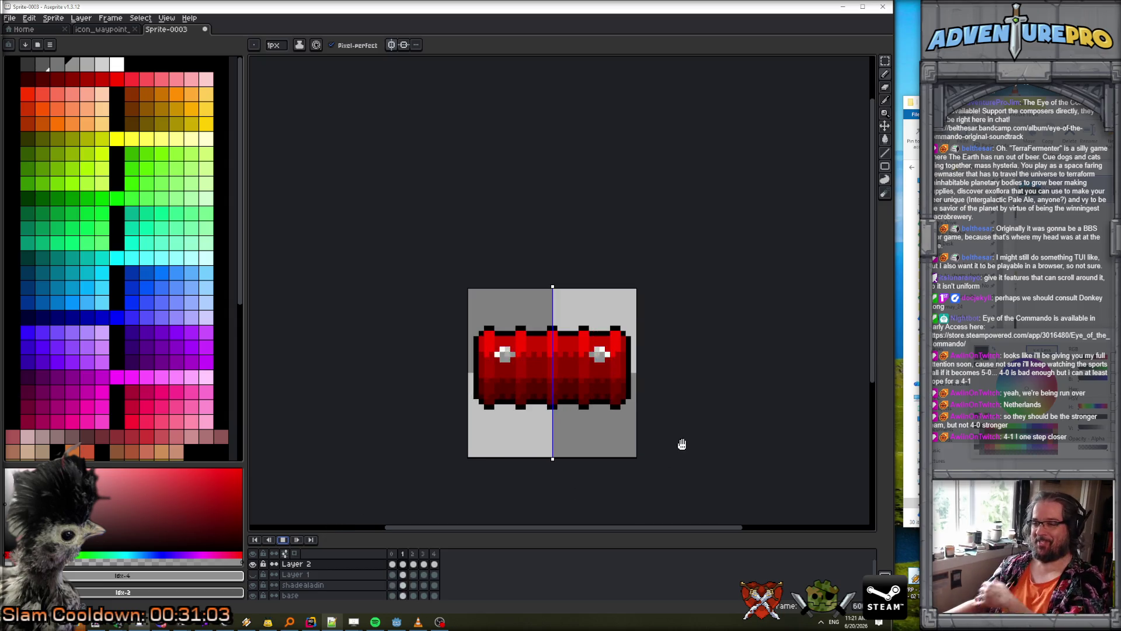
{"action": "left_click_drag", "start_coordinate": [682, 402], "coordinate": [589, 346]}
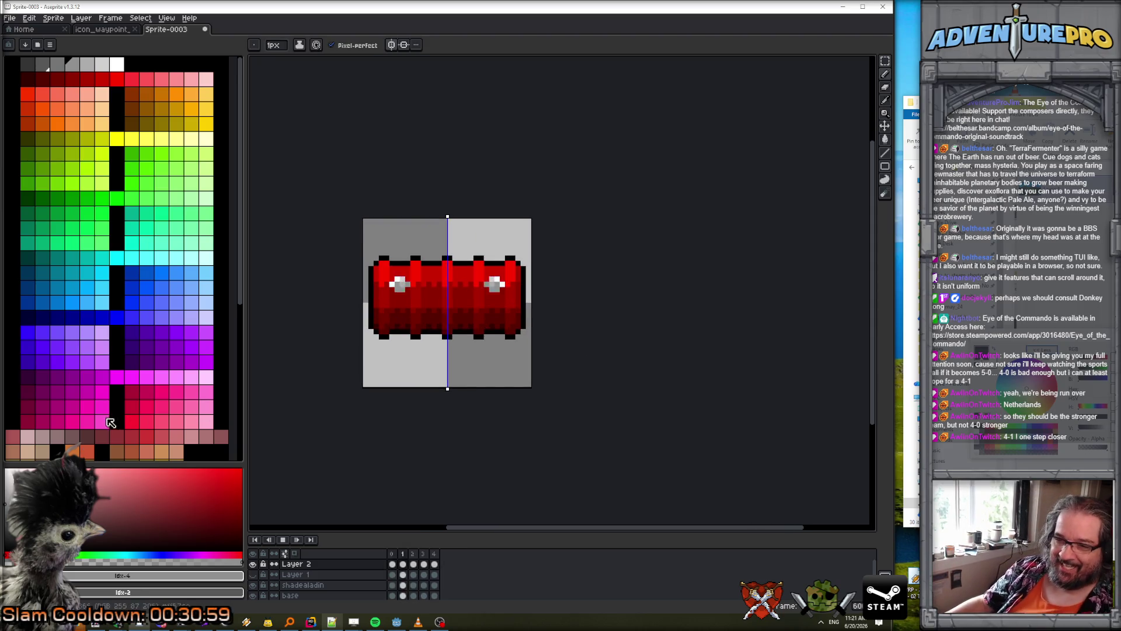
{"action": "left_click", "coordinate": [286, 541]}
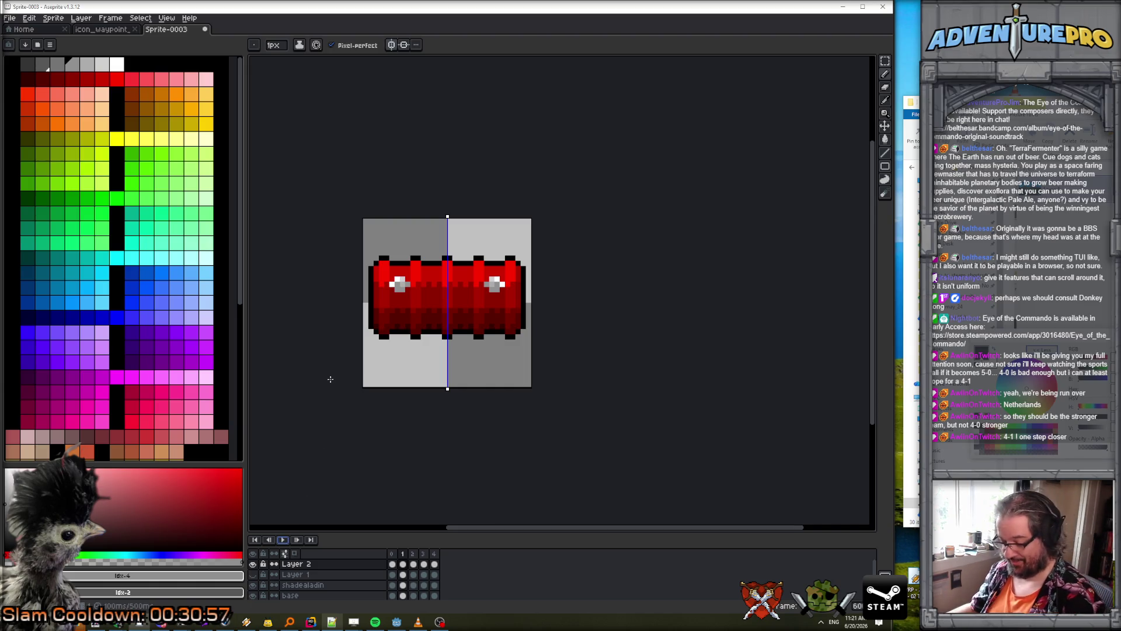
{"action": "scroll", "coordinate": [409, 257], "scroll_direction": "up", "scroll_amount": 3}
{"action": "left_click", "coordinate": [365, 275], "text": "alt"}
{"action": "left_click", "coordinate": [364, 266]}
{"action": "left_click", "coordinate": [379, 267]}
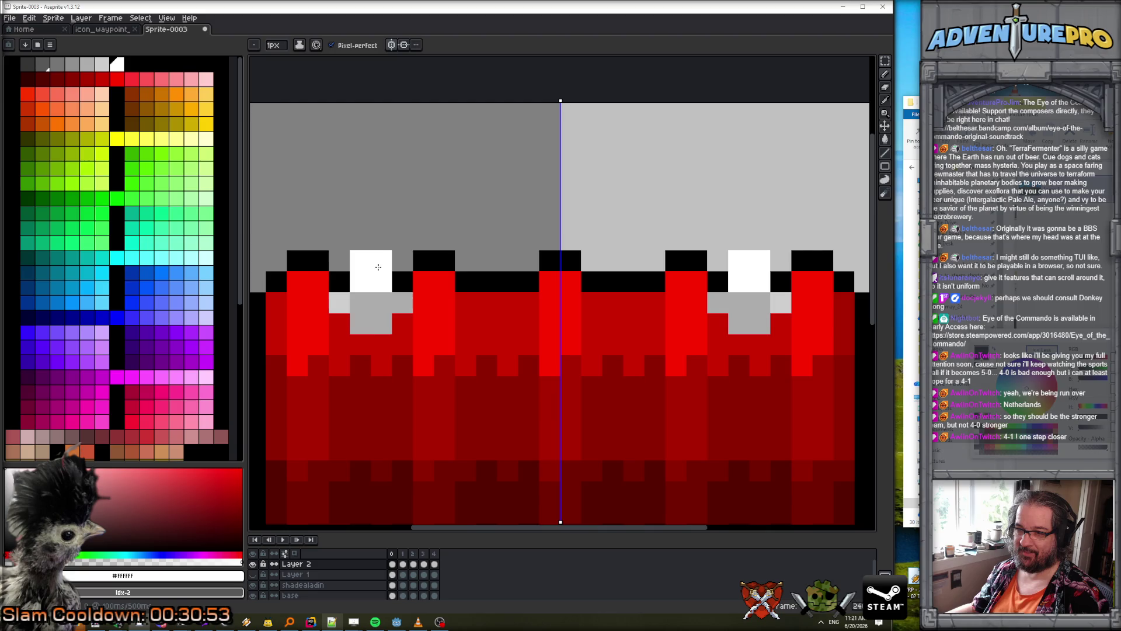
- Repaint the top bolts' extra white pixels in light grey #acacac
{"action": "left_click", "coordinate": [369, 296], "text": "alt"}
{"action": "left_click", "coordinate": [361, 282]}
{"action": "left_click", "coordinate": [380, 281]}
{"action": "left_click", "coordinate": [373, 265]}
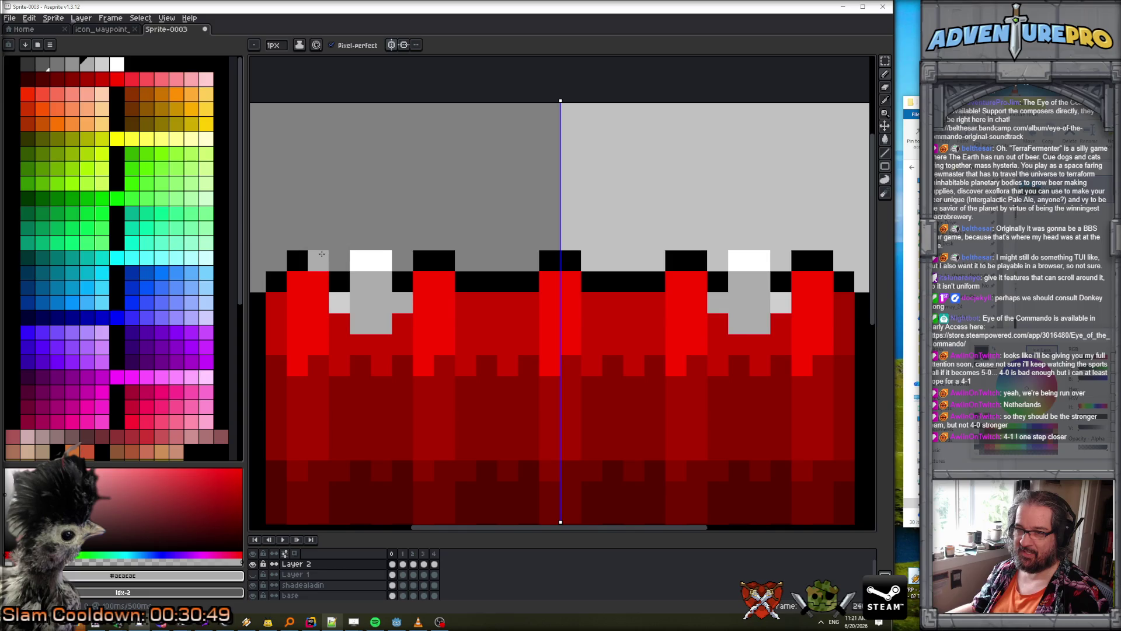
- Outline the tops of the bolts in black
{"action": "left_click", "coordinate": [324, 258], "text": "alt"}
{"action": "left_click", "coordinate": [339, 261]}
{"action": "left_click", "coordinate": [354, 237]}
{"action": "left_click", "coordinate": [381, 240]}
{"action": "left_click", "coordinate": [402, 261]}
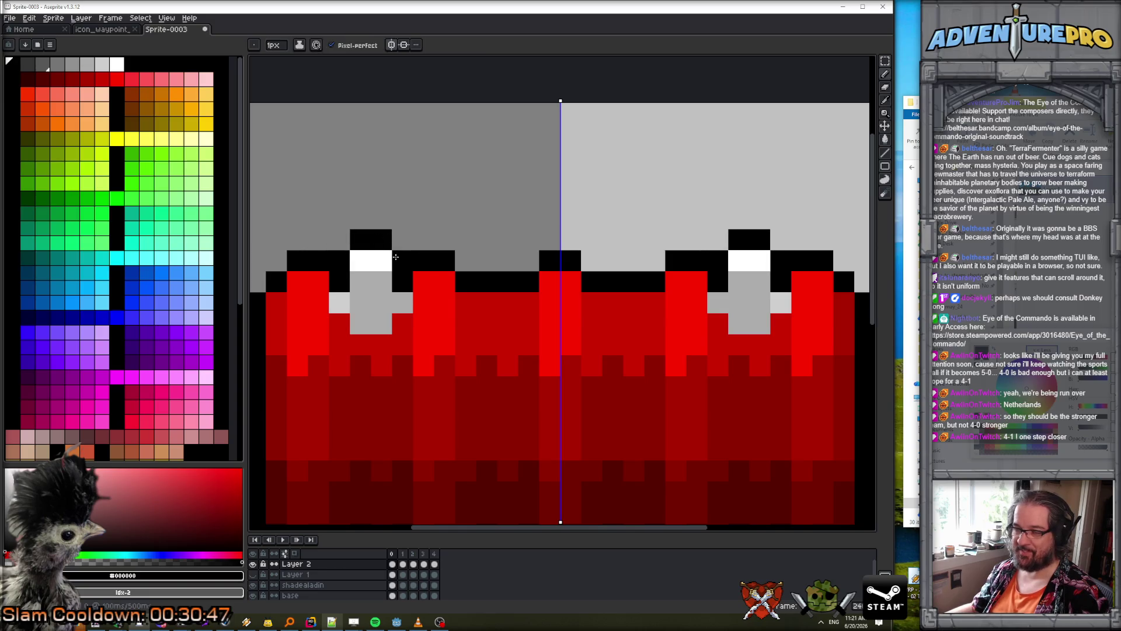
{"action": "scroll", "coordinate": [451, 318], "scroll_direction": "down", "scroll_amount": 5}
{"action": "scroll", "coordinate": [421, 316], "scroll_direction": "up", "scroll_amount": 4}
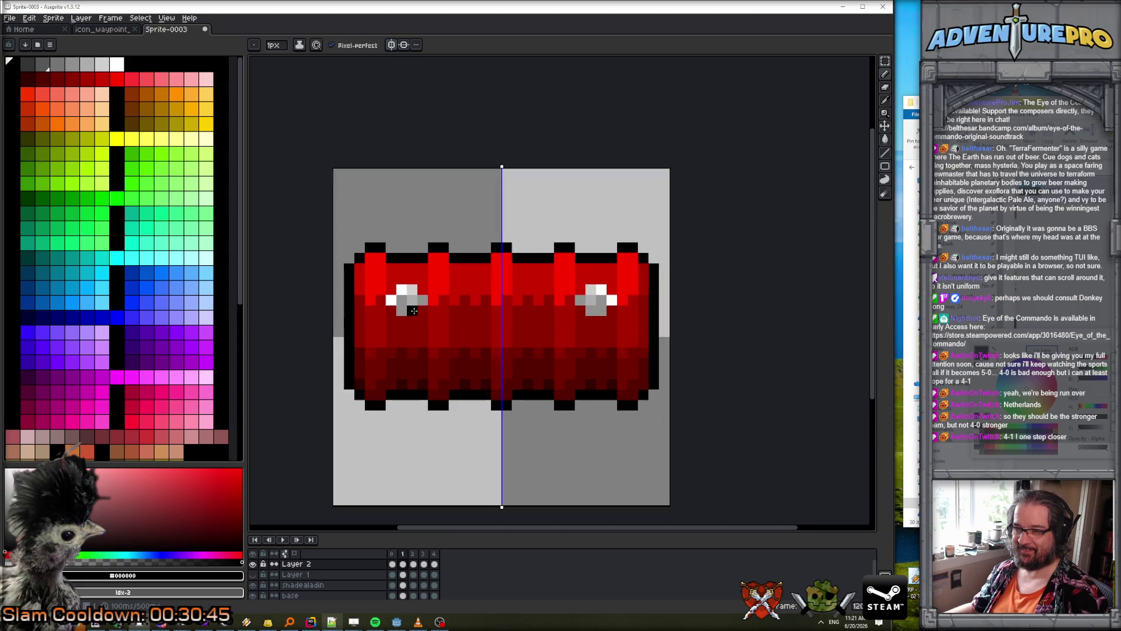
- Reshade the first frame's bolt with a white highlight and #acacac grey body
{"action": "left_click", "coordinate": [396, 284], "text": "alt"}
{"action": "left_click", "coordinate": [397, 297]}
{"action": "left_click", "coordinate": [412, 304], "text": "alt"}
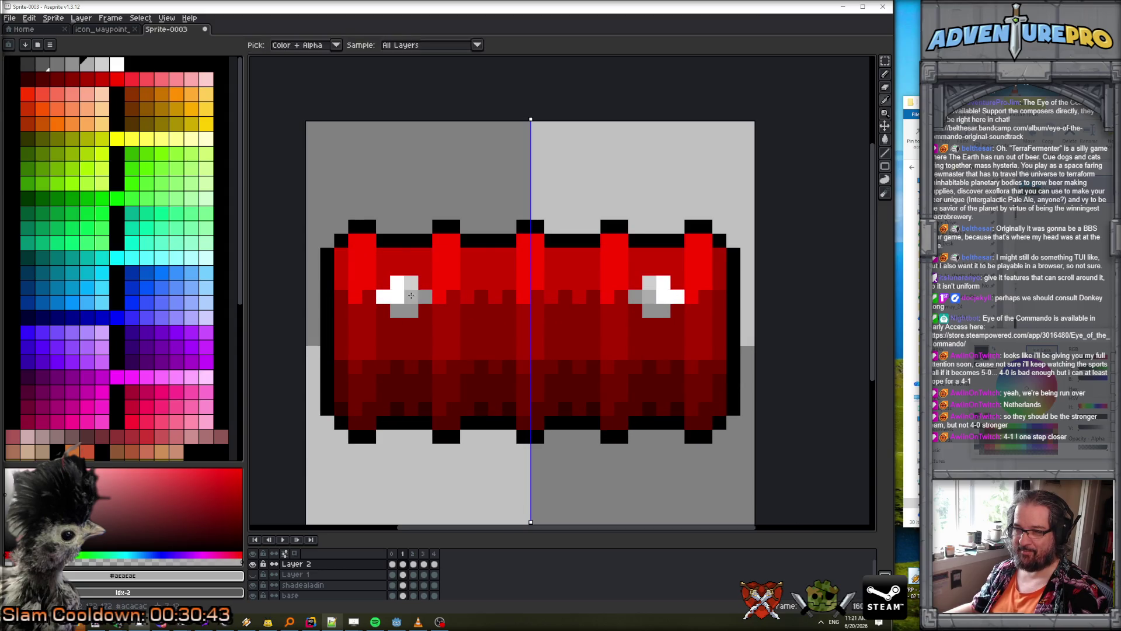
{"action": "left_click_drag", "start_coordinate": [411, 283], "coordinate": [397, 283]}
{"action": "left_click", "coordinate": [400, 296]}
{"action": "left_click", "coordinate": [384, 296], "text": "alt"}
{"action": "left_click", "coordinate": [403, 296]}
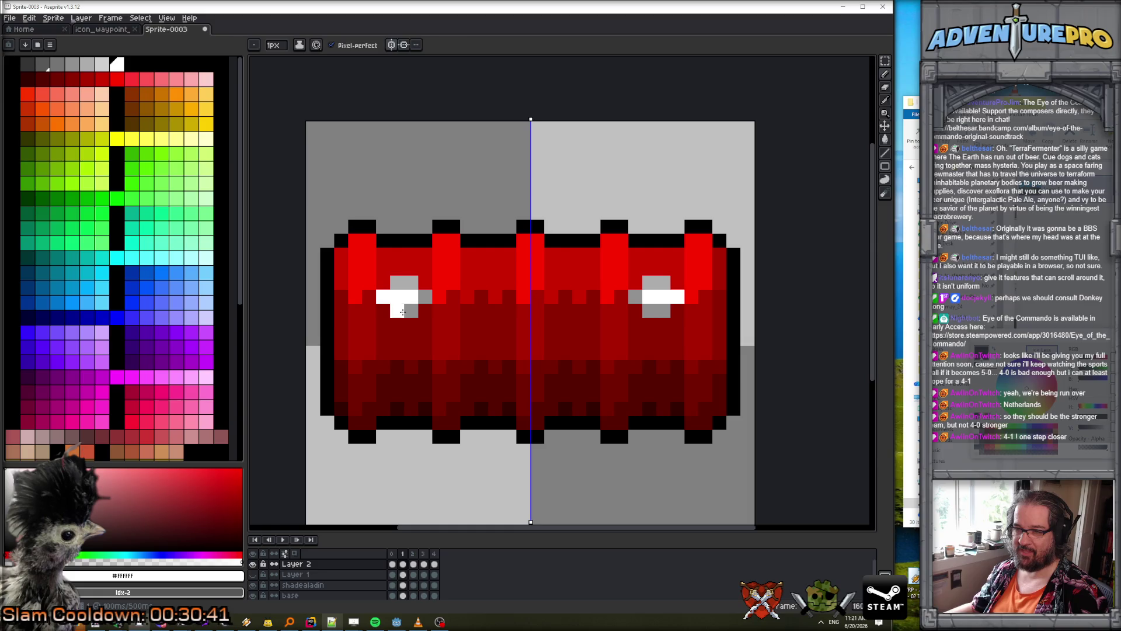
{"action": "left_click", "coordinate": [411, 310], "text": "alt"}
{"action": "left_click", "coordinate": [383, 297]}
- On frame 2, paint white bolt highlights, light grey pixels and a #747474 shade
{"action": "key", "text": "Right"}
{"action": "left_click", "coordinate": [383, 324]}
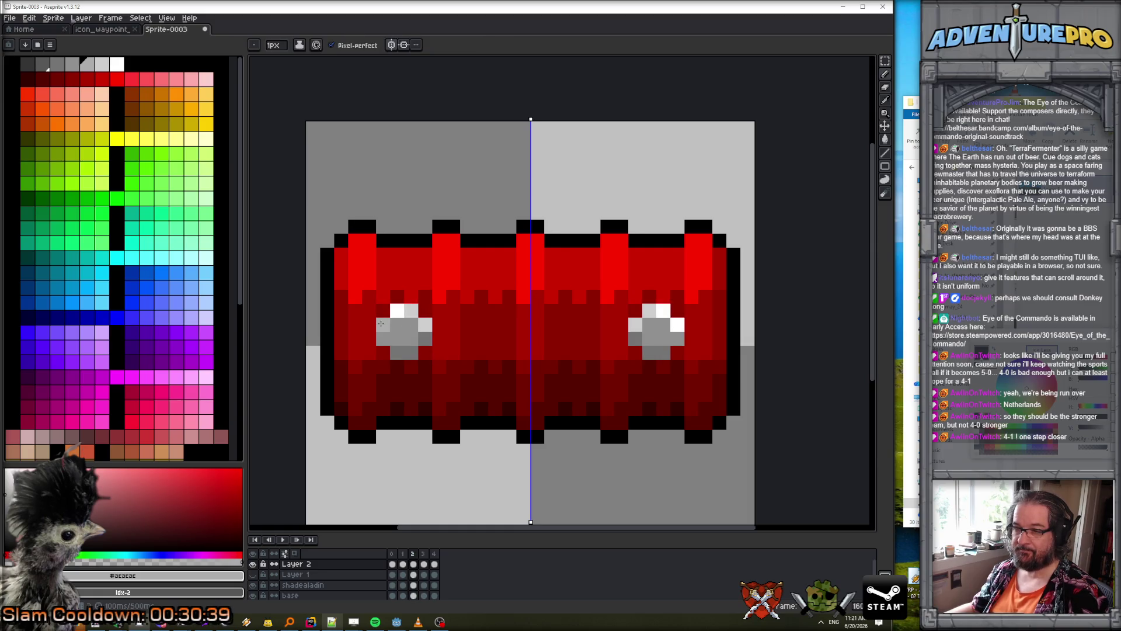
{"action": "left_click", "coordinate": [397, 311], "text": "alt"}
{"action": "mouse_move", "coordinate": [397, 324]}
{"action": "left_mouse_down"}
{"action": "mouse_move", "coordinate": [412, 337]}
{"action": "mouse_move", "coordinate": [385, 336]}
{"action": "mouse_move", "coordinate": [383, 325]}
{"action": "mouse_move", "coordinate": [397, 353]}
{"action": "left_mouse_up"}
{"action": "left_click", "coordinate": [425, 325], "text": "alt"}
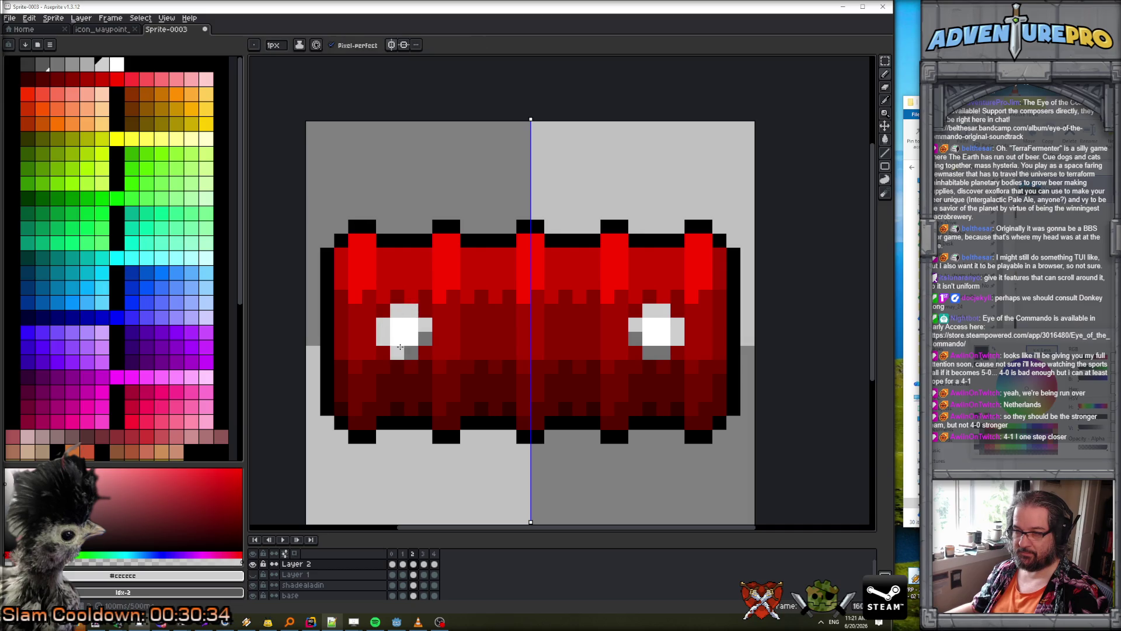
{"action": "left_click", "coordinate": [423, 331], "text": "alt"}
{"action": "left_click", "coordinate": [423, 331]}
{"action": "scroll", "coordinate": [423, 331], "scroll_direction": "down", "scroll_amount": 5}
- On frame 3, add two white highlight pixels to the bolt
{"action": "key", "text": "Right"}
{"action": "scroll", "coordinate": [432, 343], "scroll_direction": "up", "scroll_amount": 5}
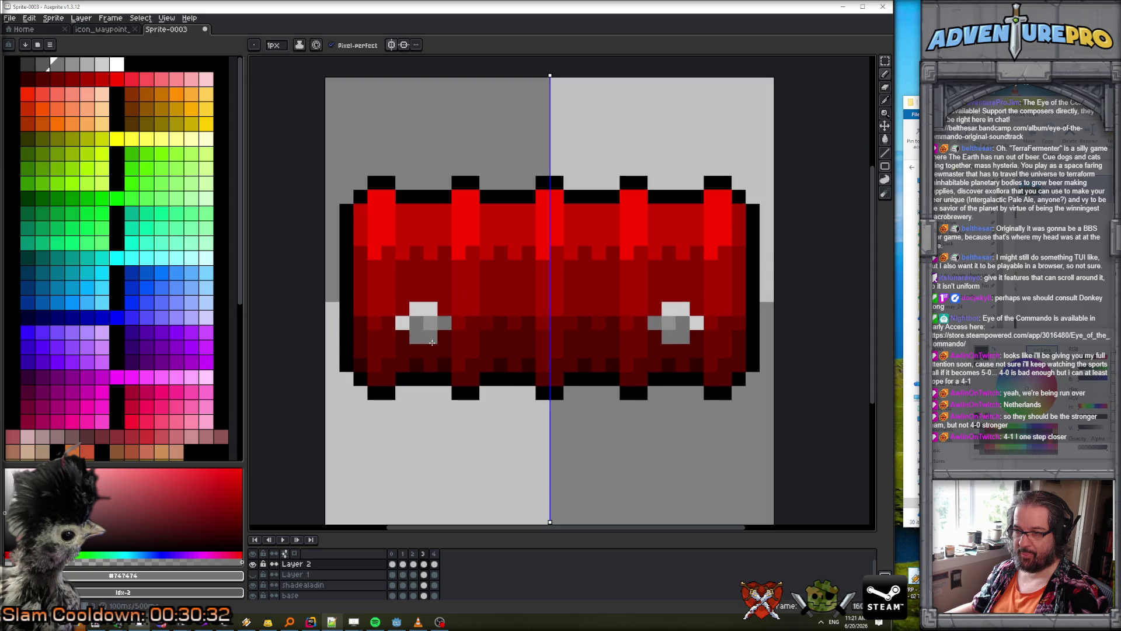
{"action": "key", "text": "Left"}
{"action": "left_click", "coordinate": [416, 295], "text": "alt"}
{"action": "key", "text": "Right"}
{"action": "left_click_drag", "start_coordinate": [416, 323], "coordinate": [427, 324]}
- On frame 4, repaint the left bolt and its top row in light grey #CCCCCC
{"action": "key", "text": "Right"}
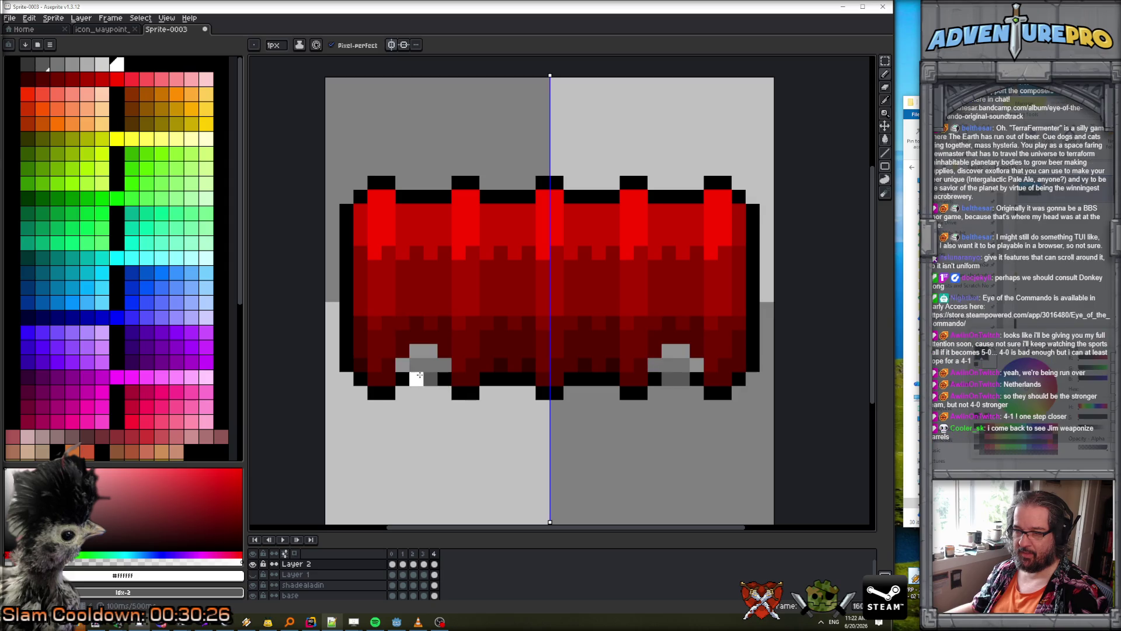
{"action": "key", "text": "Left"}
{"action": "left_click", "coordinate": [409, 374], "text": "alt"}
{"action": "key", "text": "Right"}
{"action": "left_click", "coordinate": [409, 379]}
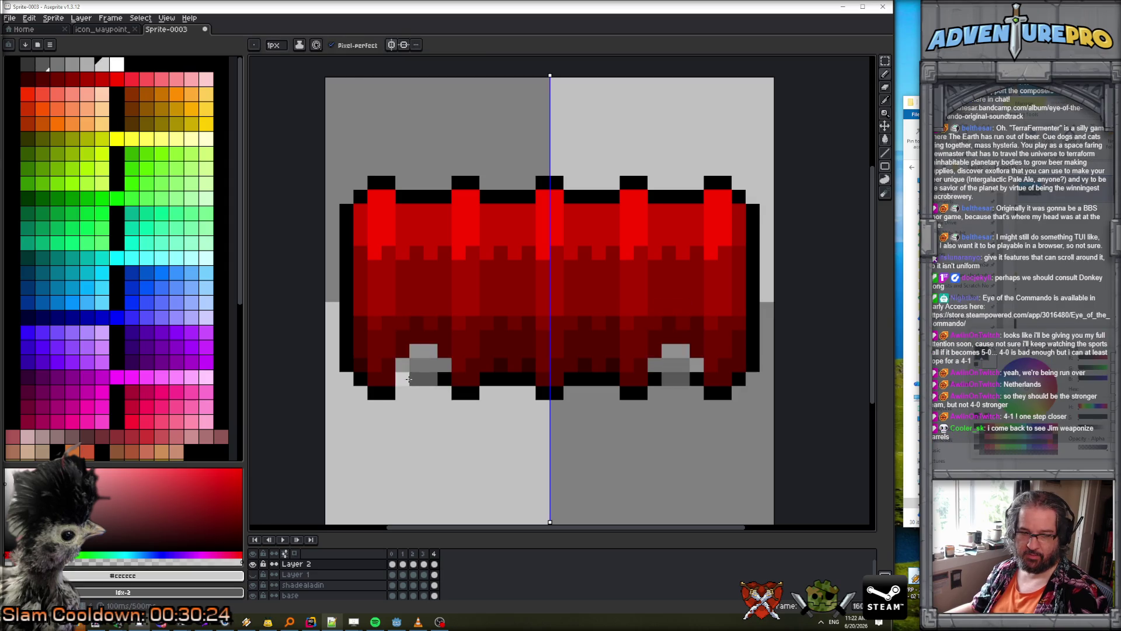
{"action": "left_click_drag", "start_coordinate": [408, 367], "coordinate": [430, 354]}
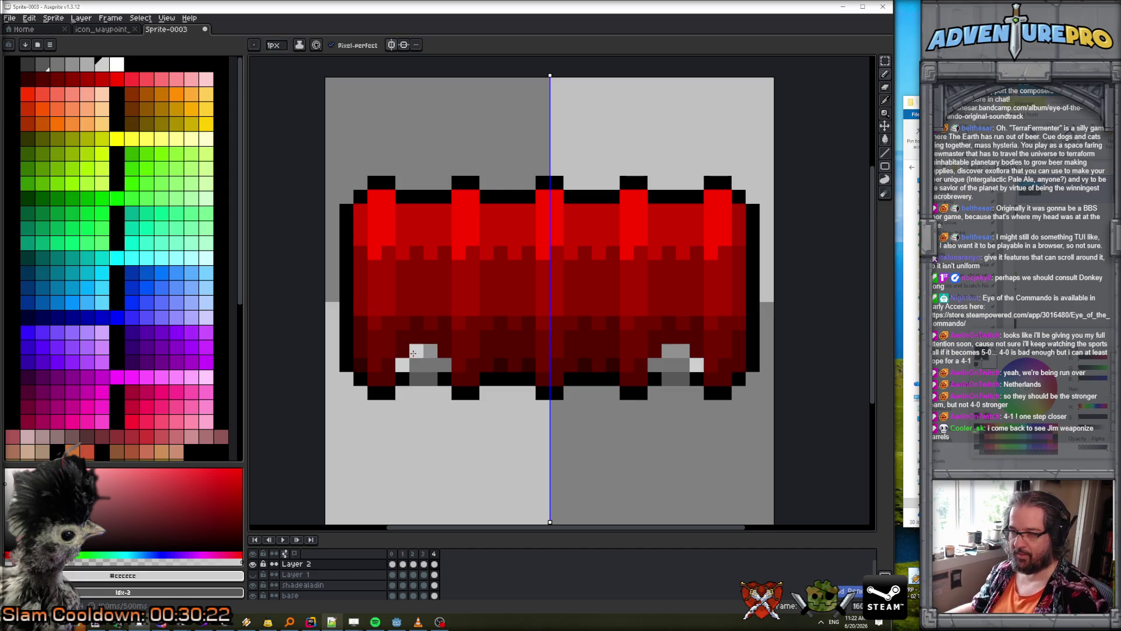
- Back on the first frame, darken the bolt's light grey pixels with a darker grey
{"action": "key", "text": "Left"}
{"action": "key", "text": "Left"}
{"action": "key", "text": "Left"}
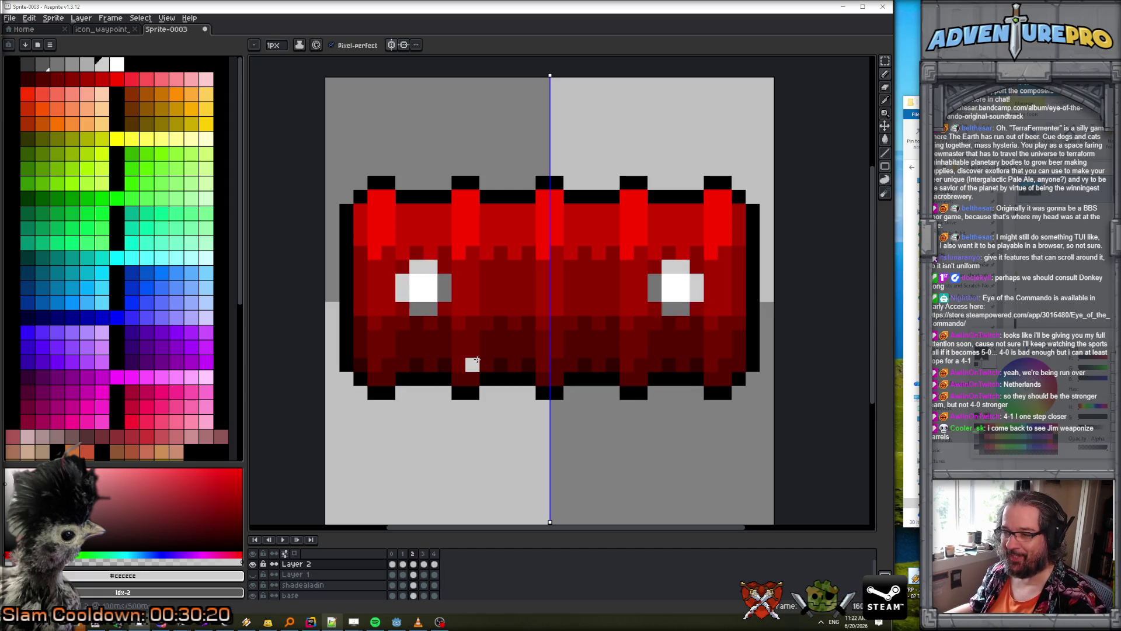
{"action": "key", "text": "Right"}
{"action": "key", "text": "Right"}
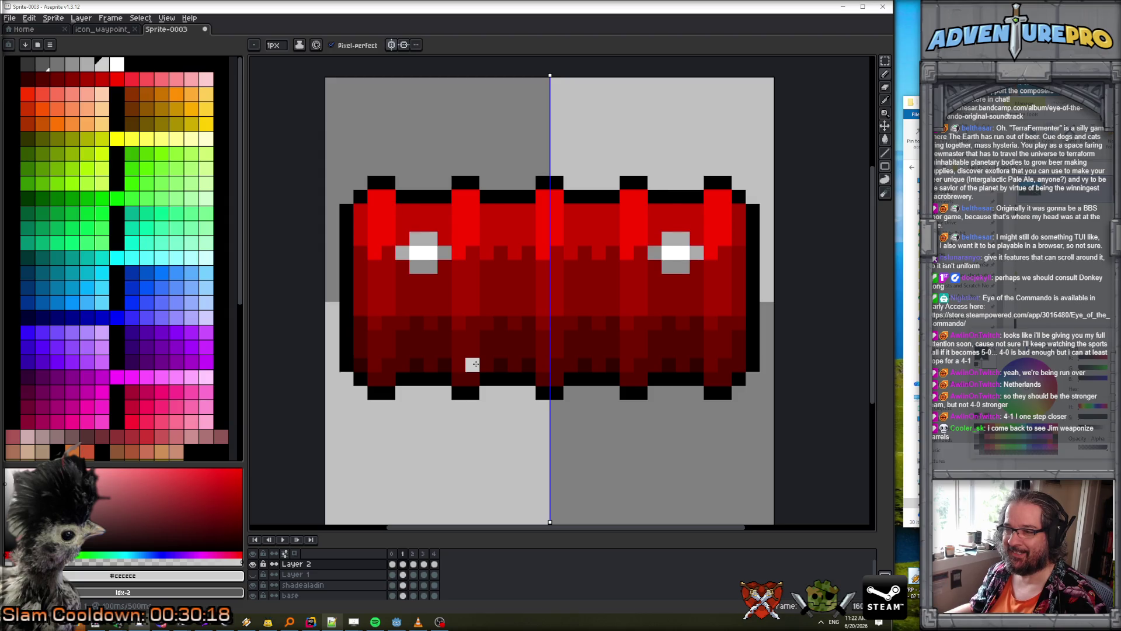
{"action": "key", "text": "Left"}
{"action": "key", "text": "Left"}
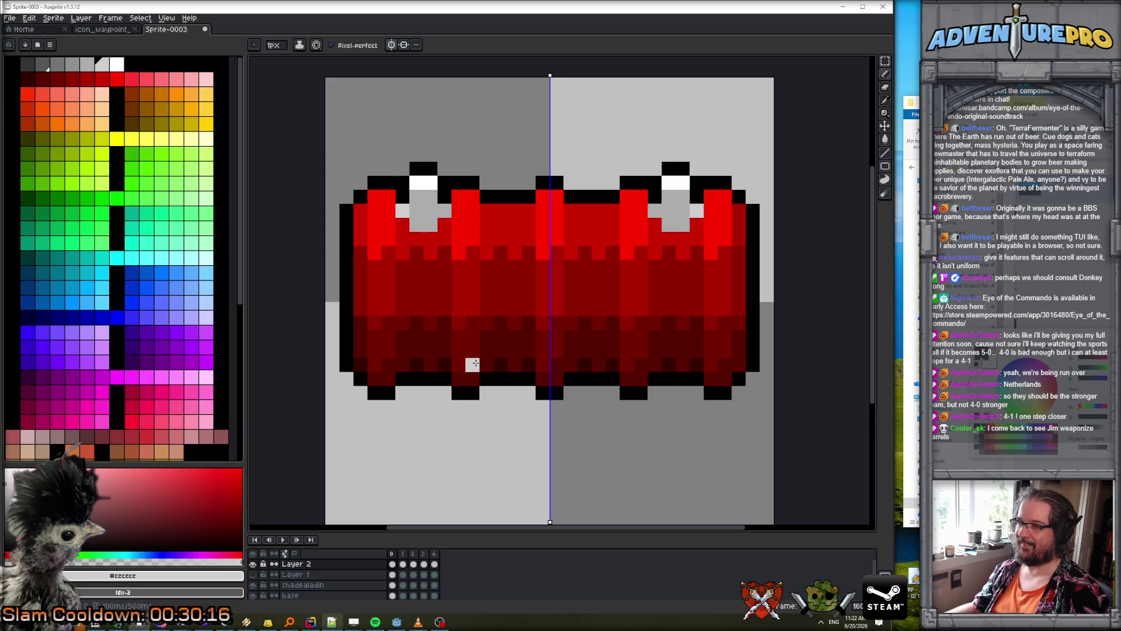
{"action": "scroll", "coordinate": [431, 221], "scroll_direction": "up", "scroll_amount": 1}
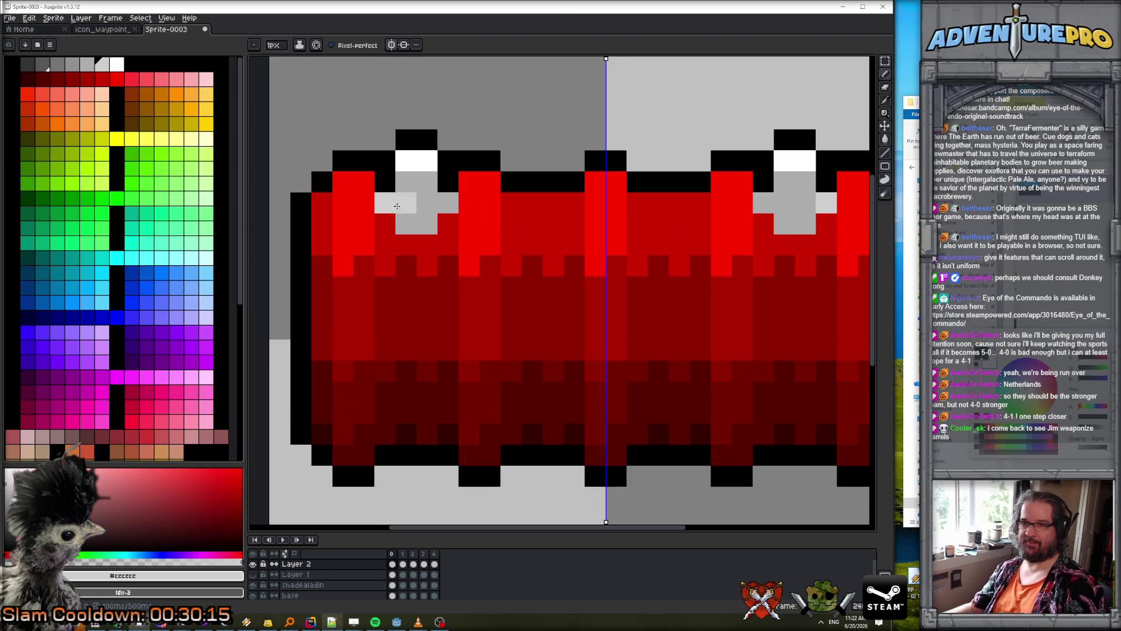
{"action": "left_click", "coordinate": [57, 63]}
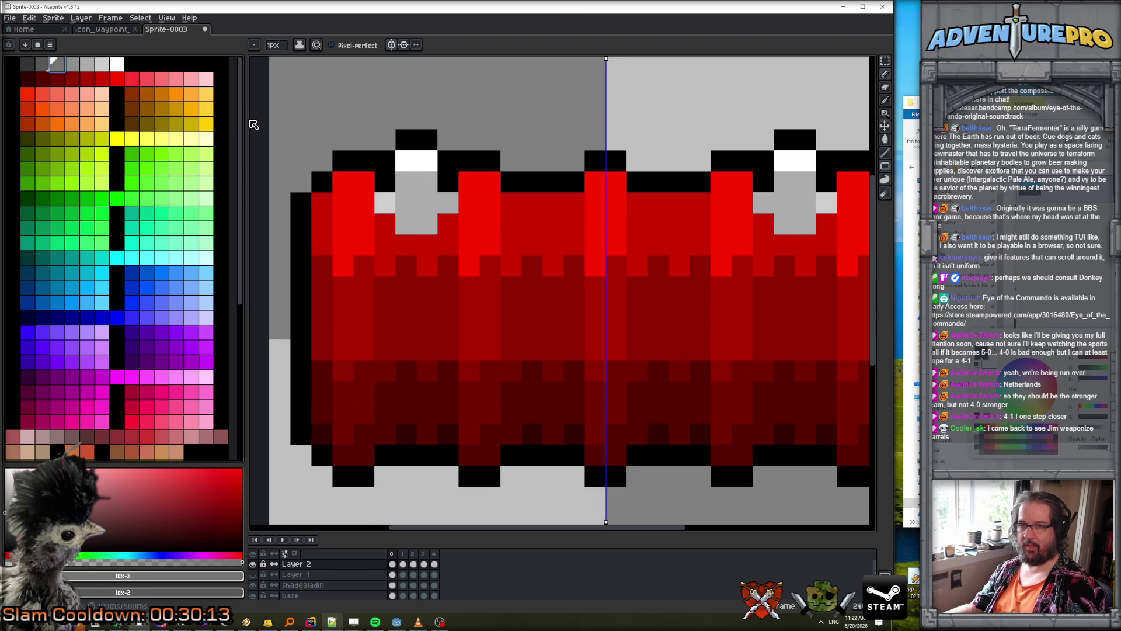
{"action": "left_click", "coordinate": [72, 63]}
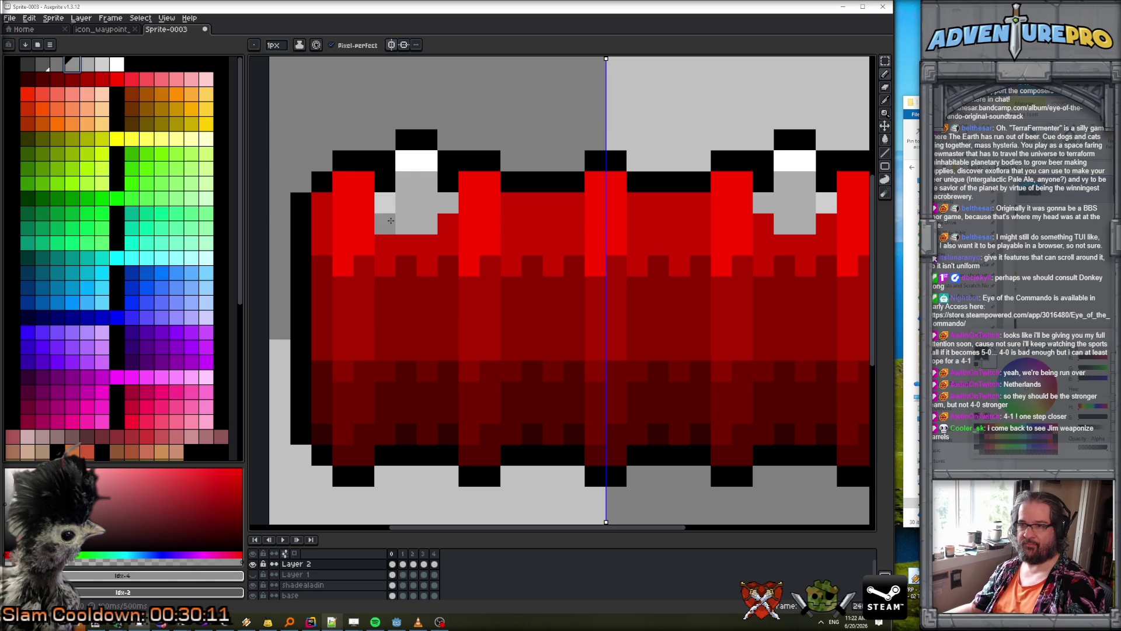
{"action": "left_click_drag", "start_coordinate": [406, 223], "coordinate": [425, 227]}
{"action": "left_click", "coordinate": [448, 205]}
{"action": "scroll", "coordinate": [473, 261], "scroll_direction": "down", "scroll_amount": 3}
- Add a white pixel beside the bolt's centre and turn its two middle pixels grey
{"action": "key", "text": "Return"}
{"action": "scroll", "coordinate": [473, 261], "scroll_direction": "up", "scroll_amount": 3}
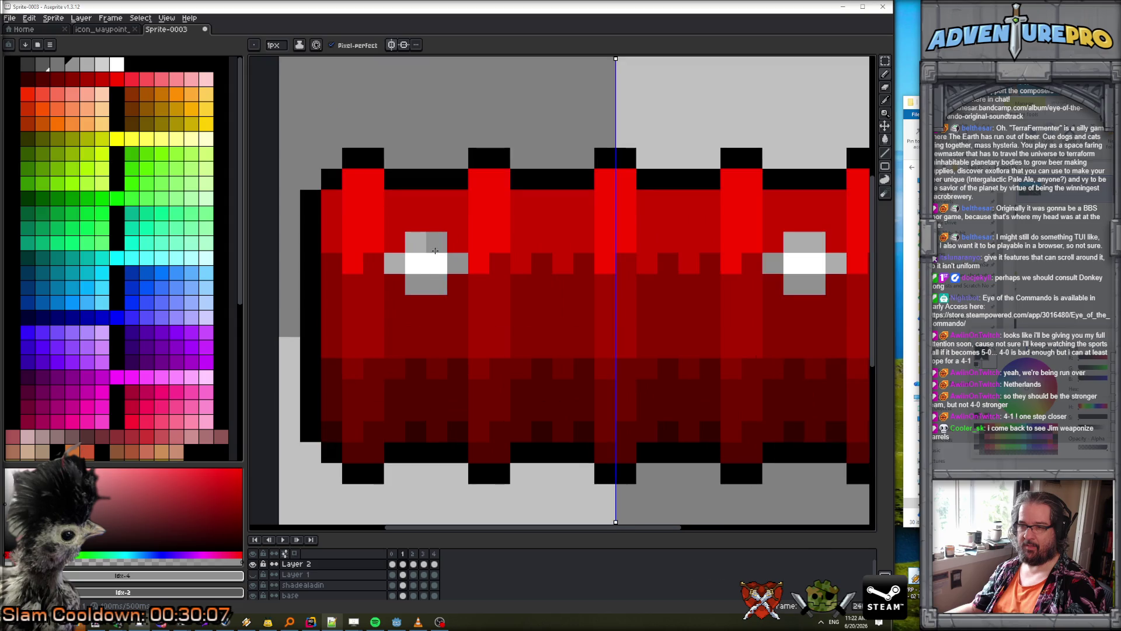
{"action": "left_click", "coordinate": [417, 243], "text": "alt"}
{"action": "mouse_move", "coordinate": [417, 243]}
{"action": "left_mouse_down"}
{"action": "mouse_move", "coordinate": [436, 250]}
{"action": "mouse_move", "coordinate": [434, 265]}
{"action": "left_mouse_up"}
{"action": "left_click", "coordinate": [395, 263], "text": "alt"}
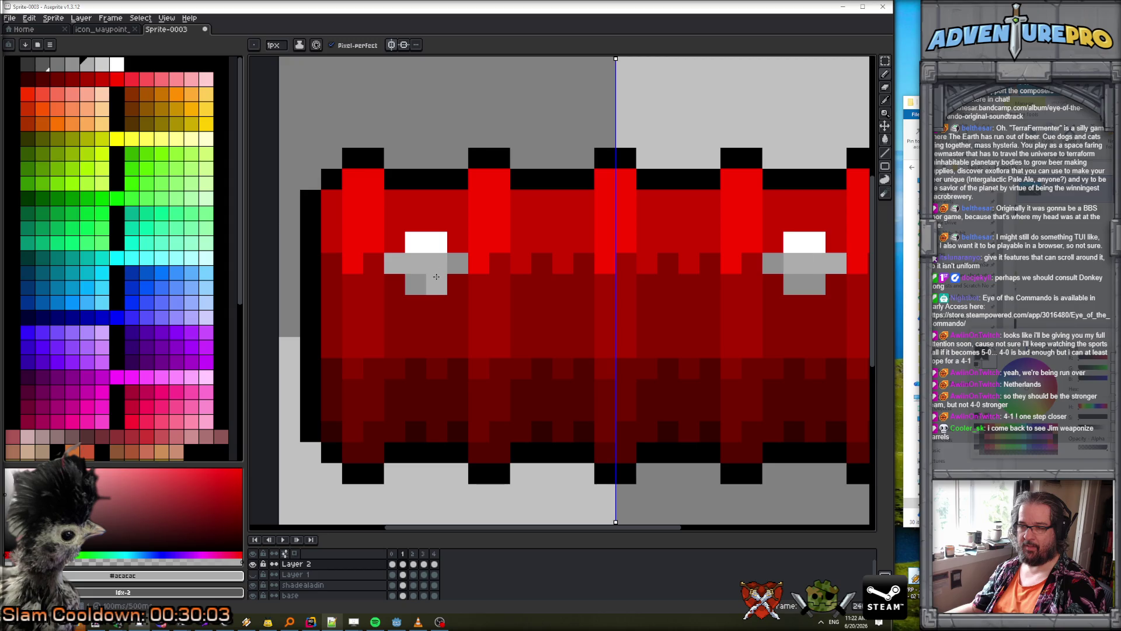
{"action": "scroll", "coordinate": [436, 276], "scroll_direction": "down", "scroll_amount": 3}
- Paint dark grey pixels below frame 4's bottom bolt with black pixels underneath
{"action": "key", "text": "Return"}
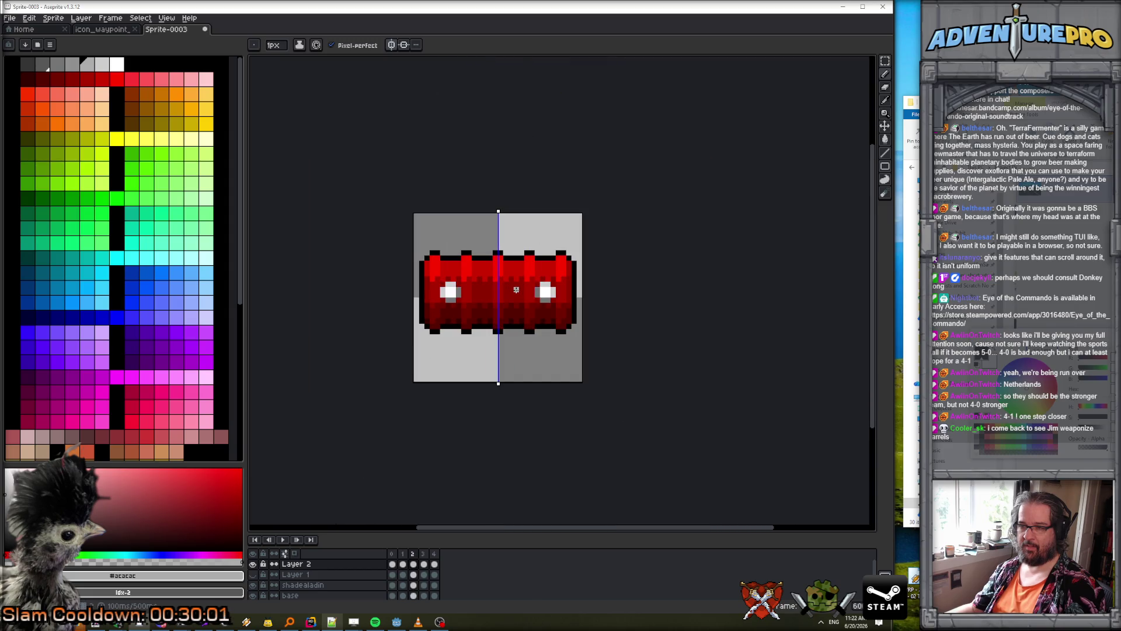
{"action": "scroll", "coordinate": [448, 321], "scroll_direction": "up", "scroll_amount": 3}
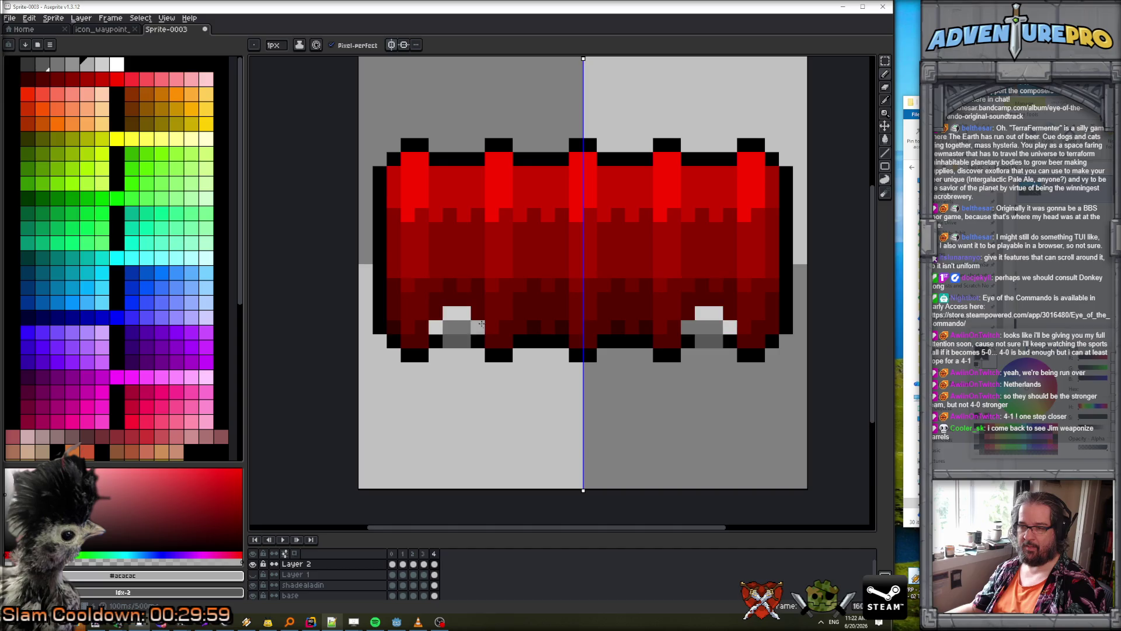
{"action": "left_click", "coordinate": [453, 324], "text": "alt"}
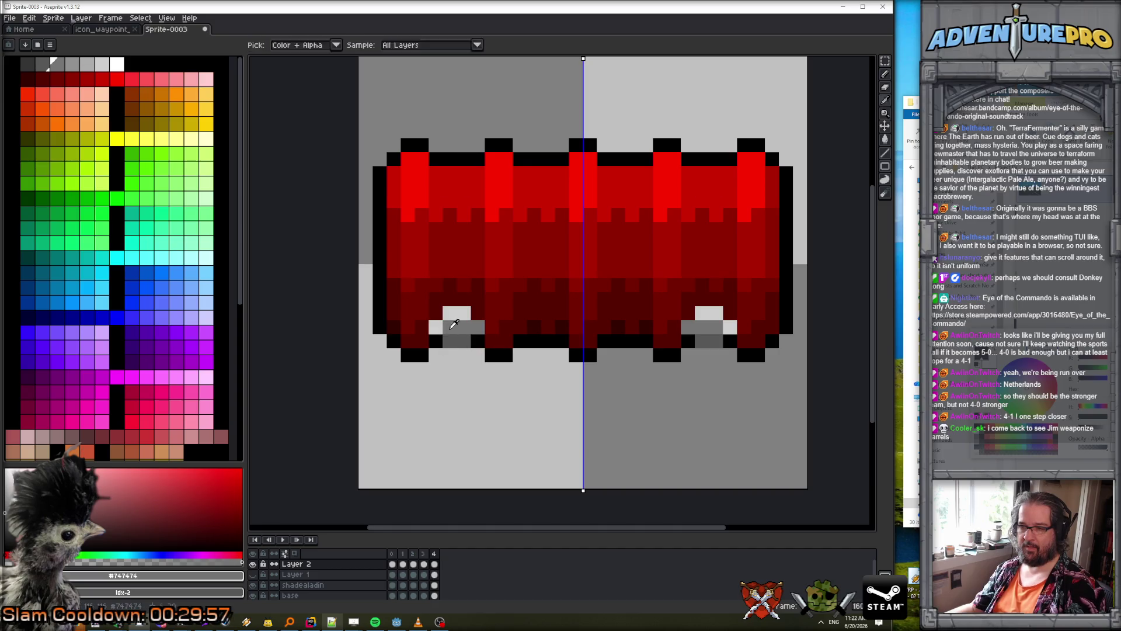
{"action": "mouse_move", "coordinate": [450, 355]}
{"action": "left_mouse_down"}
{"action": "mouse_move", "coordinate": [460, 354]}
{"action": "mouse_move", "coordinate": [440, 360]}
{"action": "mouse_move", "coordinate": [463, 367]}
{"action": "left_mouse_up"}
{"action": "left_click", "coordinate": [421, 355], "text": "alt"}
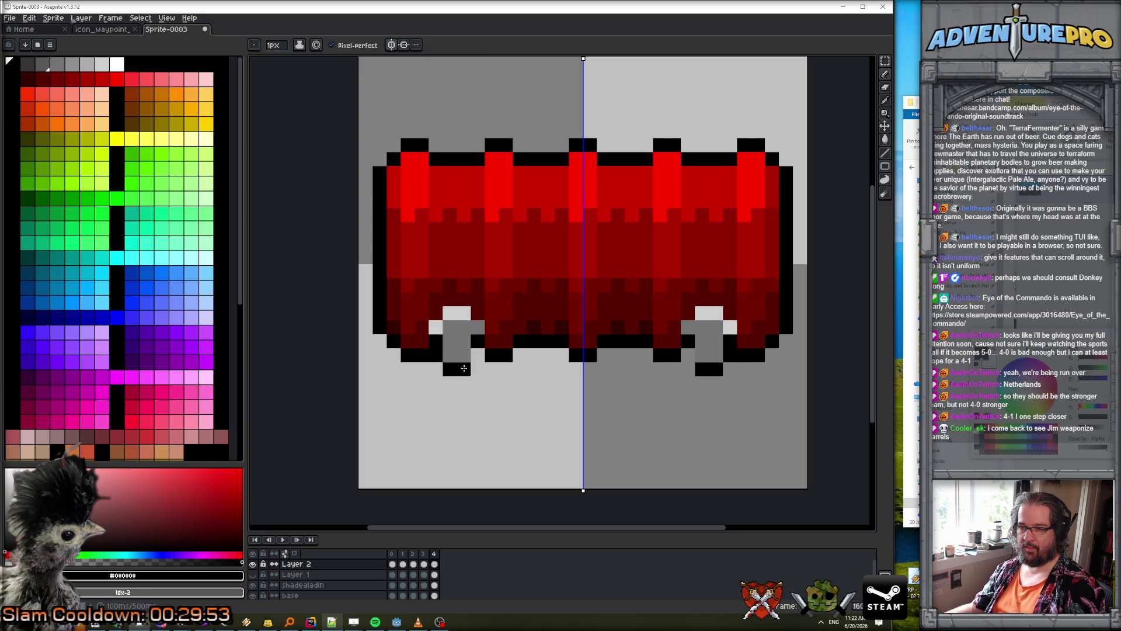
{"action": "scroll", "coordinate": [473, 350], "scroll_direction": "down", "scroll_amount": 4}
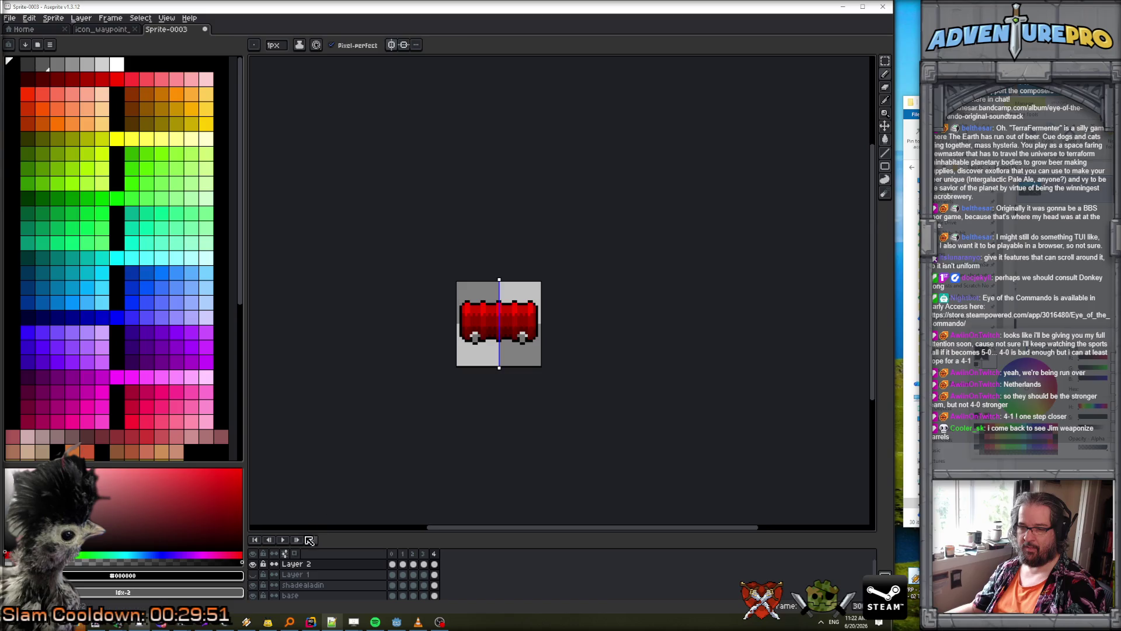
- Stop the animation on frame 4 and duplicate it as a new frame 5 with Alt+N
{"action": "left_click", "coordinate": [288, 539]}
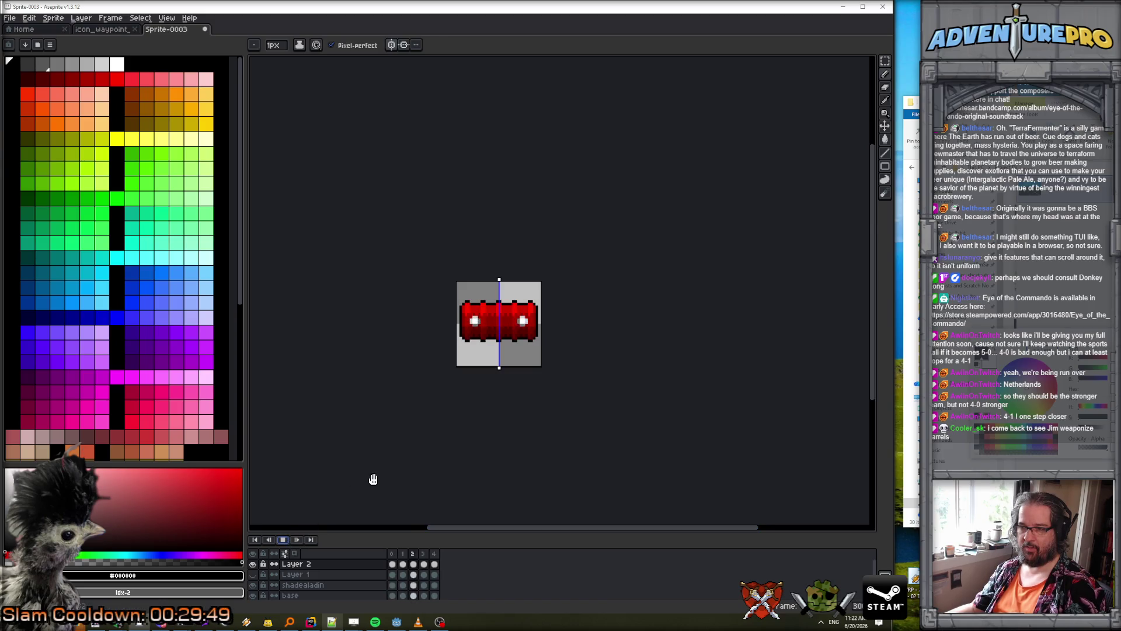
{"action": "scroll", "coordinate": [409, 462], "scroll_direction": "up", "scroll_amount": 4}
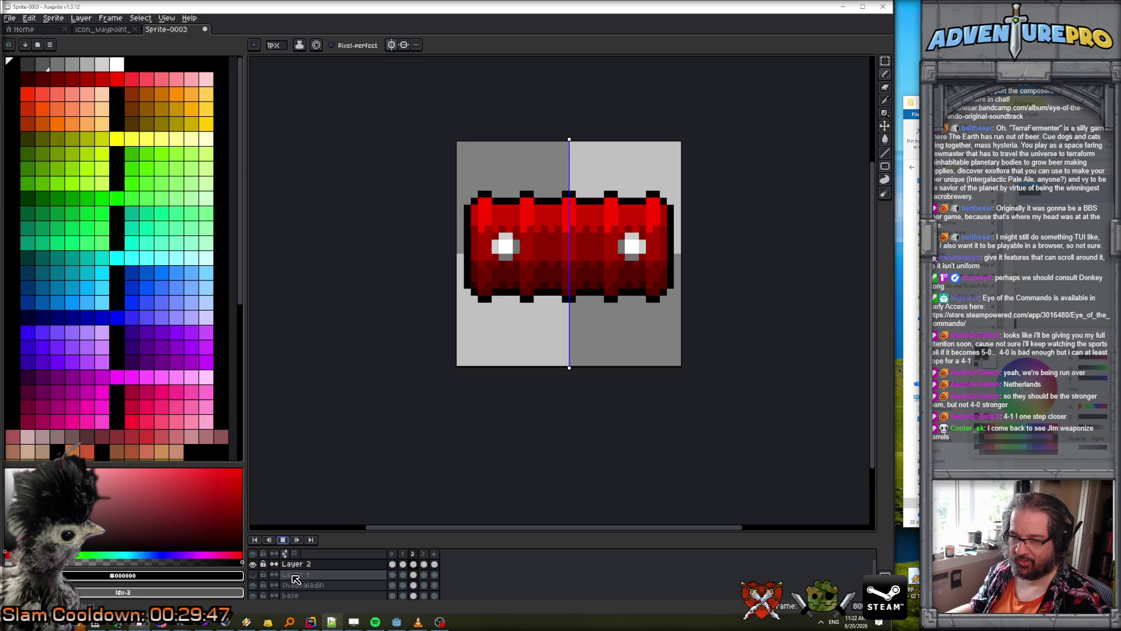
{"action": "key", "text": "Return"}
{"action": "left_click", "coordinate": [435, 553]}
{"action": "key", "text": "alt+n"}
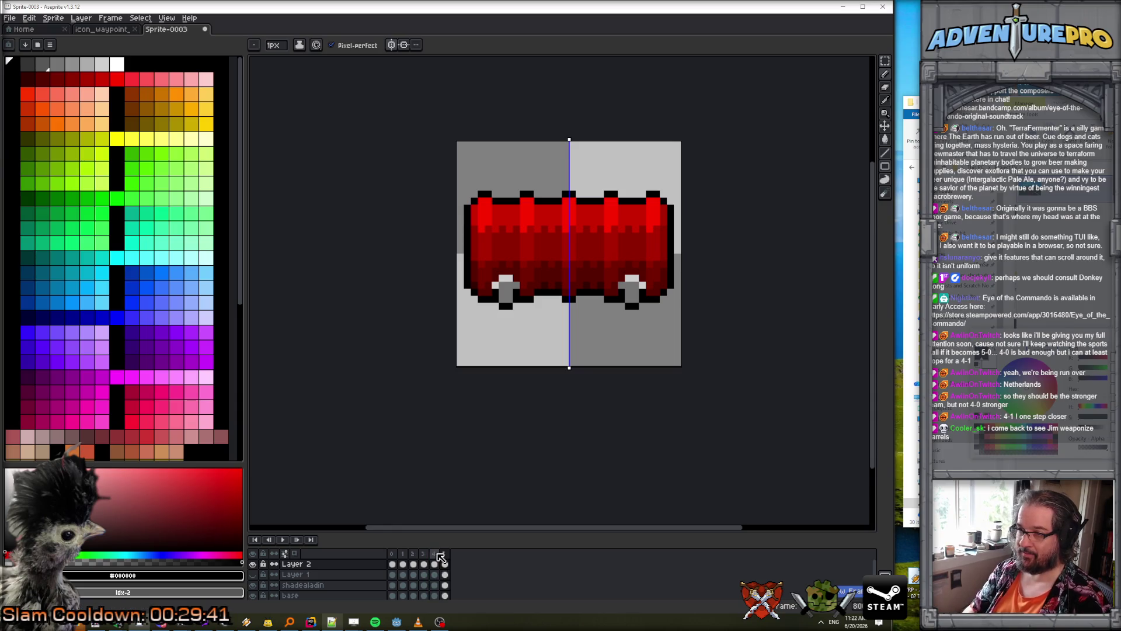
{"action": "scroll", "coordinate": [520, 320], "scroll_direction": "up", "scroll_amount": 3}
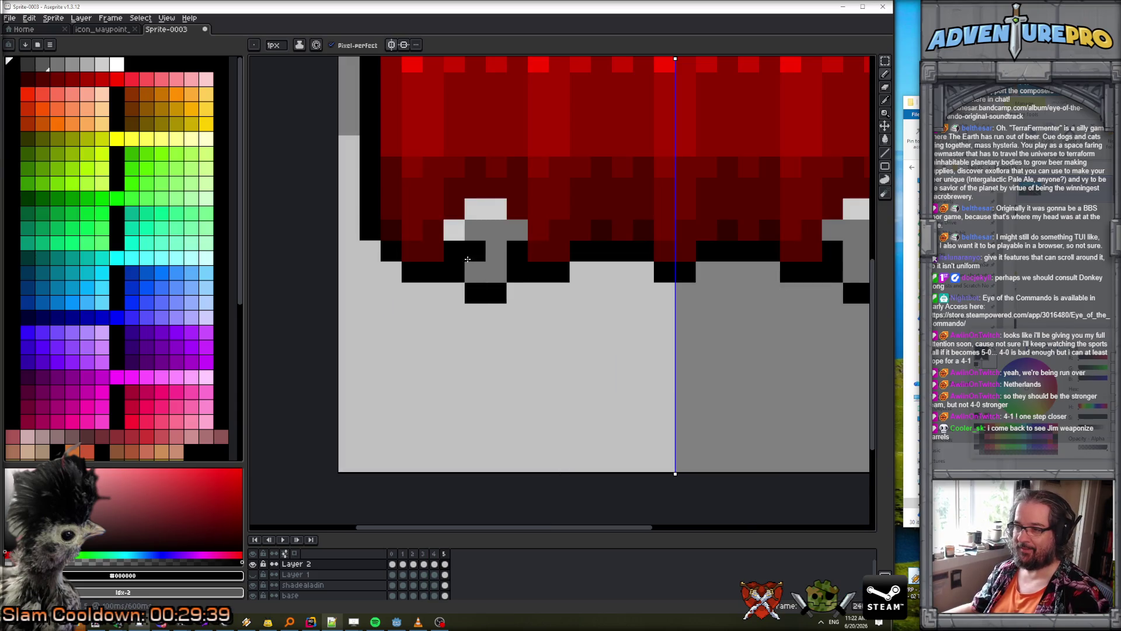
- Outline the bottom of the left bolt in black around its grey post
{"action": "left_click_drag", "start_coordinate": [463, 256], "coordinate": [496, 292]}
{"action": "left_click", "coordinate": [496, 272], "text": "alt"}
{"action": "left_click", "coordinate": [526, 272], "text": "alt"}
{"action": "left_click", "coordinate": [496, 313]}
{"action": "left_click", "coordinate": [484, 312]}
{"action": "left_click", "coordinate": [475, 271]}
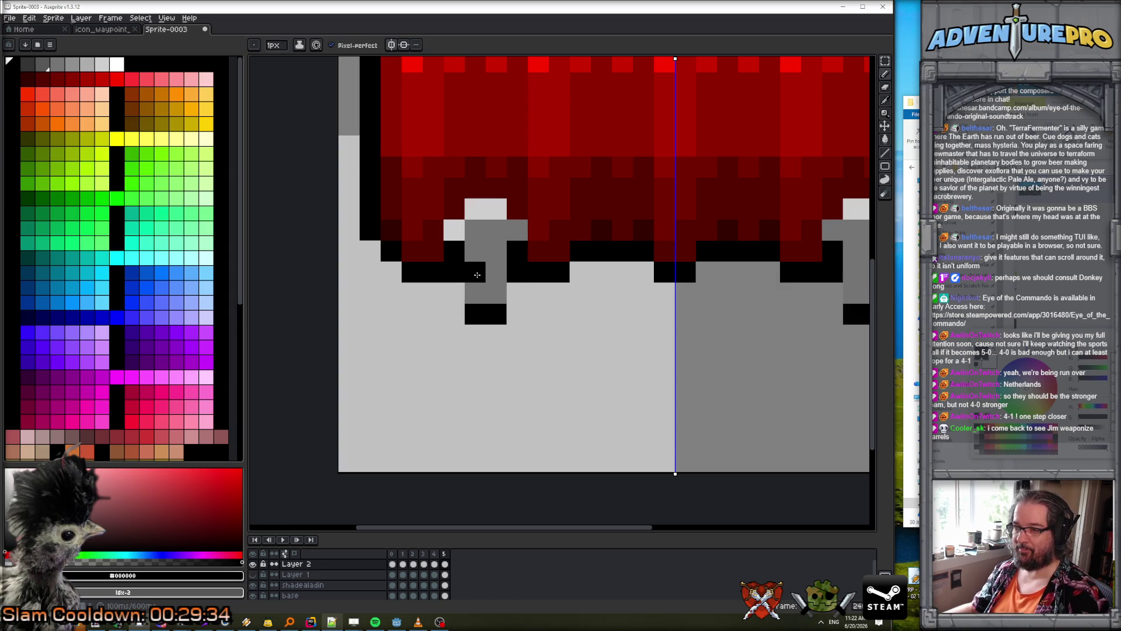
{"action": "left_click", "coordinate": [496, 271]}
{"action": "left_click", "coordinate": [454, 293]}
{"action": "left_click", "coordinate": [509, 292]}
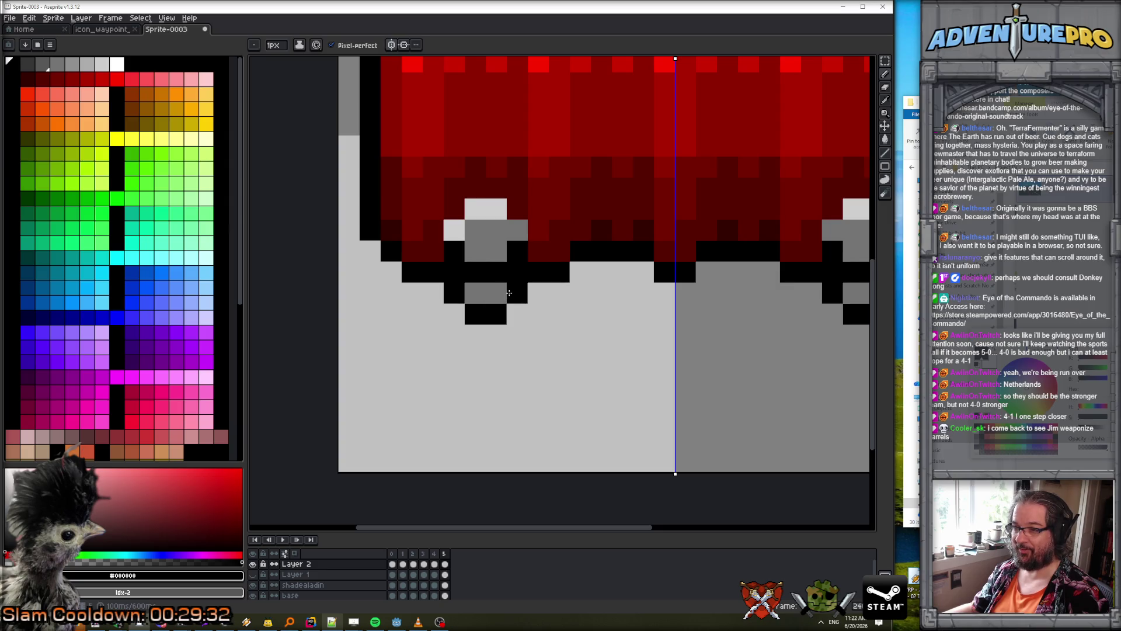
- Blacken the dark-red and grey pixels along the bolt's underside, correcting one misplaced pixel
{"action": "left_click", "coordinate": [434, 249]}
{"action": "left_click", "coordinate": [475, 250]}
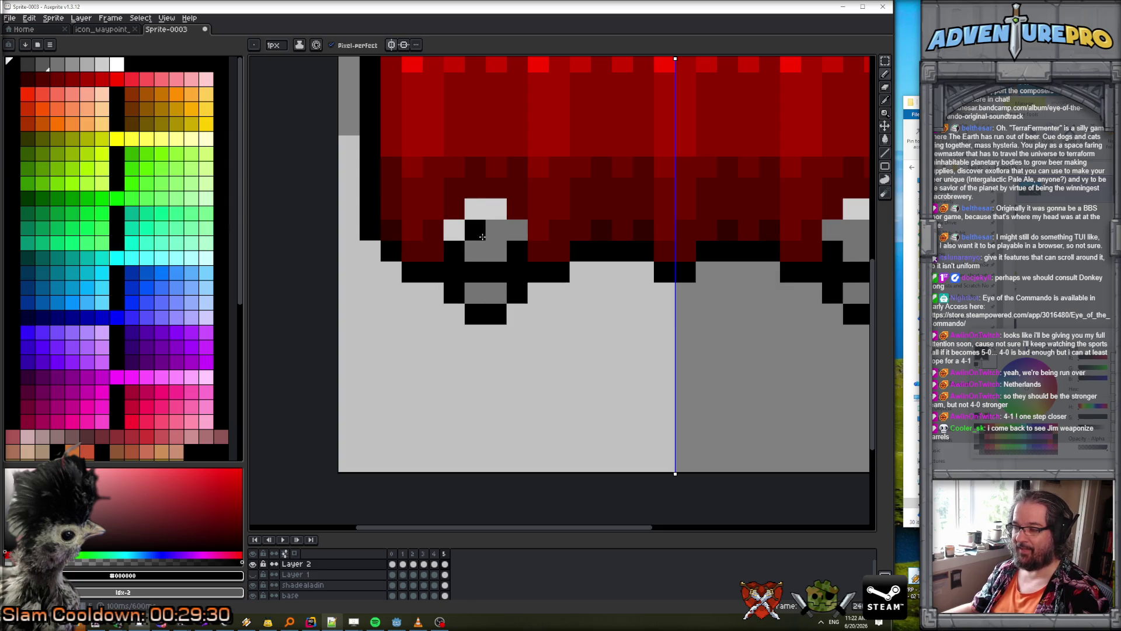
{"action": "key", "text": "ctrl+z"}
{"action": "left_click", "coordinate": [487, 251]}
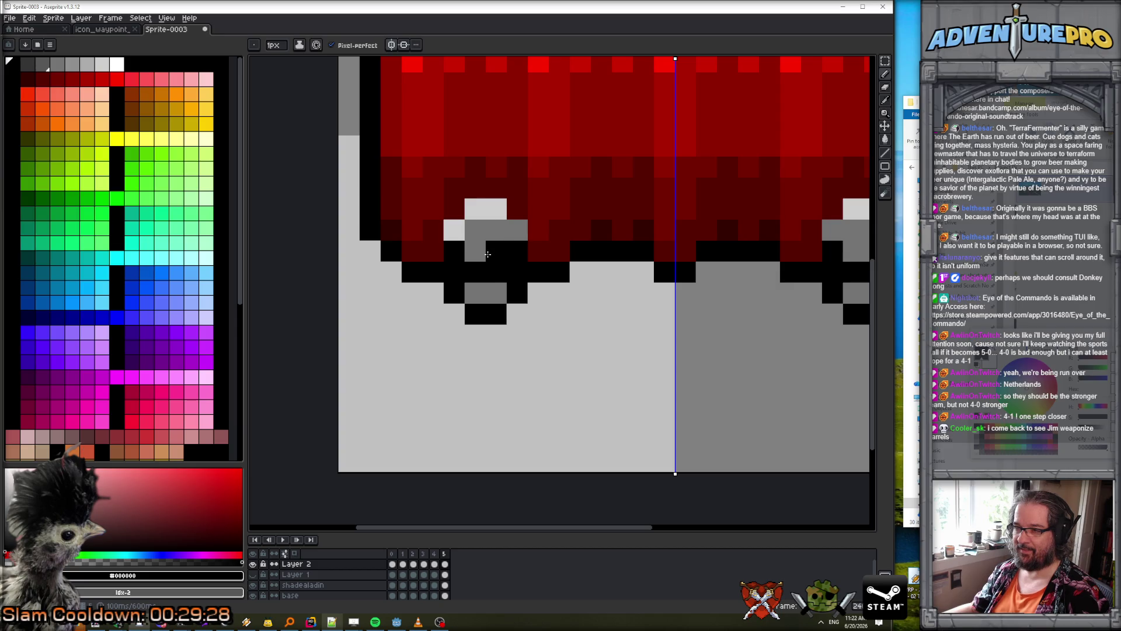
{"action": "left_click", "coordinate": [497, 251]}
{"action": "left_click", "coordinate": [475, 251]}
{"action": "left_click", "coordinate": [455, 210]}
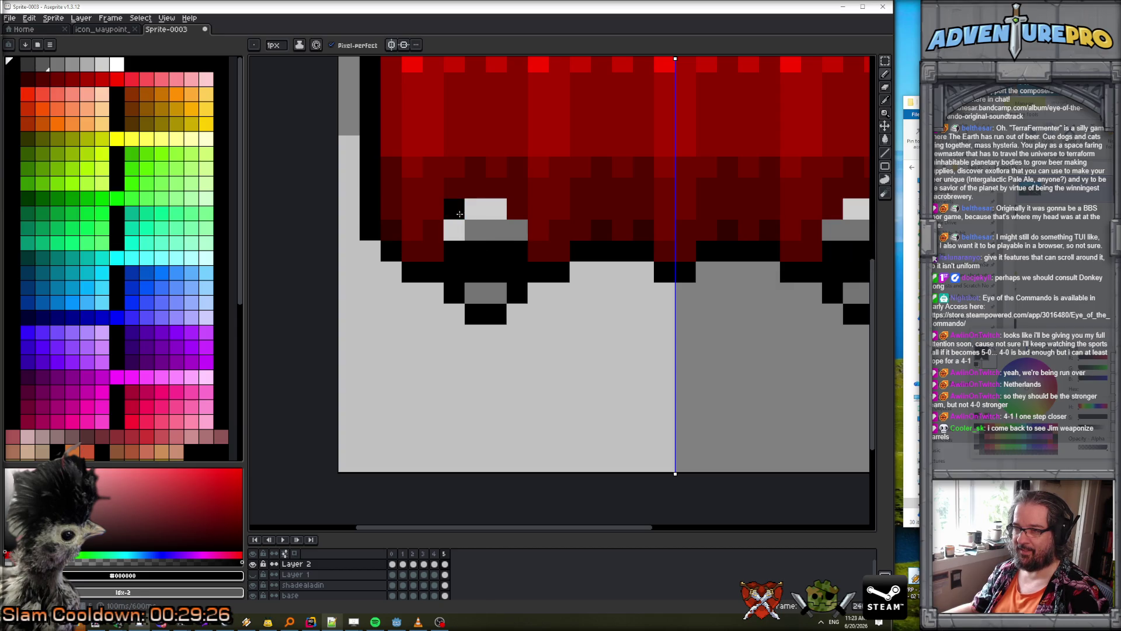
- Erase the pixels inside the barrel under the left bolt and repaint two in #747474 grey
{"action": "key", "text": "e"}
{"action": "mouse_move", "coordinate": [461, 222]}
{"action": "left_mouse_down"}
{"action": "mouse_move", "coordinate": [493, 226]}
{"action": "mouse_move", "coordinate": [485, 208]}
{"action": "mouse_move", "coordinate": [475, 230]}
{"action": "left_mouse_up"}
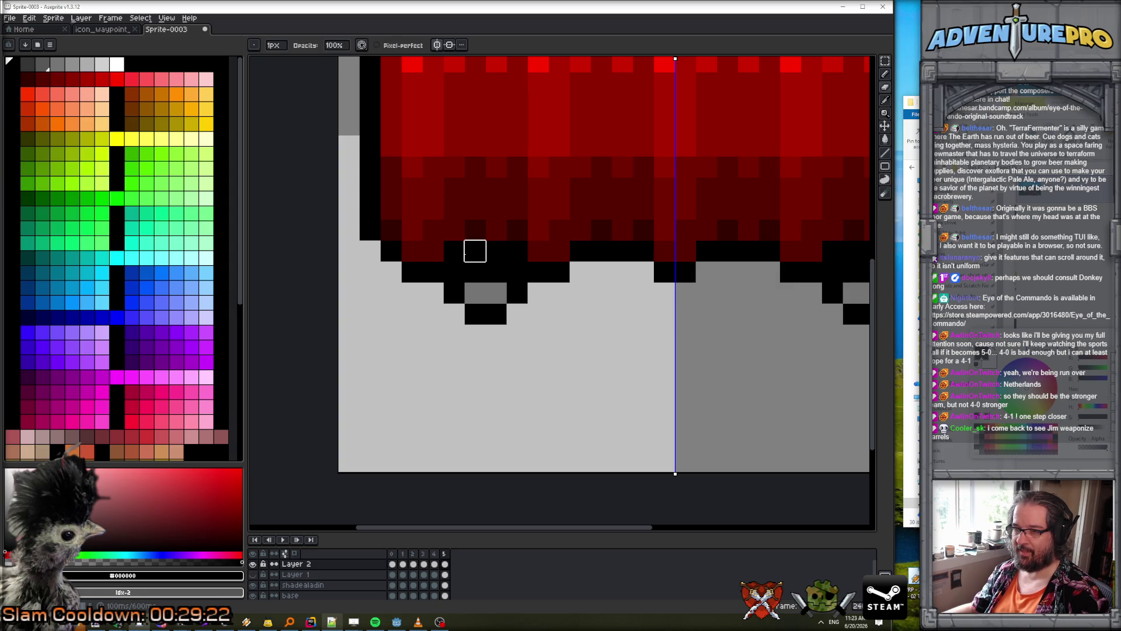
{"action": "left_click", "coordinate": [485, 292], "text": "alt"}
{"action": "key", "text": "b"}
{"action": "left_click_drag", "start_coordinate": [474, 273], "coordinate": [496, 276]}
{"action": "scroll", "coordinate": [495, 275], "scroll_direction": "down", "scroll_amount": 3}
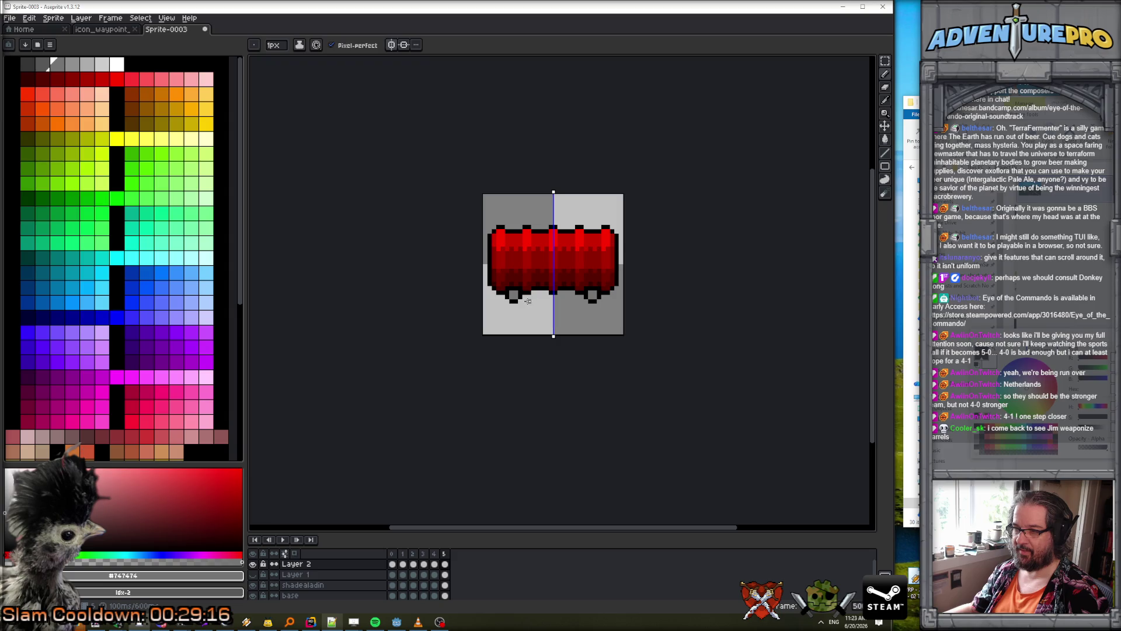
- Compare frame 5 with the first frame, then add a new animation frame
{"action": "key", "text": "Right"}
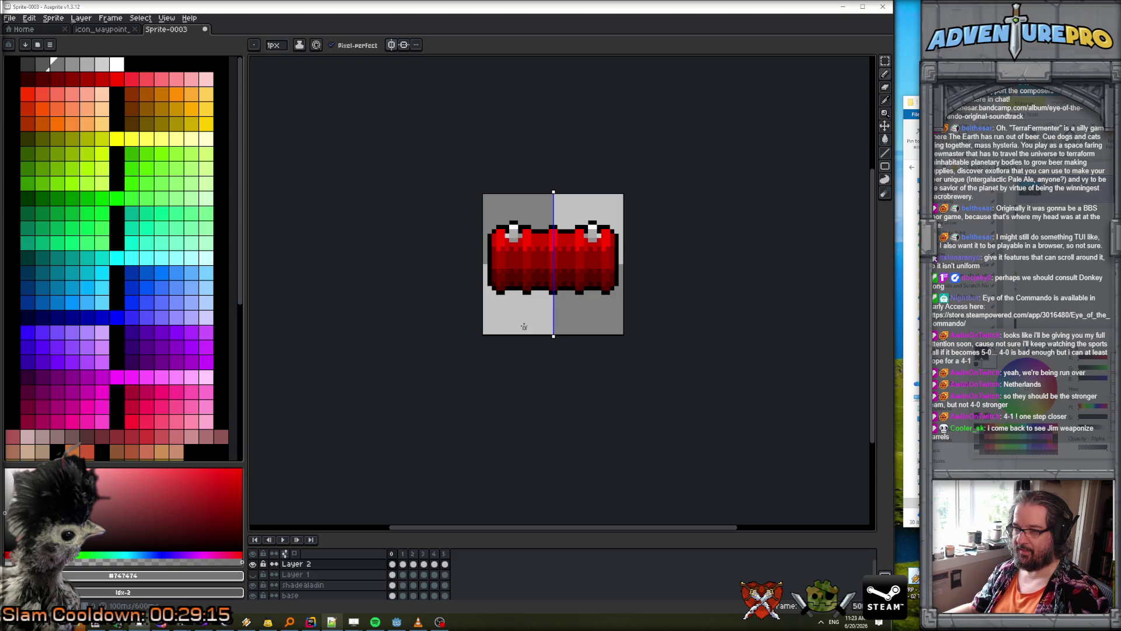
{"action": "key", "text": "Left"}
{"action": "scroll", "coordinate": [514, 251], "scroll_direction": "up", "scroll_amount": 3}
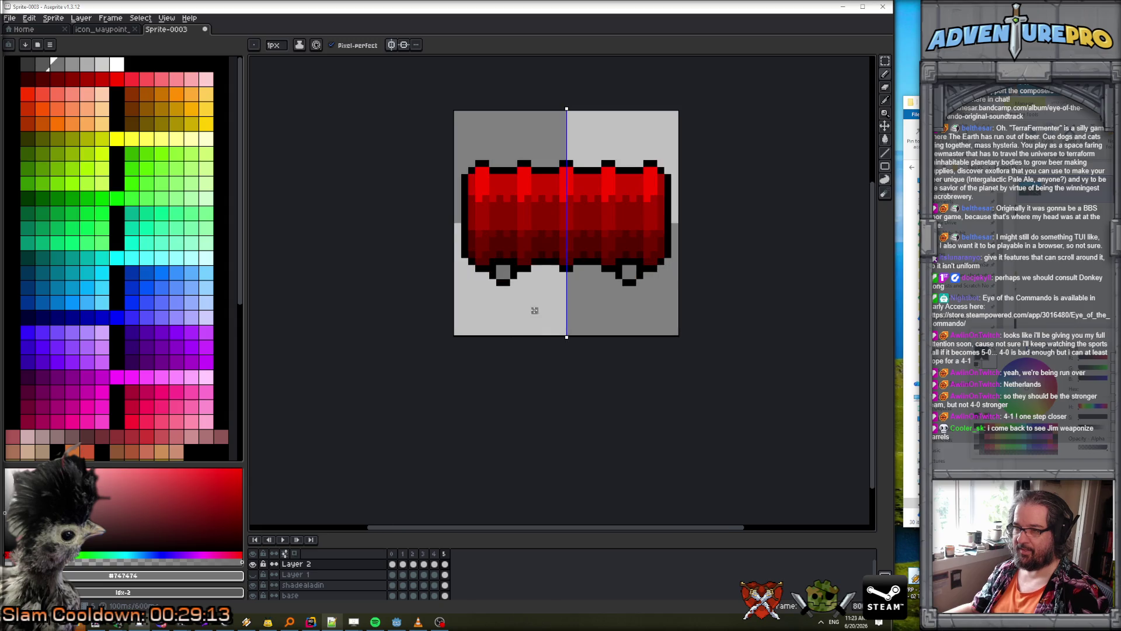
{"action": "key", "text": "Right"}
{"action": "key", "text": "Left"}
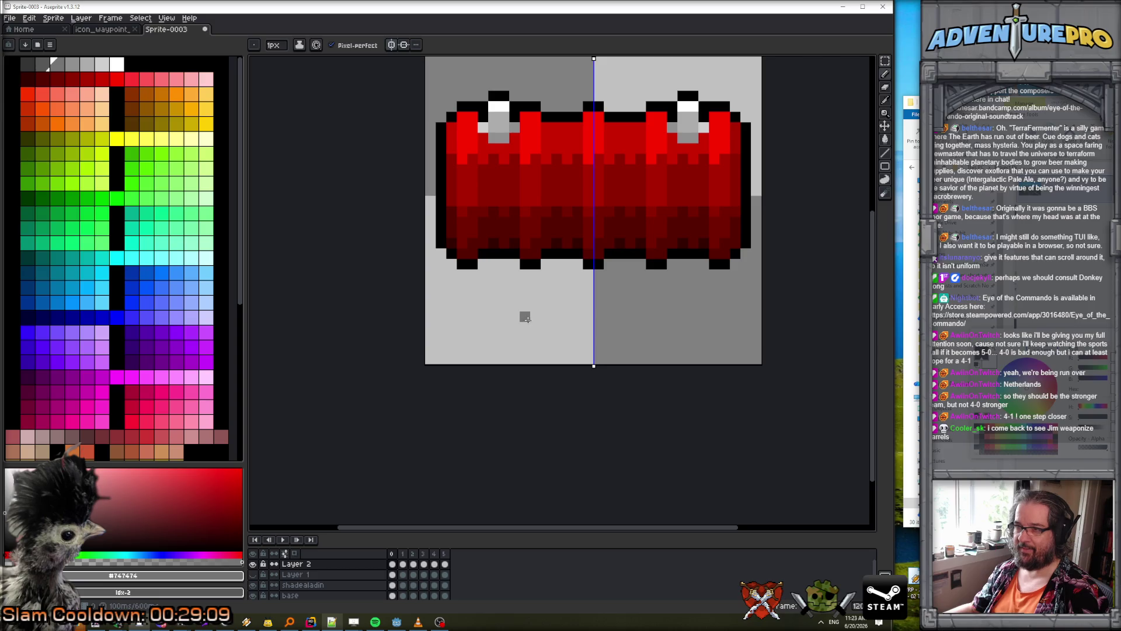
{"action": "left_click", "coordinate": [393, 554]}
{"action": "key", "text": "alt+n"}
{"action": "key", "text": "alt+n"}
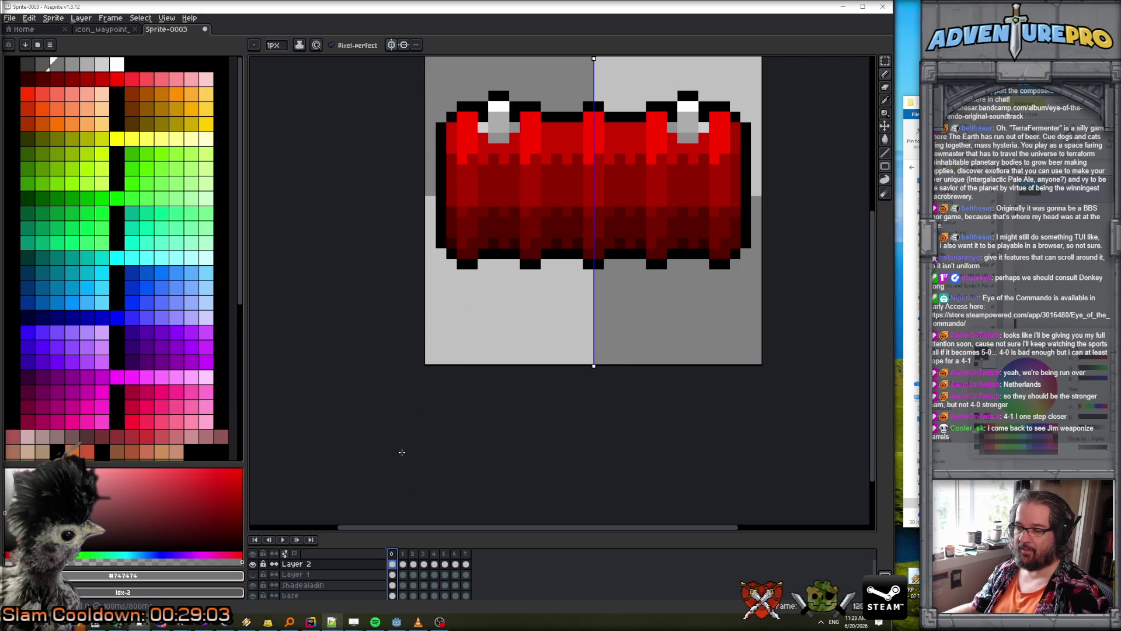
- Erase the grey bolt highlights on the barrel caps
{"action": "key", "text": "e"}
{"action": "mouse_move", "coordinate": [490, 130]}
{"action": "left_mouse_down"}
{"action": "mouse_move", "coordinate": [493, 137]}
{"action": "mouse_move", "coordinate": [499, 108]}
{"action": "mouse_move", "coordinate": [481, 125]}
{"action": "left_mouse_up"}
{"action": "key", "text": "Right"}
{"action": "scroll", "coordinate": [553, 138], "scroll_direction": "up", "scroll_amount": 1}
{"action": "mouse_move", "coordinate": [488, 251]}
{"action": "left_mouse_down"}
{"action": "mouse_move", "coordinate": [509, 257]}
{"action": "mouse_move", "coordinate": [510, 269]}
{"action": "mouse_move", "coordinate": [528, 260]}
{"action": "left_mouse_up"}
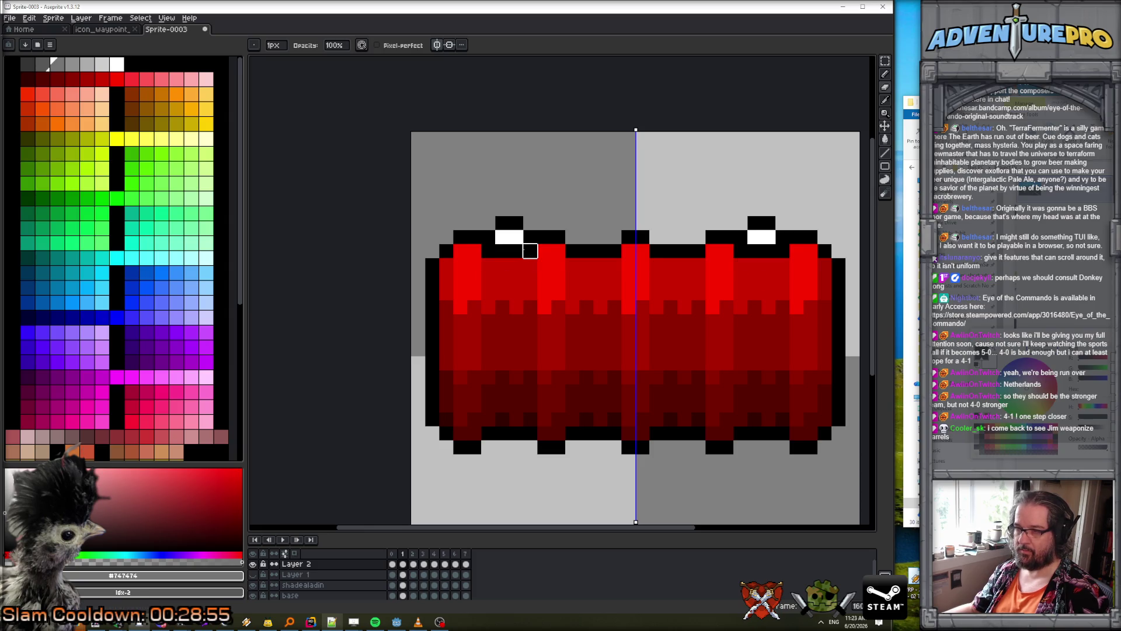
- Paint the bolt tops white and outline them in black
{"action": "left_click", "coordinate": [514, 237], "text": "alt"}
{"action": "key", "text": "b"}
{"action": "mouse_move", "coordinate": [514, 223]}
{"action": "left_mouse_down"}
{"action": "mouse_move", "coordinate": [494, 233]}
{"action": "mouse_move", "coordinate": [488, 224]}
{"action": "mouse_move", "coordinate": [517, 209]}
{"action": "mouse_move", "coordinate": [530, 224]}
{"action": "left_mouse_up"}
{"action": "left_click", "coordinate": [494, 251], "text": "alt"}
{"action": "scroll", "coordinate": [627, 357], "scroll_direction": "down", "scroll_amount": 6}
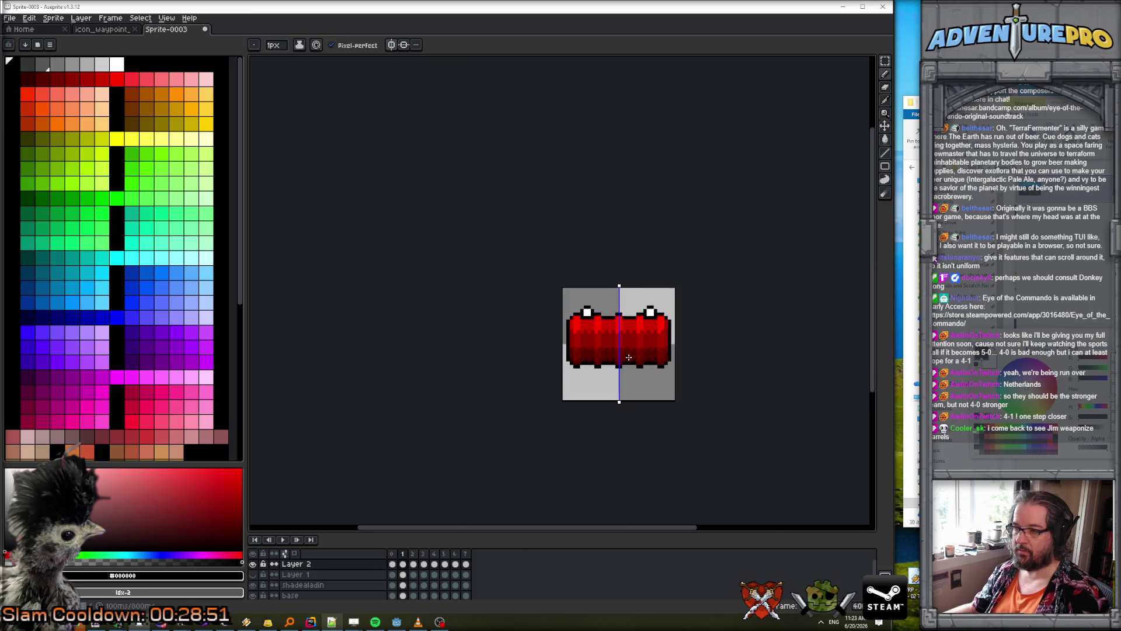
{"action": "left_click", "coordinate": [283, 539]}
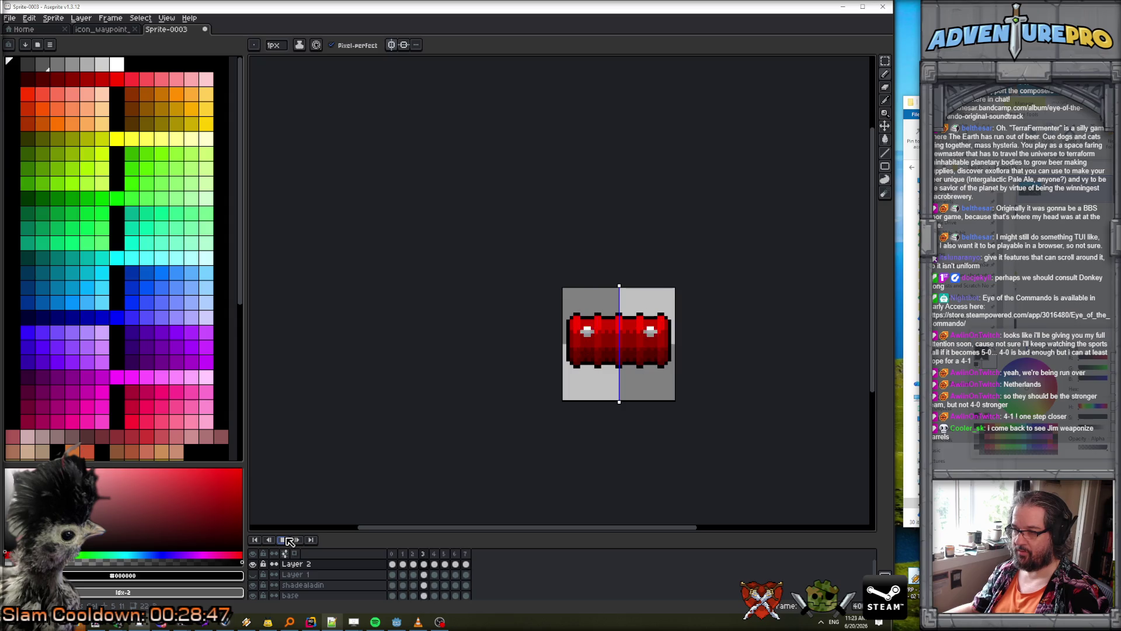
{"action": "scroll", "coordinate": [588, 403], "scroll_direction": "up", "scroll_amount": 2}
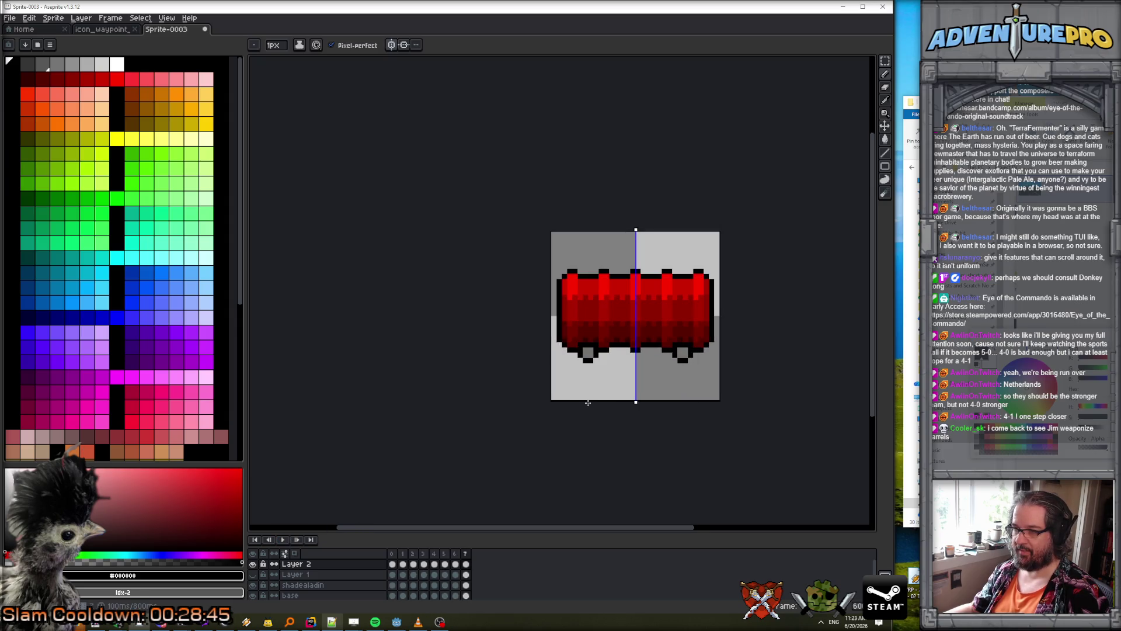
{"action": "scroll", "coordinate": [595, 386], "scroll_direction": "up", "scroll_amount": 2}
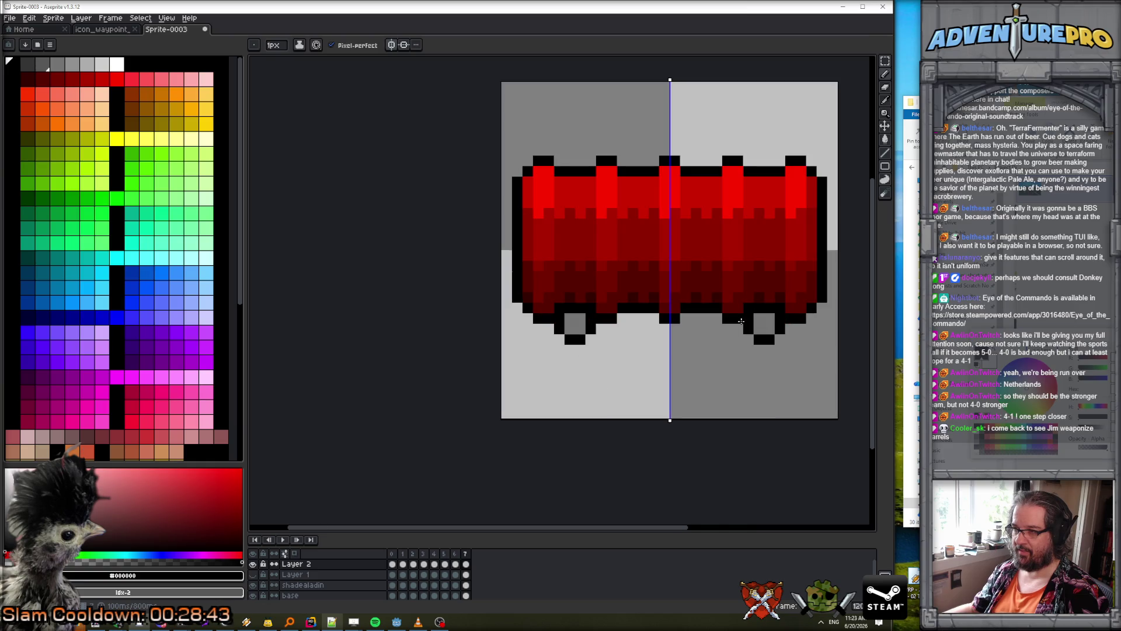
{"action": "scroll", "coordinate": [630, 330], "scroll_direction": "down", "scroll_amount": 3}
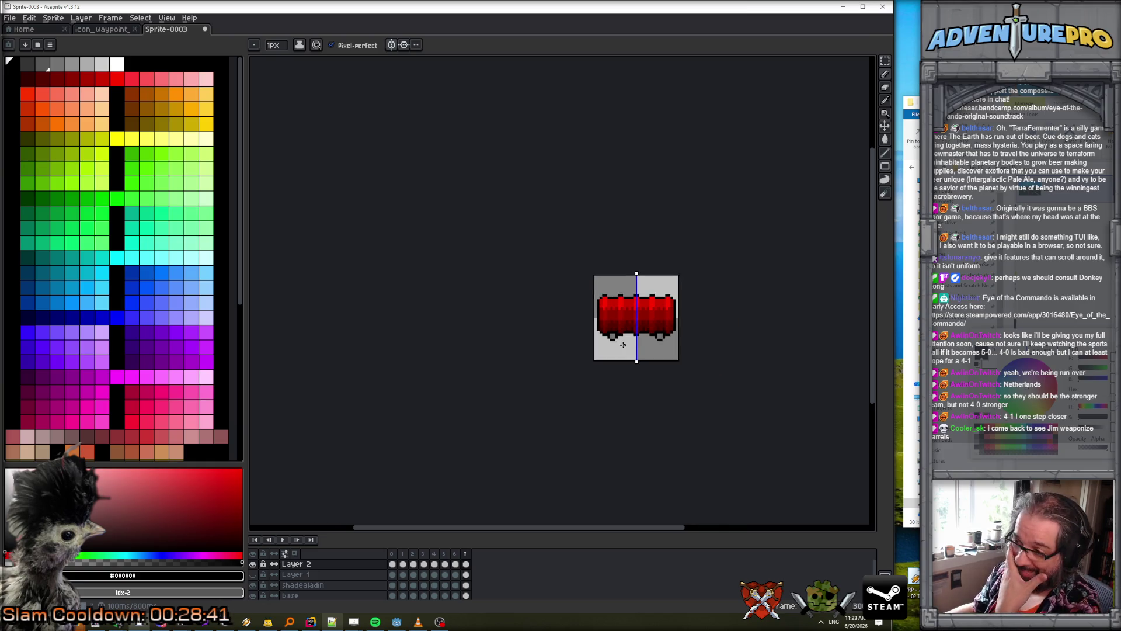
{"action": "scroll", "coordinate": [623, 345], "scroll_direction": "down", "scroll_amount": 1}
{"action": "scroll", "coordinate": [623, 344], "scroll_direction": "up", "scroll_amount": 2}
{"action": "left_click", "coordinate": [283, 540]}
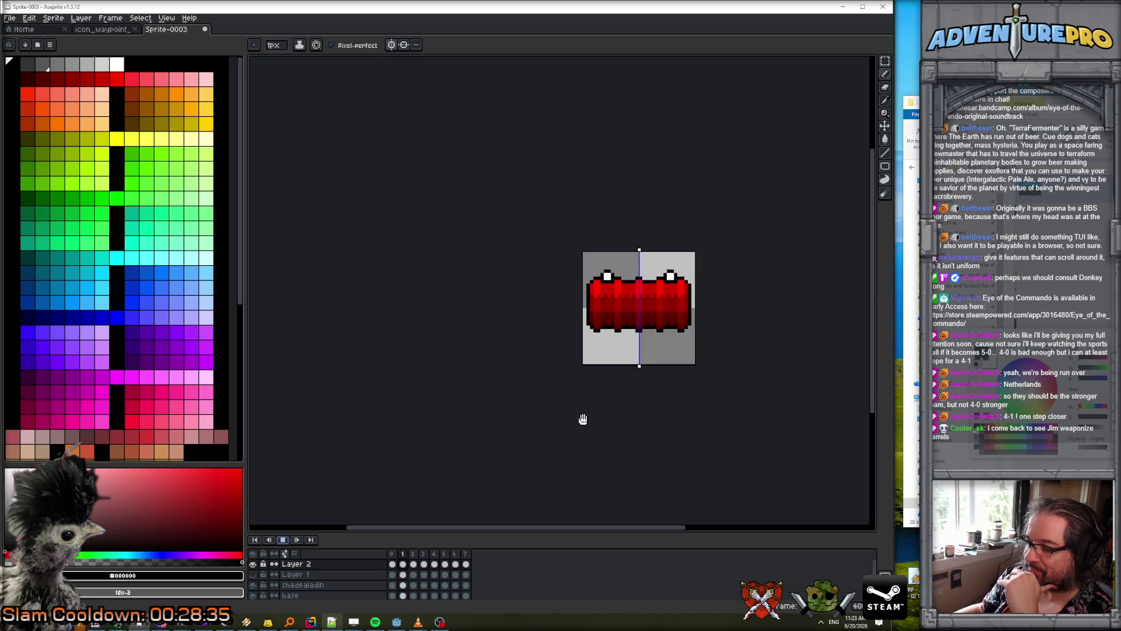
{"action": "scroll", "coordinate": [579, 418], "scroll_direction": "down", "scroll_amount": 3}
{"action": "scroll", "coordinate": [666, 373], "scroll_direction": "up", "scroll_amount": 2}
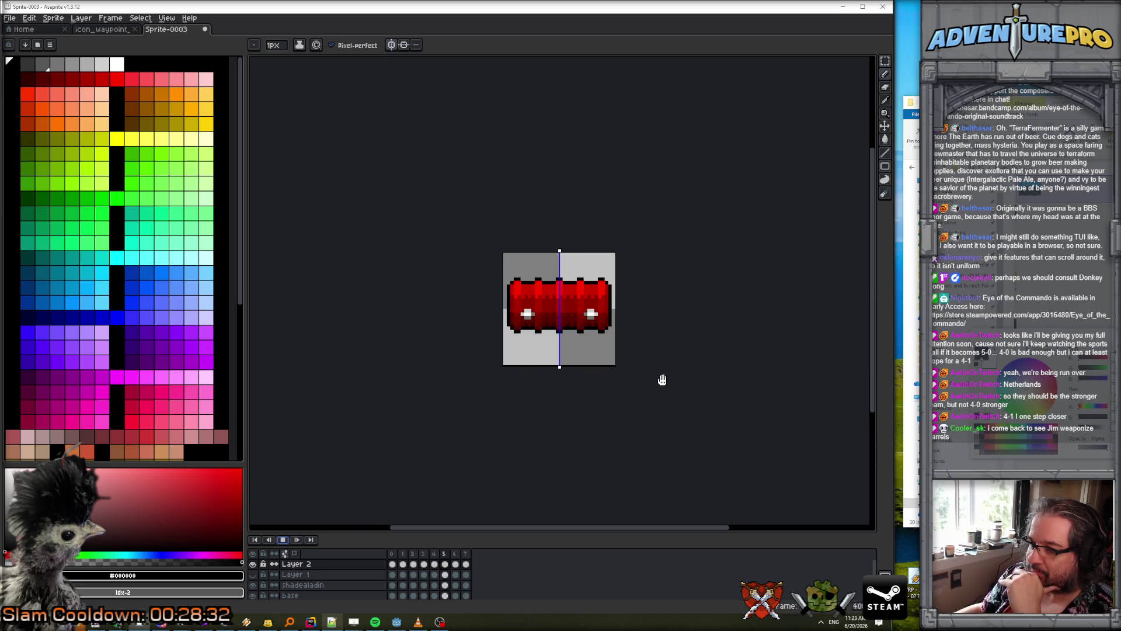
{"action": "scroll", "coordinate": [662, 353], "scroll_direction": "up", "scroll_amount": 2}
{"action": "scroll", "coordinate": [662, 352], "scroll_direction": "up", "scroll_amount": 1}
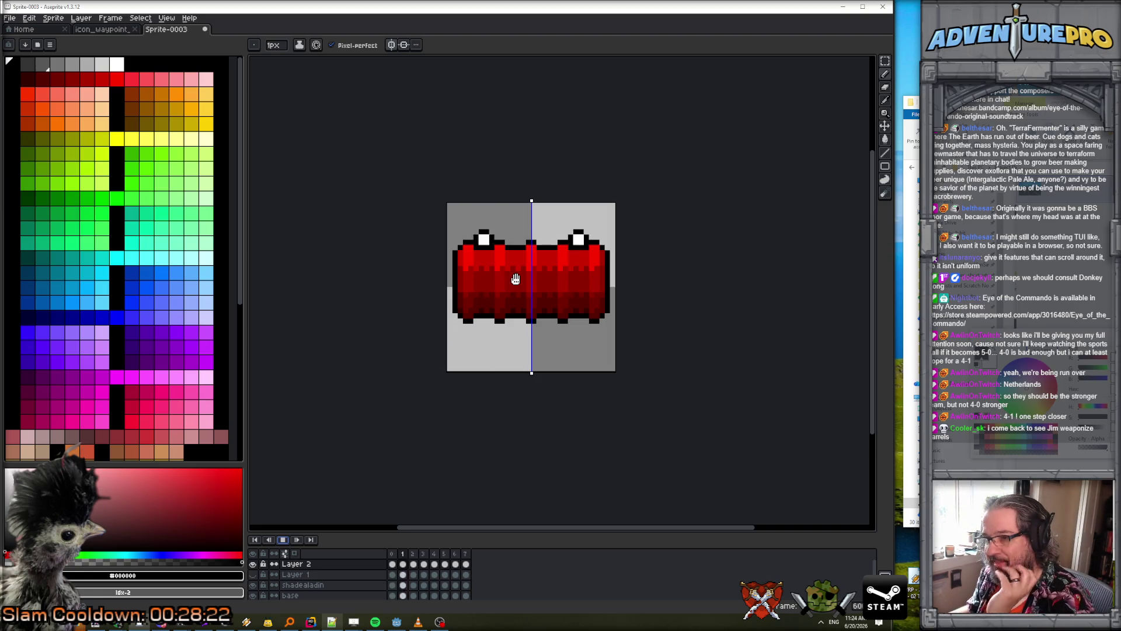
{"action": "scroll", "coordinate": [512, 272], "scroll_direction": "up", "scroll_amount": 1}
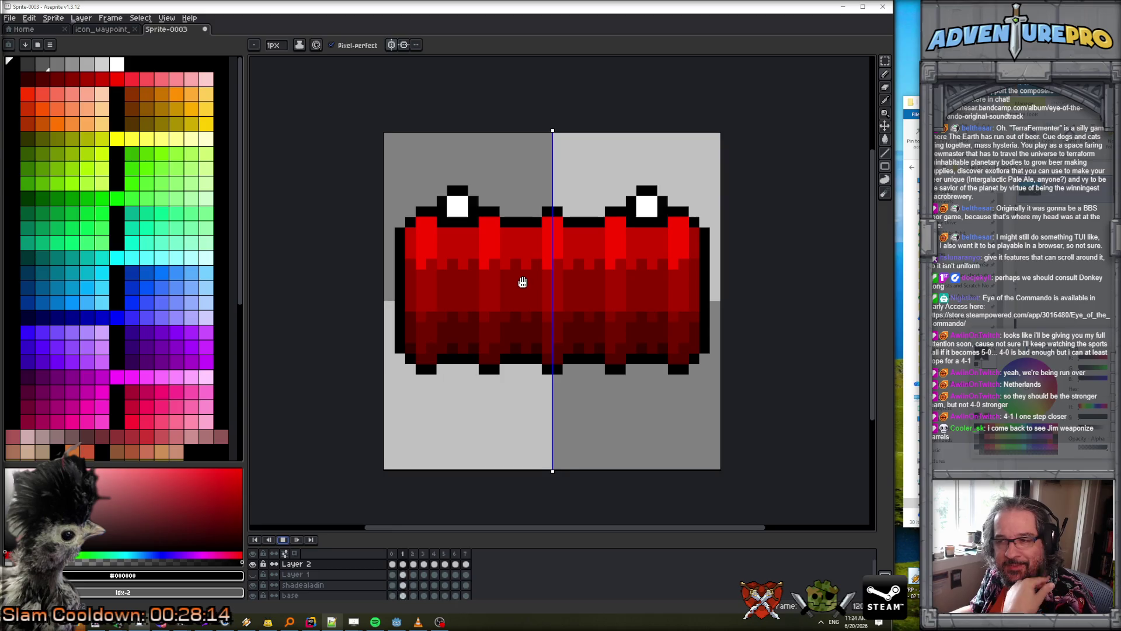
{"action": "key", "text": "Return"}
{"action": "mouse_move", "coordinate": [444, 439]}
{"action": "left_mouse_down"}
{"action": "mouse_move", "coordinate": [450, 395]}
{"action": "mouse_move", "coordinate": [432, 348]}
{"action": "left_mouse_up"}
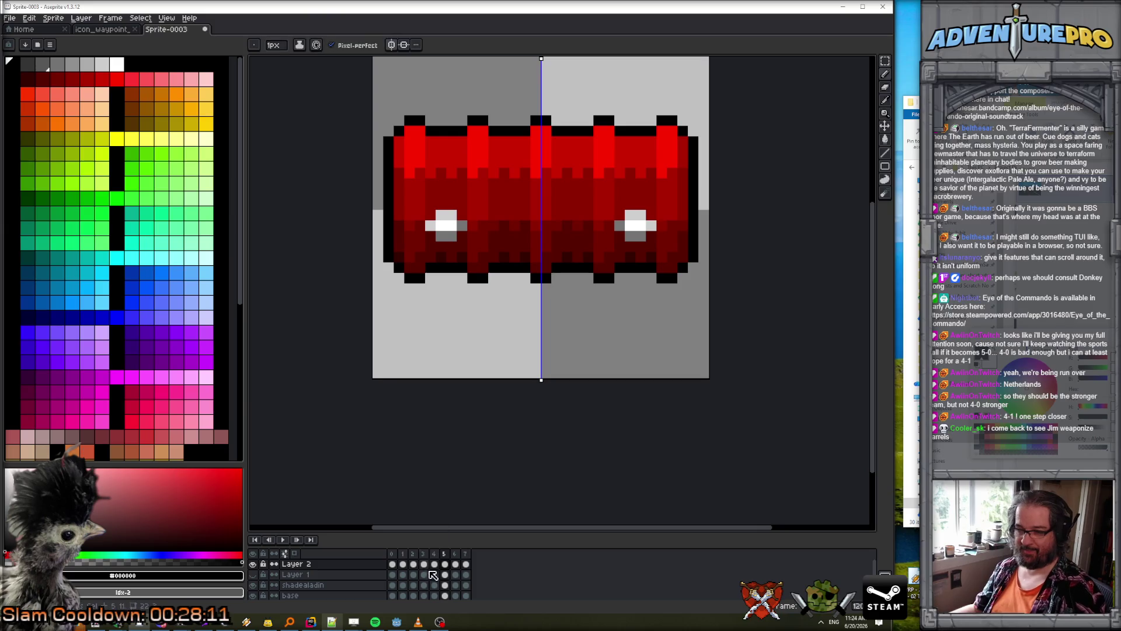
- On frame 2 of shadealadin, move the middle body band down one pixel
{"action": "left_click", "coordinate": [414, 585]}
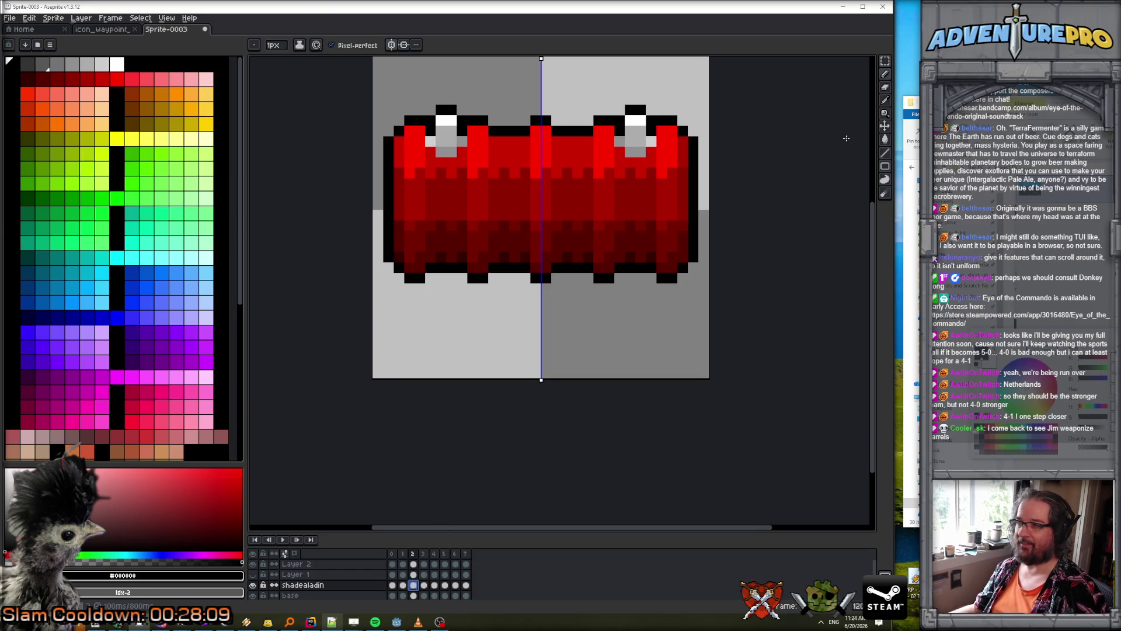
{"action": "left_click", "coordinate": [886, 61]}
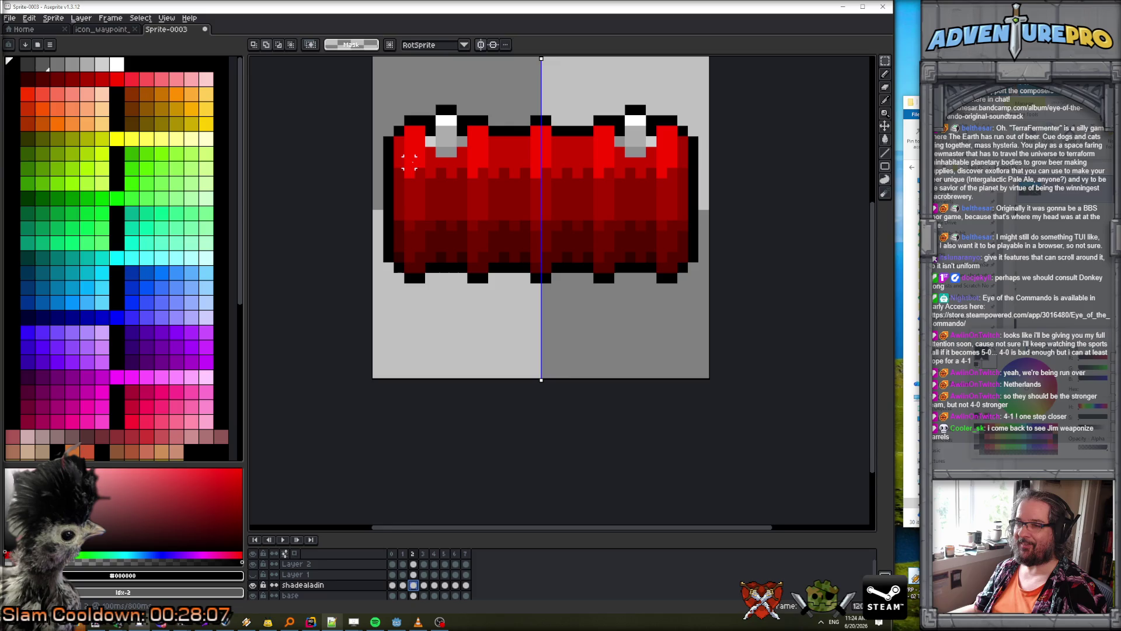
{"action": "left_click_drag", "start_coordinate": [395, 158], "coordinate": [689, 232]}
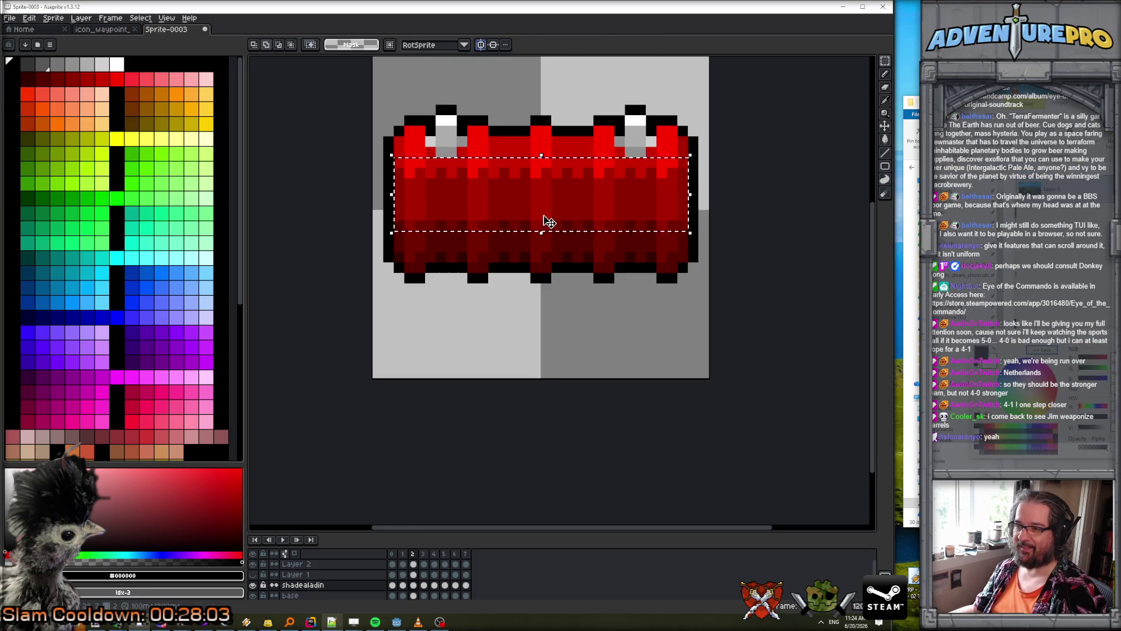
{"action": "left_click_drag", "start_coordinate": [548, 220], "coordinate": [549, 229]}
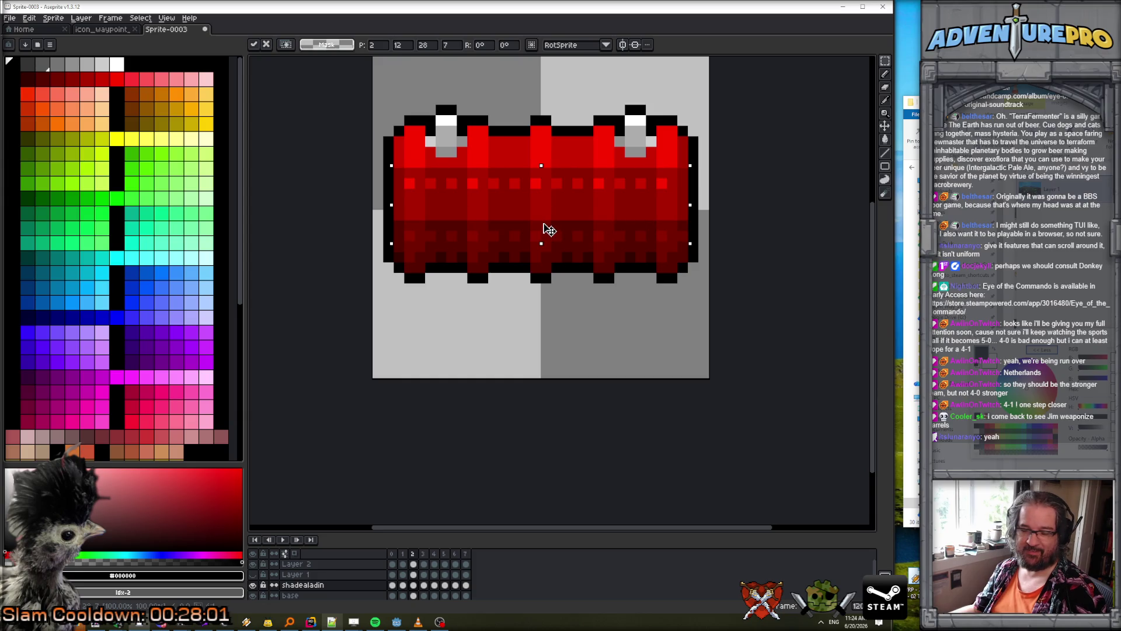
{"action": "key", "text": "ctrl+d"}
{"action": "scroll", "coordinate": [453, 206], "scroll_direction": "up", "scroll_amount": 1}
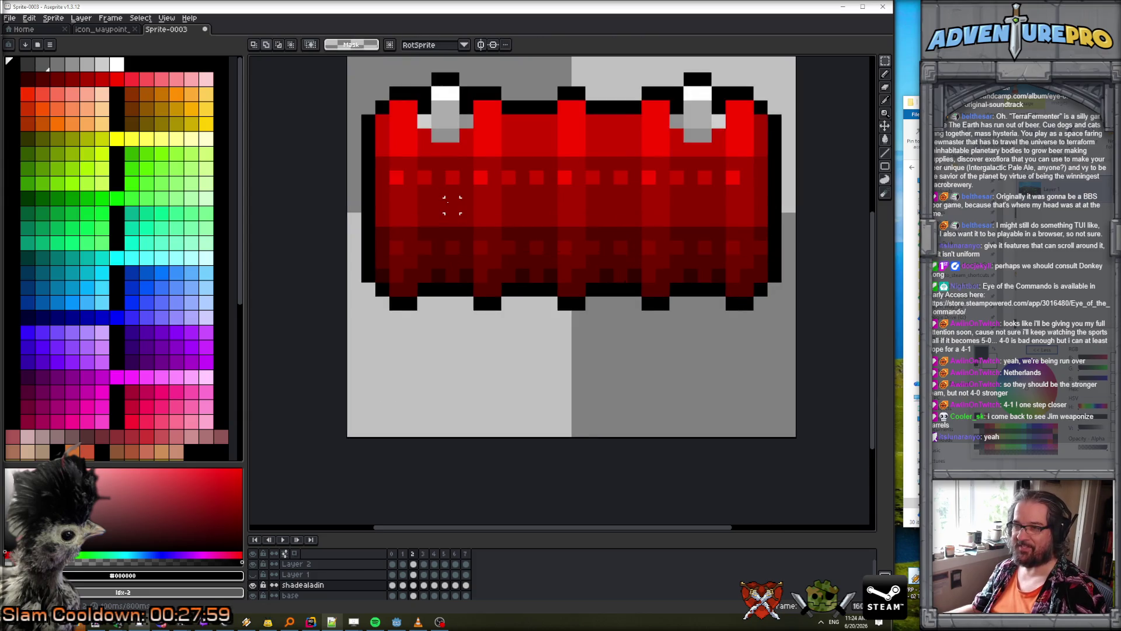
- Repaint the dark upper body row in bright red #cc0000
{"action": "key", "text": "b"}
{"action": "left_click", "coordinate": [398, 148], "text": "alt"}
{"action": "left_click", "coordinate": [396, 163]}
{"action": "left_click_drag", "start_coordinate": [427, 158], "coordinate": [760, 163]}
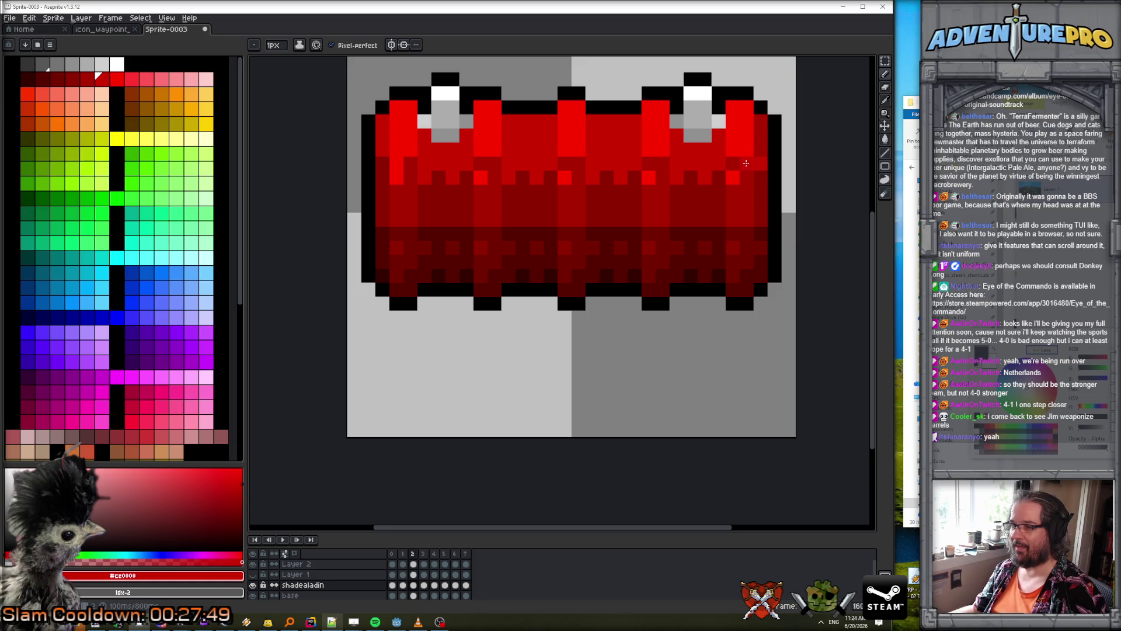
{"action": "key", "text": "0"}
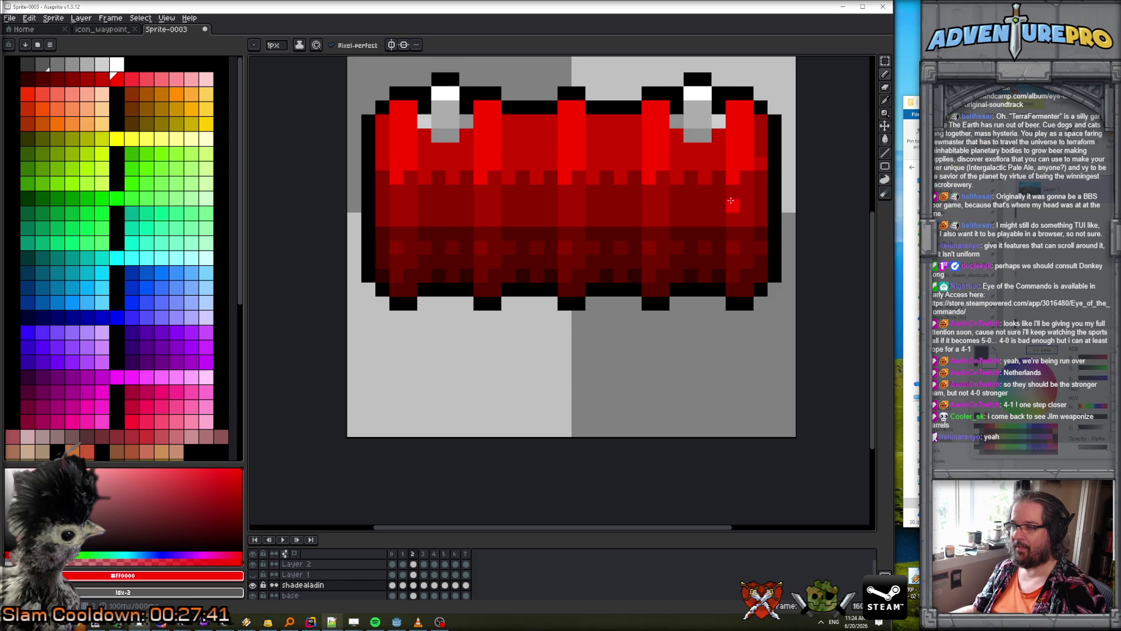
{"action": "left_click", "coordinate": [763, 151], "text": "alt"}
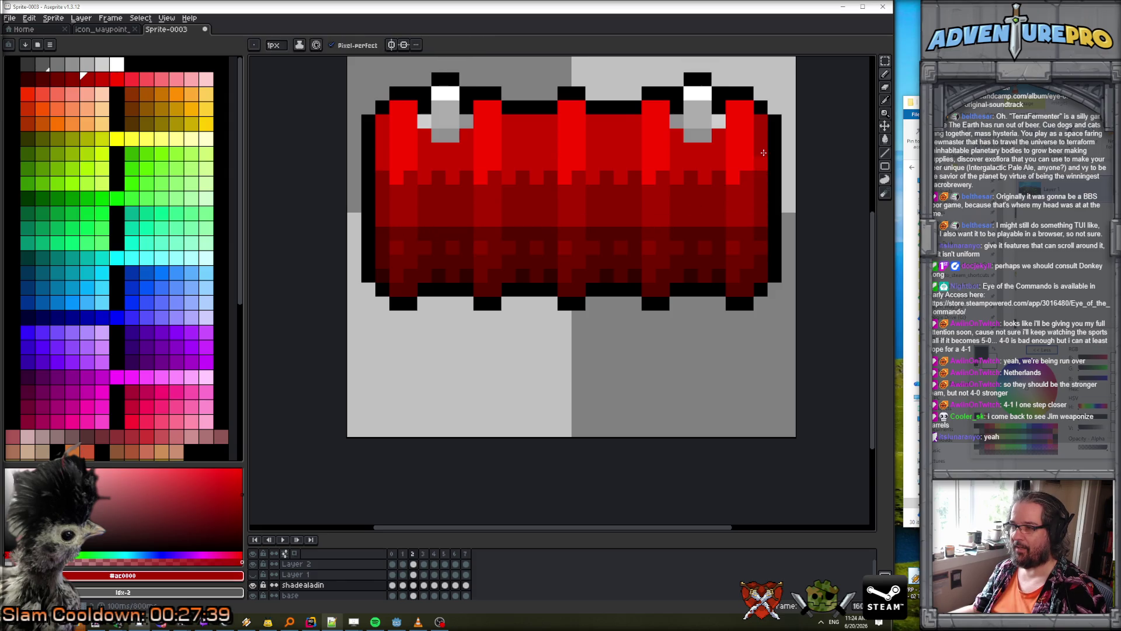
- Repaint the lower body row in #900000, checking against frame 1
{"action": "key", "text": "Left"}
{"action": "key", "text": "Right"}
{"action": "scroll", "coordinate": [712, 144], "scroll_direction": "down", "scroll_amount": 2}
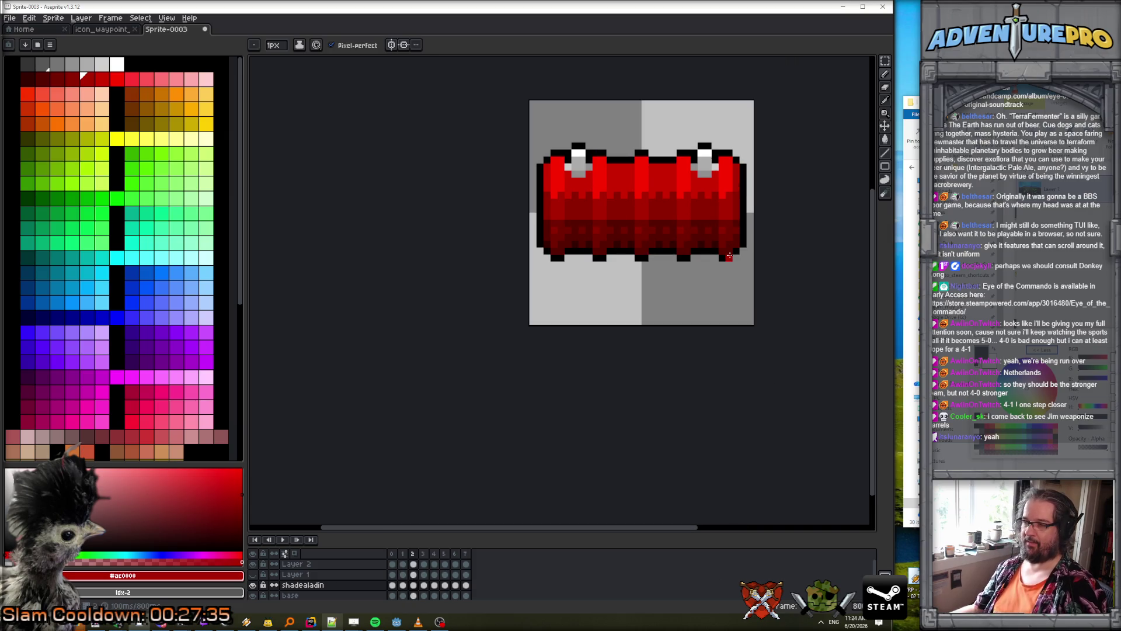
{"action": "scroll", "coordinate": [618, 221], "scroll_direction": "up", "scroll_amount": 2}
{"action": "left_click", "coordinate": [594, 217], "text": "alt"}
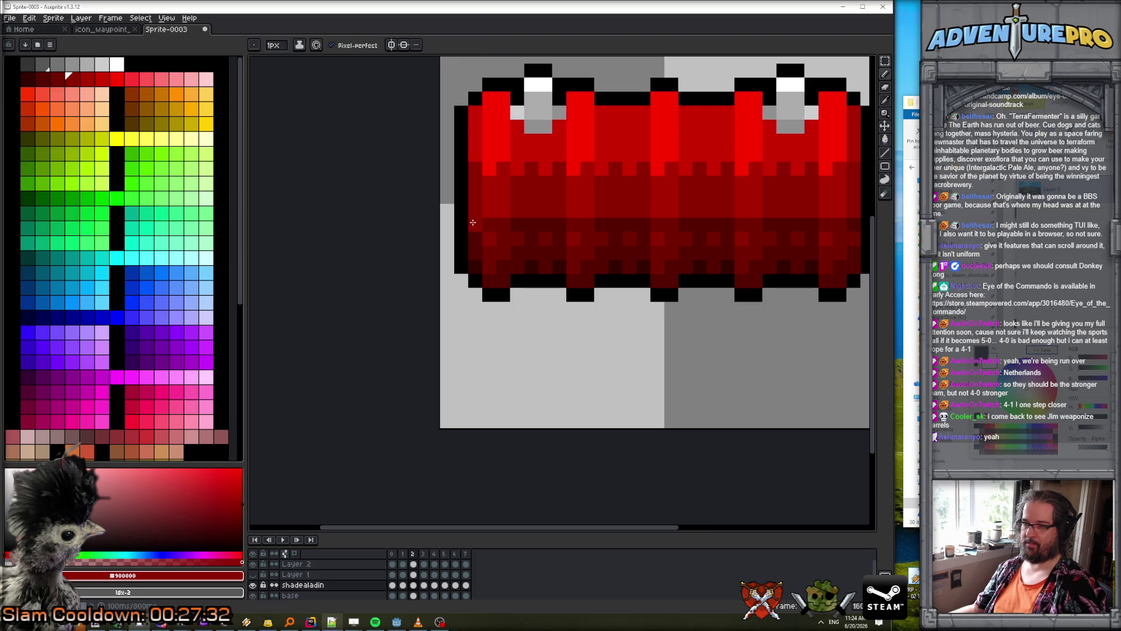
{"action": "left_click_drag", "start_coordinate": [473, 223], "coordinate": [811, 224]}
{"action": "scroll", "coordinate": [812, 224], "scroll_direction": "right", "scroll_amount": 3}
{"action": "left_click", "coordinate": [771, 214], "text": "alt"}
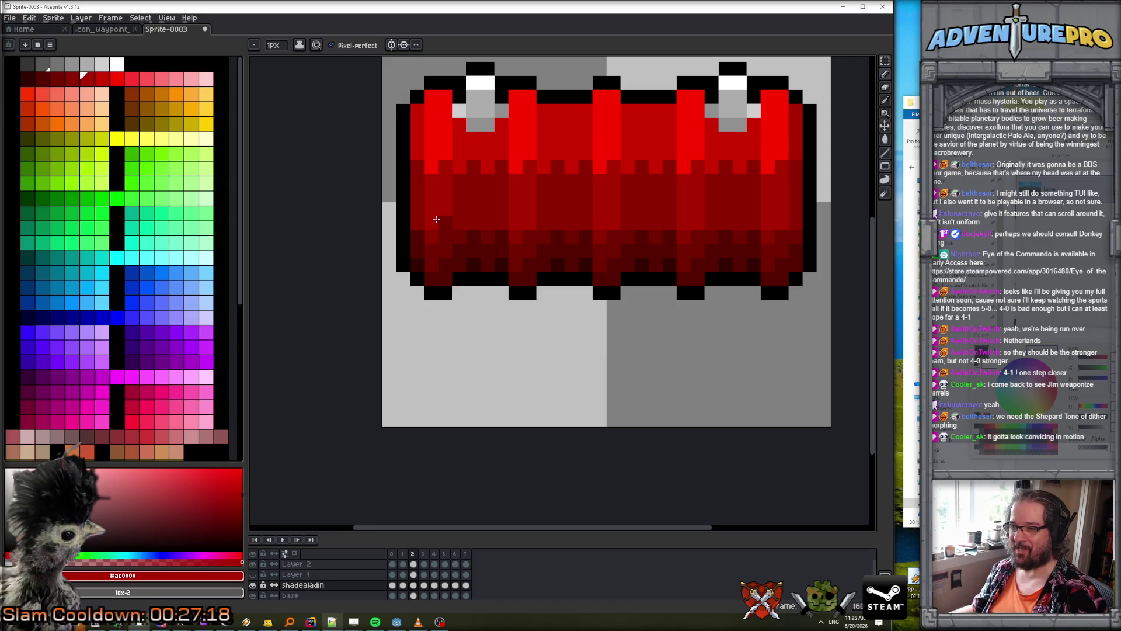
{"action": "scroll", "coordinate": [480, 250], "scroll_direction": "down", "scroll_amount": 3}
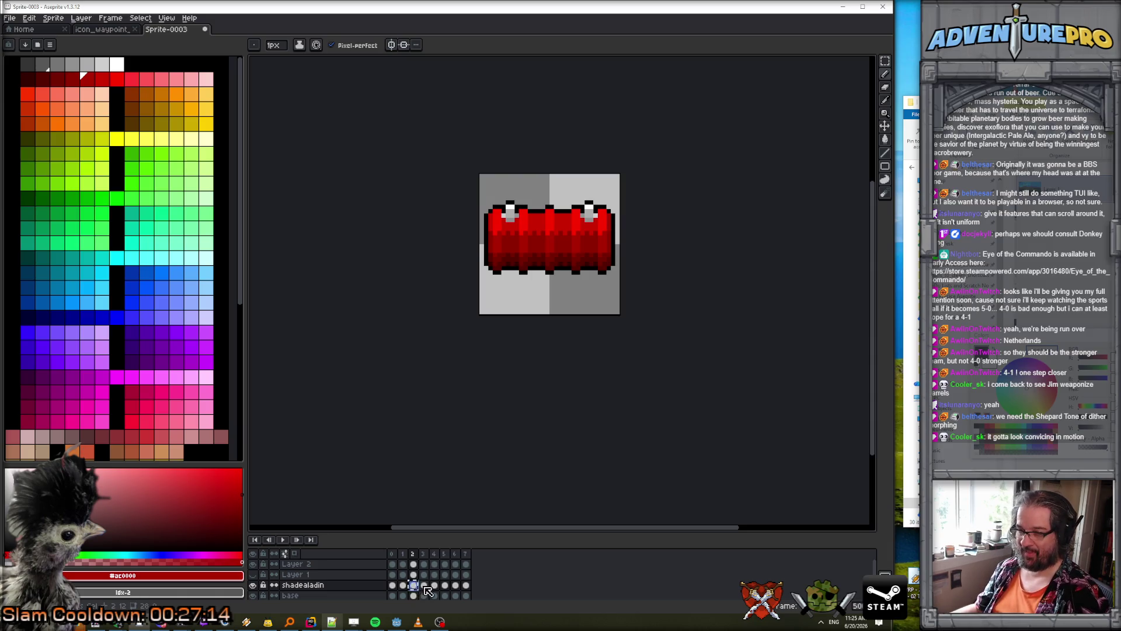
{"action": "left_click", "coordinate": [424, 585]}
{"action": "left_click", "coordinate": [455, 585]}
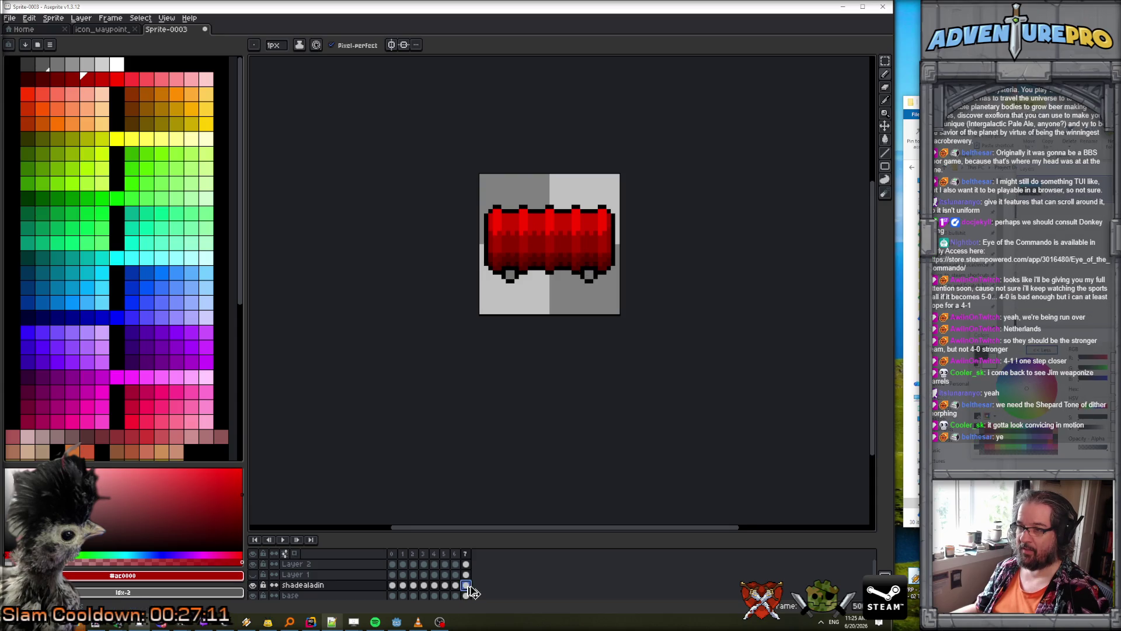
{"action": "left_click", "coordinate": [283, 540]}
{"action": "scroll", "coordinate": [571, 372], "scroll_direction": "down", "scroll_amount": 2}
{"action": "scroll", "coordinate": [571, 372], "scroll_direction": "down", "scroll_amount": 1}
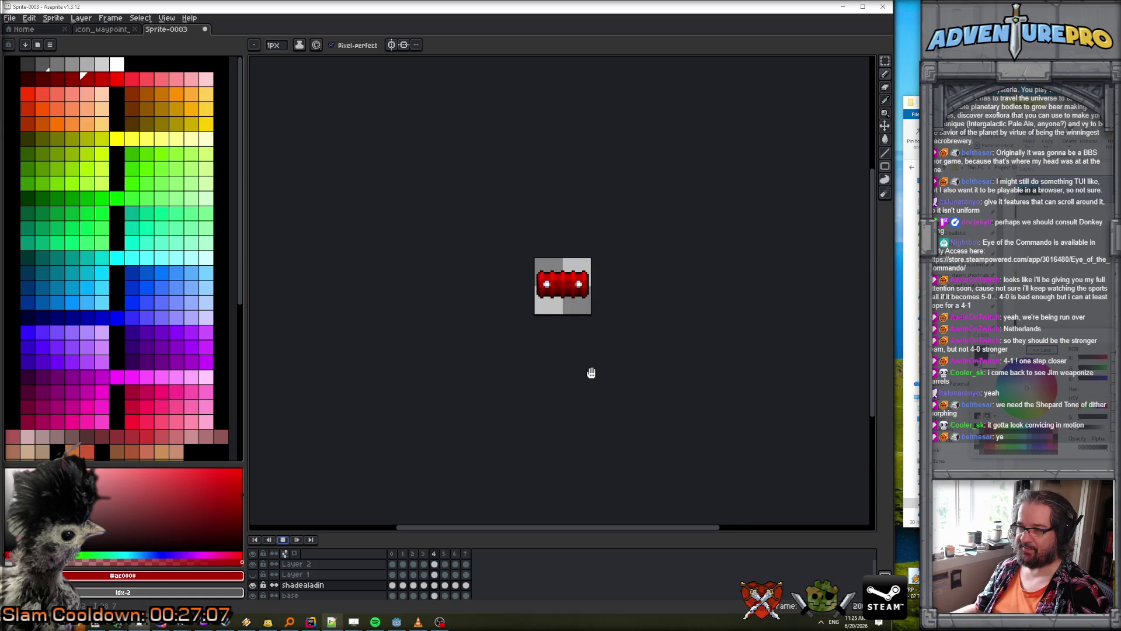
{"action": "scroll", "coordinate": [591, 372], "scroll_direction": "up", "scroll_amount": 2}
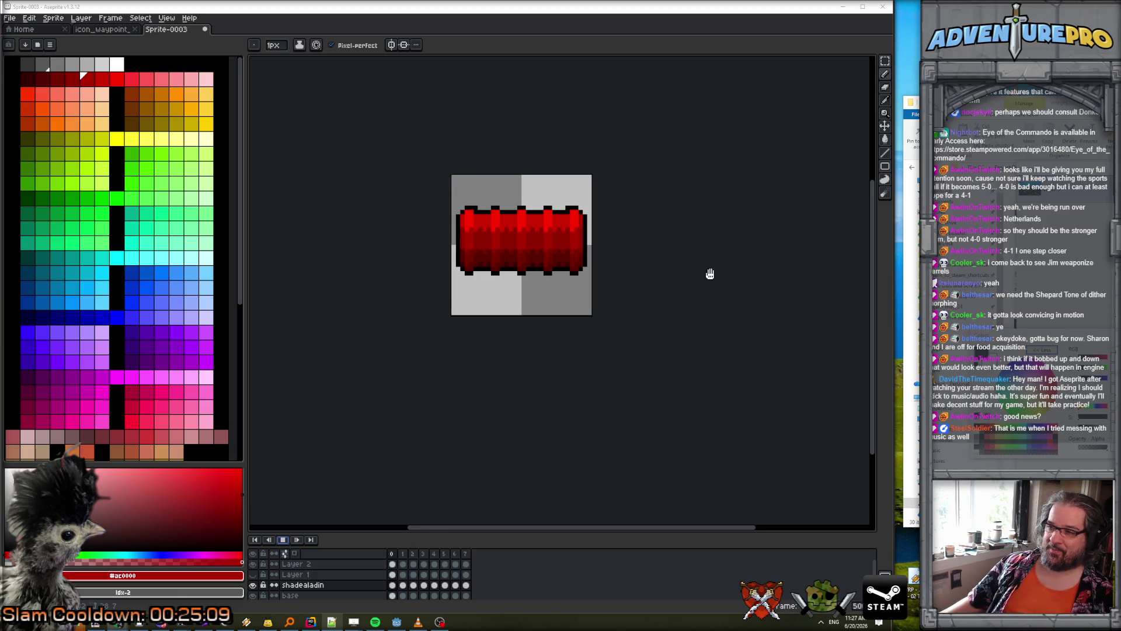
{"action": "scroll", "coordinate": [560, 243], "scroll_direction": "down", "scroll_amount": 1}
{"action": "scroll", "coordinate": [560, 243], "scroll_direction": "up", "scroll_amount": 1}
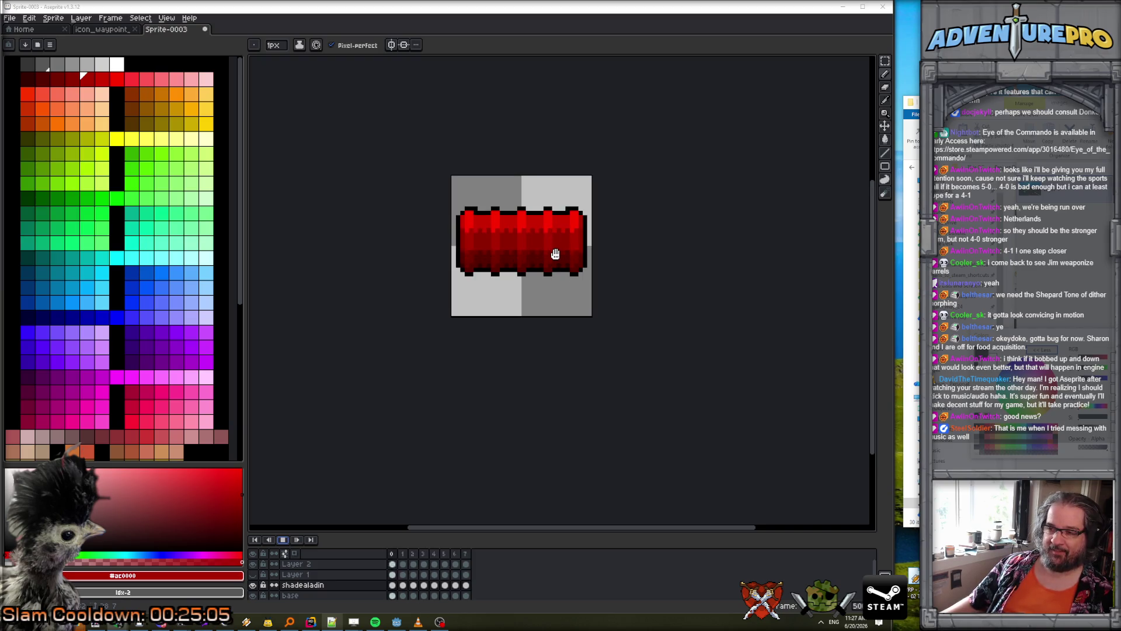
{"action": "scroll", "coordinate": [556, 254], "scroll_direction": "down", "scroll_amount": 2}
{"action": "scroll", "coordinate": [603, 258], "scroll_direction": "down", "scroll_amount": 1}
{"action": "scroll", "coordinate": [603, 261], "scroll_direction": "down", "scroll_amount": 2}
{"action": "scroll", "coordinate": [606, 261], "scroll_direction": "up", "scroll_amount": 3}
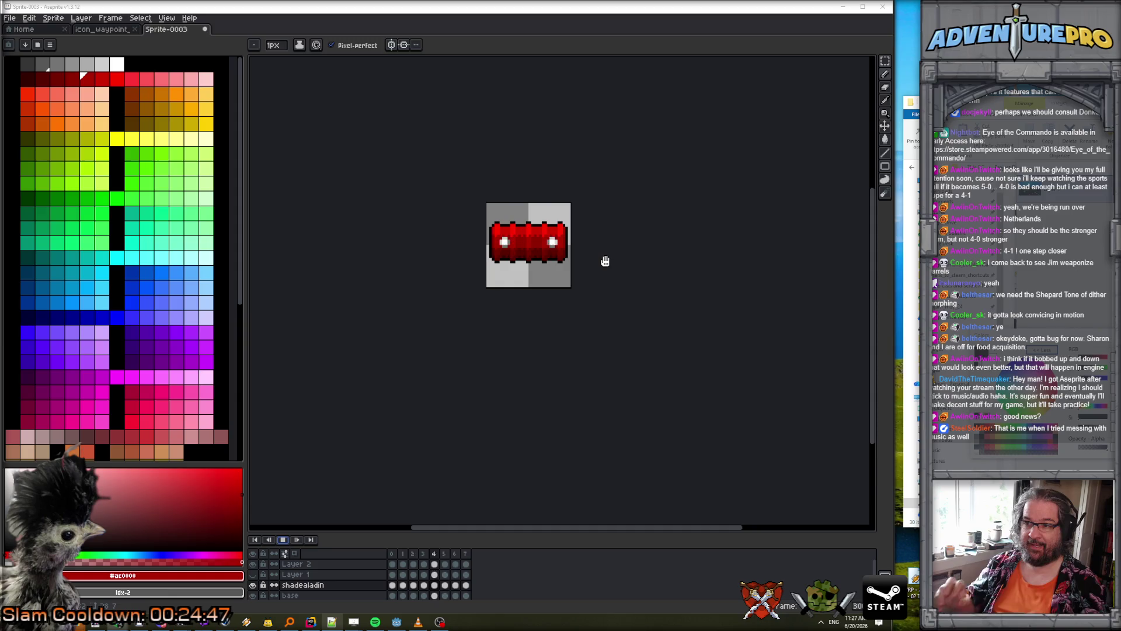
{"action": "scroll", "coordinate": [538, 298], "scroll_direction": "up", "scroll_amount": 2}
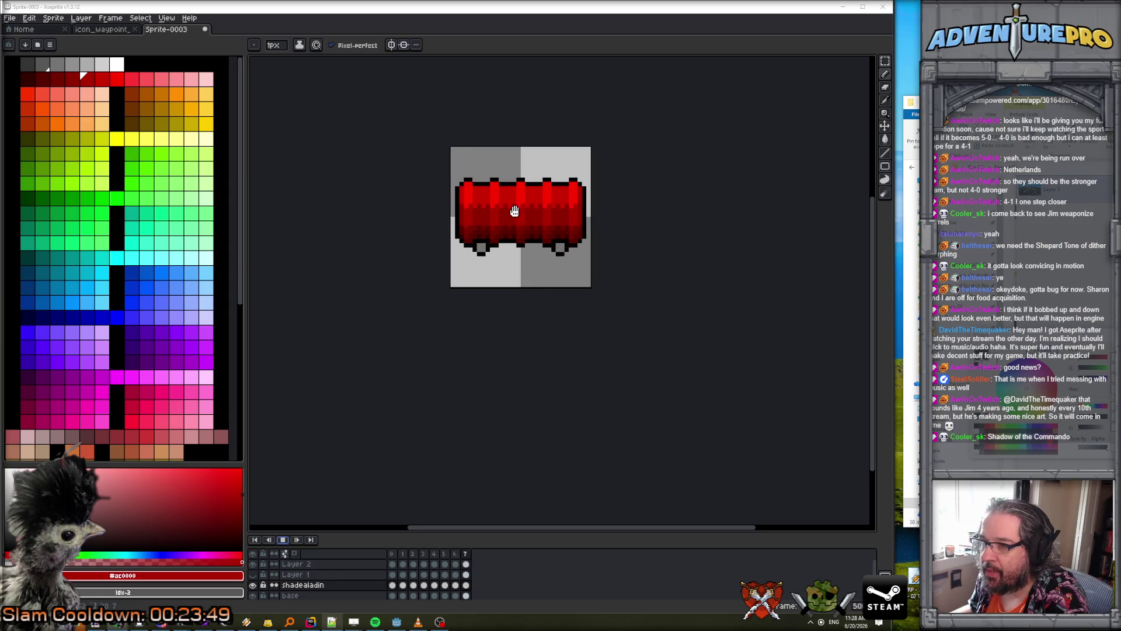
{"action": "scroll", "coordinate": [514, 211], "scroll_direction": "up", "scroll_amount": 1}
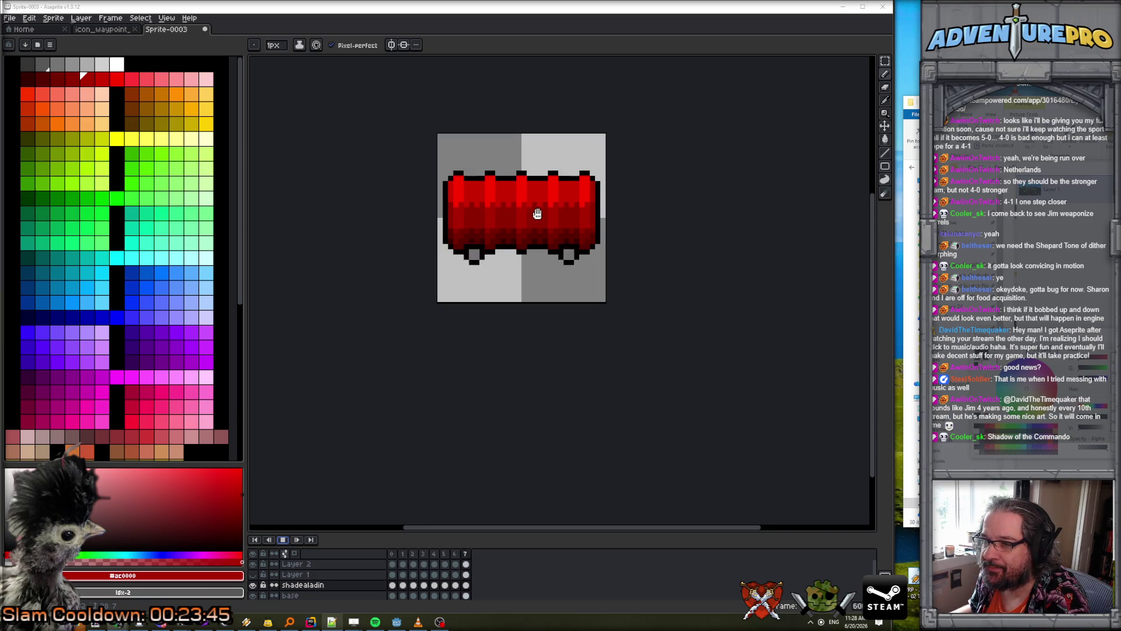
{"action": "scroll", "coordinate": [532, 204], "scroll_direction": "down", "scroll_amount": 5}
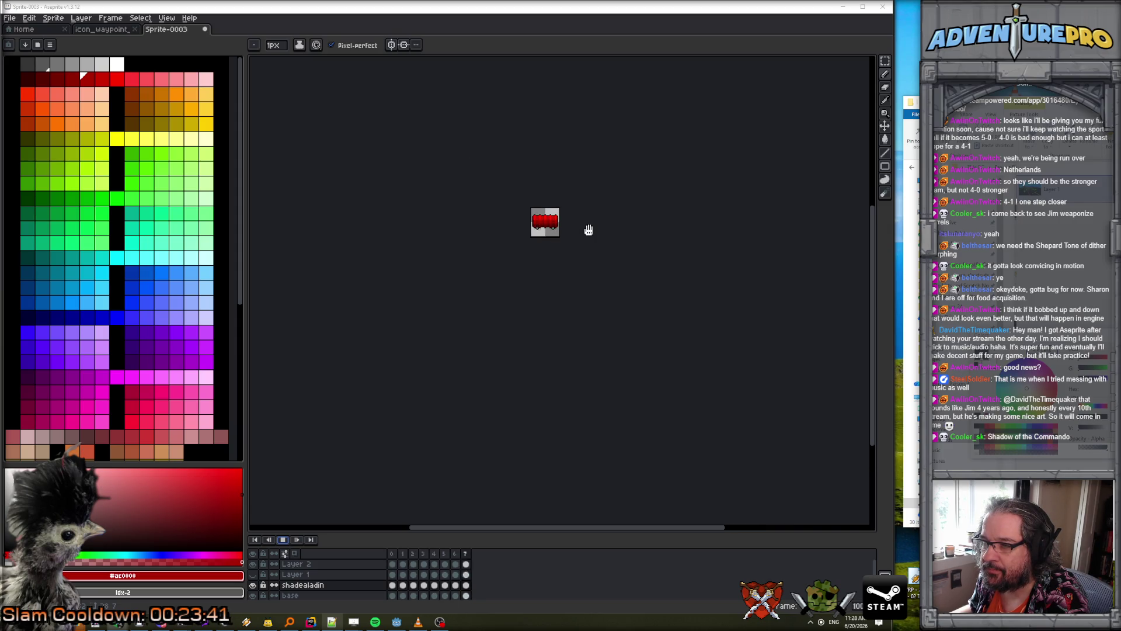
{"action": "scroll", "coordinate": [588, 229], "scroll_direction": "up", "scroll_amount": 5}
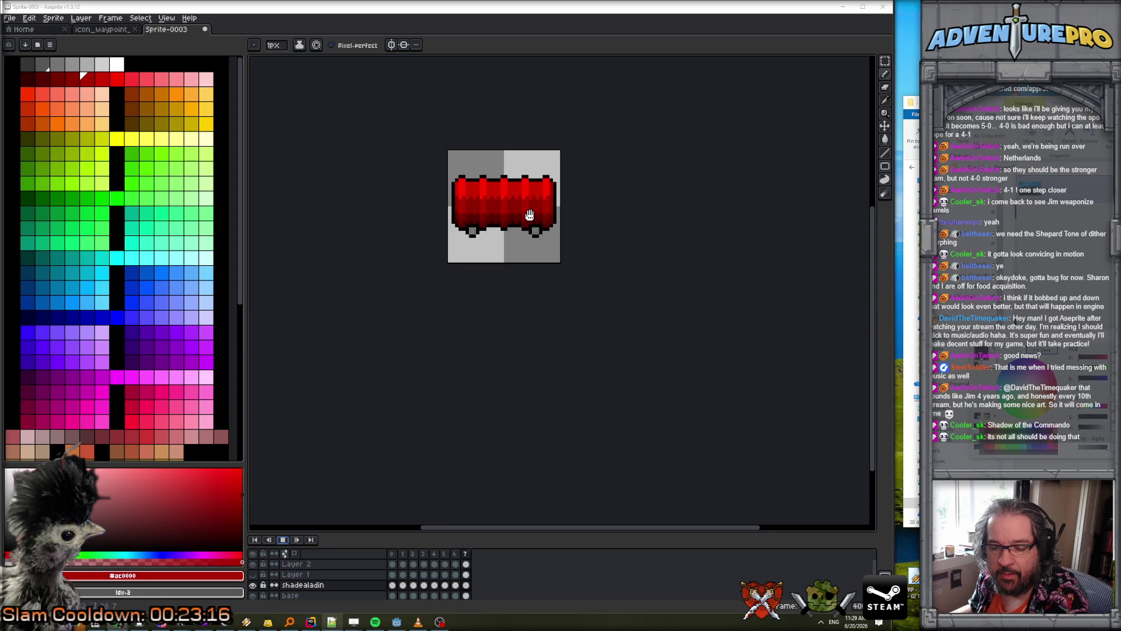
{"action": "scroll", "coordinate": [529, 215], "scroll_direction": "up", "scroll_amount": 4}
{"action": "scroll", "coordinate": [530, 214], "scroll_direction": "down", "scroll_amount": 2}
{"action": "scroll", "coordinate": [529, 214], "scroll_direction": "down", "scroll_amount": 1}
{"action": "scroll", "coordinate": [530, 215], "scroll_direction": "up", "scroll_amount": 1}
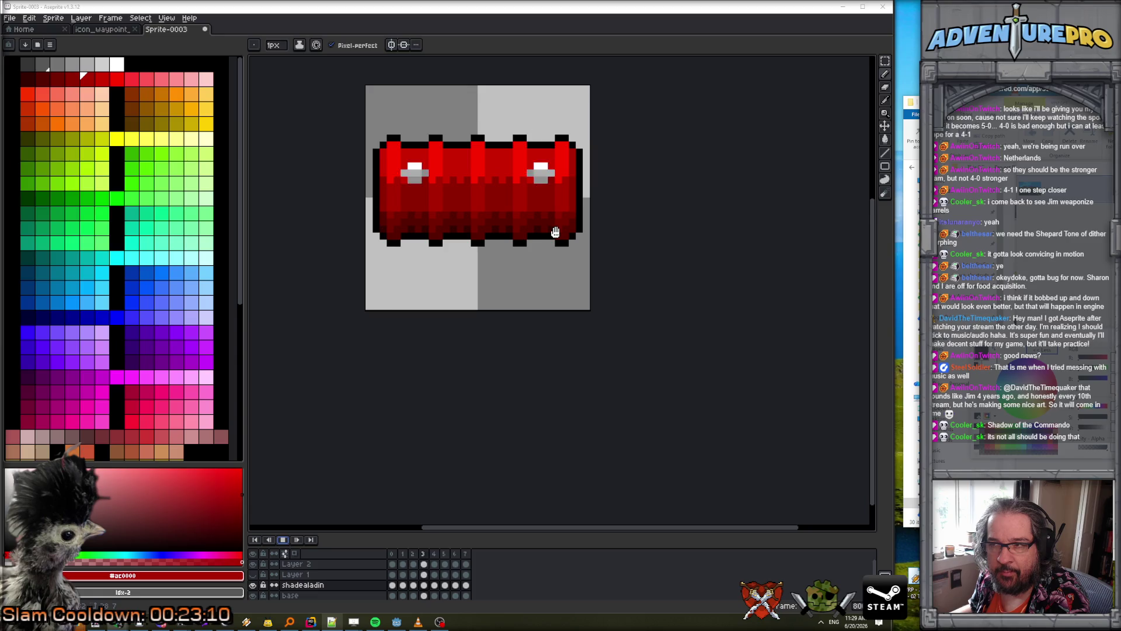
{"action": "scroll", "coordinate": [557, 231], "scroll_direction": "down", "scroll_amount": 2}
{"action": "scroll", "coordinate": [556, 232], "scroll_direction": "up", "scroll_amount": 1}
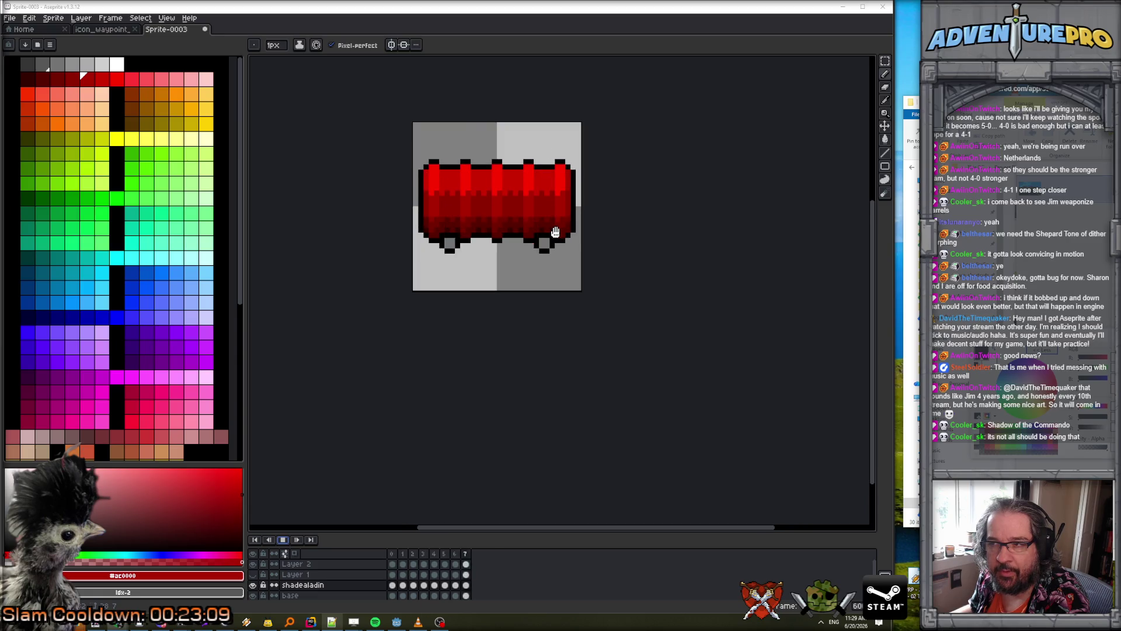
{"action": "scroll", "coordinate": [555, 232], "scroll_direction": "down", "scroll_amount": 2}
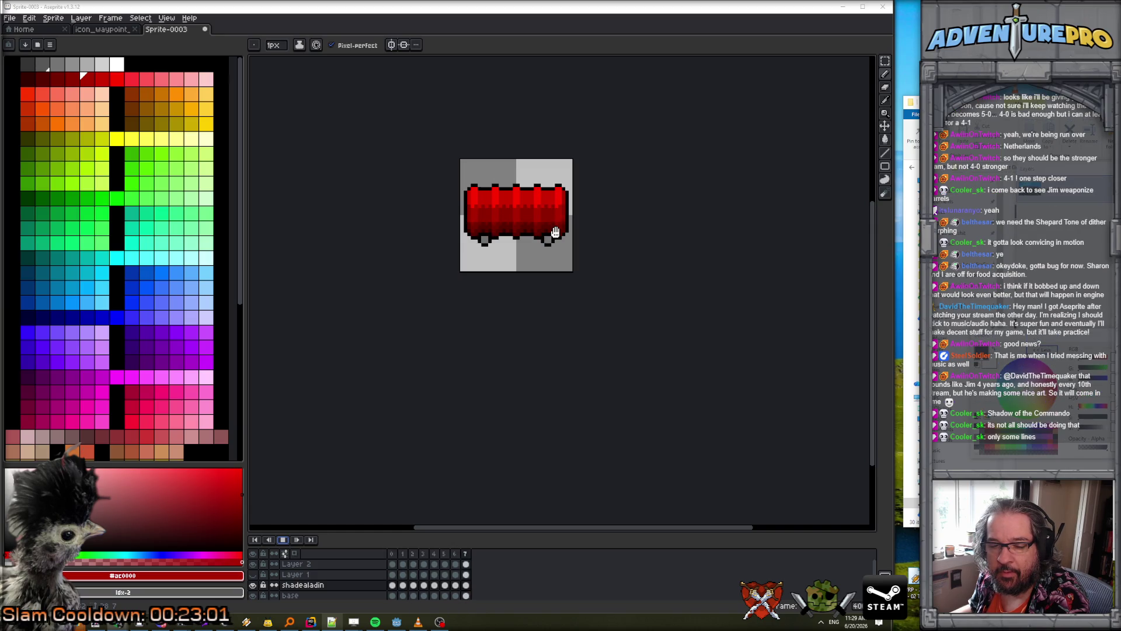
{"action": "left_click", "coordinate": [283, 540]}
- Stop playback on frame 4, enlarge the timeline, and duplicate the shadealadin layer
{"action": "left_click", "coordinate": [282, 540]}
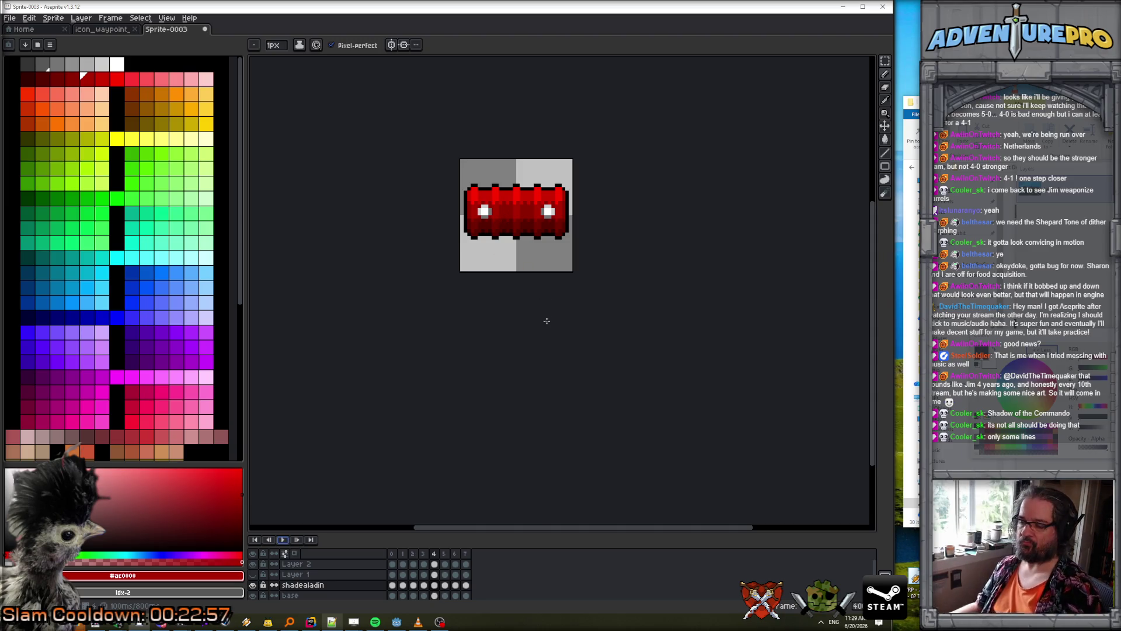
{"action": "left_click_drag", "start_coordinate": [559, 536], "coordinate": [579, 416]}
{"action": "scroll", "coordinate": [535, 247], "scroll_direction": "up", "scroll_amount": 1}
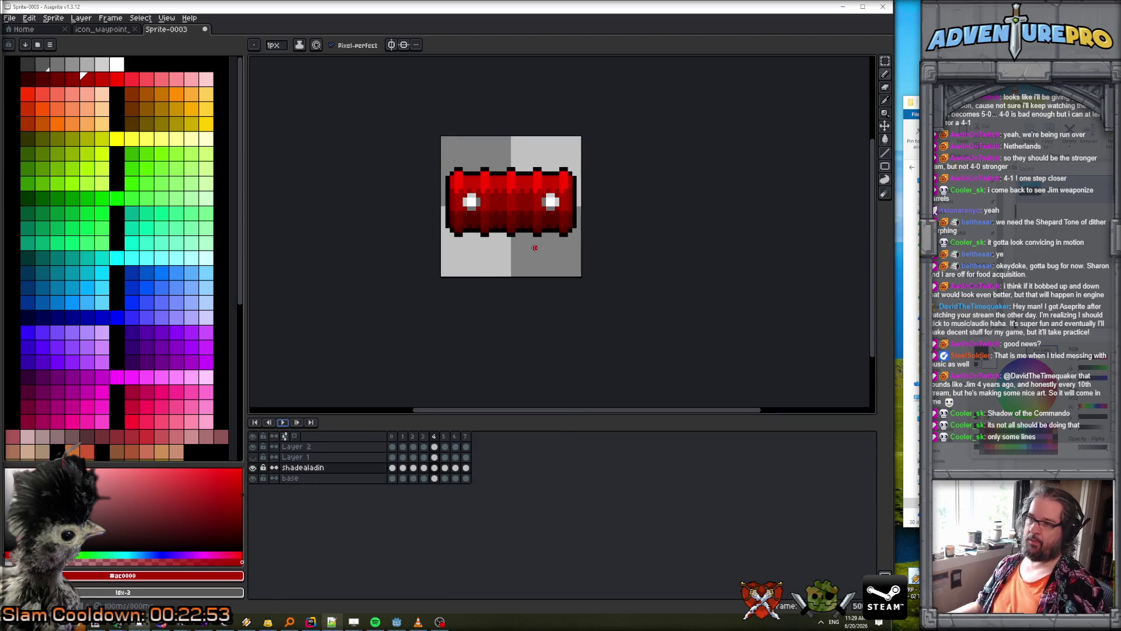
{"action": "scroll", "coordinate": [535, 248], "scroll_direction": "up", "scroll_amount": 1}
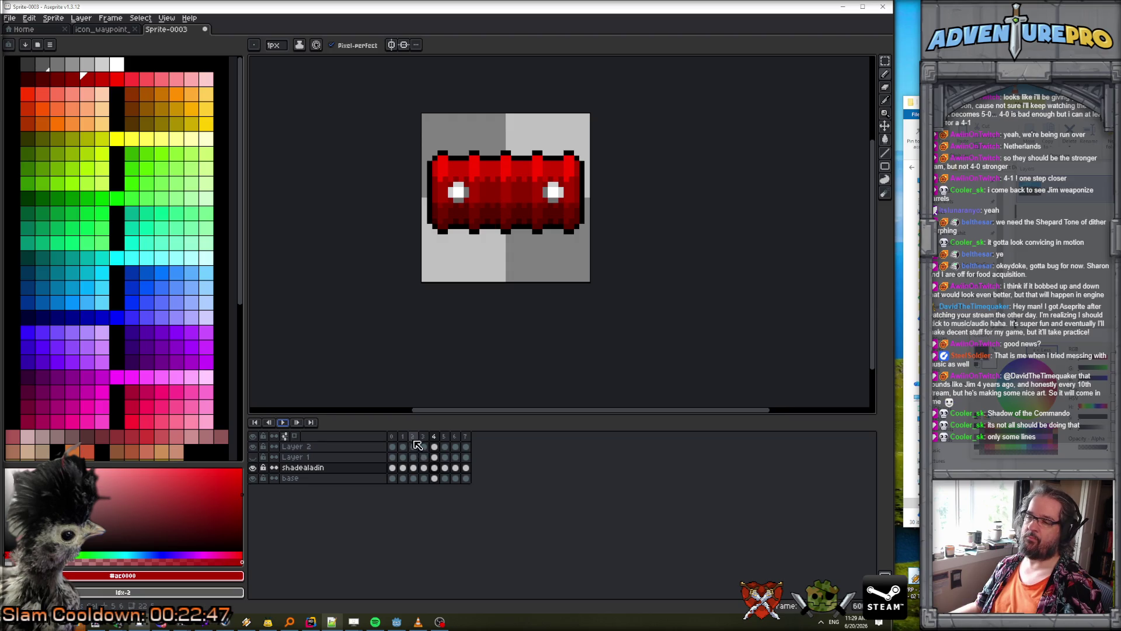
{"action": "left_click", "coordinate": [330, 468]}
{"action": "right_click", "coordinate": [331, 471]}
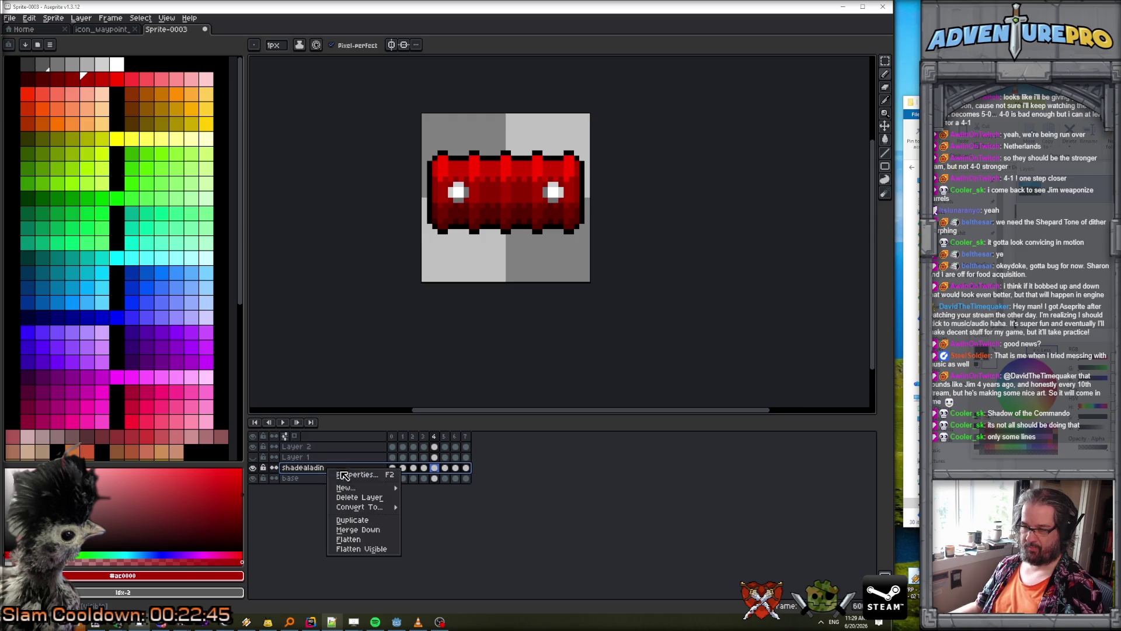
{"action": "left_click", "coordinate": [376, 522]}
- Rename the original layer 'shadealadin long bounce' and hide it
{"action": "left_click", "coordinate": [327, 479]}
{"action": "double_click", "coordinate": [327, 478]}
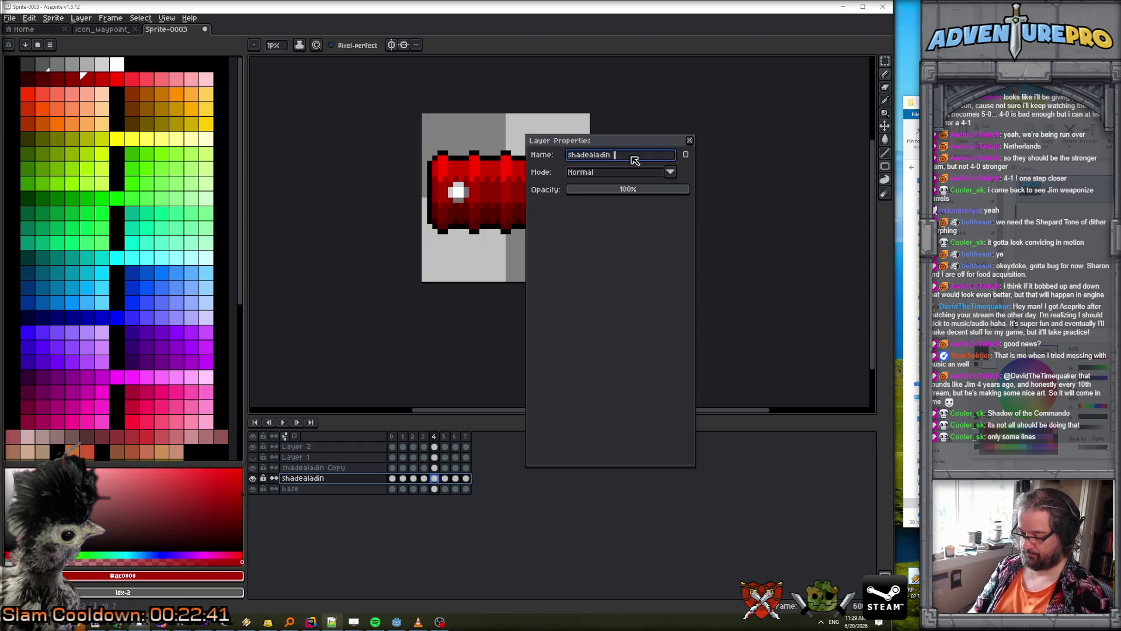
{"action": "type", "text": "long bounce"}
{"action": "key", "text": "Return"}
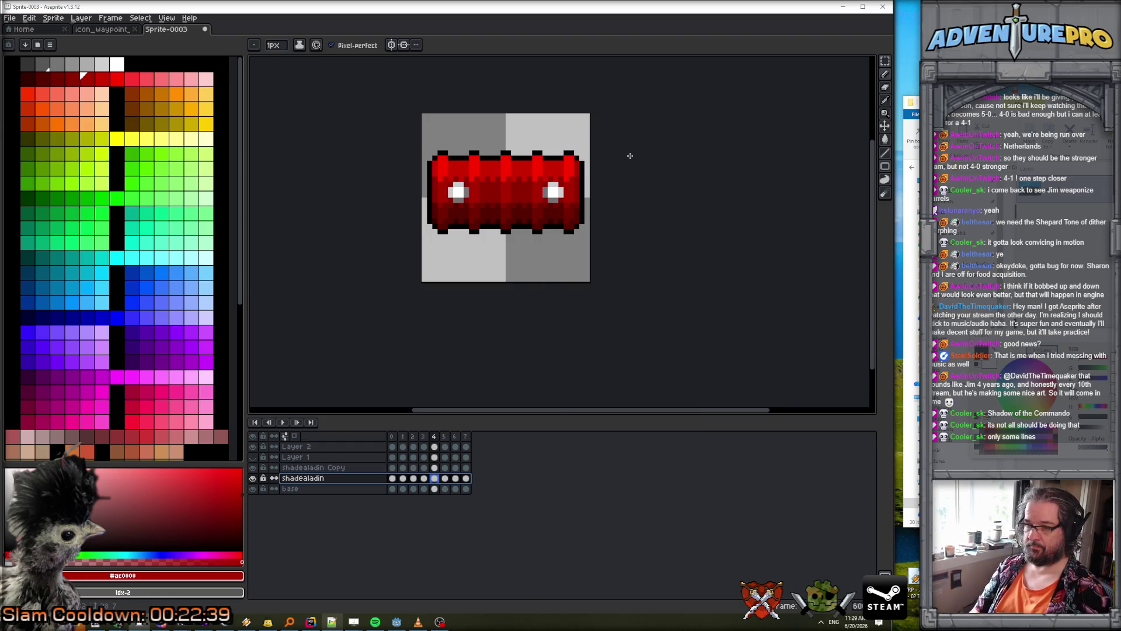
{"action": "left_click", "coordinate": [253, 478]}
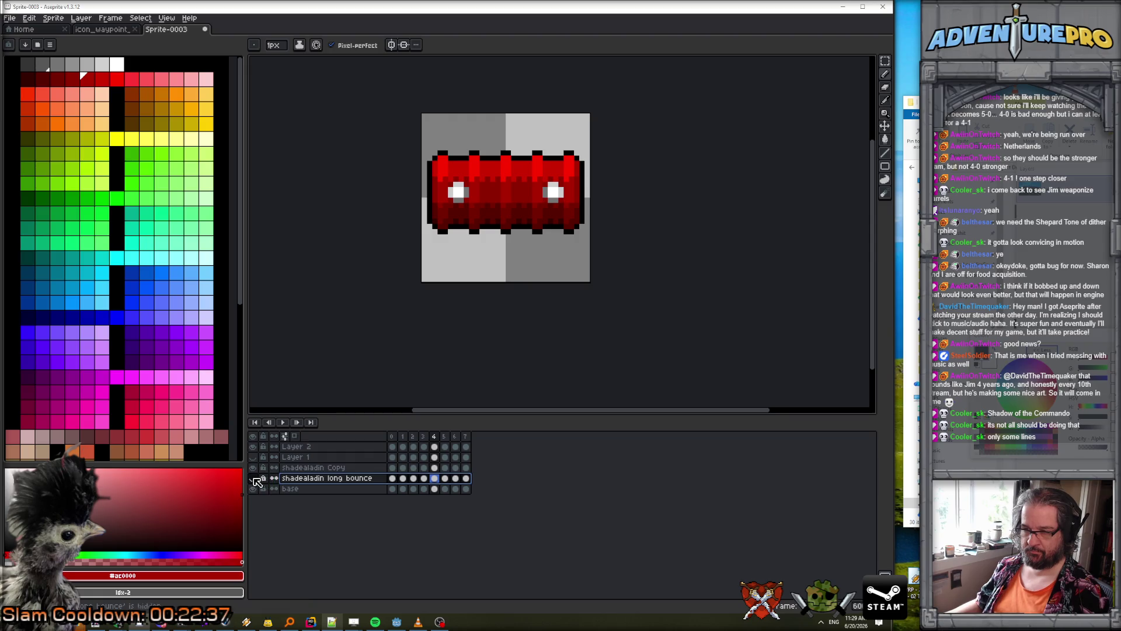
- Select all eight shadealadin Copy cels and link them together
{"action": "left_click", "coordinate": [416, 467]}
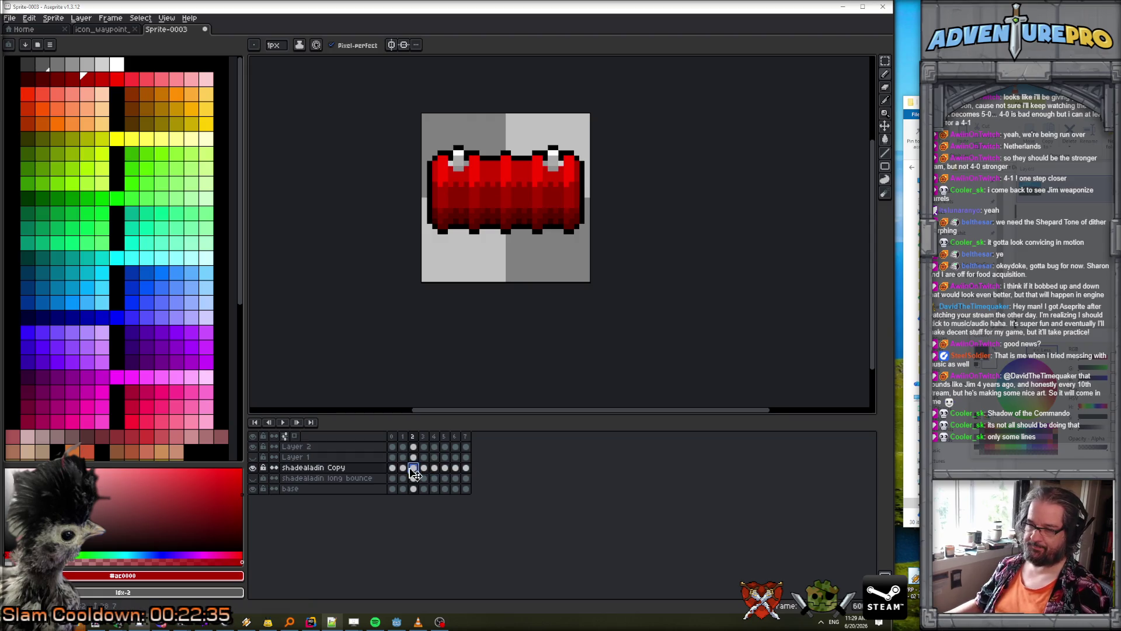
{"action": "left_click", "coordinate": [392, 468]}
{"action": "left_click", "coordinate": [403, 468]}
{"action": "left_click", "coordinate": [392, 467]}
{"action": "left_click_drag", "start_coordinate": [394, 469], "coordinate": [466, 468]}
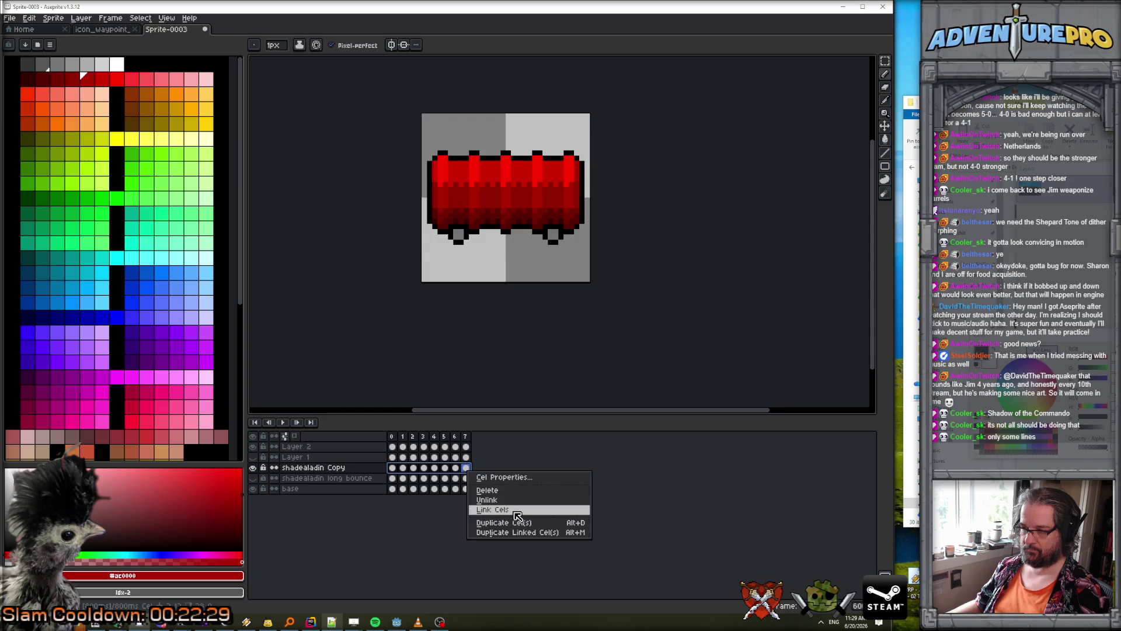
{"action": "left_click", "coordinate": [518, 510]}
{"action": "key", "text": "Return"}
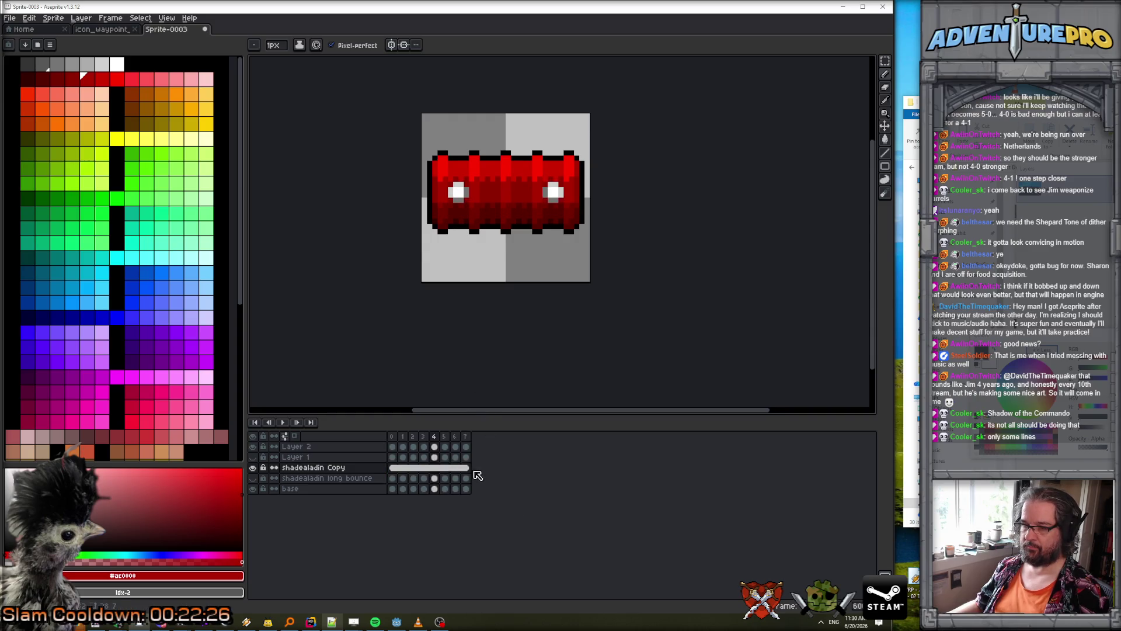
- Unlink frame 7's cel, then unlink frames 0–6 so each cel is separate
{"action": "left_click", "coordinate": [465, 467]}
{"action": "right_click", "coordinate": [465, 468]}
{"action": "left_click", "coordinate": [499, 500]}
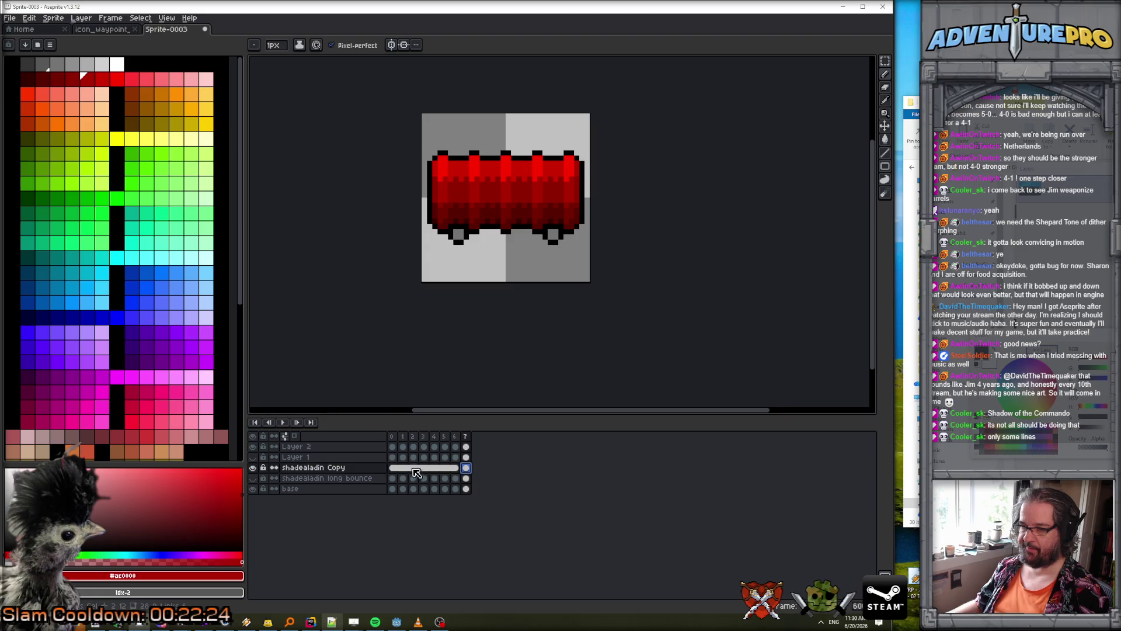
{"action": "left_click_drag", "start_coordinate": [393, 468], "coordinate": [457, 473]}
{"action": "right_click", "coordinate": [457, 473]}
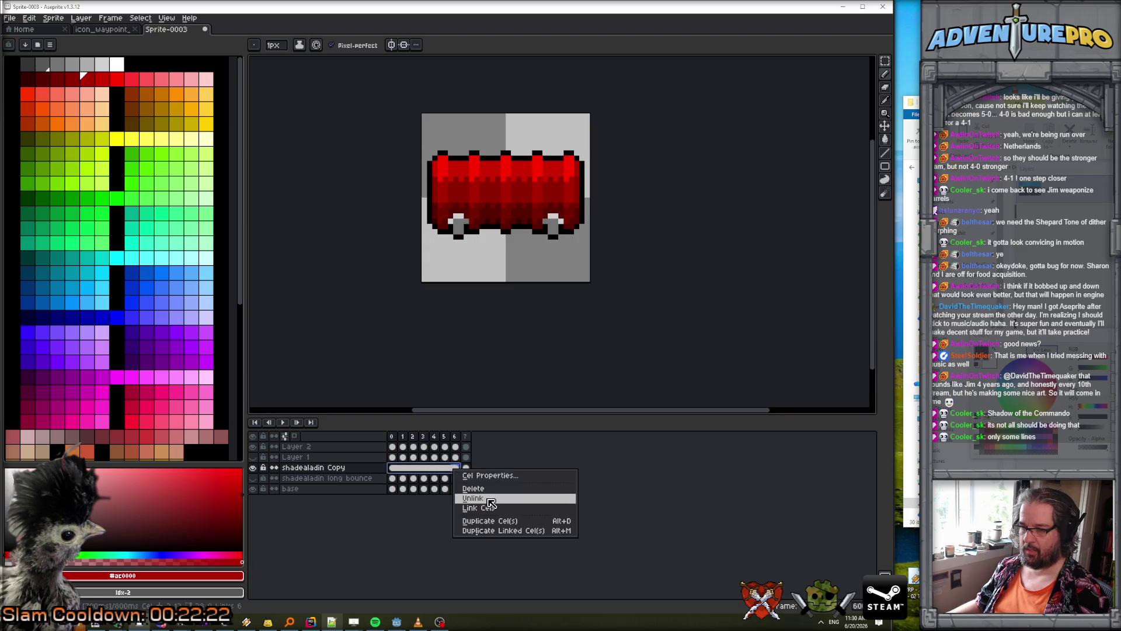
{"action": "left_click", "coordinate": [491, 500]}
{"action": "key", "text": "Return"}
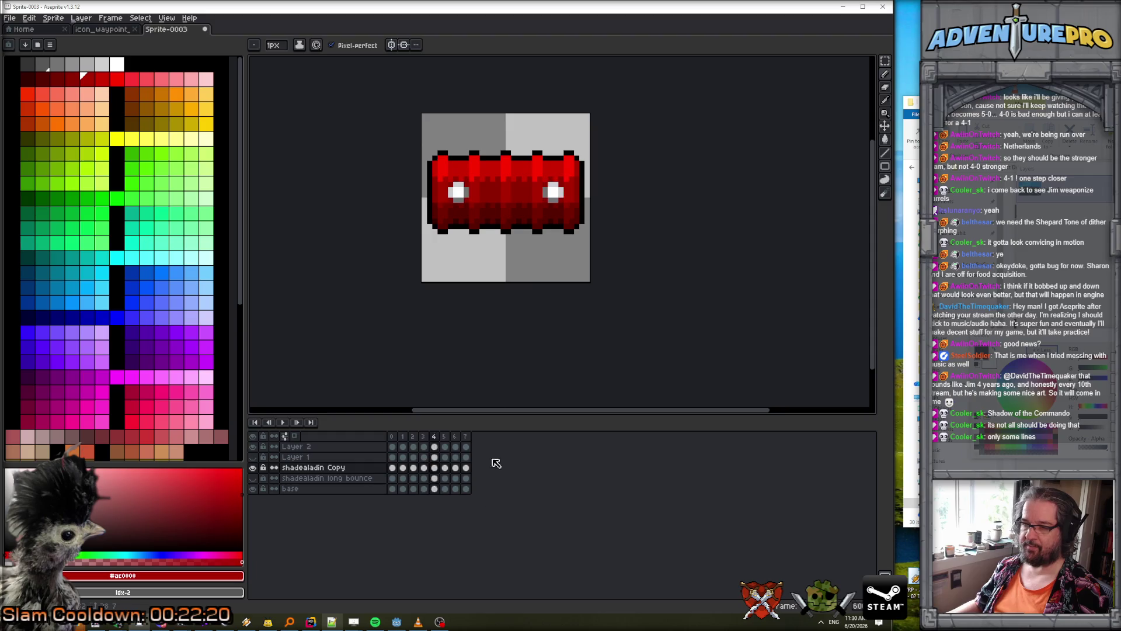
{"action": "scroll", "coordinate": [489, 162], "scroll_direction": "up", "scroll_amount": 2}
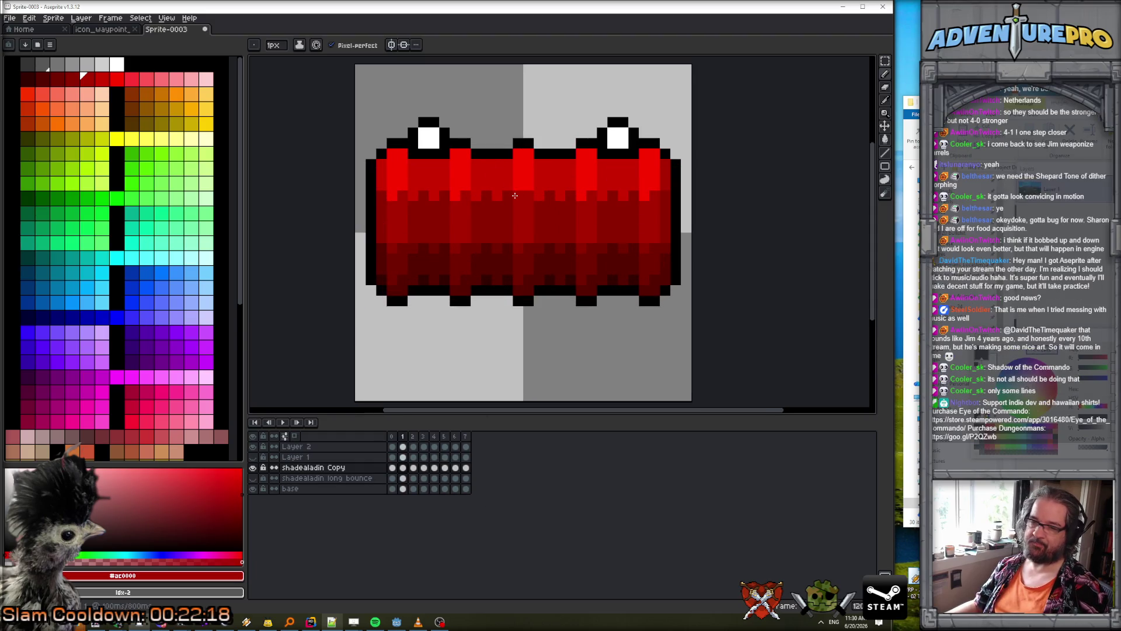
{"action": "scroll", "coordinate": [514, 196], "scroll_direction": "up", "scroll_amount": 1}
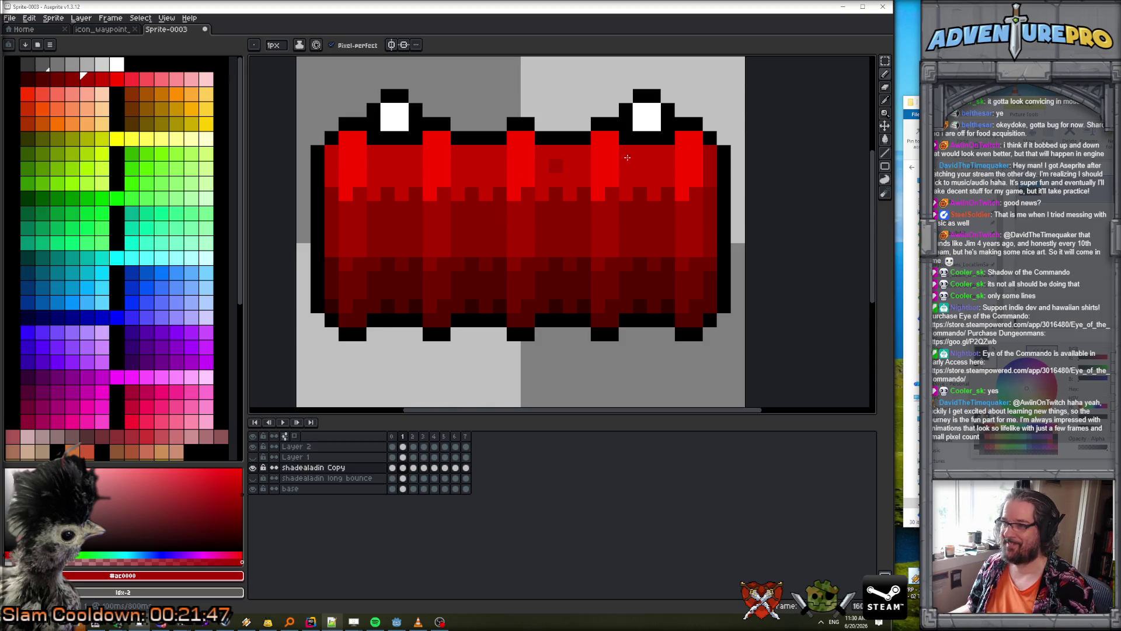
- Nudge a small patch of the upper barrel body down one pixel
{"action": "left_click", "coordinate": [885, 61]}
{"action": "mouse_move", "coordinate": [457, 180]}
{"action": "left_mouse_down"}
{"action": "mouse_move", "coordinate": [506, 199]}
{"action": "mouse_move", "coordinate": [497, 206]}
{"action": "left_mouse_up"}
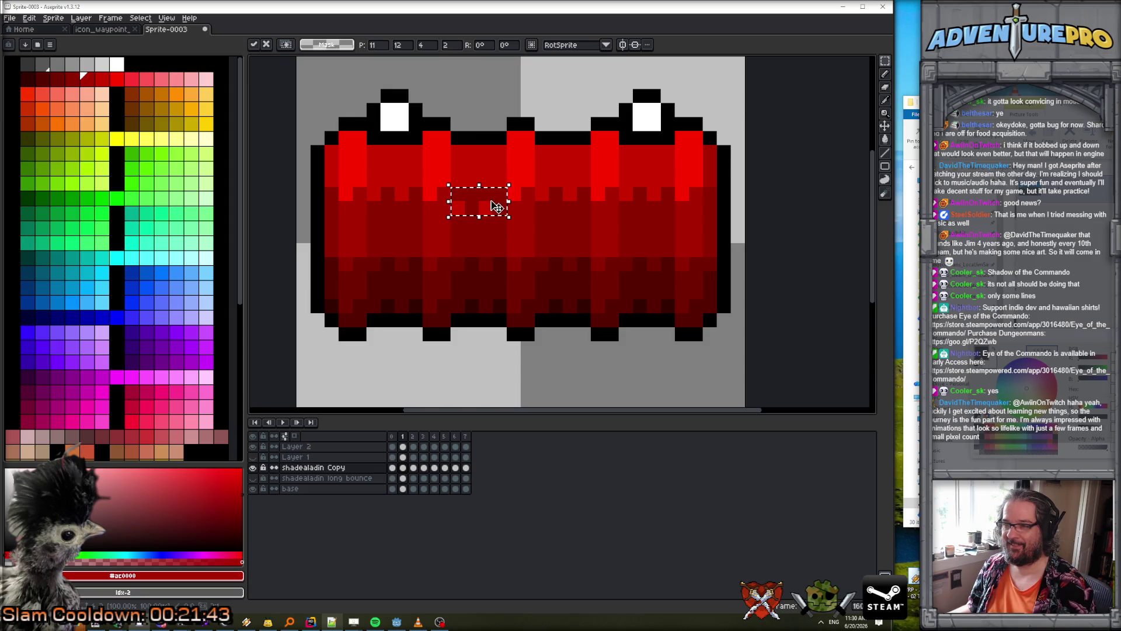
{"action": "left_click", "coordinate": [471, 180]}
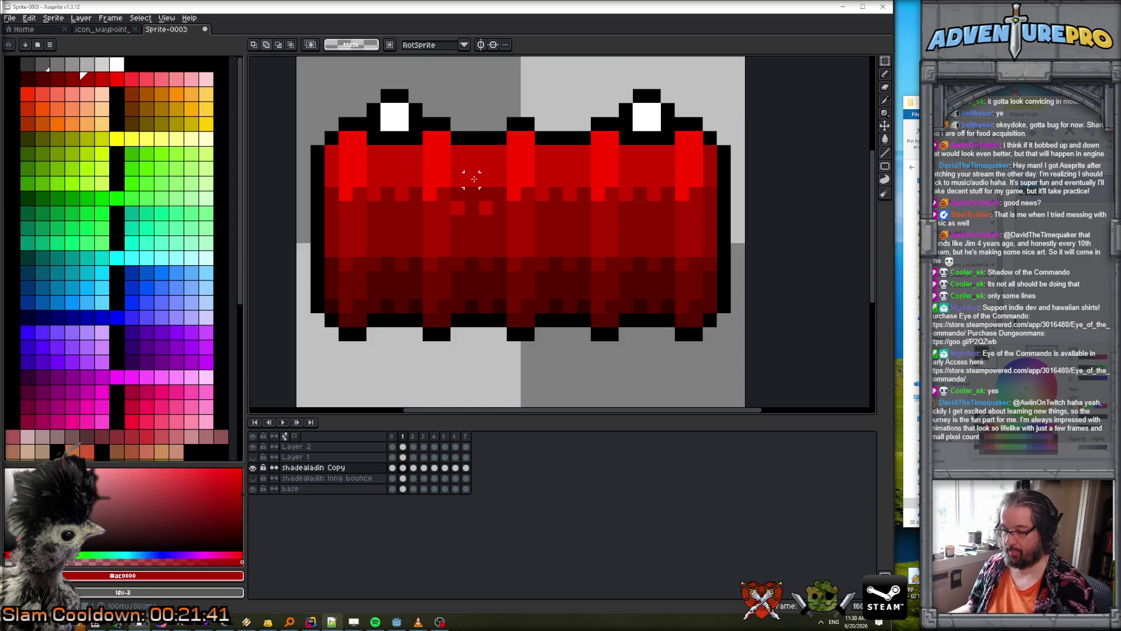
- On frame 1, paint one body pixel lighter red #cc0000
{"action": "key", "text": "b"}
{"action": "key", "text": "Left"}
{"action": "key", "text": "Right"}
{"action": "scroll", "coordinate": [517, 220], "scroll_direction": "down", "scroll_amount": 2}
{"action": "left_click", "coordinate": [546, 215]}
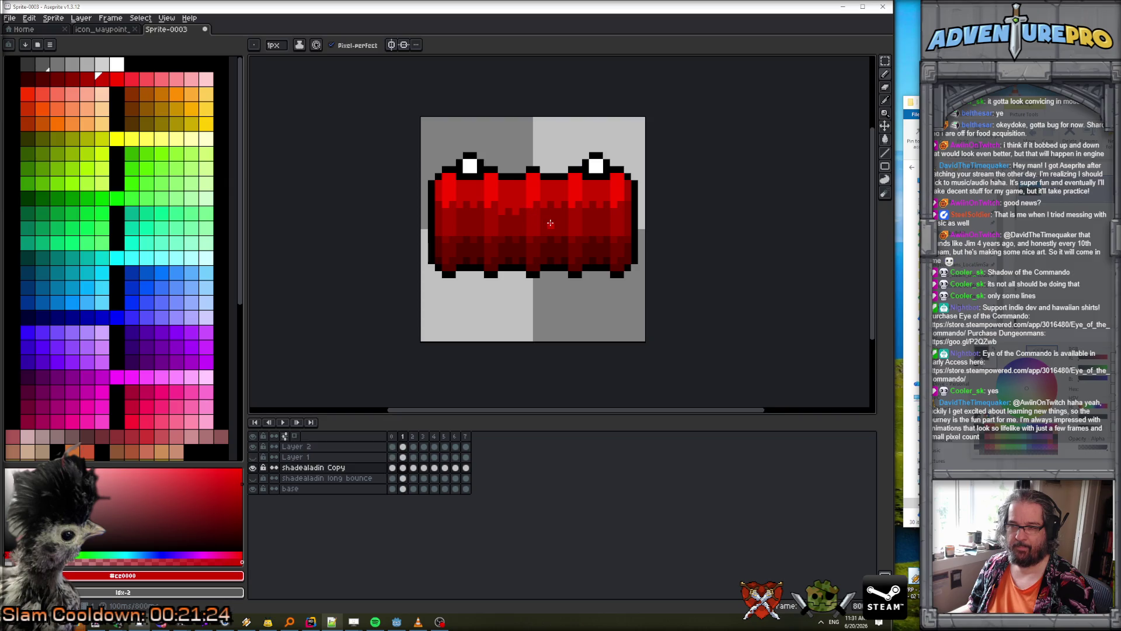
- Sample dark red #740000 from the barrel shading and compare frames 1 and 2
{"action": "scroll", "coordinate": [550, 222], "scroll_direction": "up", "scroll_amount": 4}
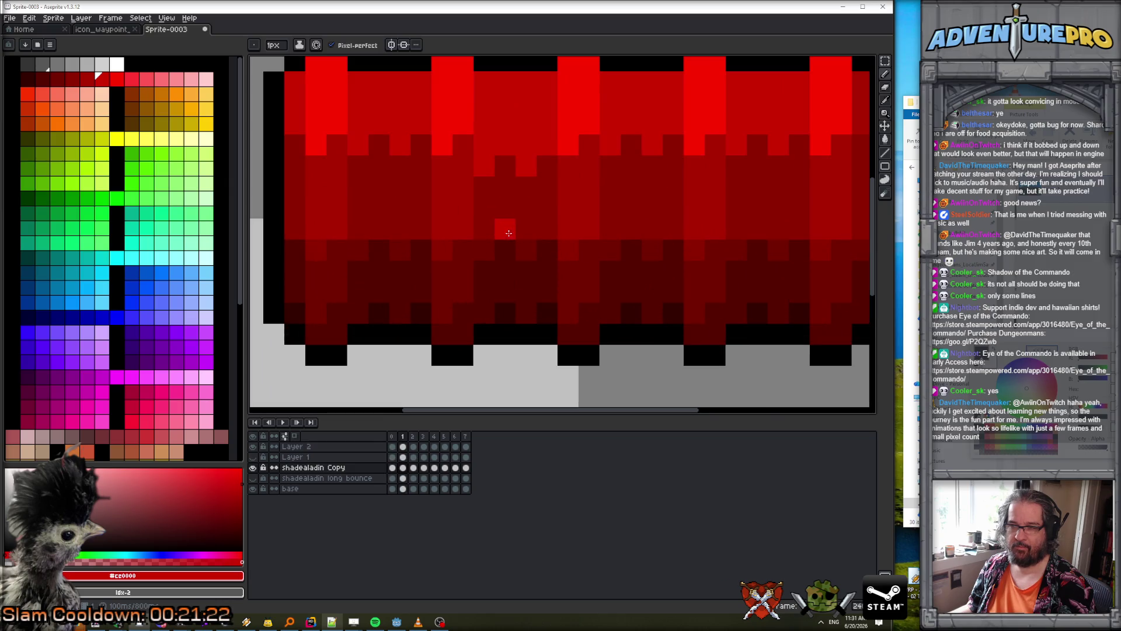
{"action": "left_click", "coordinate": [480, 272], "text": "alt"}
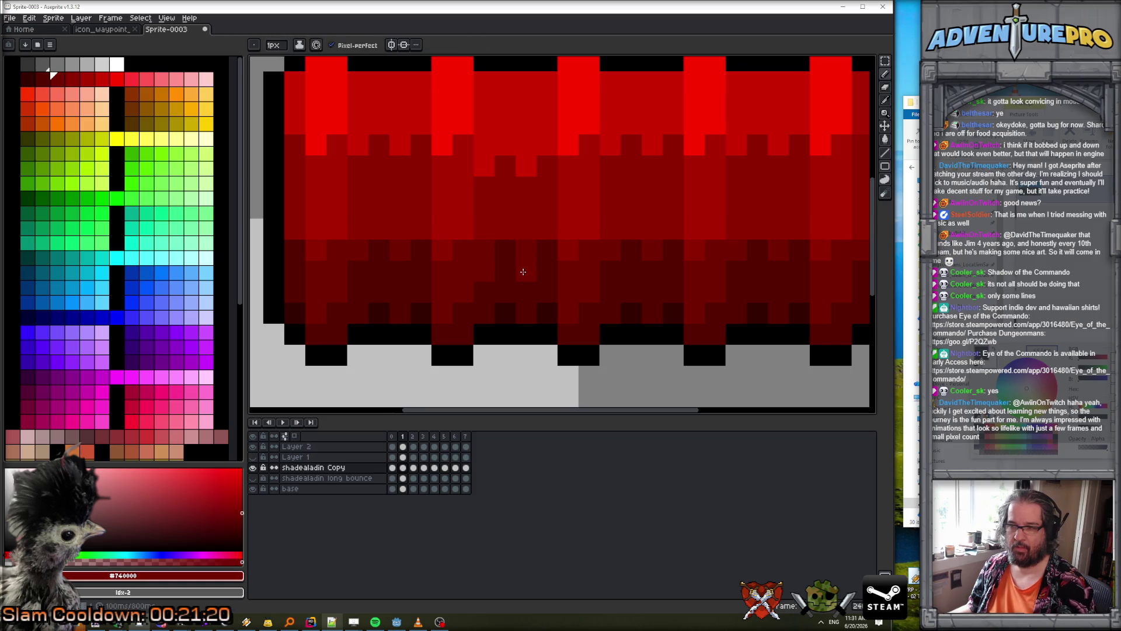
{"action": "scroll", "coordinate": [545, 251], "scroll_direction": "down", "scroll_amount": 4}
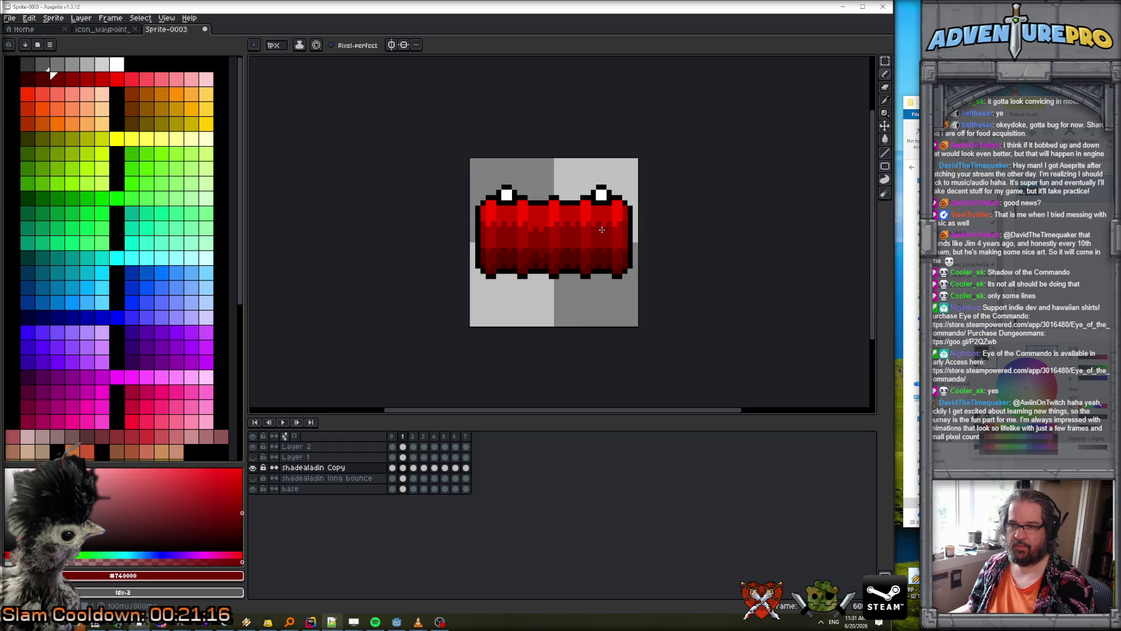
{"action": "key", "text": "Right"}
{"action": "key", "text": "Left"}
{"action": "key", "text": "Right"}
{"action": "key", "text": "Left"}
{"action": "key", "text": "Right"}
{"action": "key", "text": "Left"}
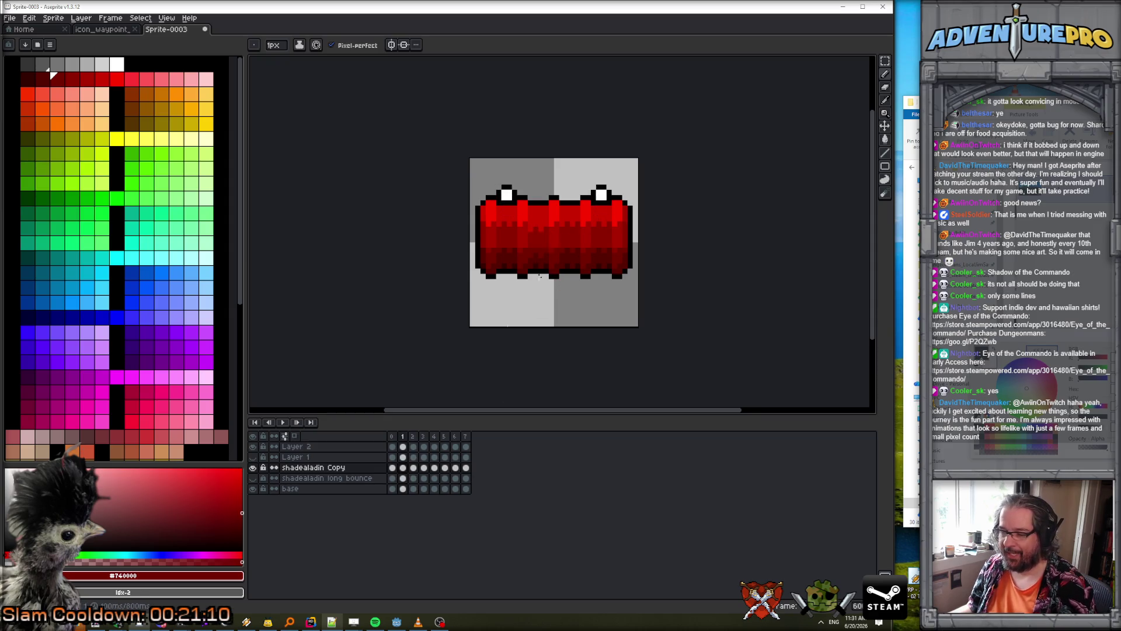
- Shift a vertical band of the barrel on the first frame and preview playback
{"action": "key", "text": "m"}
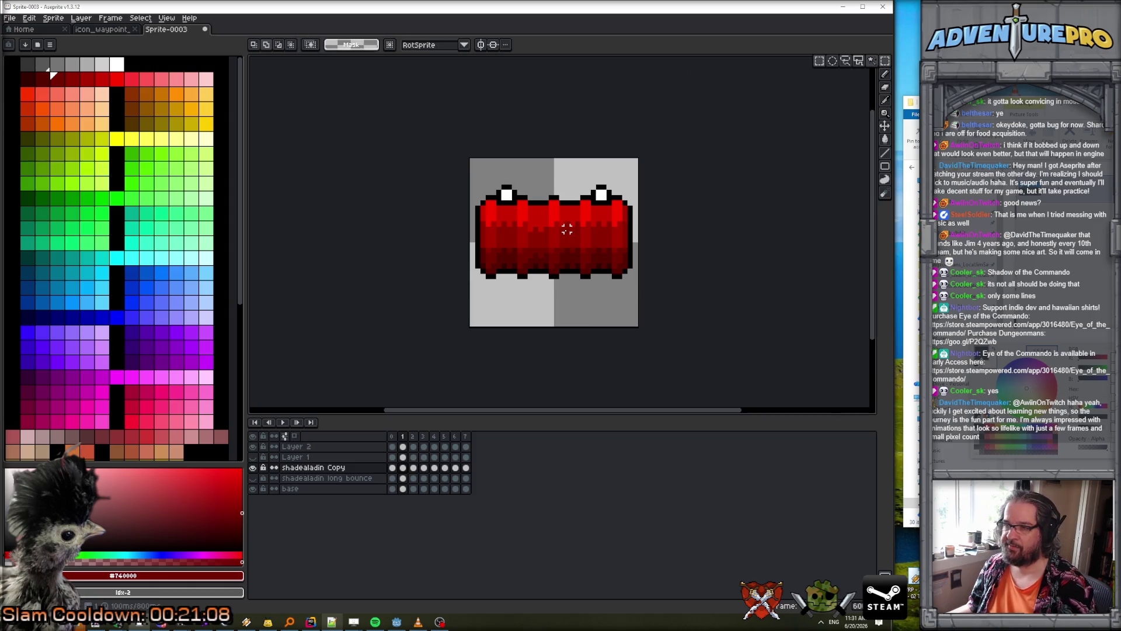
{"action": "left_click_drag", "start_coordinate": [529, 206], "coordinate": [549, 272]}
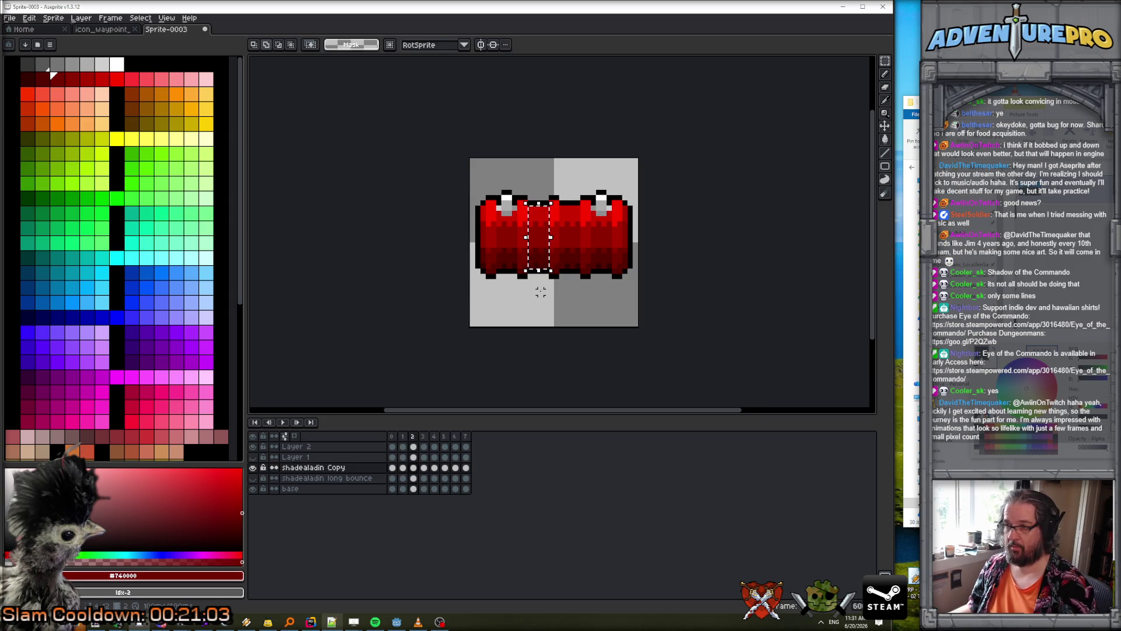
{"action": "key", "text": "ctrl+t"}
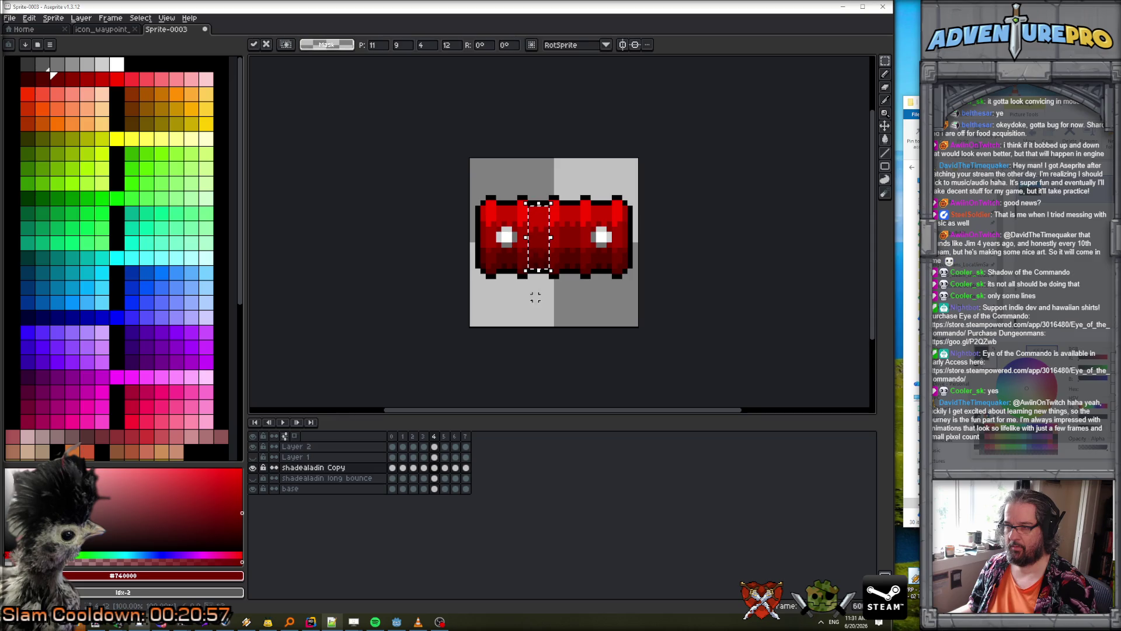
{"action": "key", "text": "Return"}
{"action": "scroll", "coordinate": [472, 354], "scroll_direction": "down", "scroll_amount": 1}
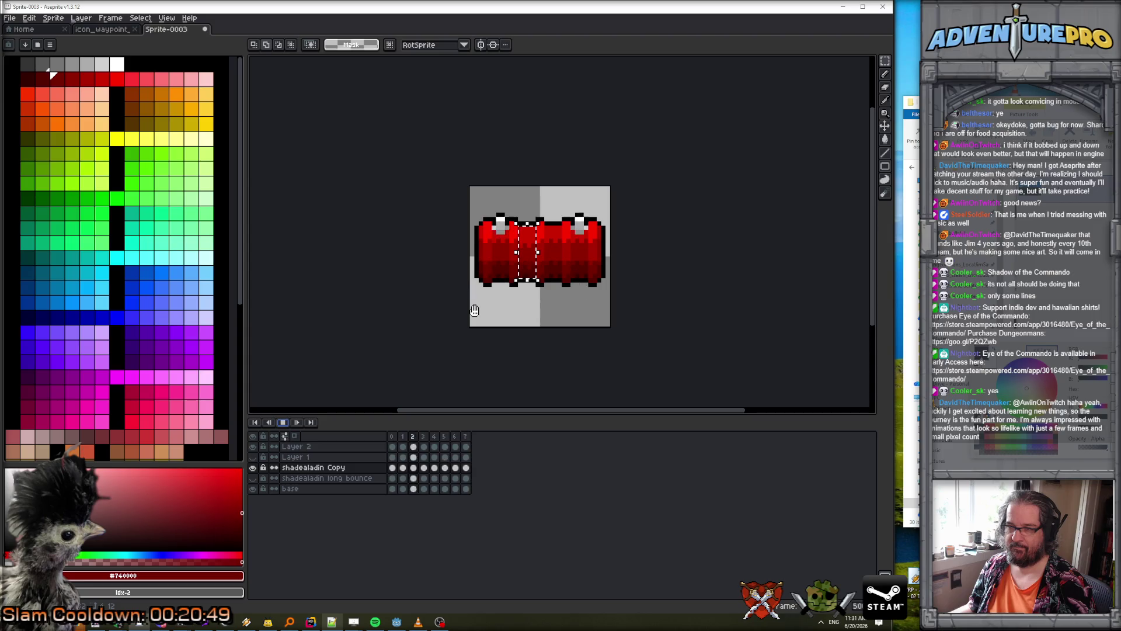
{"action": "left_click", "coordinate": [283, 421]}
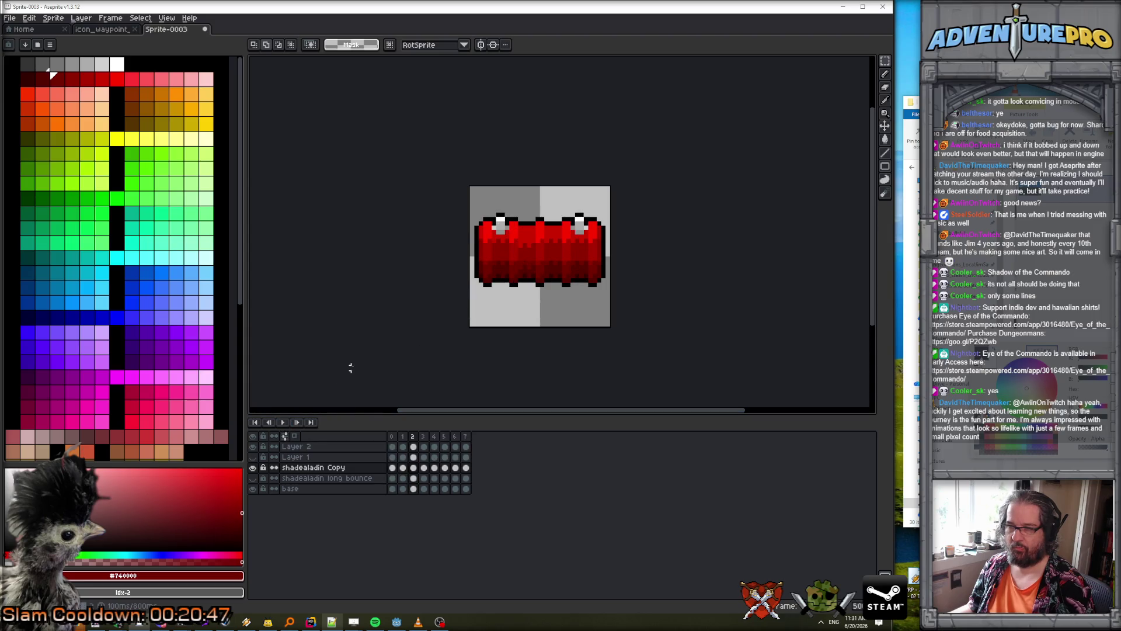
{"action": "left_click", "coordinate": [283, 422]}
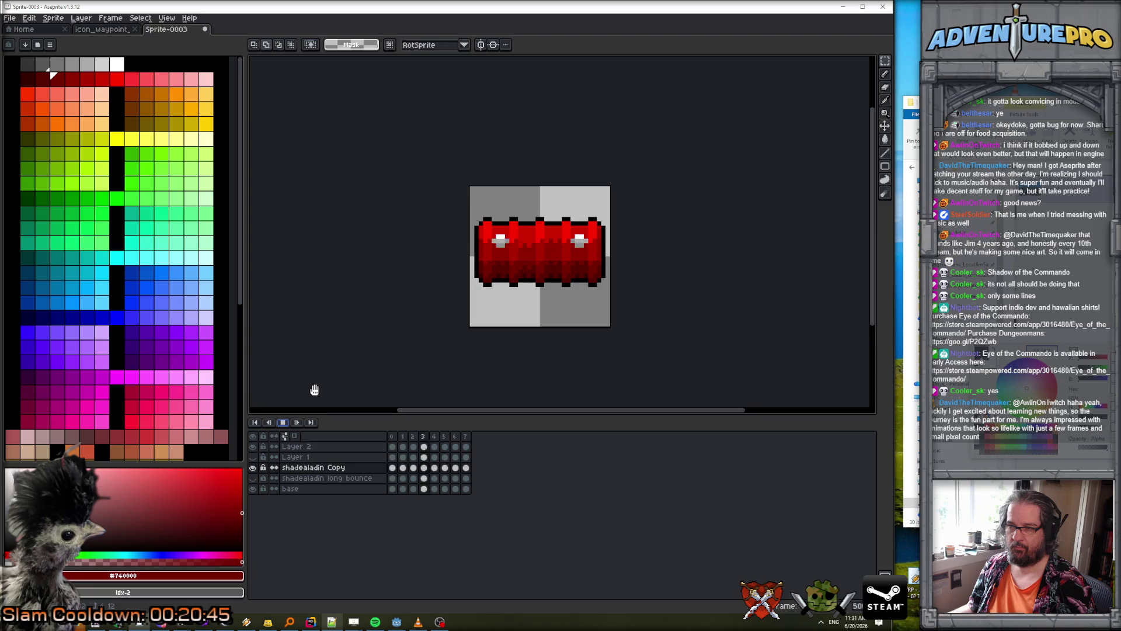
{"action": "key", "text": "Return"}
{"action": "scroll", "coordinate": [546, 302], "scroll_direction": "up", "scroll_amount": 1}
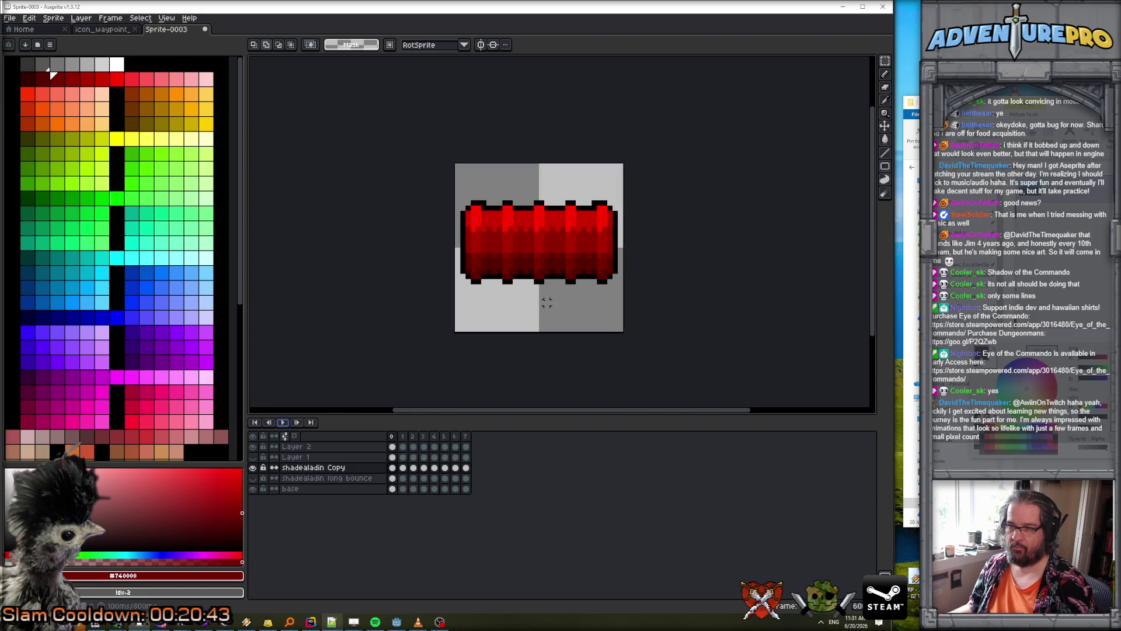
- Slide the barrel's middle section about seven pixels right on the following frames, then play
{"action": "key", "text": "Right"}
{"action": "key", "text": "Right"}
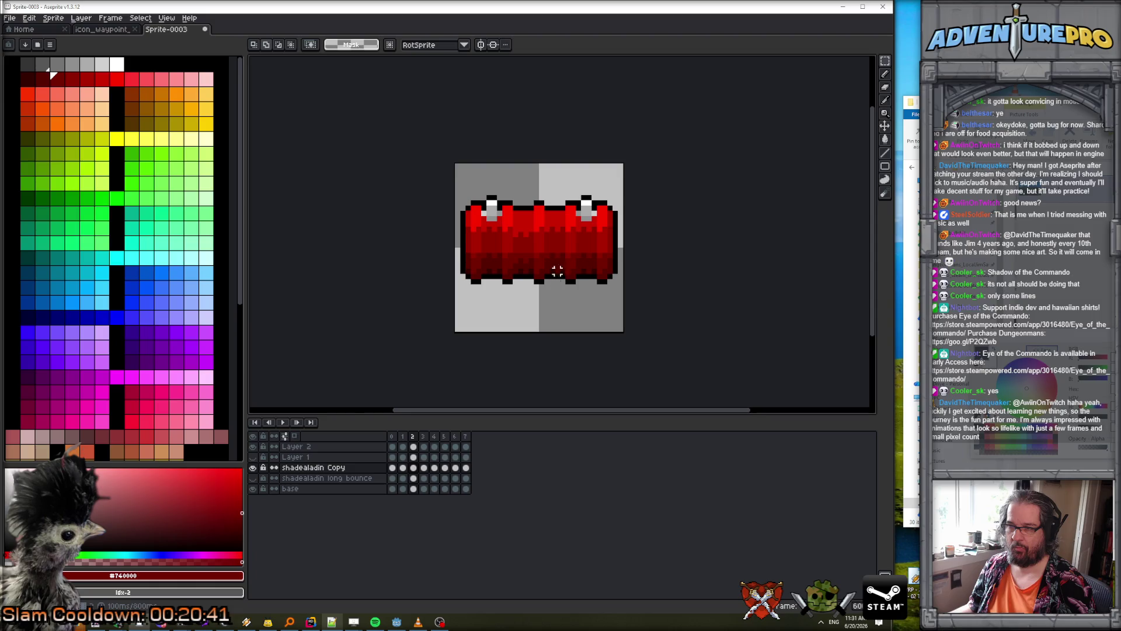
{"action": "mouse_move", "coordinate": [515, 213]}
{"action": "left_mouse_down"}
{"action": "mouse_move", "coordinate": [534, 275]}
{"action": "mouse_move", "coordinate": [561, 269]}
{"action": "mouse_move", "coordinate": [528, 264]}
{"action": "mouse_move", "coordinate": [563, 264]}
{"action": "mouse_move", "coordinate": [543, 261]}
{"action": "left_mouse_up"}
{"action": "key", "text": "Return"}
{"action": "key", "text": "period"}
{"action": "key", "text": "period"}
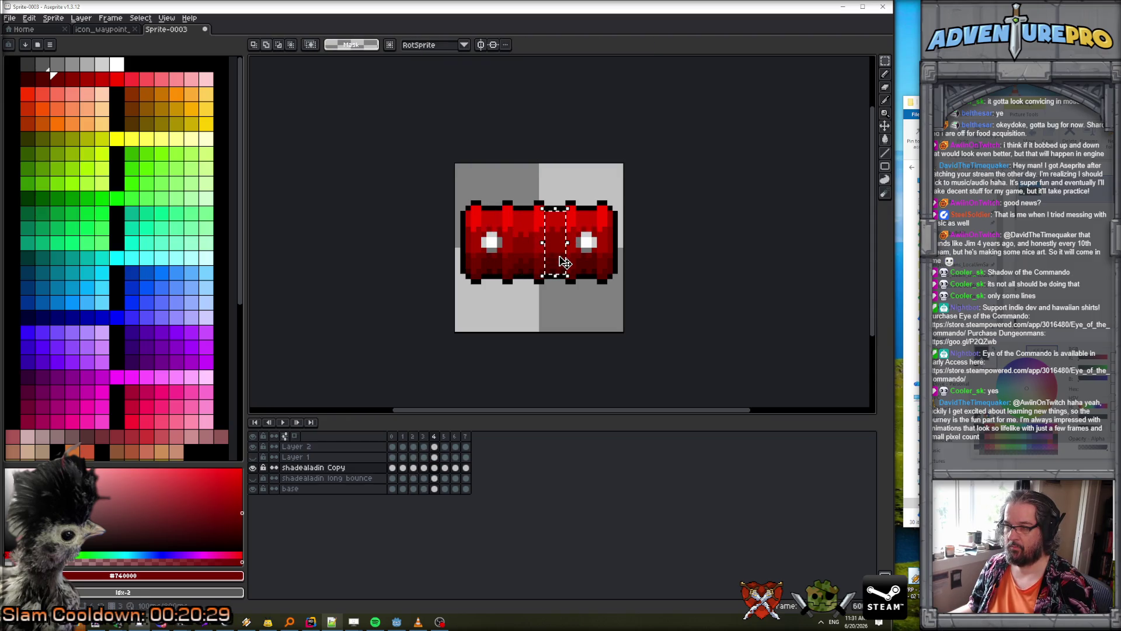
{"action": "key", "text": "Left"}
{"action": "key", "text": "Left"}
{"action": "key", "text": "Left"}
{"action": "left_click_drag", "start_coordinate": [525, 256], "coordinate": [556, 257]}
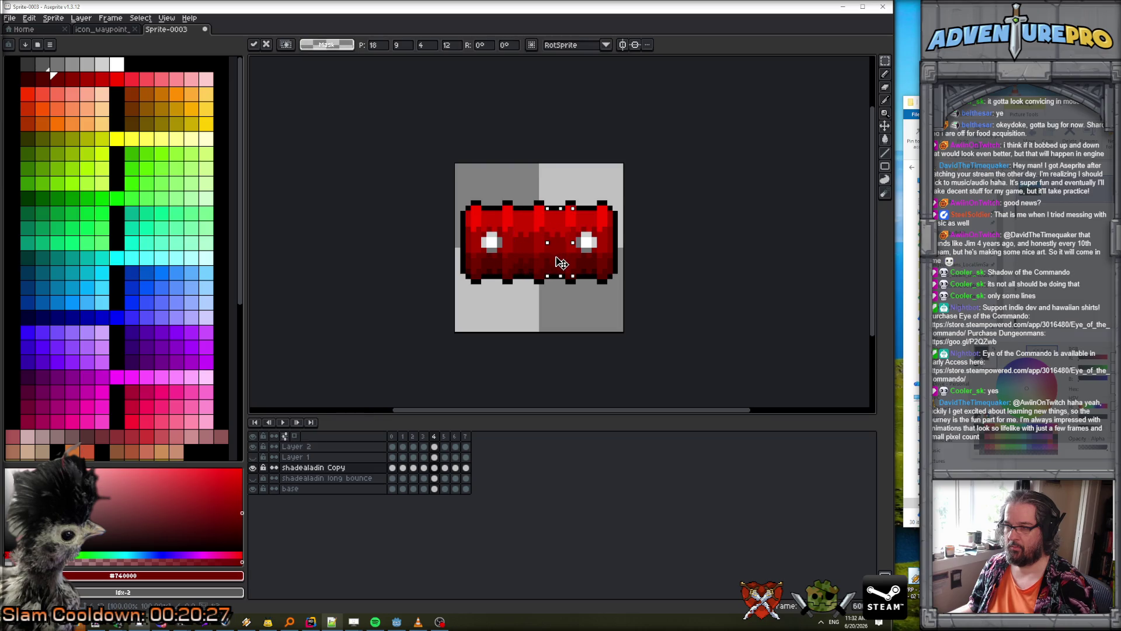
{"action": "key", "text": "period"}
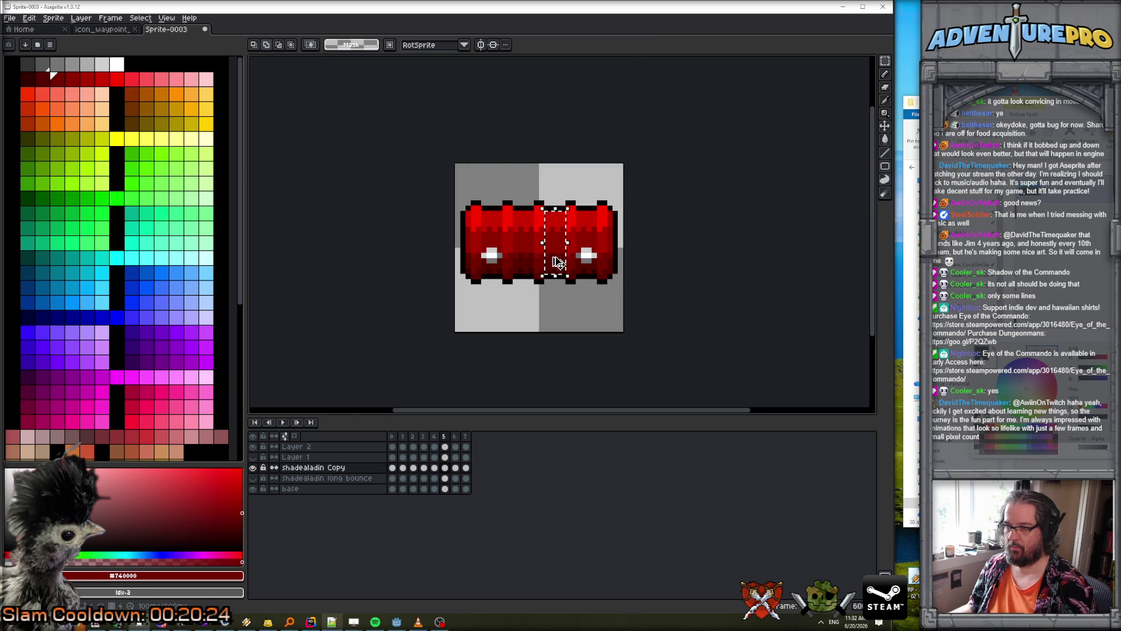
{"action": "key", "text": "Left"}
{"action": "key", "text": "Left"}
{"action": "key", "text": "Left"}
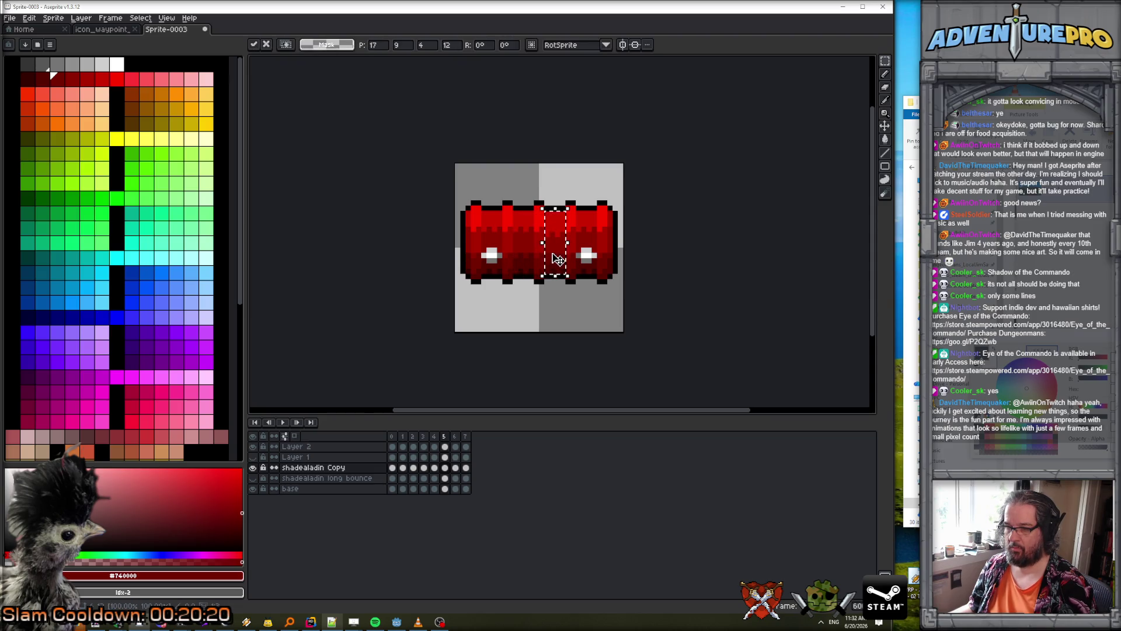
{"action": "left_click", "coordinate": [282, 422]}
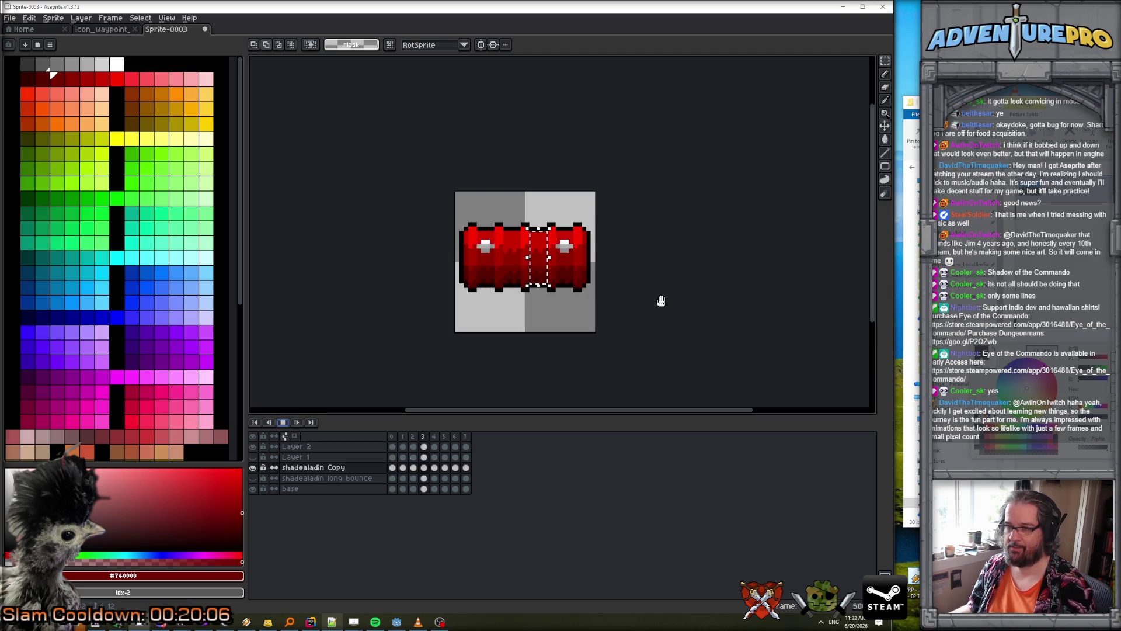
{"action": "key", "text": "Return"}
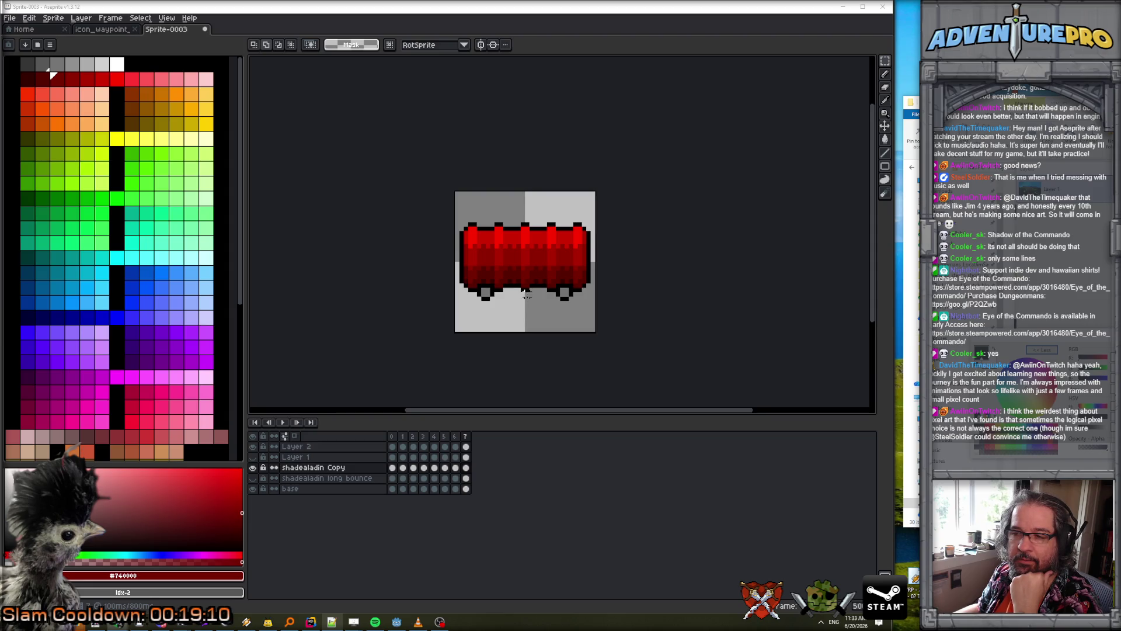
- Step back through the frames to frame 1
{"action": "left_click", "coordinate": [444, 437]}
{"action": "left_click", "coordinate": [433, 436]}
{"action": "left_click", "coordinate": [423, 437]}
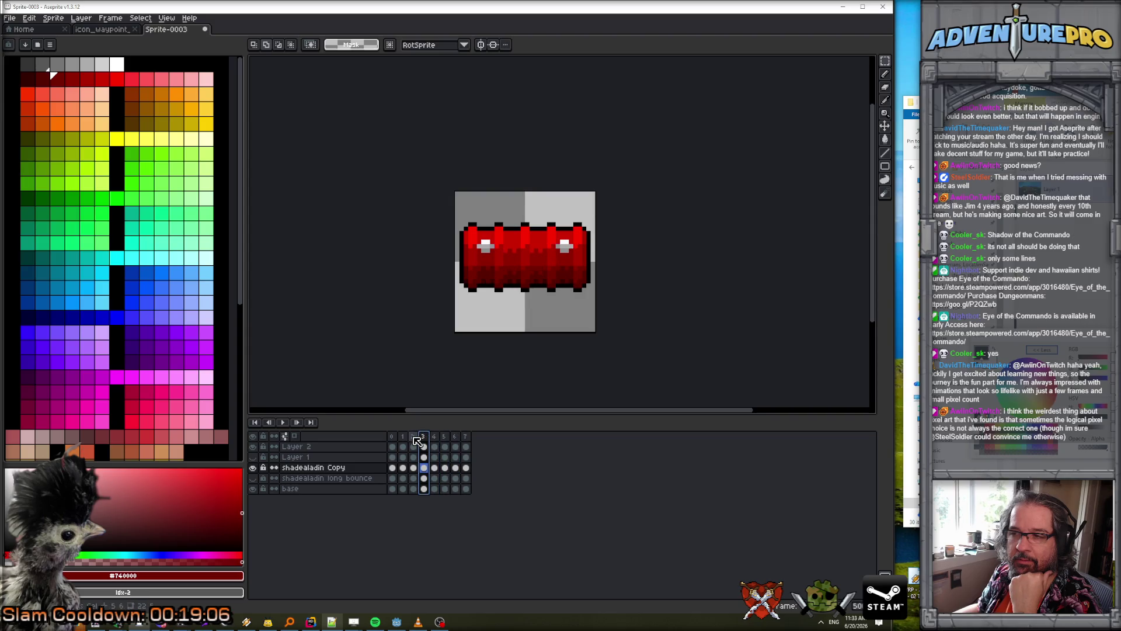
{"action": "left_click", "coordinate": [413, 437]}
{"action": "left_click", "coordinate": [403, 437]}
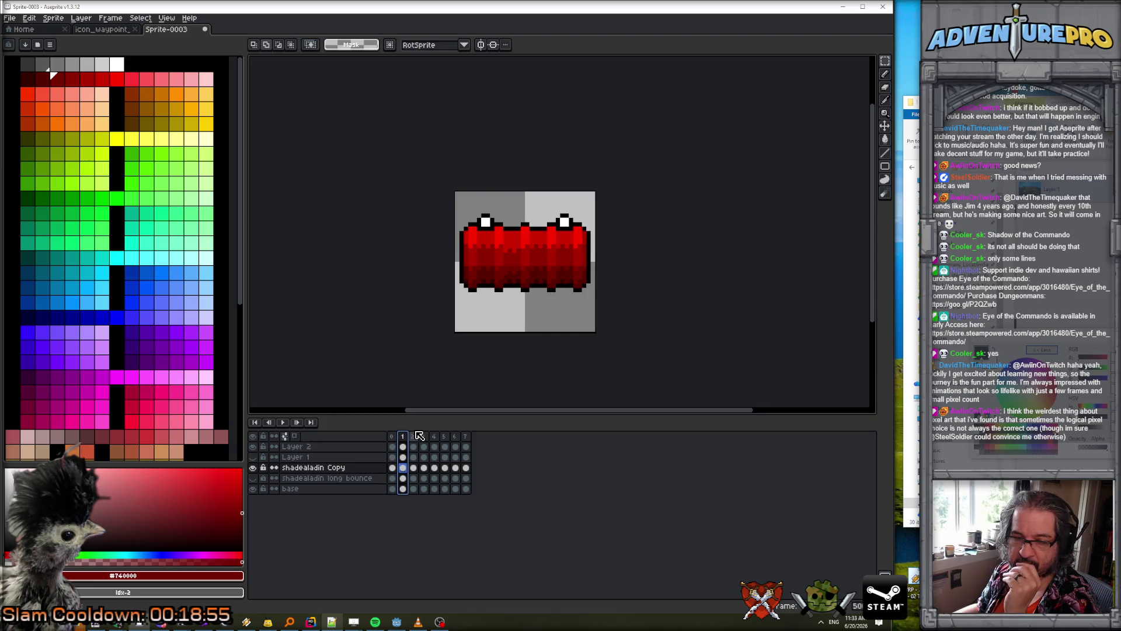
{"action": "scroll", "coordinate": [526, 285], "scroll_direction": "up", "scroll_amount": 2}
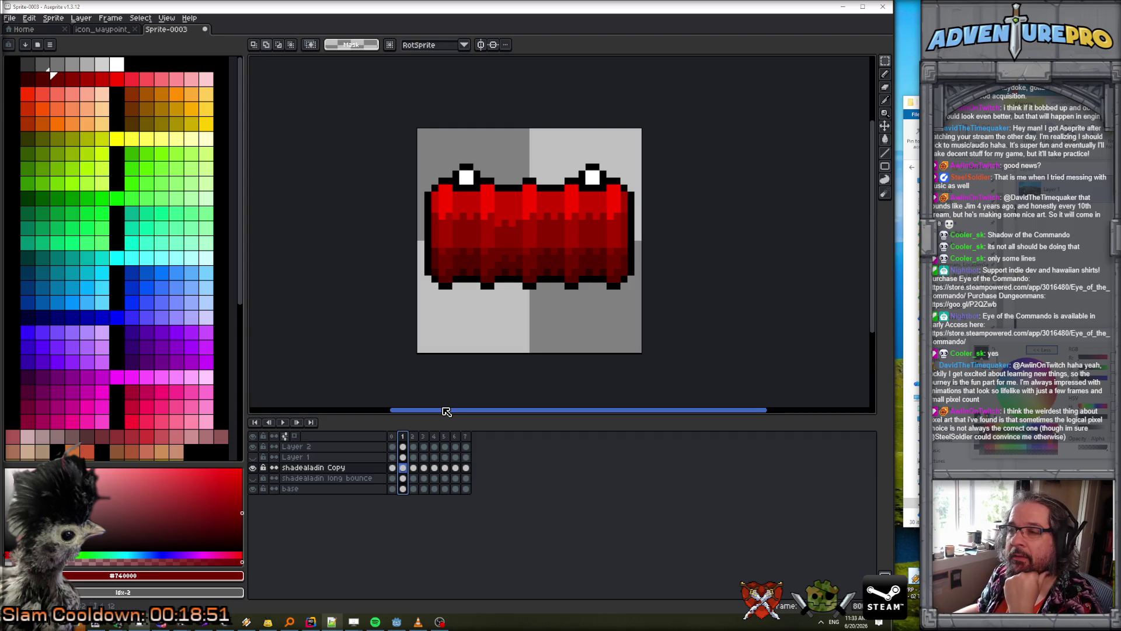
- Step forward through every frame twice to review the rolling barrel
{"action": "left_click", "coordinate": [416, 437]}
{"action": "left_click", "coordinate": [425, 437]}
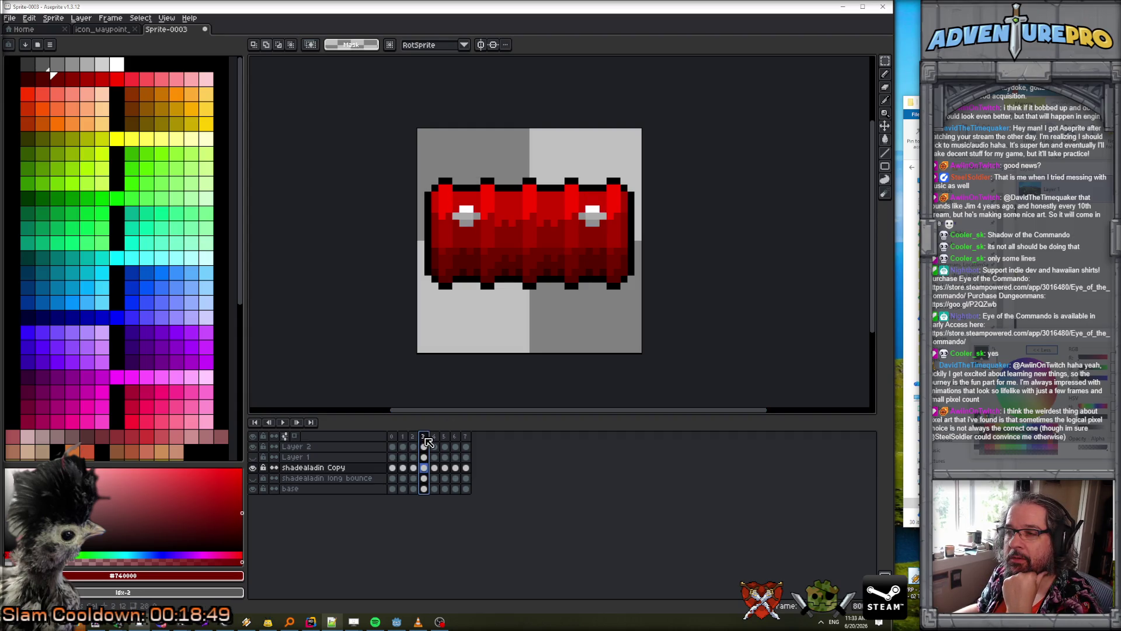
{"action": "left_click", "coordinate": [448, 442]}
{"action": "left_click", "coordinate": [458, 442]}
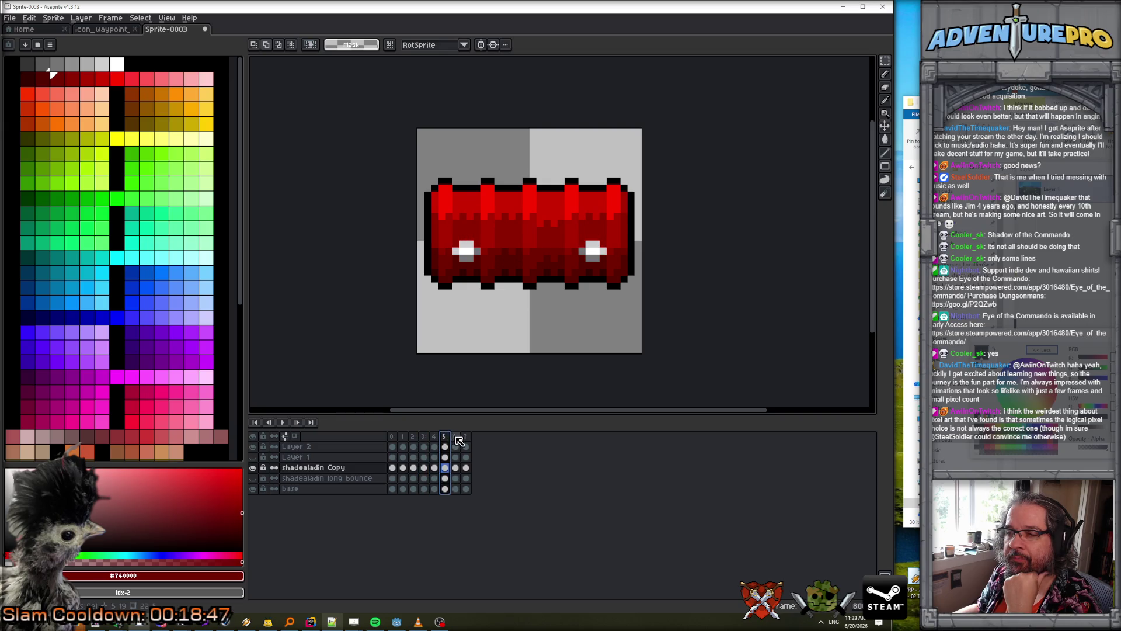
{"action": "left_click", "coordinate": [469, 442]}
{"action": "left_click", "coordinate": [468, 439]}
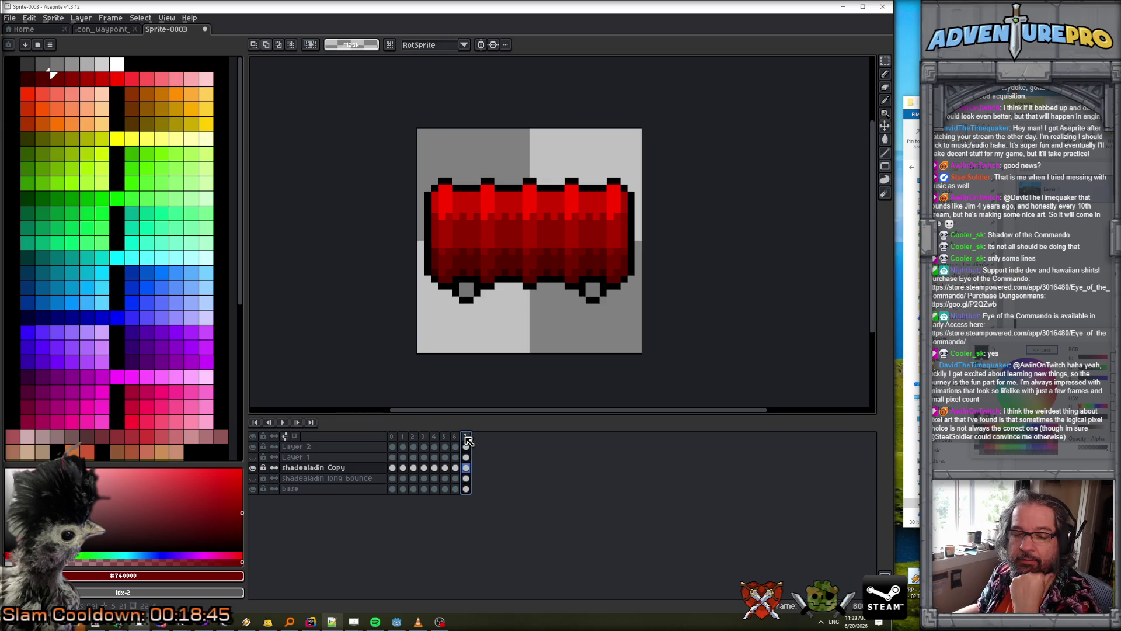
{"action": "left_click", "coordinate": [393, 439]}
{"action": "left_click", "coordinate": [403, 438]}
{"action": "left_click", "coordinate": [414, 436]}
{"action": "left_click", "coordinate": [426, 438]}
{"action": "left_click", "coordinate": [435, 438]}
{"action": "left_click", "coordinate": [446, 438]}
{"action": "left_click", "coordinate": [456, 438]}
{"action": "left_click", "coordinate": [467, 438]}
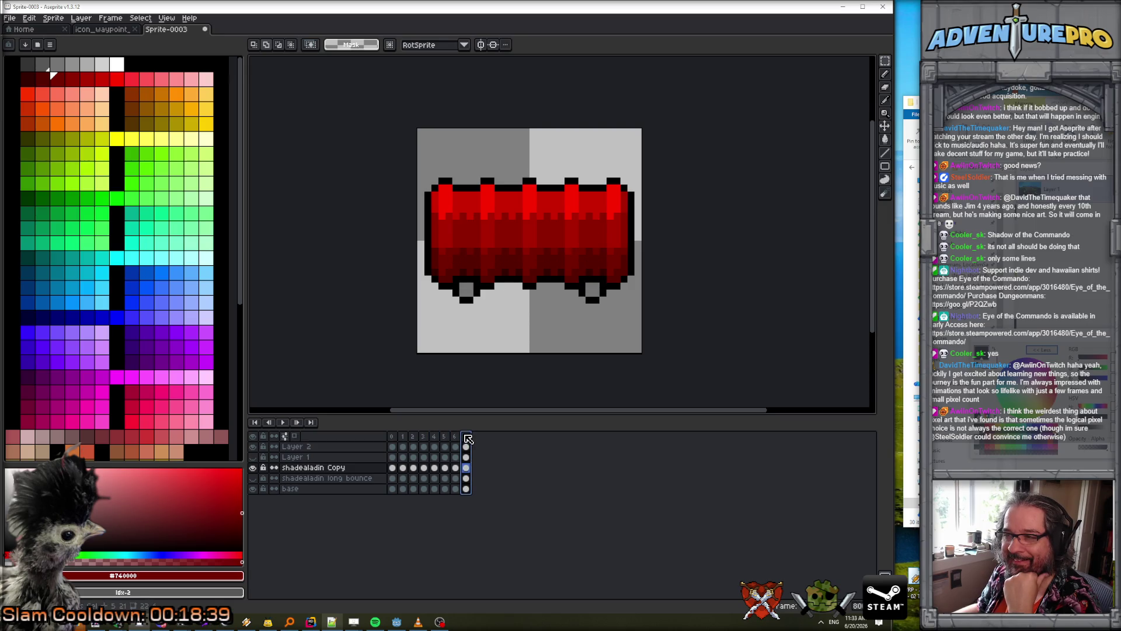
- Hide shadealadin Copy, show shadealadin long bounce, and play the animation
{"action": "left_click", "coordinate": [253, 468]}
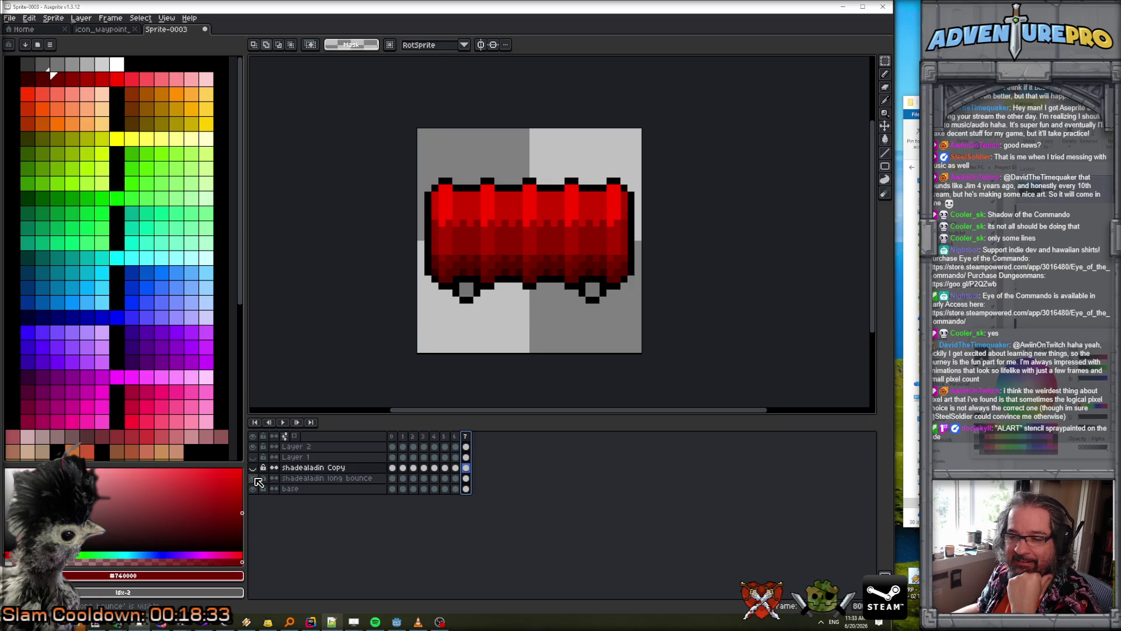
{"action": "left_click", "coordinate": [254, 478]}
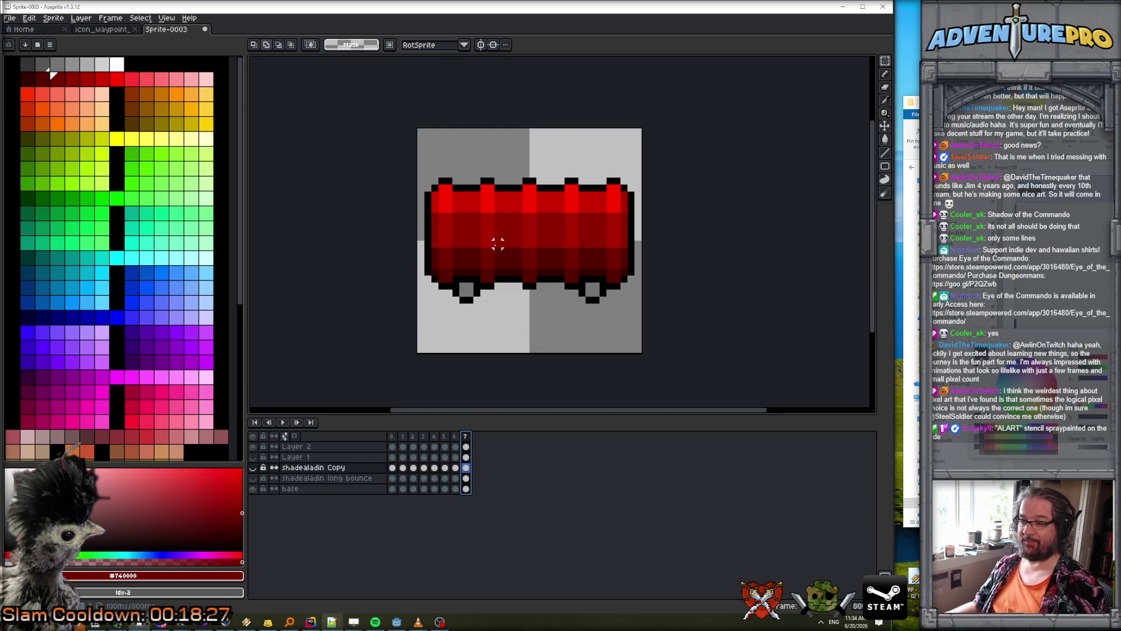
{"action": "key", "text": "Return"}
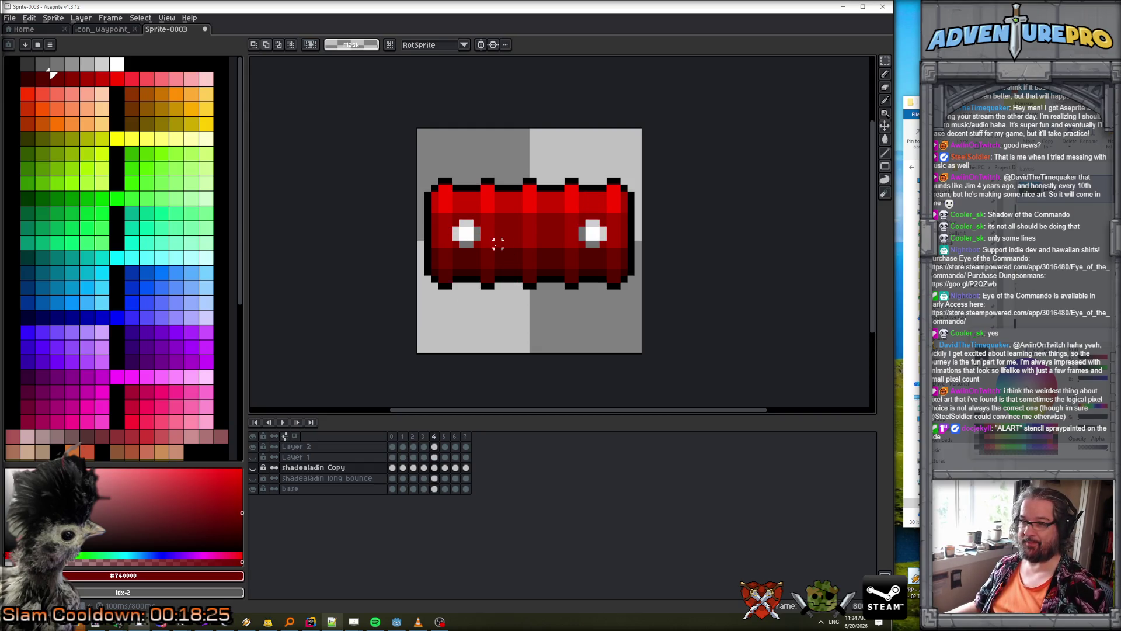
- Add a new empty layer for the emblem and select yellow with the Pencil
{"action": "left_click", "coordinate": [81, 19]}
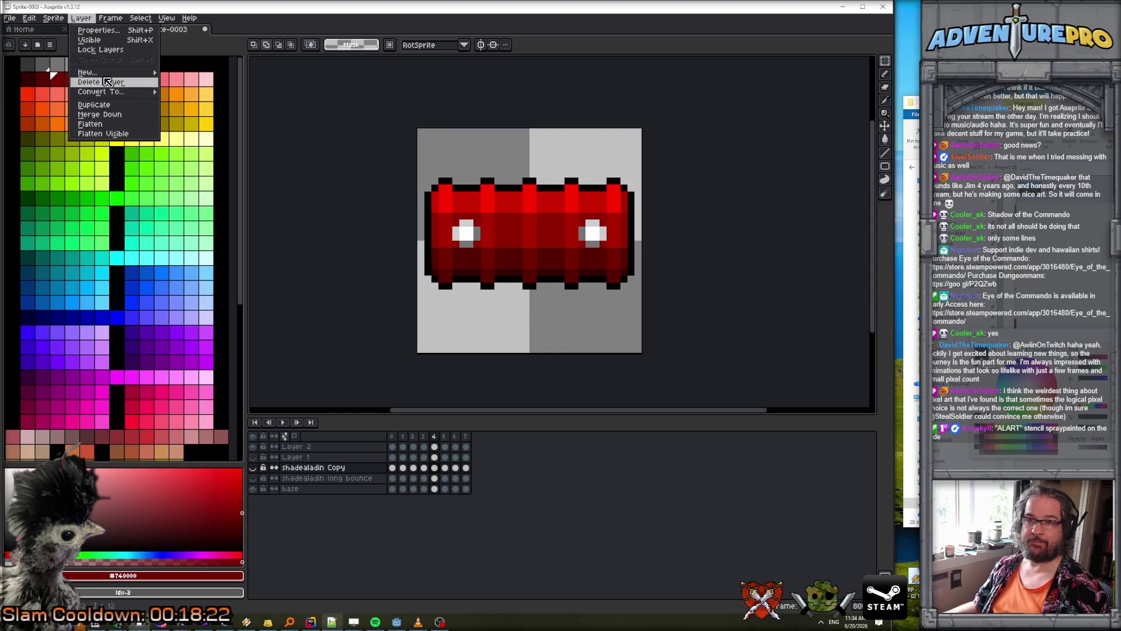
{"action": "mouse_move", "coordinate": [94, 72]}
{"action": "left_click", "coordinate": [195, 74]}
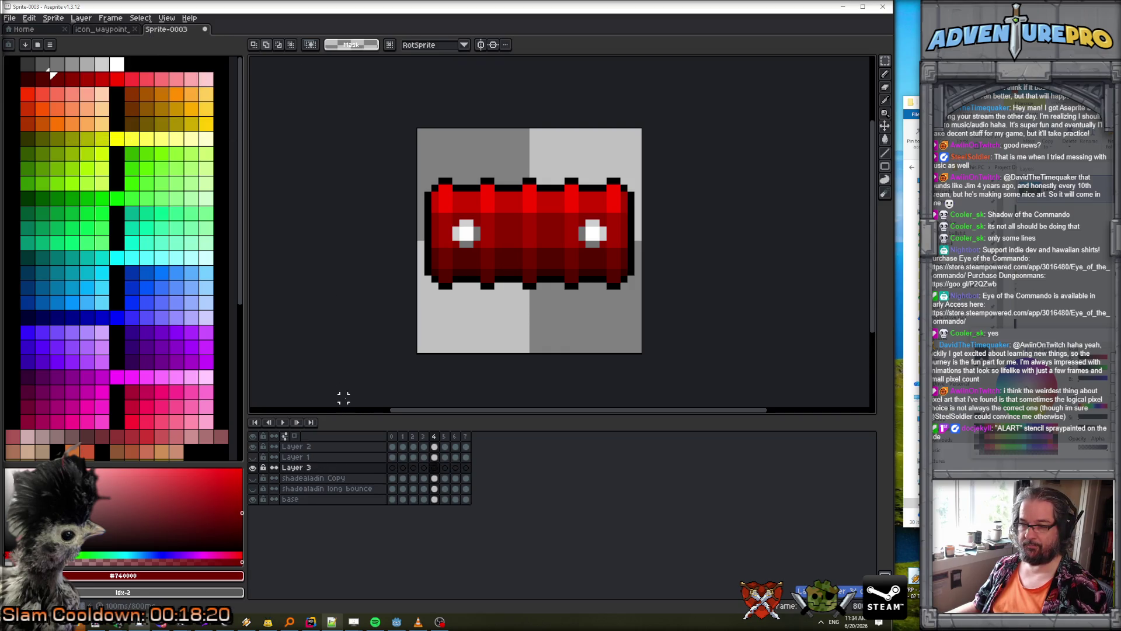
{"action": "left_click", "coordinate": [116, 139]}
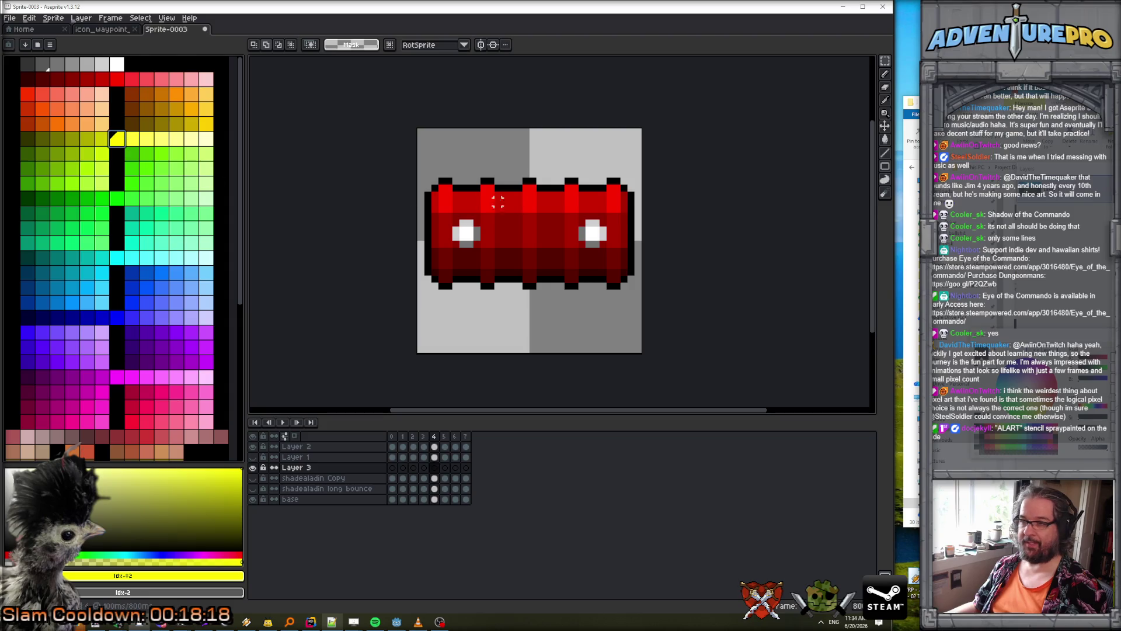
{"action": "key", "text": "b"}
{"action": "scroll", "coordinate": [518, 201], "scroll_direction": "up", "scroll_amount": 3}
- Place the first yellow emblem pixels on the barrel's top edge, undoing misplaced ones
{"action": "left_click", "coordinate": [534, 187]}
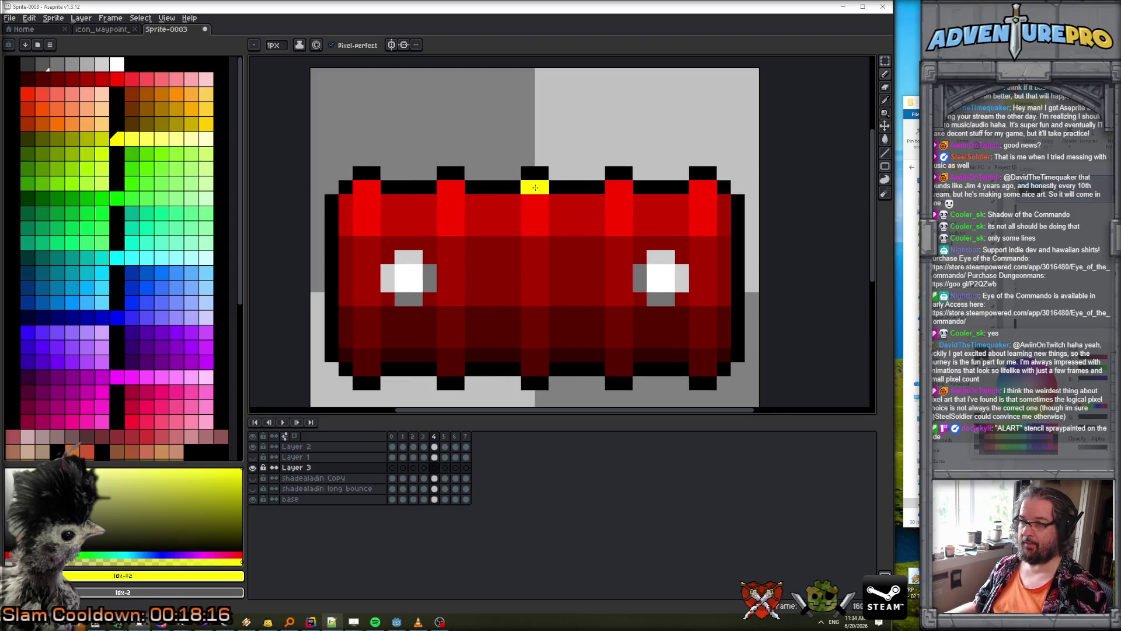
{"action": "mouse_move", "coordinate": [513, 201]}
{"action": "left_mouse_down"}
{"action": "mouse_move", "coordinate": [550, 201]}
{"action": "mouse_move", "coordinate": [532, 215]}
{"action": "left_mouse_up"}
{"action": "left_click", "coordinate": [570, 201]}
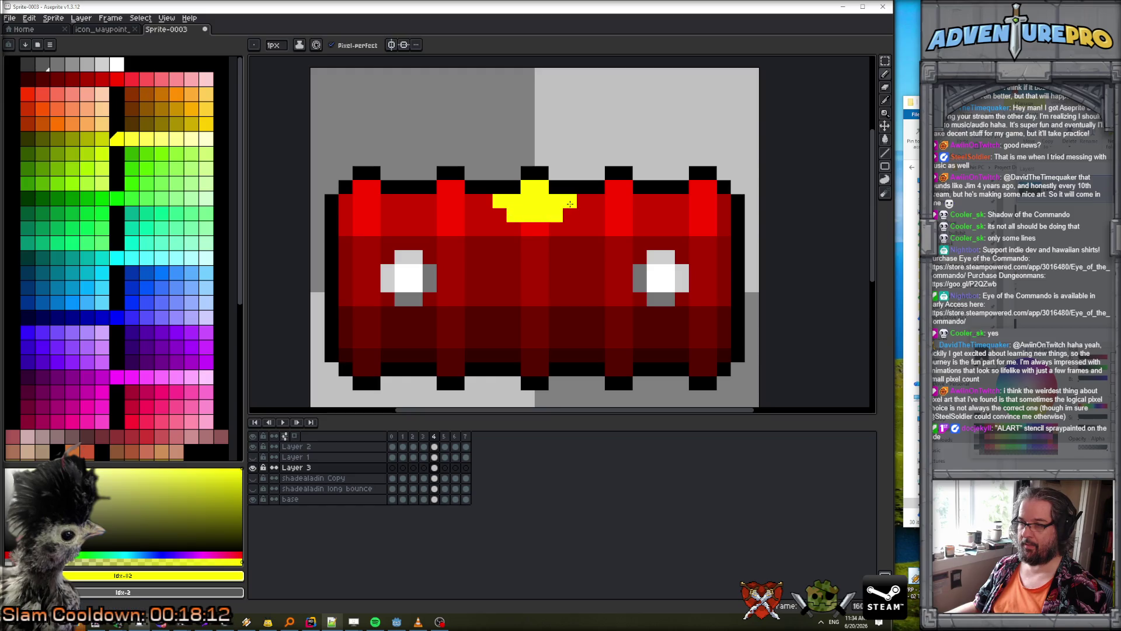
{"action": "scroll", "coordinate": [572, 216], "scroll_direction": "down", "scroll_amount": 2}
{"action": "left_click", "coordinate": [577, 220]}
{"action": "scroll", "coordinate": [581, 222], "scroll_direction": "up", "scroll_amount": 2}
{"action": "key", "text": "ctrl+z"}
{"action": "left_click", "coordinate": [546, 222]}
{"action": "key", "text": "ctrl+z"}
{"action": "left_click", "coordinate": [547, 237]}
{"action": "key", "text": "ctrl+z"}
{"action": "left_click", "coordinate": [504, 265]}
{"action": "key", "text": "ctrl+z"}
{"action": "left_click", "coordinate": [518, 251]}
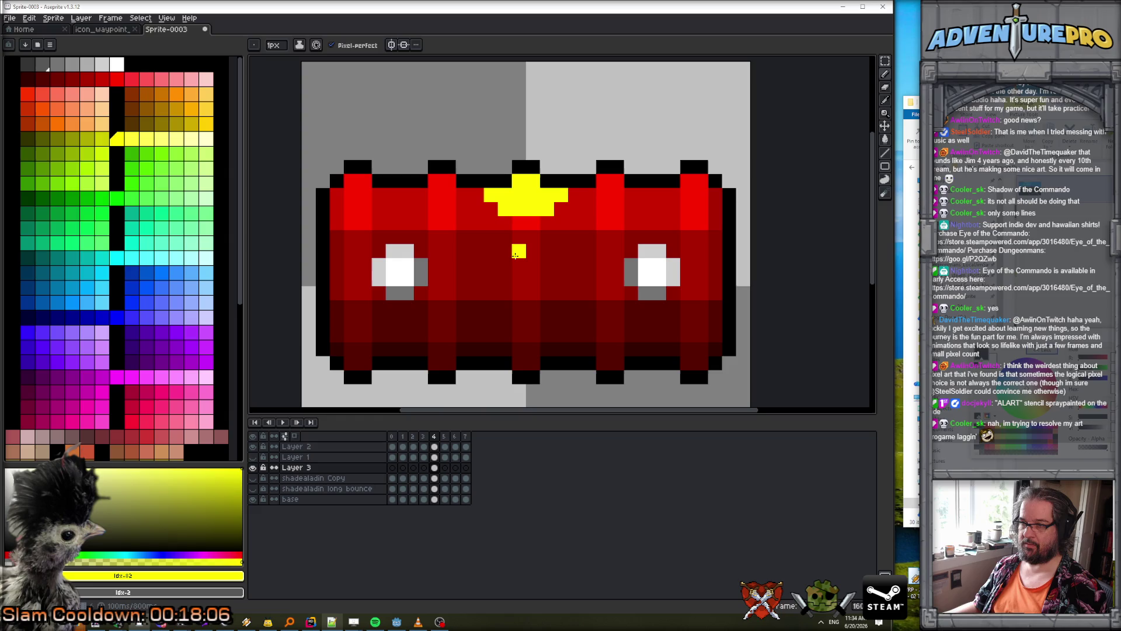
- On frame 5, paint yellow emblem pixels and join them into one solid emblem
{"action": "key", "text": "Right"}
{"action": "left_click_drag", "start_coordinate": [518, 251], "coordinate": [533, 251]}
{"action": "left_click", "coordinate": [519, 195]}
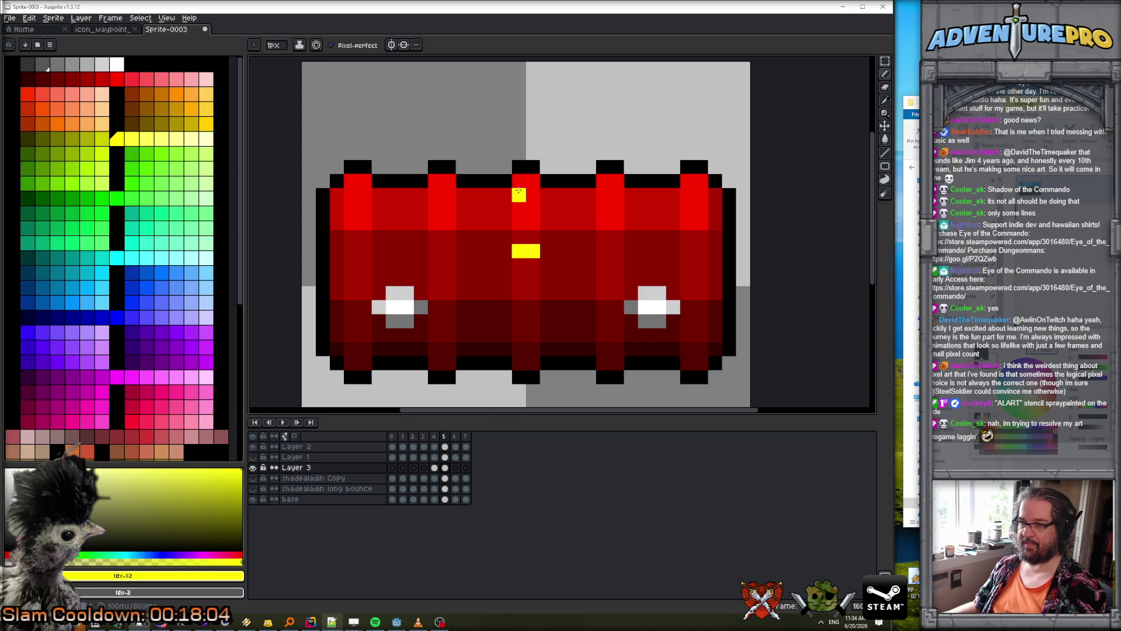
{"action": "left_click", "coordinate": [504, 194]}
{"action": "left_click", "coordinate": [505, 209]}
{"action": "key", "text": "Left"}
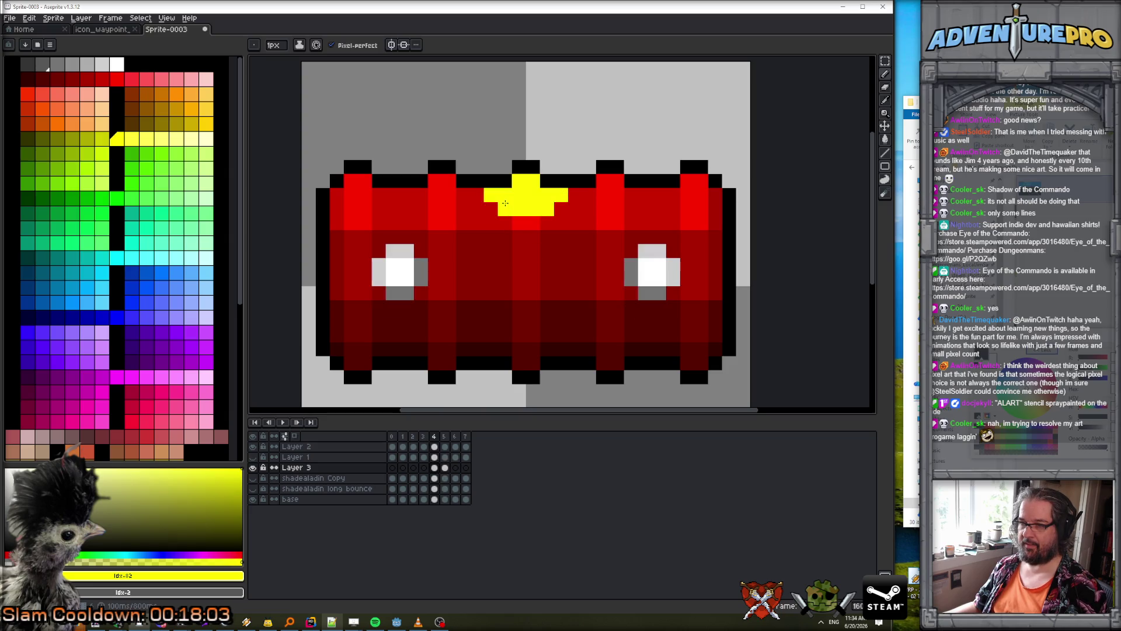
{"action": "key", "text": "Right"}
{"action": "left_click", "coordinate": [491, 223]}
{"action": "left_click", "coordinate": [490, 236]}
{"action": "left_click", "coordinate": [561, 209]}
{"action": "left_click", "coordinate": [561, 223]}
{"action": "mouse_move", "coordinate": [561, 230]}
{"action": "left_mouse_down"}
{"action": "mouse_move", "coordinate": [533, 237]}
{"action": "mouse_move", "coordinate": [505, 223]}
{"action": "mouse_move", "coordinate": [504, 208]}
{"action": "mouse_move", "coordinate": [546, 226]}
{"action": "mouse_move", "coordinate": [504, 209]}
{"action": "mouse_move", "coordinate": [544, 212]}
{"action": "left_mouse_up"}
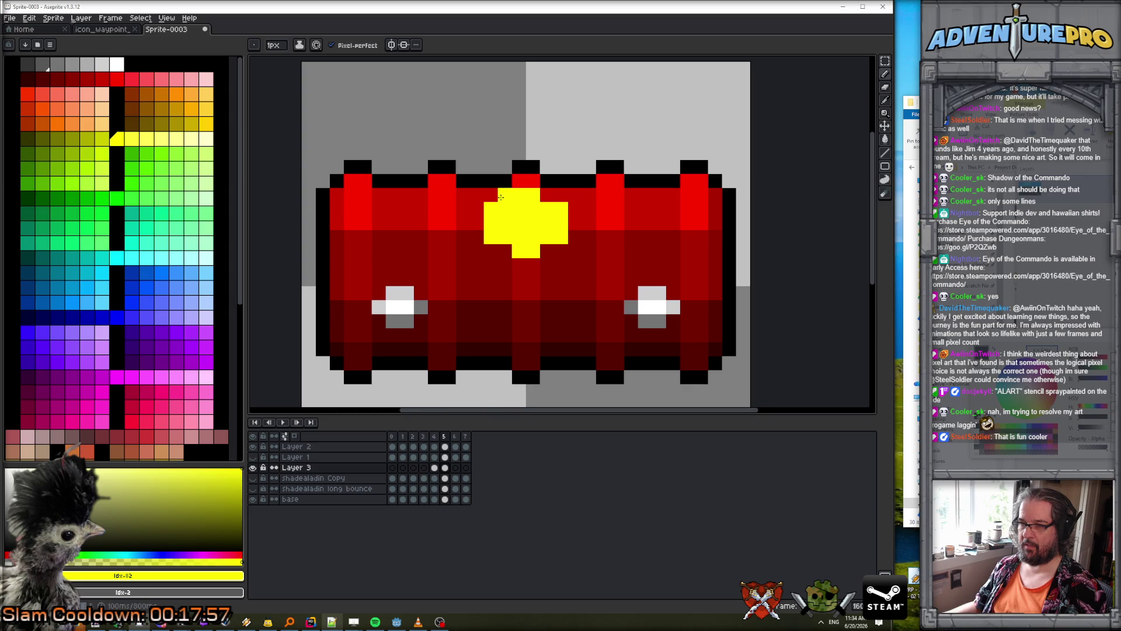
- Round out frame 5's yellow emblem with extra top and bottom pixels
{"action": "left_click", "coordinate": [546, 194]}
{"action": "key", "text": "Left"}
{"action": "key", "text": "Right"}
{"action": "left_click", "coordinate": [503, 250]}
{"action": "left_click", "coordinate": [546, 251]}
{"action": "left_click", "coordinate": [533, 180]}
{"action": "left_click_drag", "start_coordinate": [519, 265], "coordinate": [532, 265]}
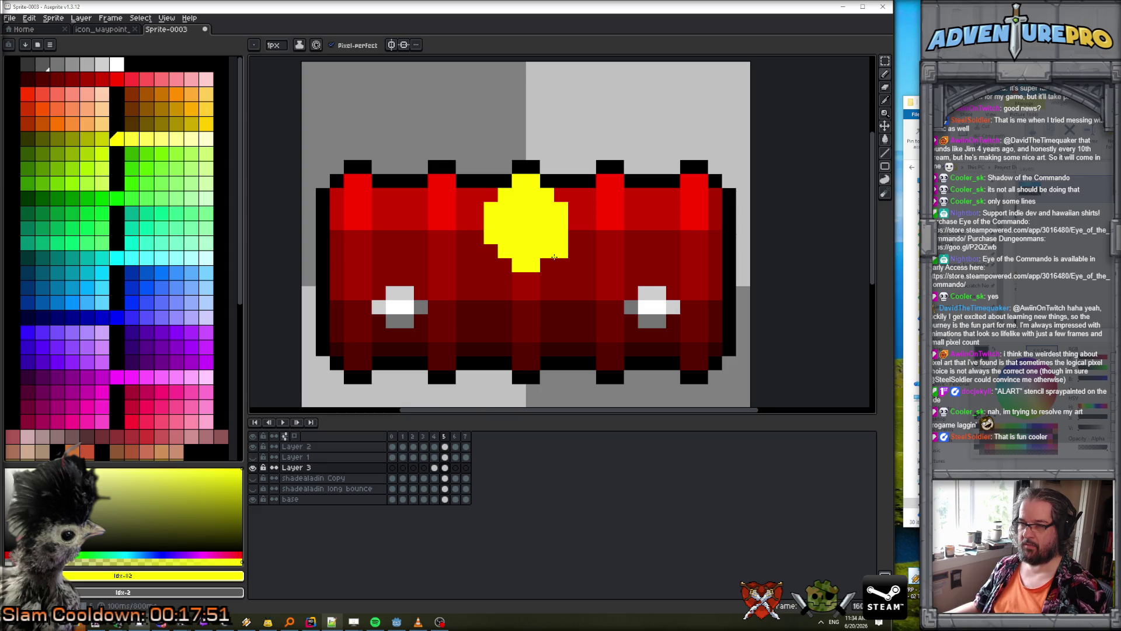
{"action": "key", "text": "ctrl+z"}
{"action": "key", "text": "ctrl+z"}
{"action": "key", "text": "ctrl+z"}
- Draw the yellow emblem outline on frame 6
{"action": "scroll", "coordinate": [570, 246], "scroll_direction": "down", "scroll_amount": 1}
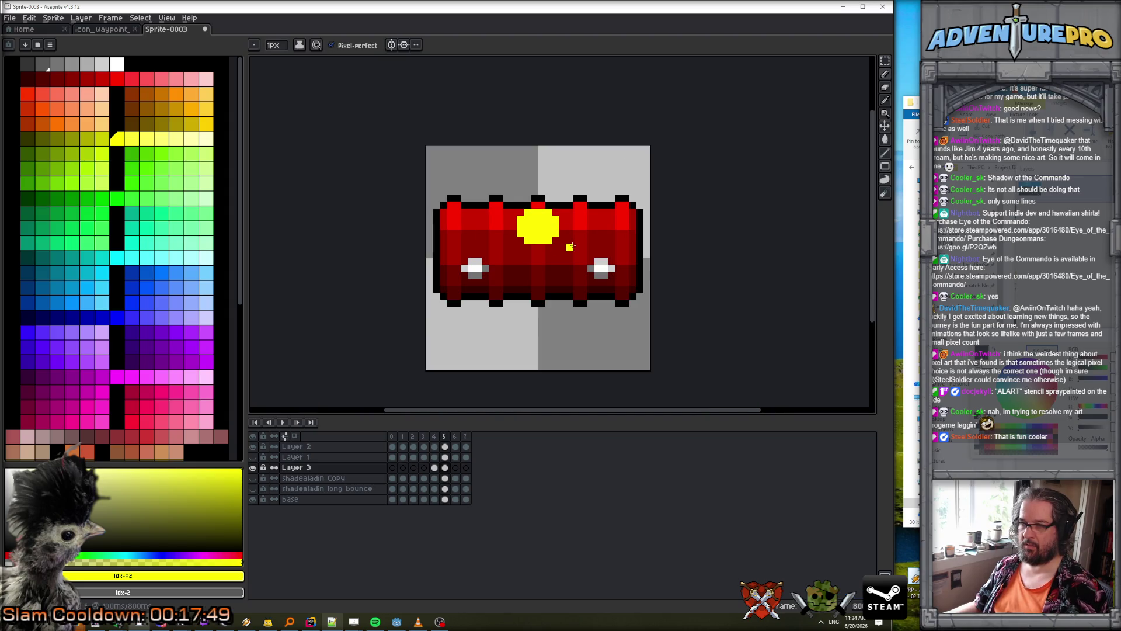
{"action": "scroll", "coordinate": [570, 247], "scroll_direction": "up", "scroll_amount": 3}
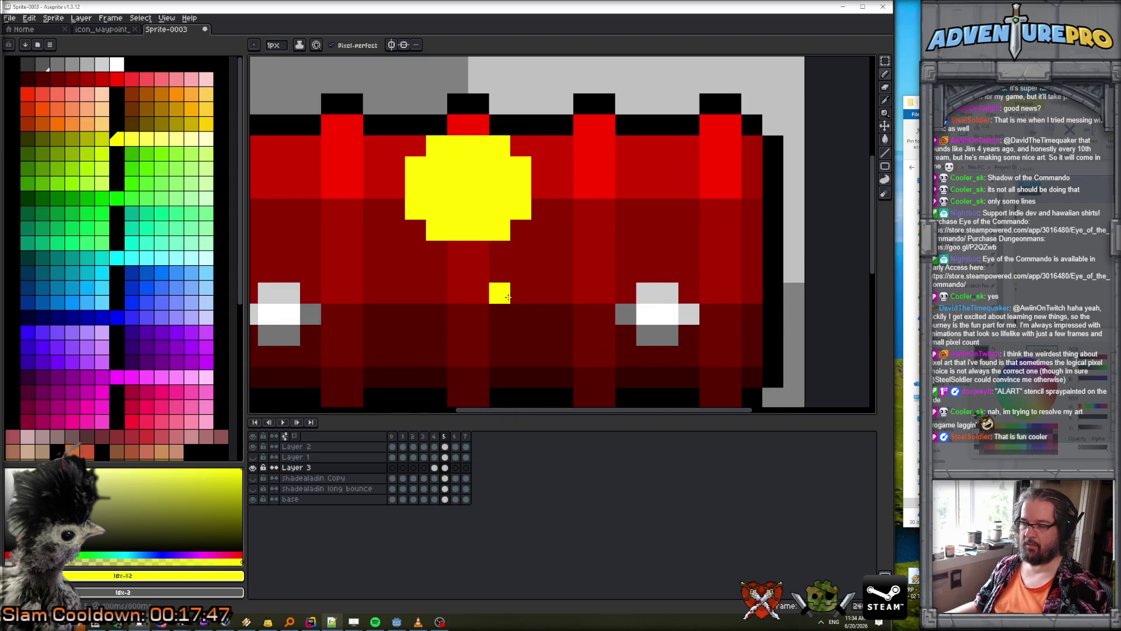
{"action": "key", "text": "Right"}
{"action": "key", "text": "Left"}
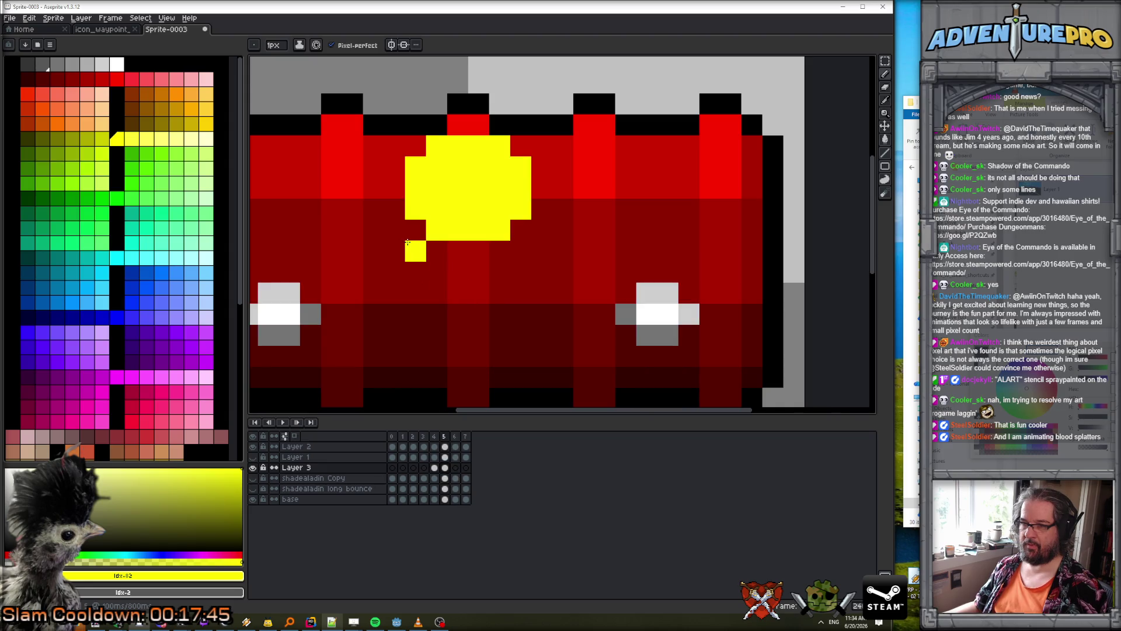
{"action": "key", "text": "Right"}
{"action": "left_click", "coordinate": [408, 241]}
{"action": "mouse_move", "coordinate": [415, 272]}
{"action": "left_mouse_down"}
{"action": "mouse_move", "coordinate": [415, 234]}
{"action": "mouse_move", "coordinate": [433, 295]}
{"action": "mouse_move", "coordinate": [505, 294]}
{"action": "mouse_move", "coordinate": [520, 230]}
{"action": "mouse_move", "coordinate": [499, 209]}
{"action": "mouse_move", "coordinate": [441, 215]}
{"action": "mouse_move", "coordinate": [437, 251]}
{"action": "mouse_move", "coordinate": [458, 251]}
{"action": "mouse_move", "coordinate": [436, 227]}
{"action": "mouse_move", "coordinate": [479, 251]}
{"action": "mouse_move", "coordinate": [479, 272]}
{"action": "mouse_move", "coordinate": [500, 252]}
{"action": "mouse_move", "coordinate": [494, 232]}
{"action": "left_mouse_up"}
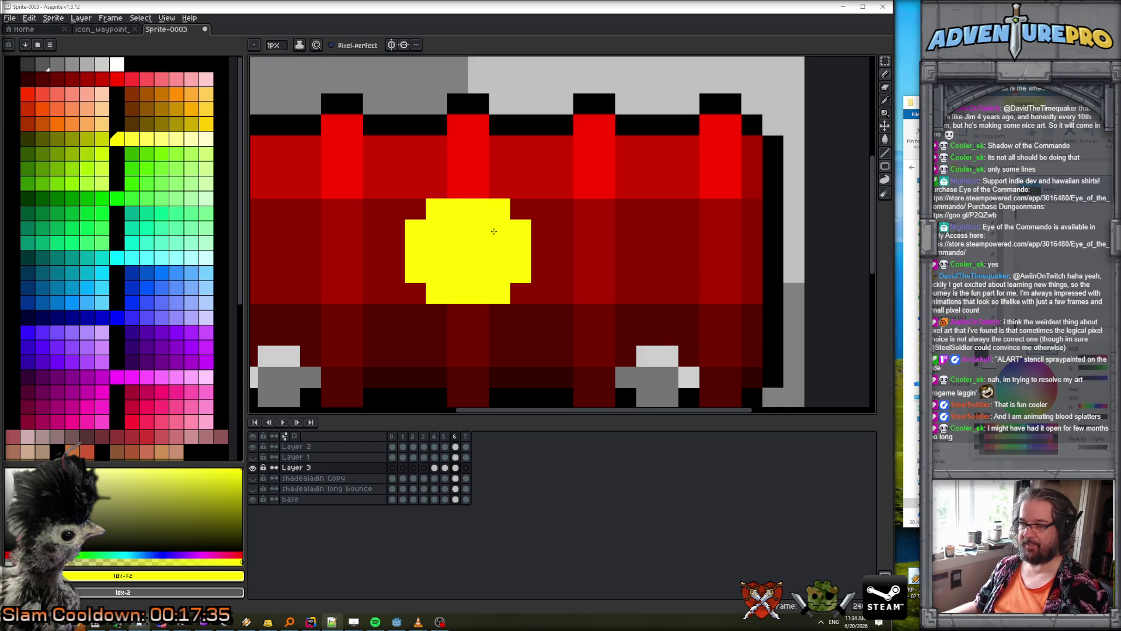
- Play the animation to preview the yellow emblem
{"action": "key", "text": "Return"}
{"action": "scroll", "coordinate": [506, 212], "scroll_direction": "up", "scroll_amount": 1}
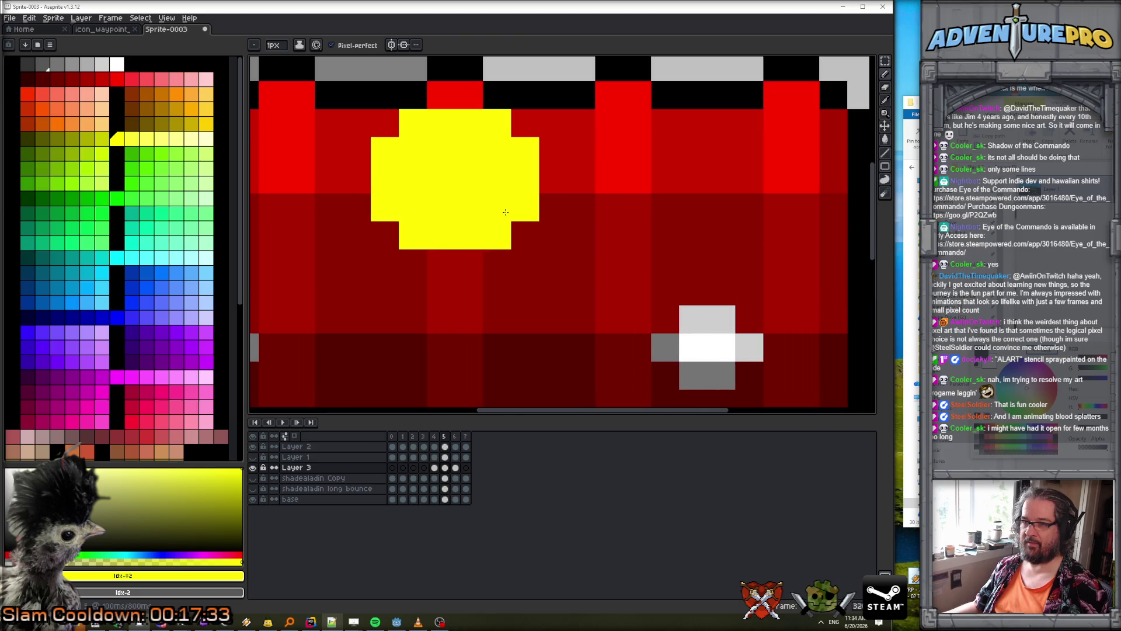
{"action": "scroll", "coordinate": [506, 212], "scroll_direction": "down", "scroll_amount": 3}
{"action": "scroll", "coordinate": [555, 226], "scroll_direction": "down", "scroll_amount": 1}
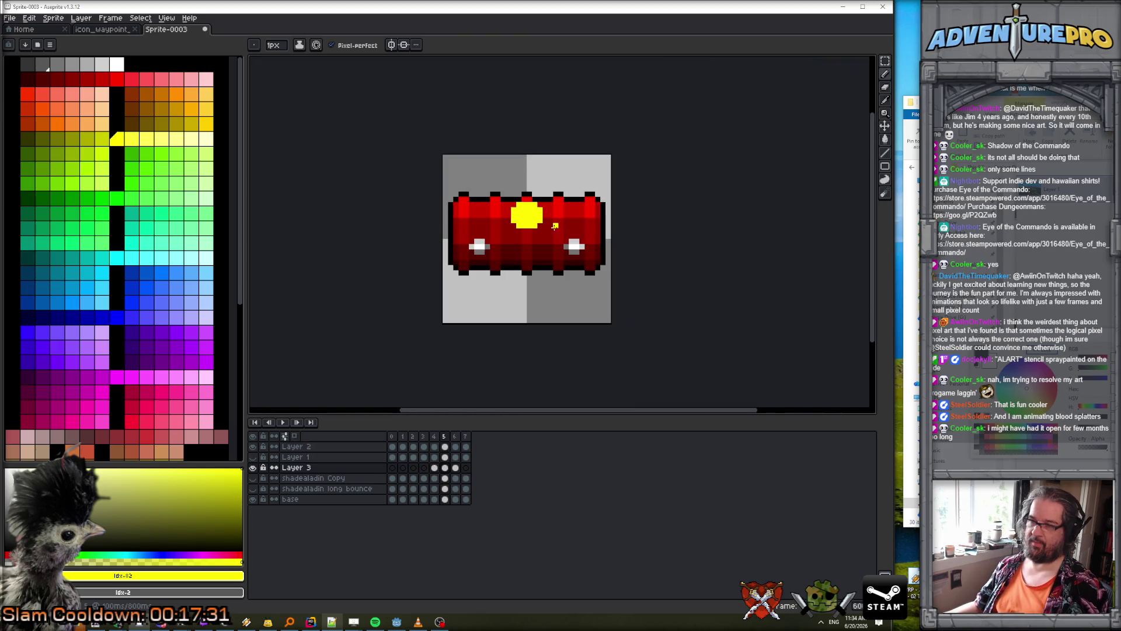
{"action": "scroll", "coordinate": [555, 226], "scroll_direction": "up", "scroll_amount": 1}
{"action": "scroll", "coordinate": [524, 217], "scroll_direction": "up", "scroll_amount": 1}
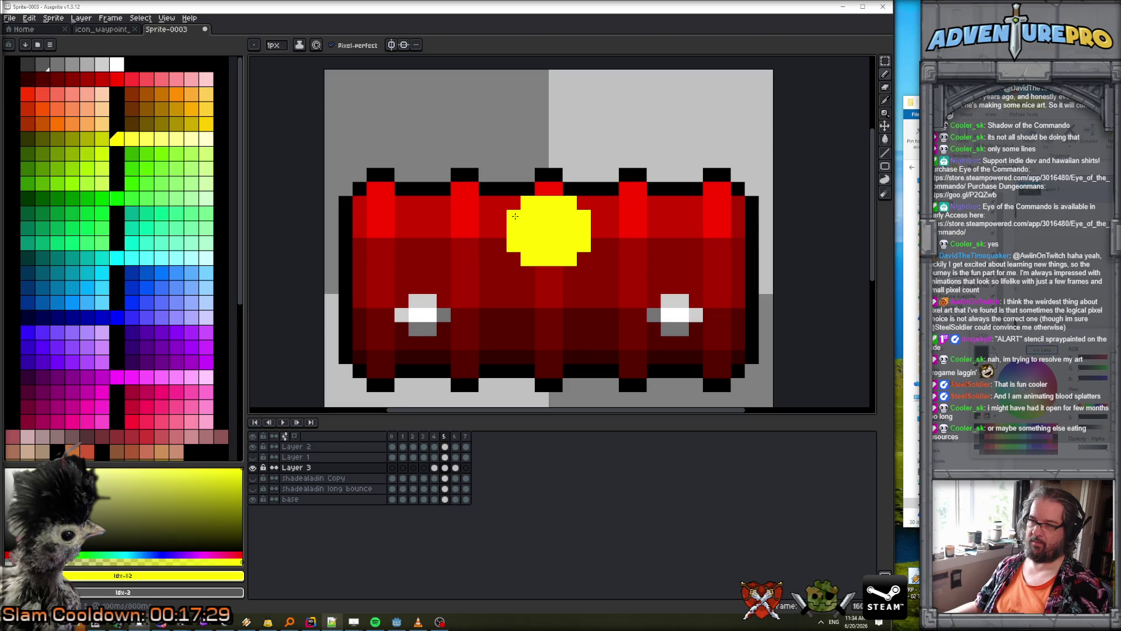
- Erase the yellow blob's top row and place a new emblem pixel on frame 6
{"action": "key", "text": "e"}
{"action": "mouse_move", "coordinate": [514, 217]}
{"action": "left_mouse_down"}
{"action": "mouse_move", "coordinate": [527, 203]}
{"action": "mouse_move", "coordinate": [571, 202]}
{"action": "mouse_move", "coordinate": [584, 217]}
{"action": "left_mouse_up"}
{"action": "scroll", "coordinate": [584, 216], "scroll_direction": "down", "scroll_amount": 3}
{"action": "key", "text": "."}
{"action": "scroll", "coordinate": [613, 263], "scroll_direction": "up", "scroll_amount": 1}
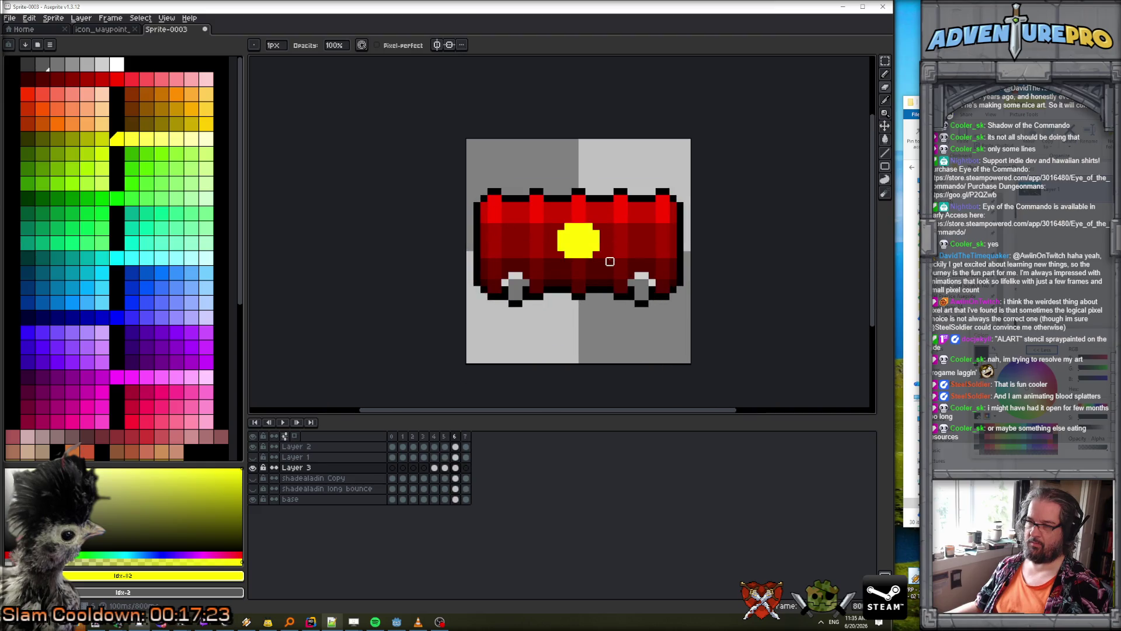
{"action": "key", "text": "b"}
{"action": "left_click", "coordinate": [578, 261]}
{"action": "scroll", "coordinate": [576, 263], "scroll_direction": "up", "scroll_amount": 2}
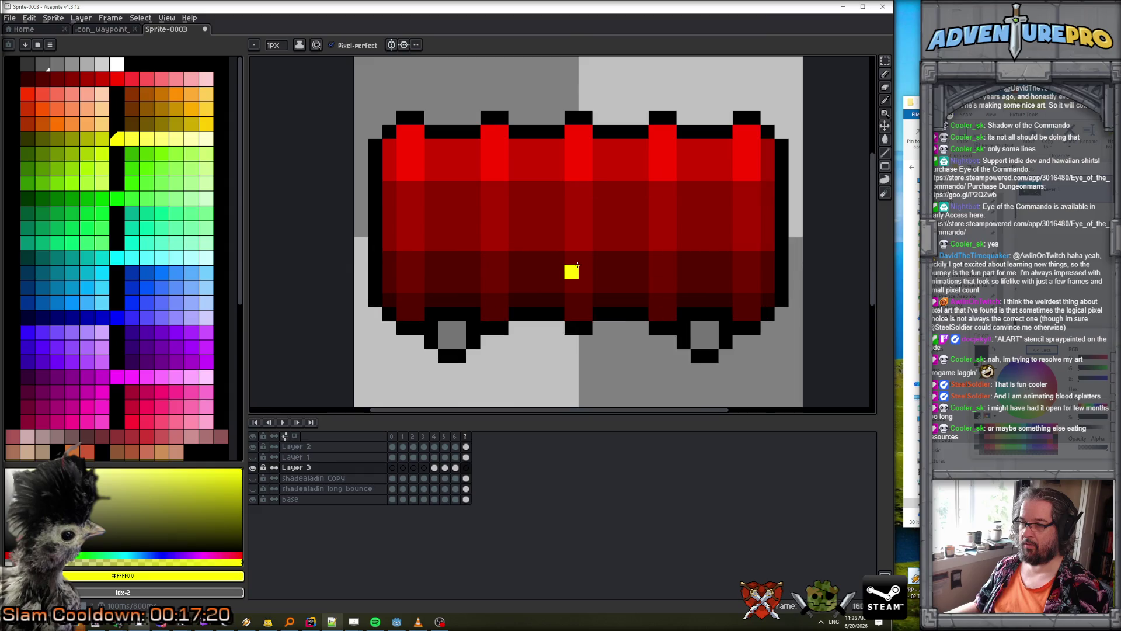
- On frame 7, draw the emblem's left and right sides, top bar and bottom bar
{"action": "key", "text": "."}
{"action": "key", "text": "."}
{"action": "key", "text": "."}
{"action": "left_click_drag", "start_coordinate": [544, 245], "coordinate": [543, 258]}
{"action": "left_click_drag", "start_coordinate": [613, 244], "coordinate": [613, 258]}
{"action": "left_click_drag", "start_coordinate": [557, 230], "coordinate": [591, 231]}
{"action": "left_click", "coordinate": [599, 230]}
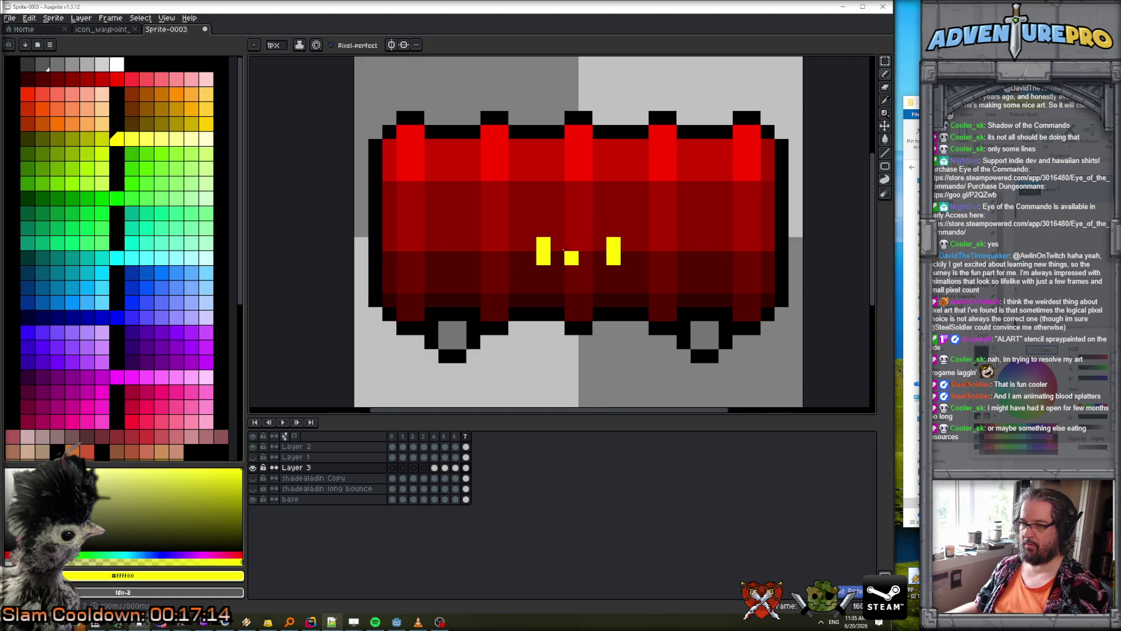
{"action": "key", "text": "."}
{"action": "key", "text": "."}
{"action": "mouse_move", "coordinate": [557, 271]}
{"action": "left_mouse_down"}
{"action": "mouse_move", "coordinate": [599, 272]}
{"action": "mouse_move", "coordinate": [562, 248]}
{"action": "mouse_move", "coordinate": [597, 258]}
{"action": "mouse_move", "coordinate": [601, 244]}
{"action": "left_mouse_up"}
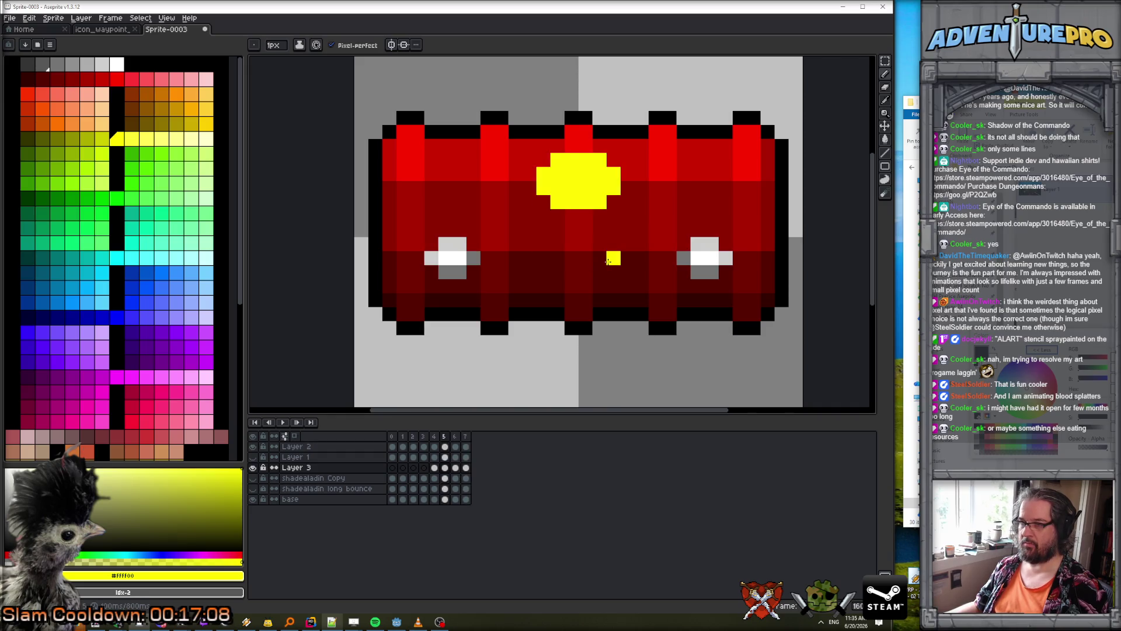
{"action": "key", "text": "."}
{"action": "key", "text": "."}
{"action": "key", "text": "."}
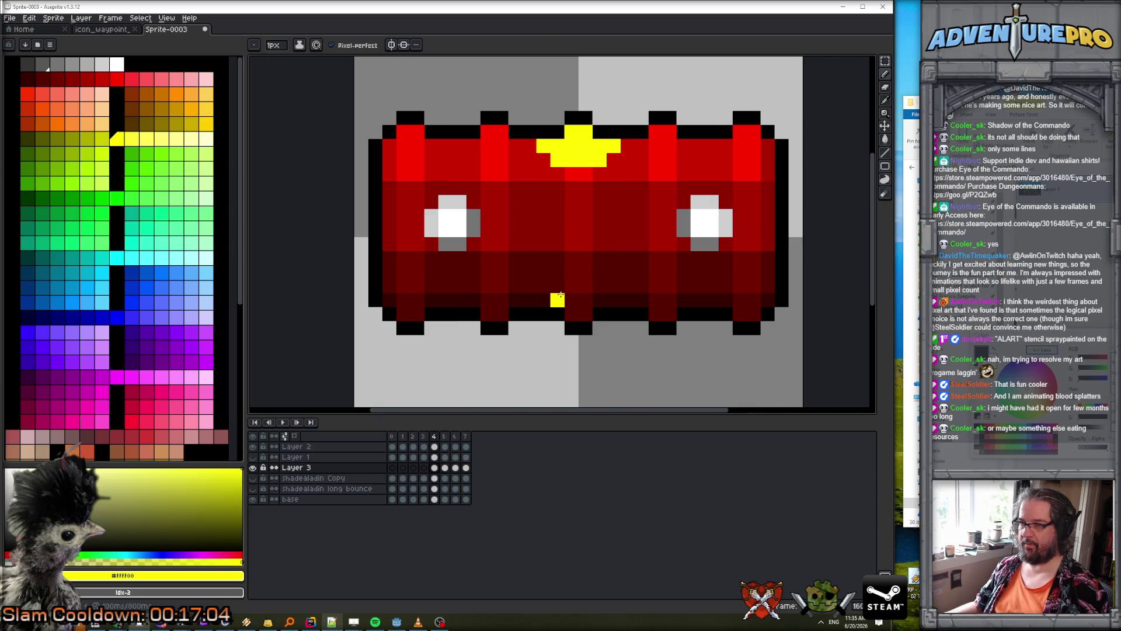
{"action": "key", "text": "."}
{"action": "key", "text": "."}
{"action": "key", "text": "."}
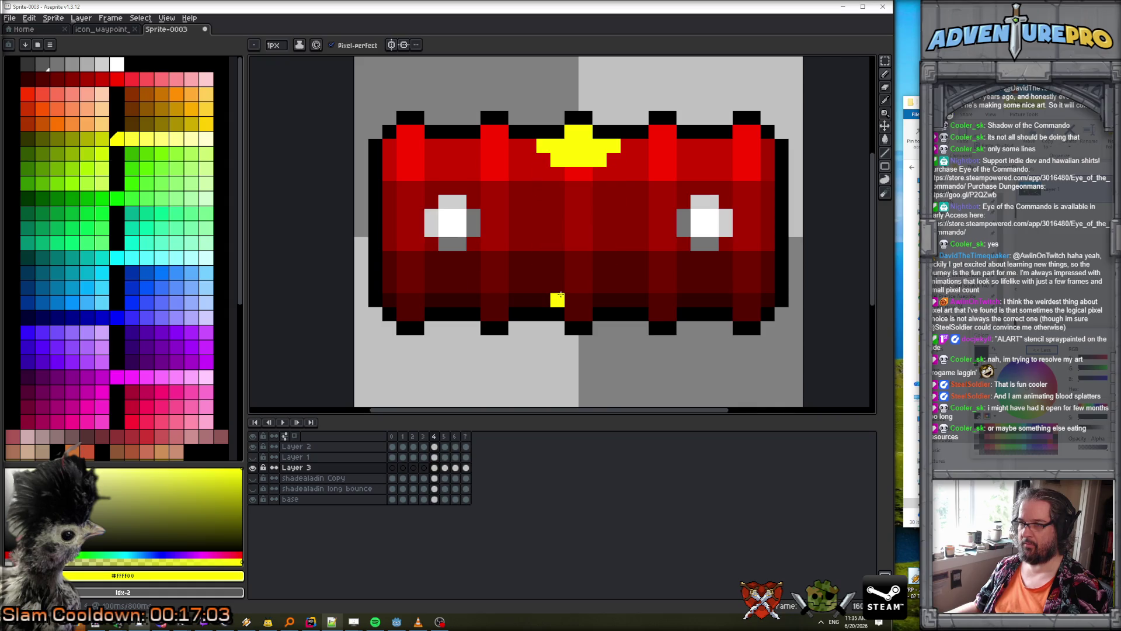
{"action": "key", "text": "."}
{"action": "key", "text": "."}
{"action": "key", "text": "."}
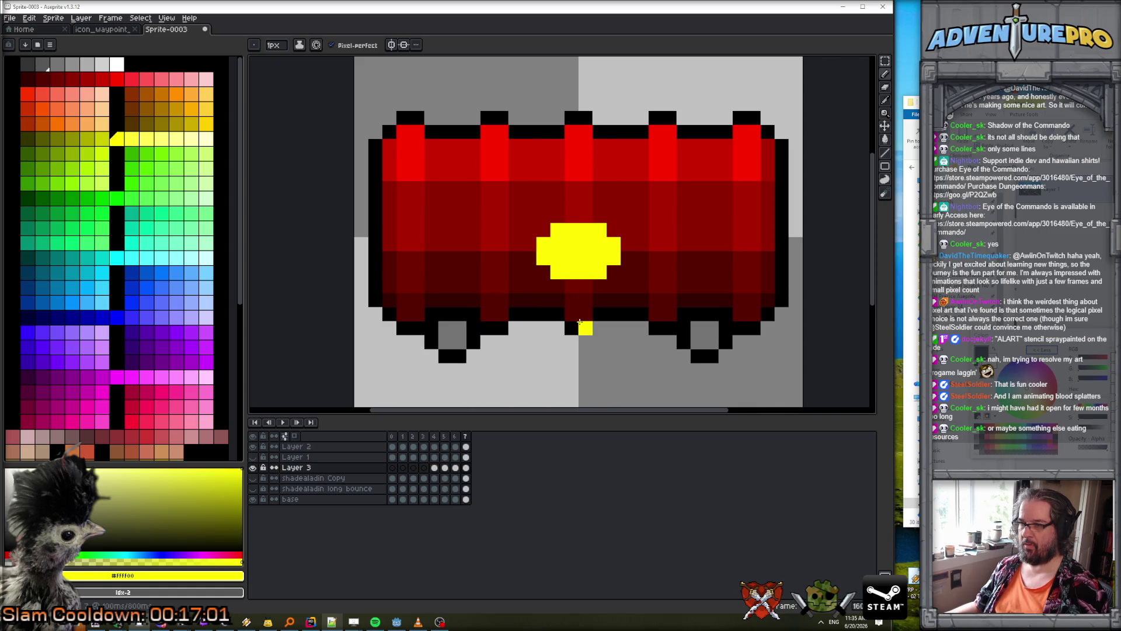
{"action": "key", "text": "period"}
- Draw and widen the yellow emblem on frame 0, comparing with earlier frames
{"action": "mouse_move", "coordinate": [571, 314]}
{"action": "left_mouse_down"}
{"action": "mouse_move", "coordinate": [581, 313]}
{"action": "mouse_move", "coordinate": [560, 303]}
{"action": "mouse_move", "coordinate": [614, 303]}
{"action": "left_mouse_up"}
{"action": "key", "text": "comma"}
{"action": "key", "text": "comma"}
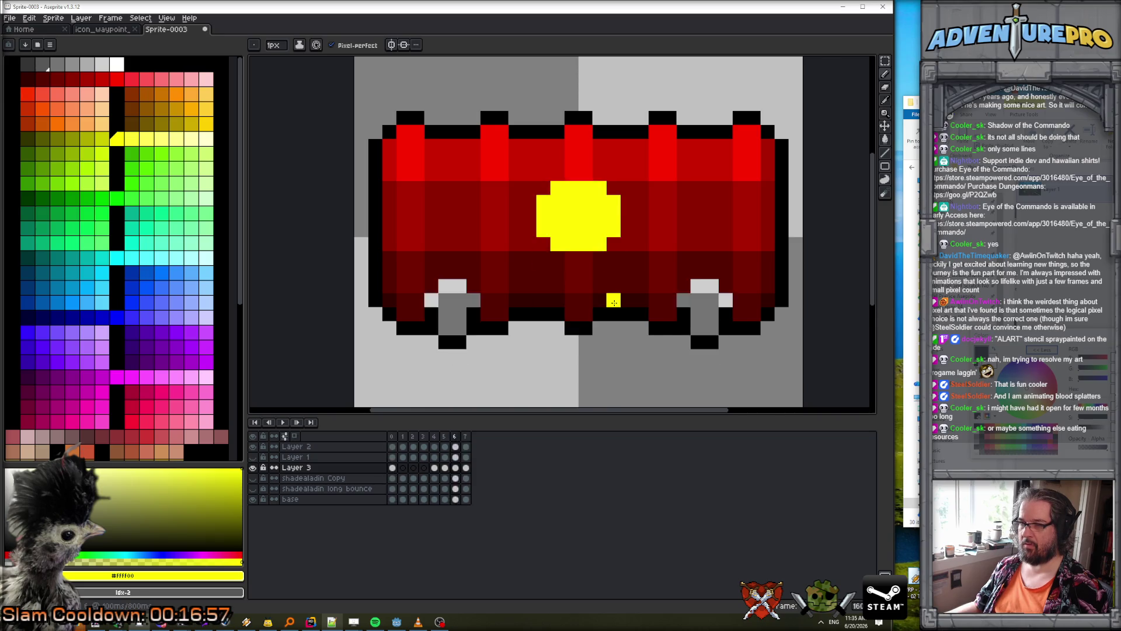
{"action": "key", "text": "comma"}
{"action": "key", "text": "comma"}
{"action": "key", "text": "period"}
{"action": "key", "text": "period"}
{"action": "key", "text": "period"}
{"action": "left_click_drag", "start_coordinate": [555, 286], "coordinate": [596, 288]}
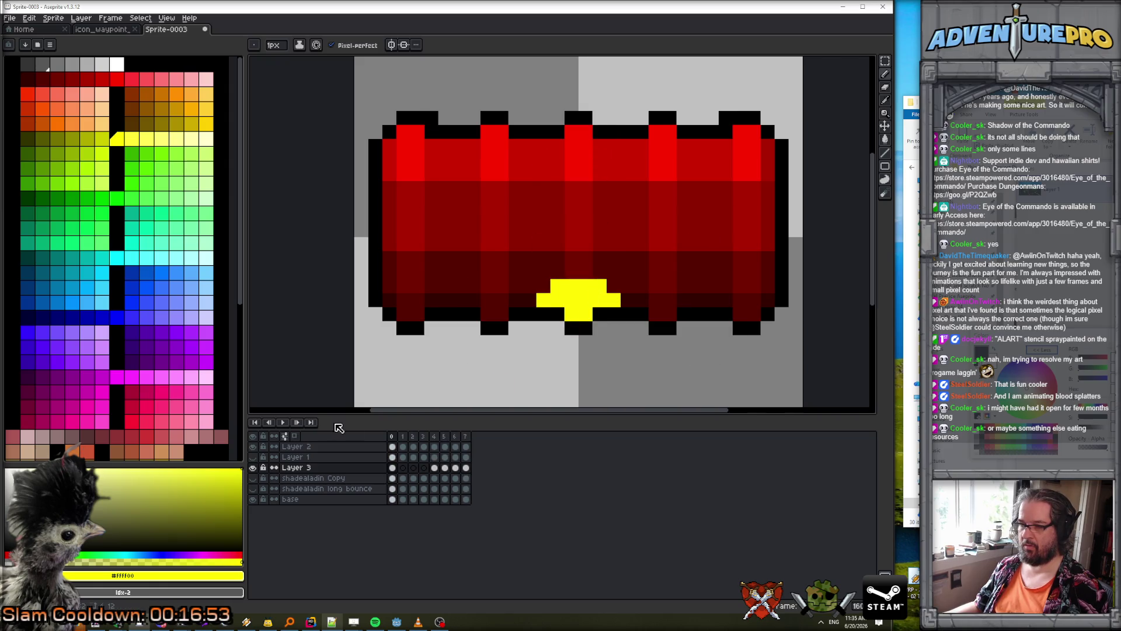
- Play the animation loop, then stop playback
{"action": "key", "text": "Return"}
{"action": "scroll", "coordinate": [431, 350], "scroll_direction": "down", "scroll_amount": 1}
{"action": "scroll", "coordinate": [431, 351], "scroll_direction": "down", "scroll_amount": 3}
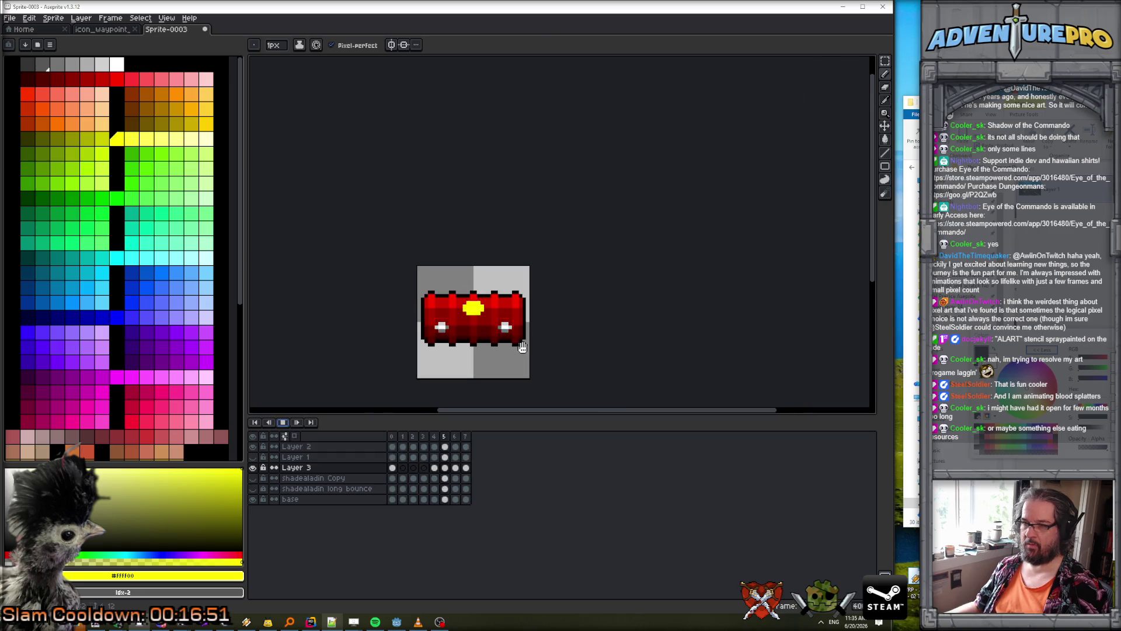
{"action": "left_click", "coordinate": [283, 422]}
{"action": "scroll", "coordinate": [524, 334], "scroll_direction": "up", "scroll_amount": 2}
- Pan the barrel into view and pencil a black slot across the emblem with palette index 0
{"action": "scroll", "coordinate": [523, 334], "scroll_direction": "up", "scroll_amount": 1}
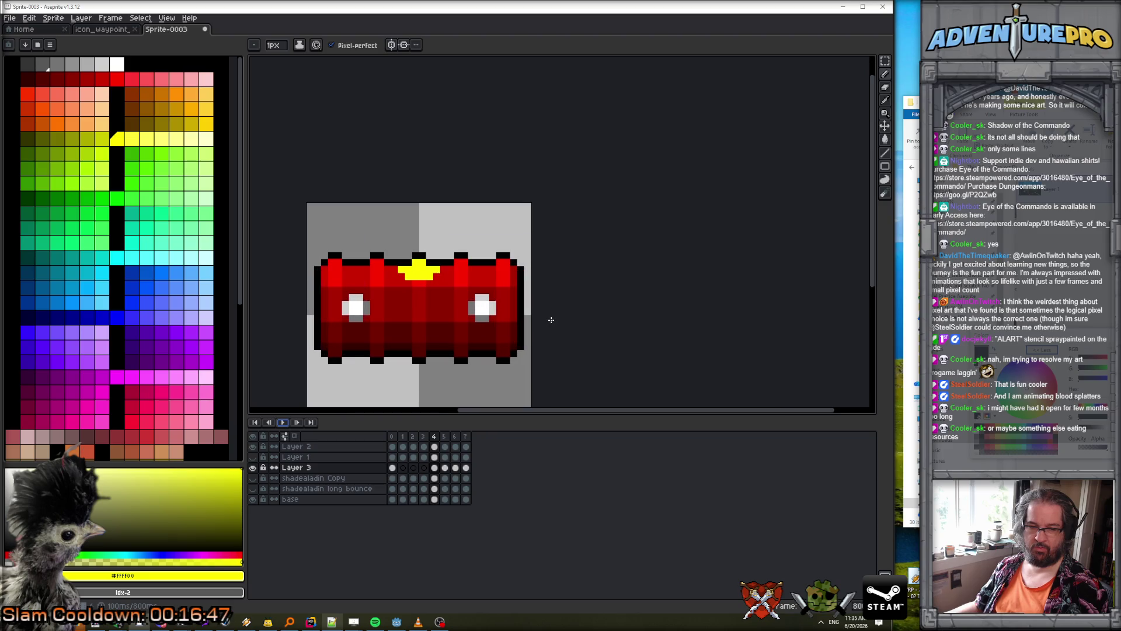
{"action": "scroll", "coordinate": [551, 320], "scroll_direction": "up", "scroll_amount": 1}
{"action": "key", "text": "space"}
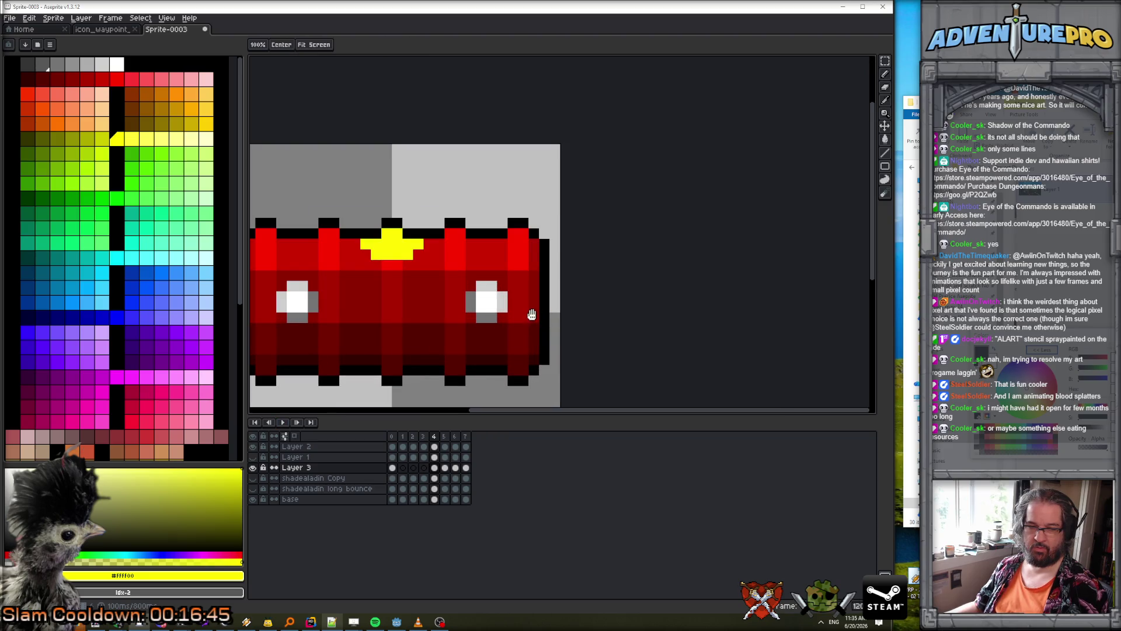
{"action": "left_click_drag", "start_coordinate": [529, 312], "coordinate": [655, 290]}
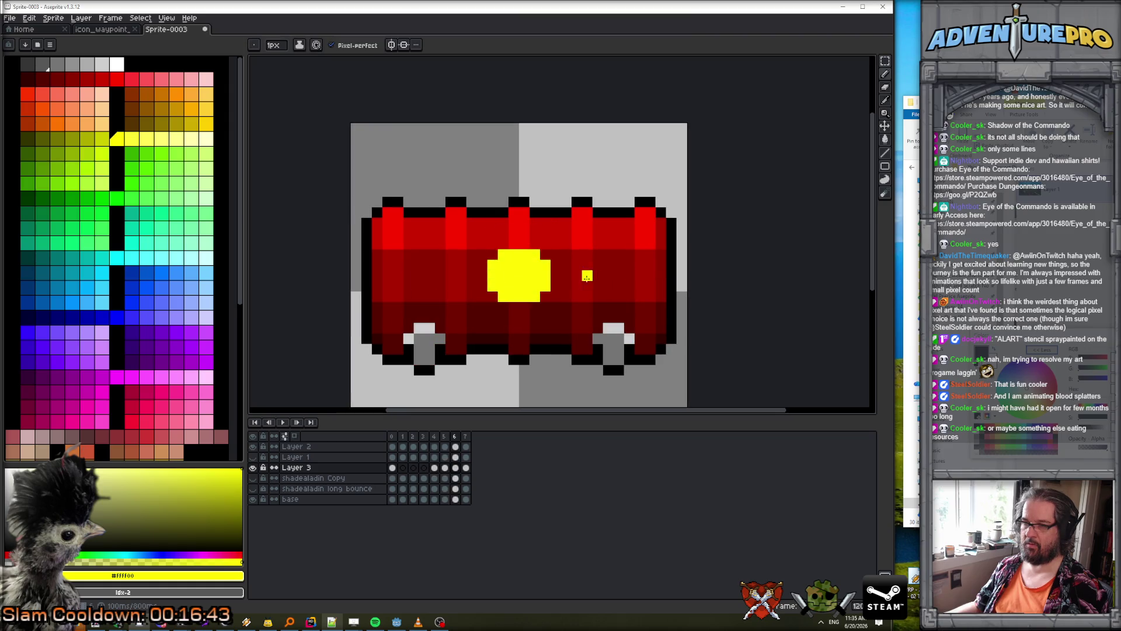
{"action": "scroll", "coordinate": [525, 271], "scroll_direction": "up", "scroll_amount": 1}
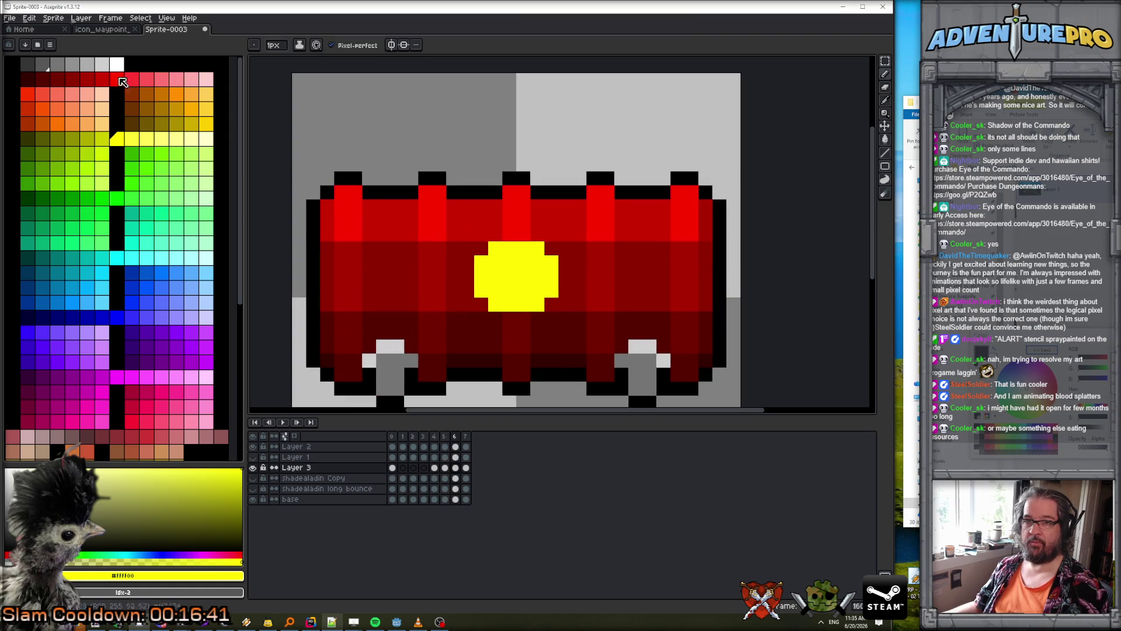
{"action": "left_click", "coordinate": [12, 63]}
{"action": "left_click_drag", "start_coordinate": [495, 276], "coordinate": [510, 277]}
{"action": "scroll", "coordinate": [598, 301], "scroll_direction": "down", "scroll_amount": 3}
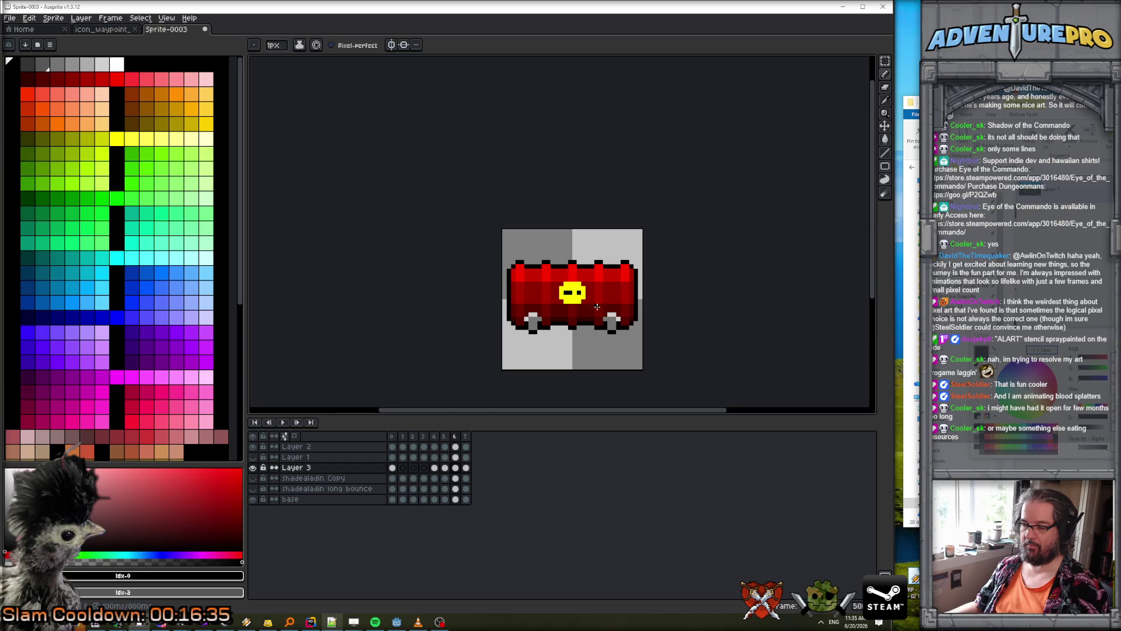
{"action": "scroll", "coordinate": [562, 298], "scroll_direction": "down", "scroll_amount": 1}
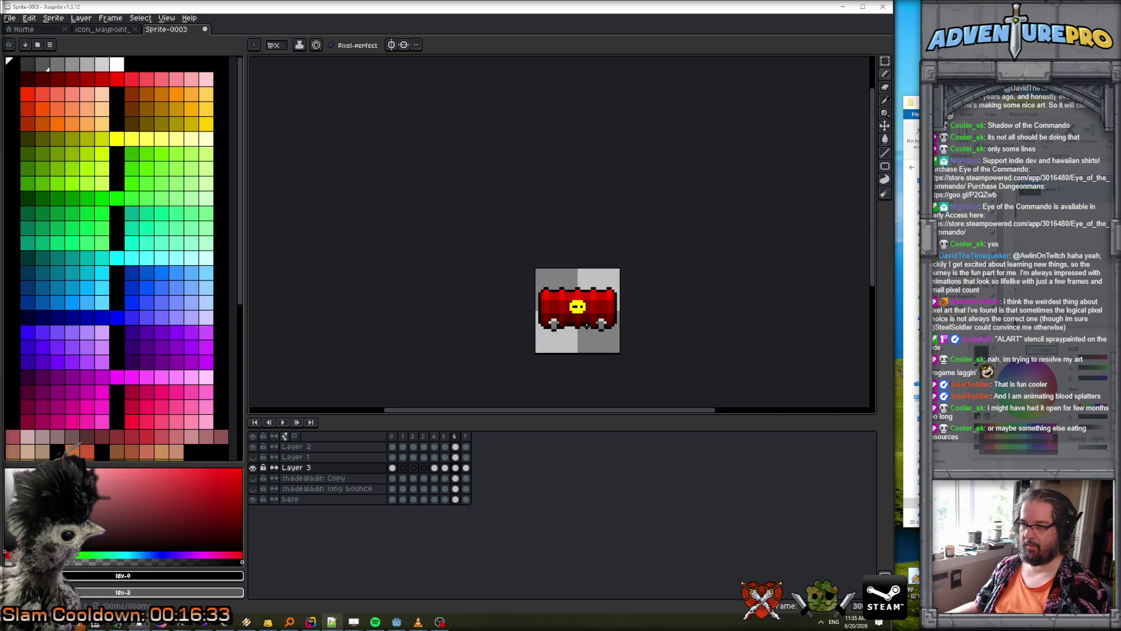
{"action": "scroll", "coordinate": [584, 321], "scroll_direction": "up", "scroll_amount": 3}
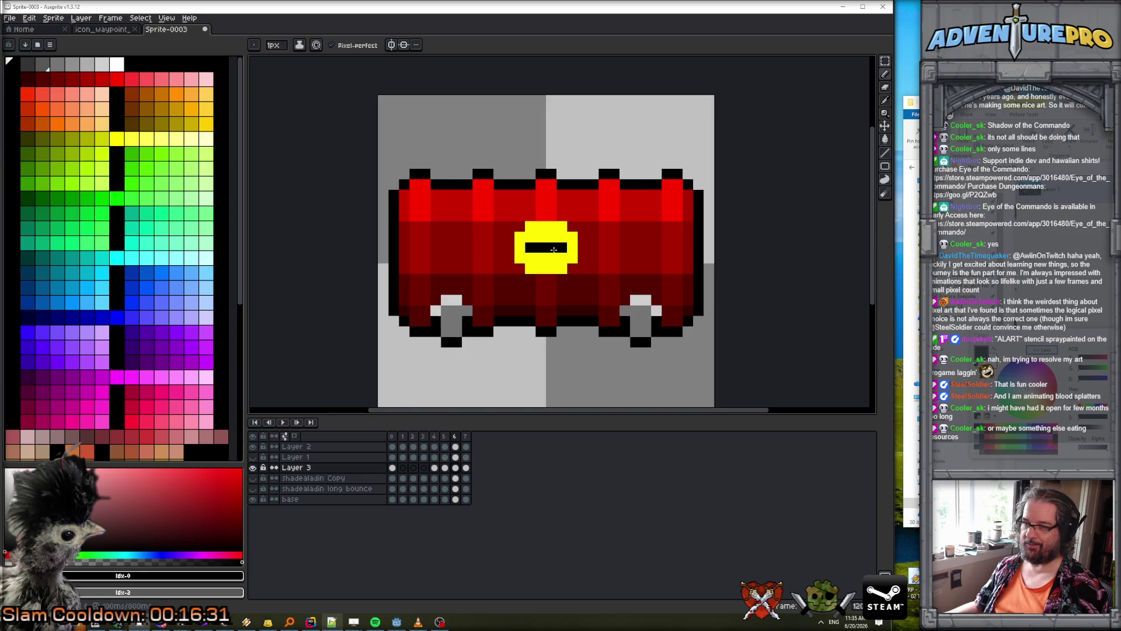
{"action": "scroll", "coordinate": [560, 268], "scroll_direction": "down", "scroll_amount": 2}
{"action": "scroll", "coordinate": [561, 263], "scroll_direction": "up", "scroll_amount": 2}
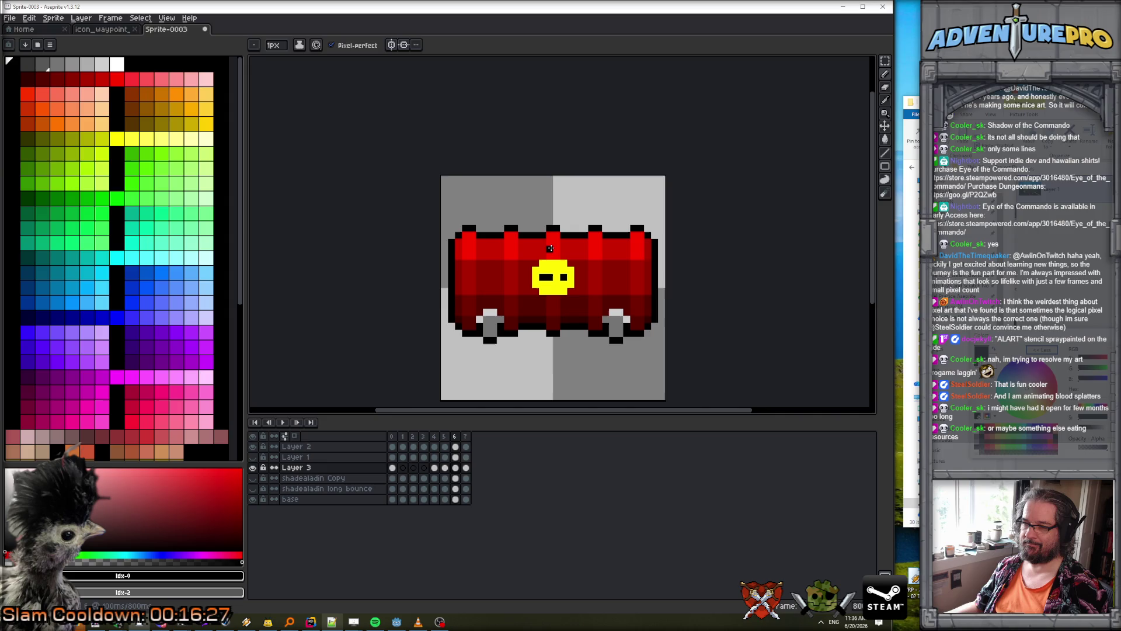
- Step through frames 5, 7 and 0, then play and stop the loop
{"action": "key", "text": "comma"}
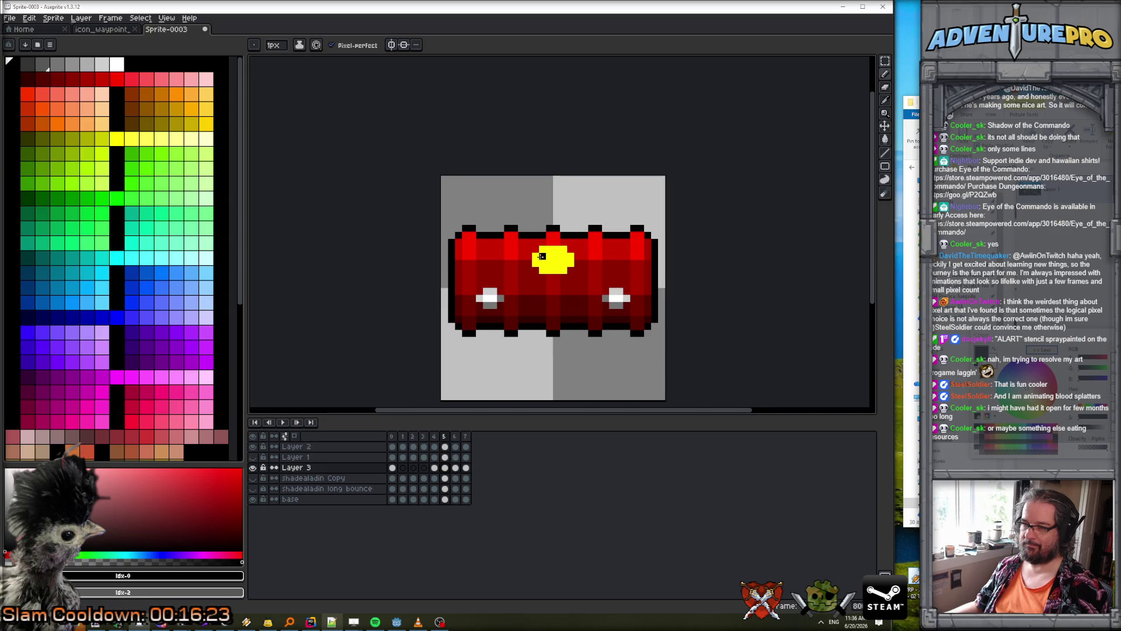
{"action": "key", "text": "period"}
{"action": "key", "text": "period"}
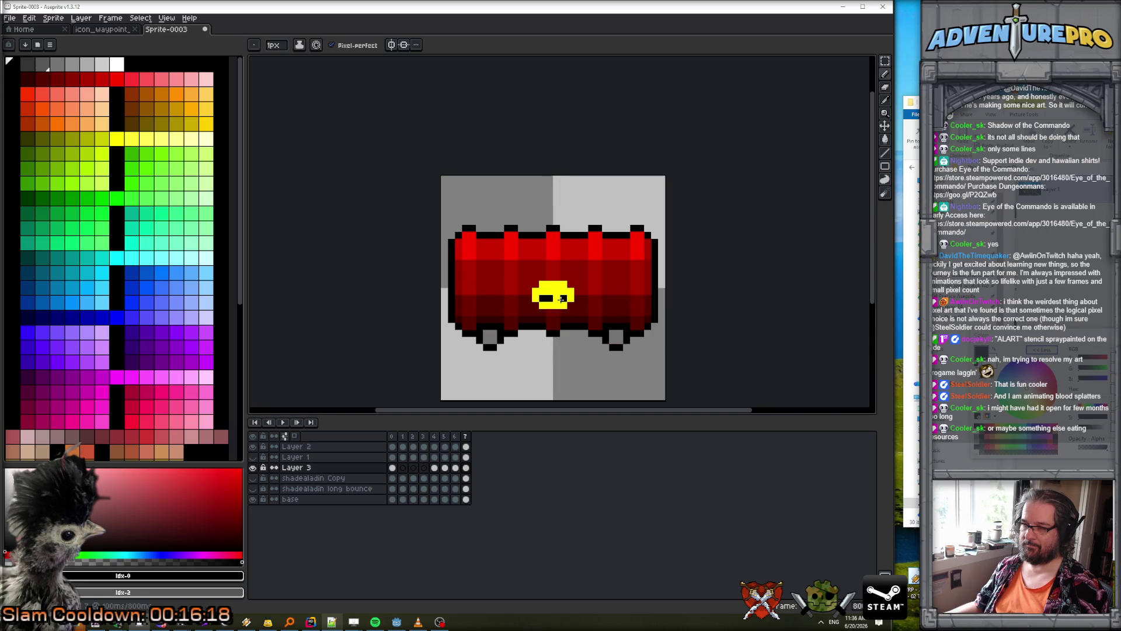
{"action": "key", "text": "period"}
{"action": "scroll", "coordinate": [576, 317], "scroll_direction": "down", "scroll_amount": 2}
{"action": "key", "text": "Return"}
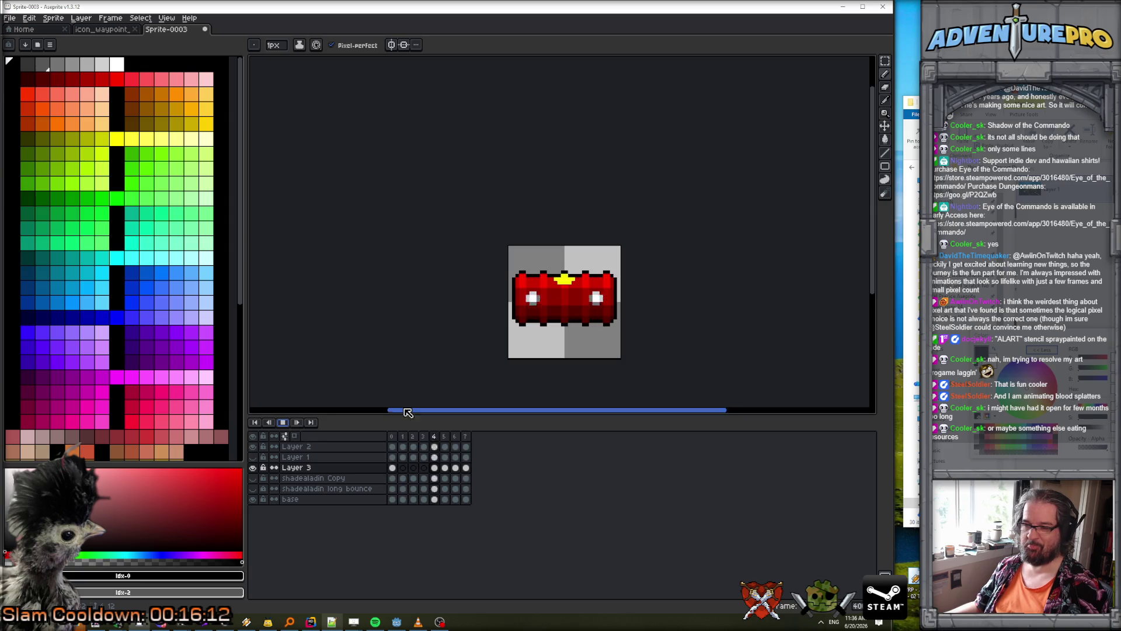
{"action": "key", "text": "Return"}
- Paint a pale yellow highlight row on frame 4's emblem
{"action": "key", "text": "v"}
{"action": "key", "text": "Left"}
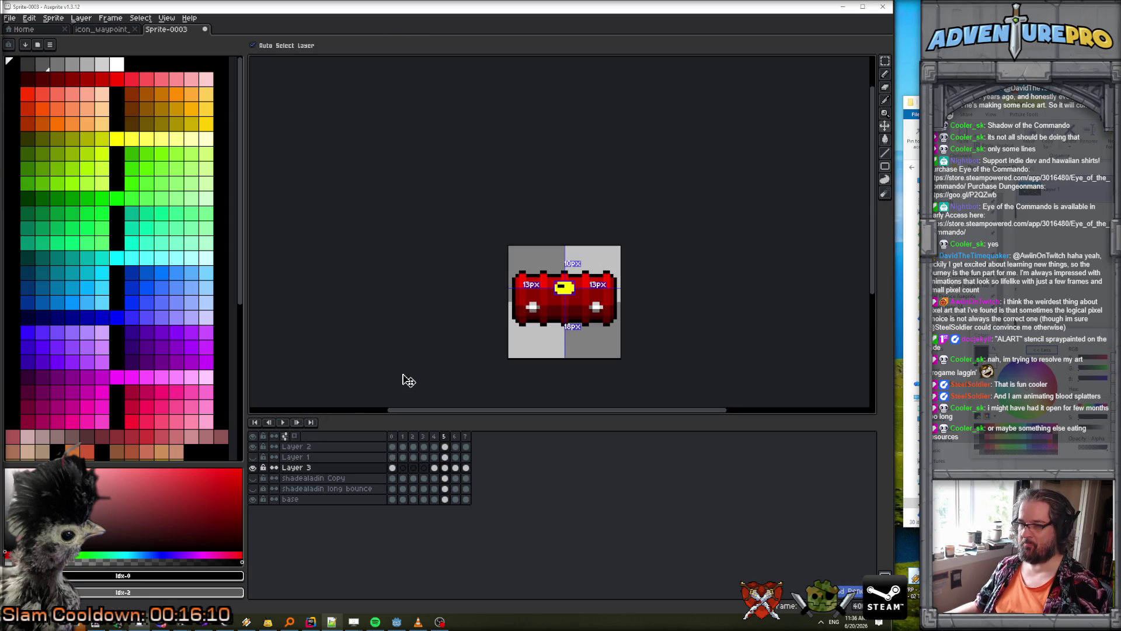
{"action": "key", "text": "b"}
{"action": "scroll", "coordinate": [496, 336], "scroll_direction": "up", "scroll_amount": 1}
{"action": "scroll", "coordinate": [496, 335], "scroll_direction": "up", "scroll_amount": 1}
{"action": "key", "text": "Left"}
{"action": "key", "text": "Left"}
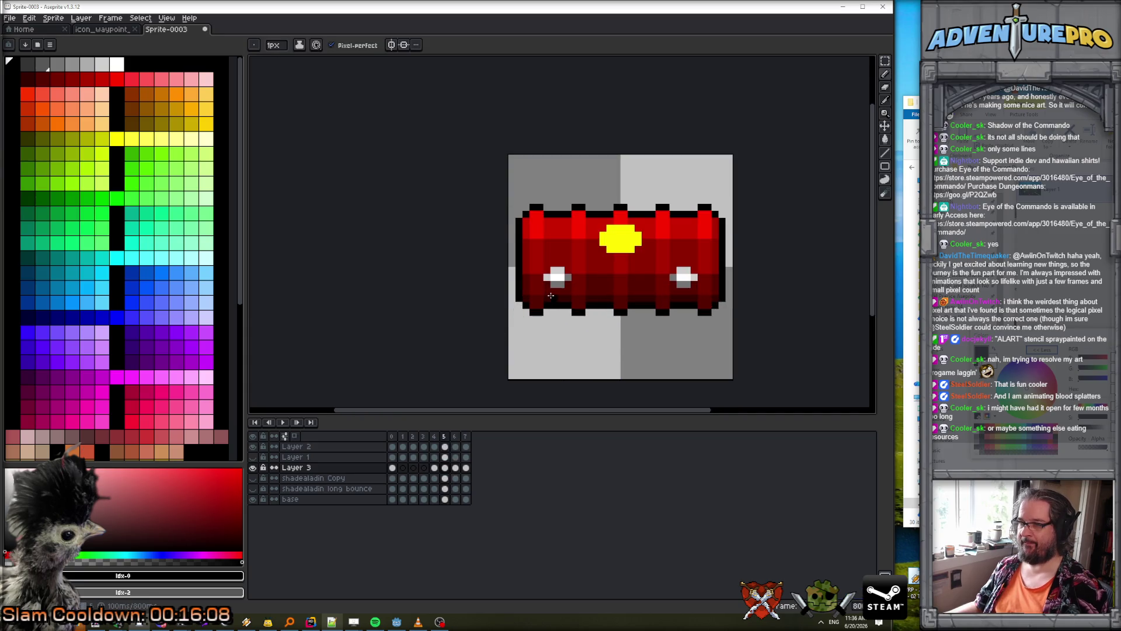
{"action": "left_click", "coordinate": [118, 139]}
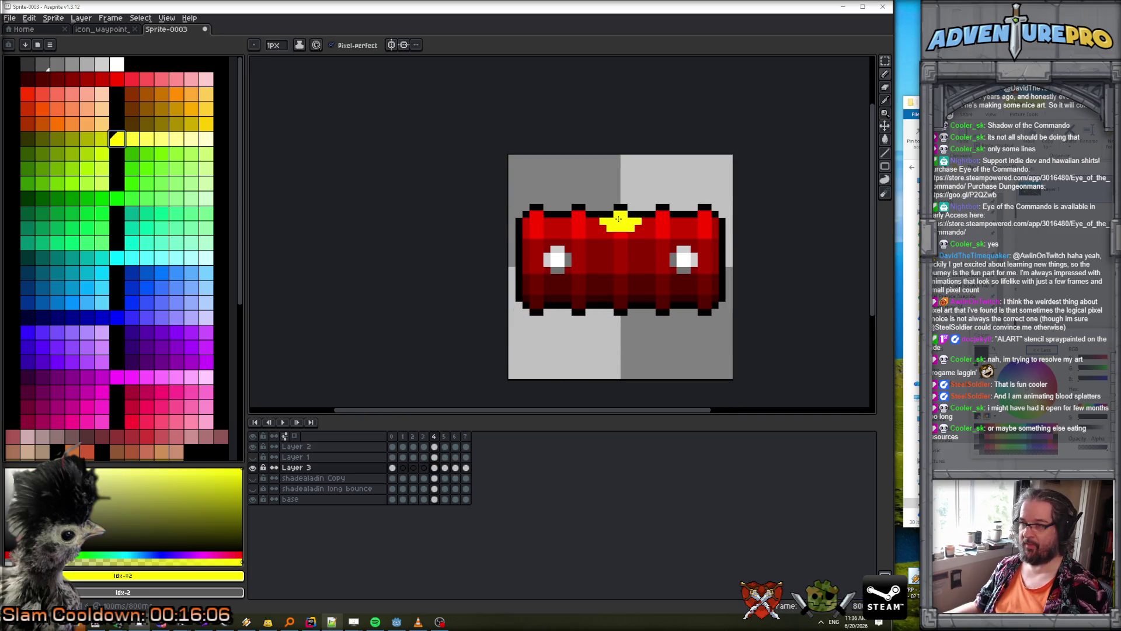
{"action": "key", "text": "plus"}
{"action": "key", "text": "plus"}
{"action": "left_click", "coordinate": [158, 140]}
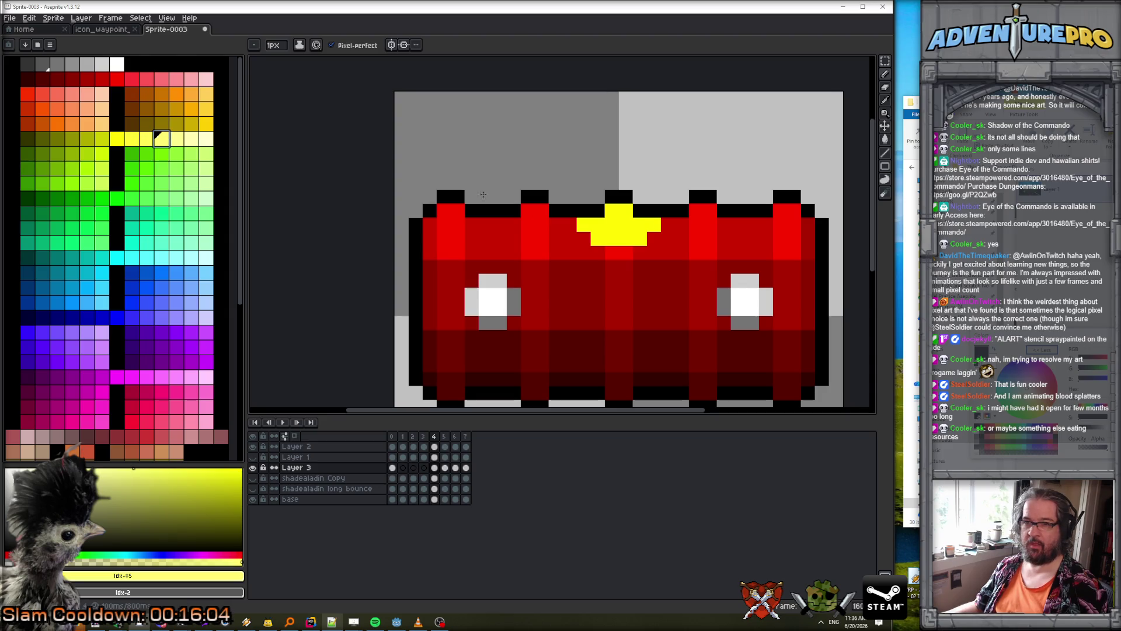
{"action": "left_click", "coordinate": [191, 138]}
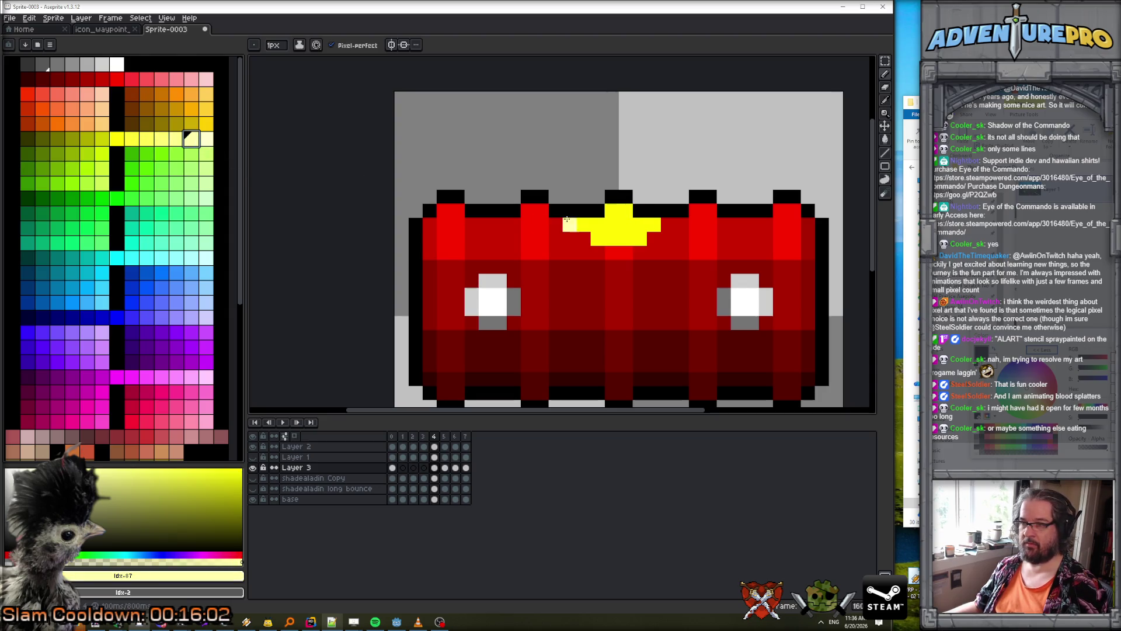
{"action": "left_click", "coordinate": [205, 140]}
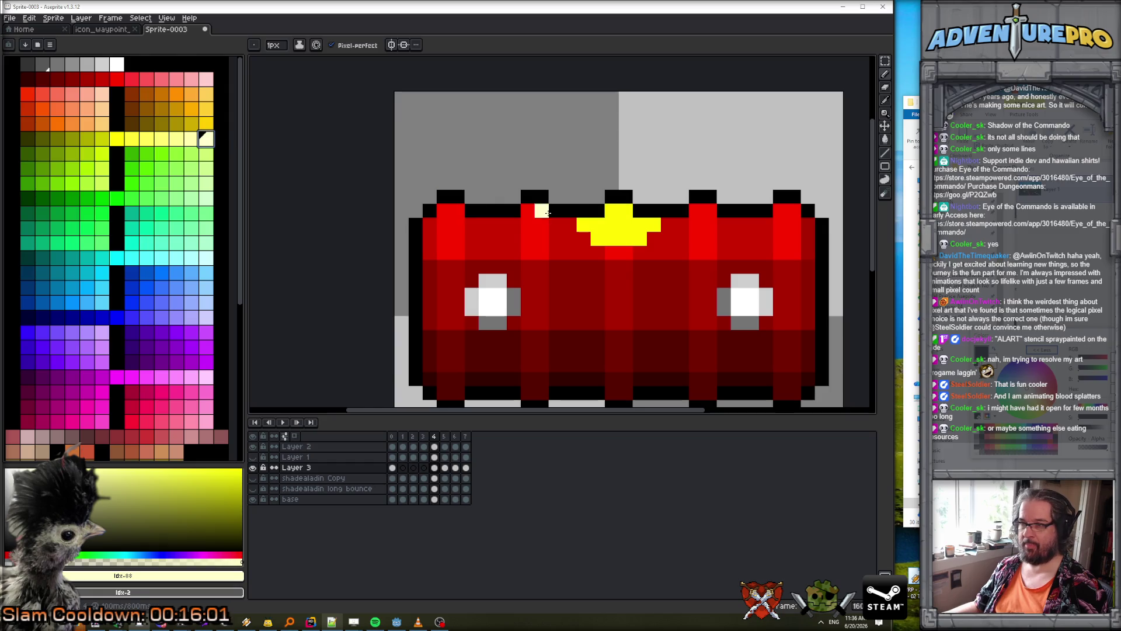
{"action": "left_click", "coordinate": [162, 139]}
{"action": "mouse_move", "coordinate": [597, 225]}
{"action": "left_mouse_down"}
{"action": "mouse_move", "coordinate": [653, 226]}
{"action": "mouse_move", "coordinate": [601, 239]}
{"action": "mouse_move", "coordinate": [639, 239]}
{"action": "left_mouse_up"}
- Repaint the emblem's top rows in pale cream on frame 5
{"action": "key", "text": "period"}
{"action": "left_click", "coordinate": [572, 253]}
{"action": "key", "text": "ctrl+z"}
{"action": "left_click", "coordinate": [206, 139]}
{"action": "mouse_move", "coordinate": [599, 240]}
{"action": "left_mouse_down"}
{"action": "mouse_move", "coordinate": [642, 239]}
{"action": "mouse_move", "coordinate": [635, 254]}
{"action": "left_mouse_up"}
- Shade the emblem with plain yellow on frame 7 and darker olive on frame 0
{"action": "key", "text": "Right"}
{"action": "key", "text": "Right"}
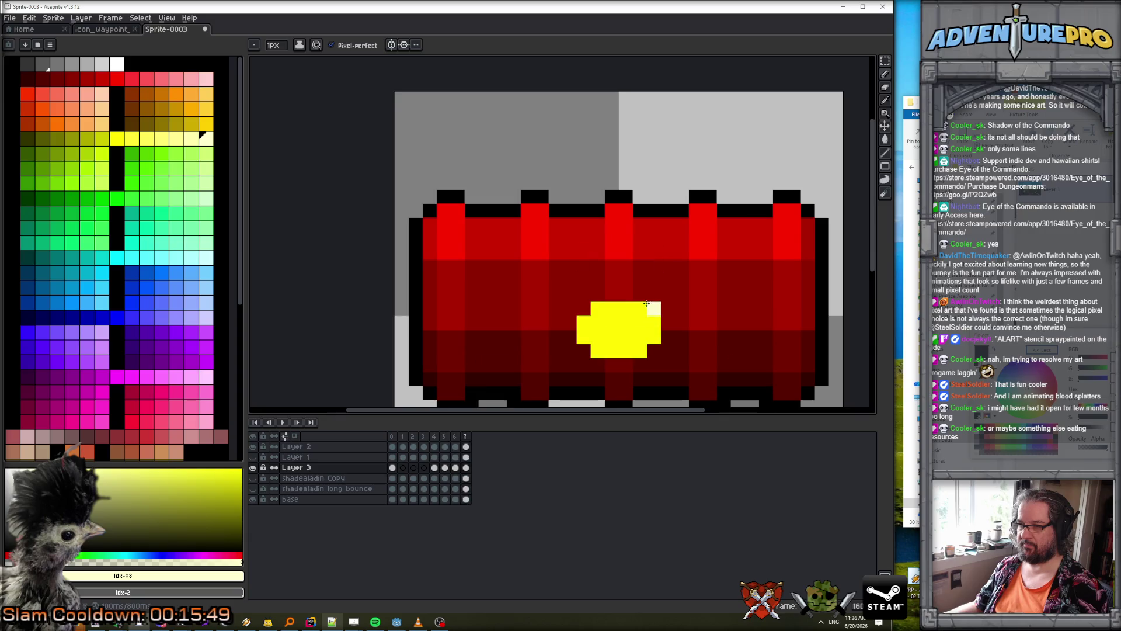
{"action": "left_click", "coordinate": [102, 139]}
{"action": "mouse_move", "coordinate": [583, 337]}
{"action": "left_mouse_down"}
{"action": "mouse_move", "coordinate": [646, 339]}
{"action": "mouse_move", "coordinate": [617, 350]}
{"action": "mouse_move", "coordinate": [640, 365]}
{"action": "left_mouse_up"}
{"action": "key", "text": "Right"}
{"action": "left_click", "coordinate": [72, 138]}
{"action": "left_click", "coordinate": [615, 387]}
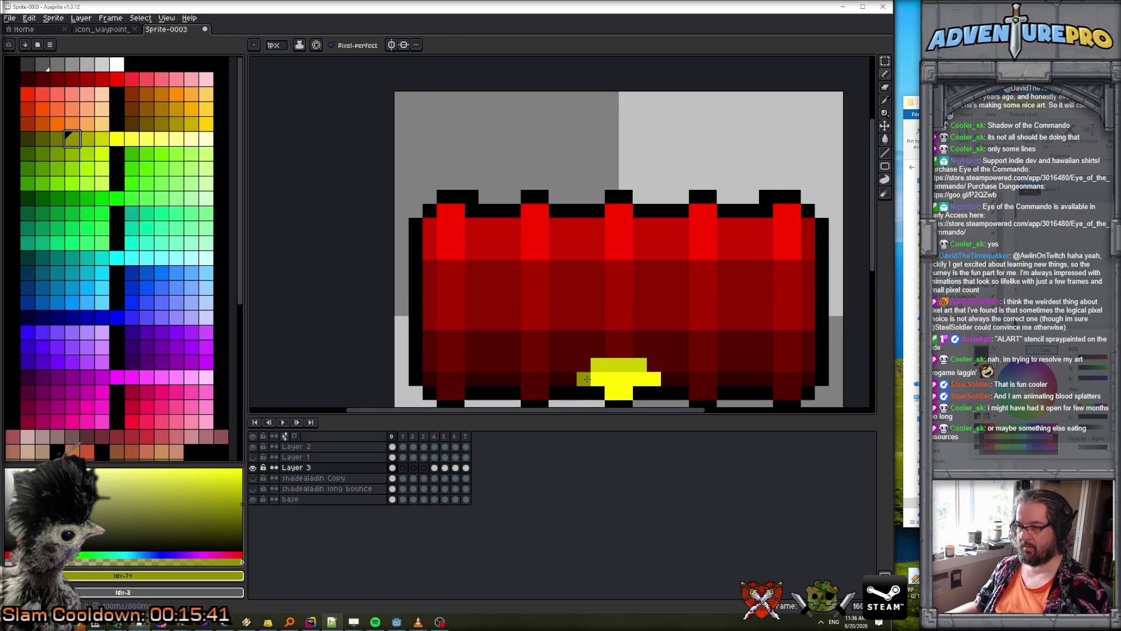
{"action": "left_click_drag", "start_coordinate": [586, 379], "coordinate": [634, 377]}
{"action": "scroll", "coordinate": [622, 391], "scroll_direction": "down", "scroll_amount": 4}
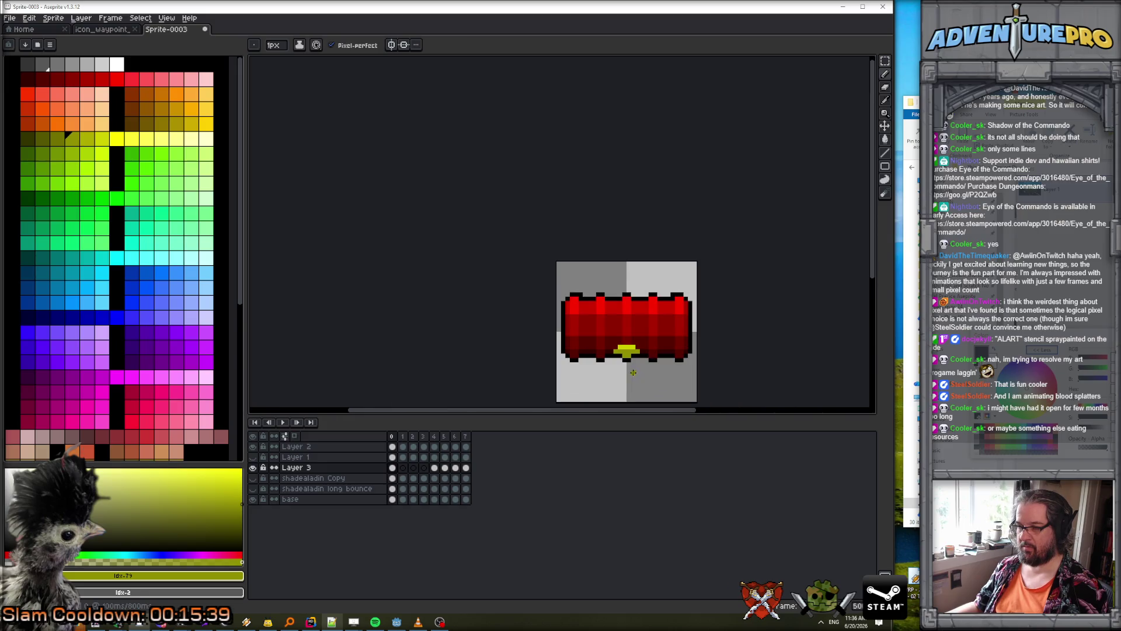
{"action": "left_click", "coordinate": [286, 422]}
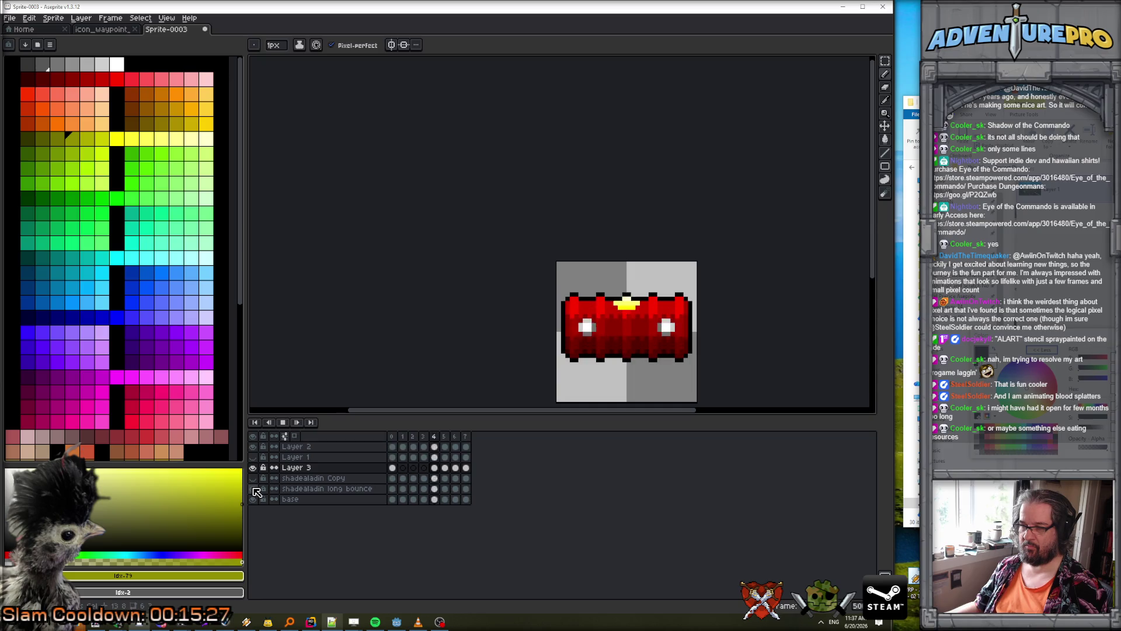
{"action": "scroll", "coordinate": [596, 374], "scroll_direction": "down", "scroll_amount": 2}
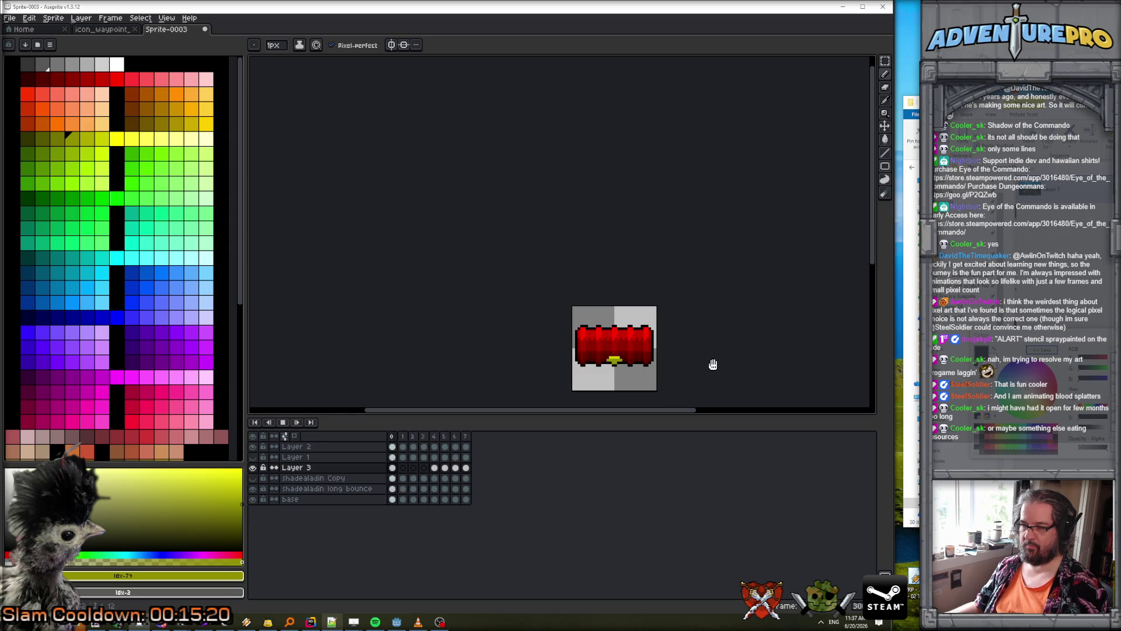
{"action": "scroll", "coordinate": [712, 364], "scroll_direction": "up", "scroll_amount": 2}
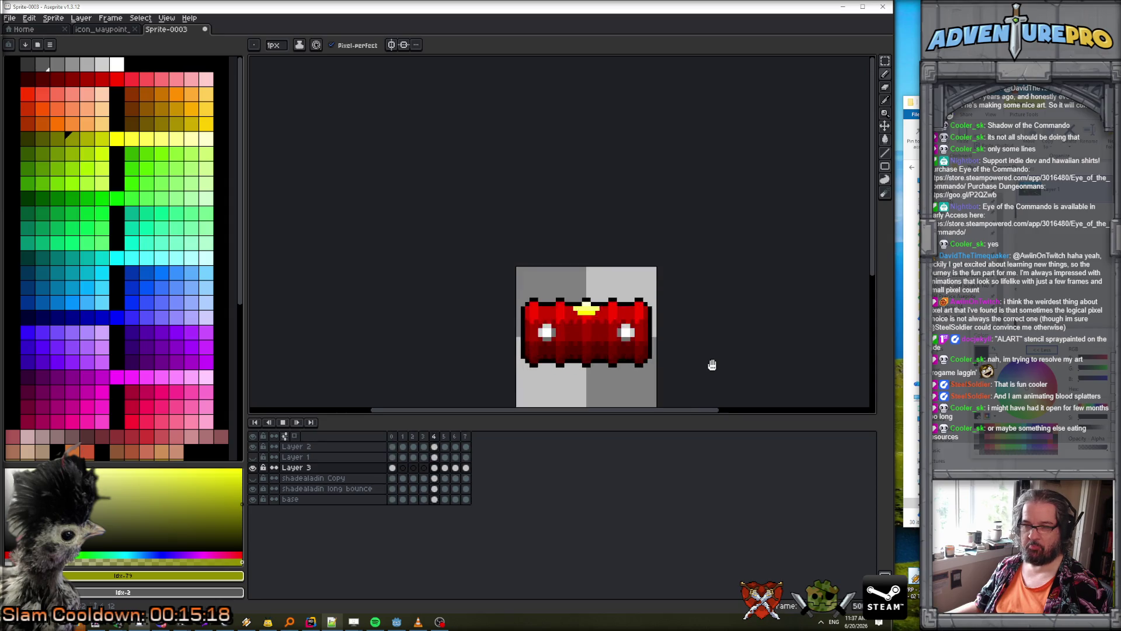
{"action": "left_click_drag", "start_coordinate": [712, 364], "coordinate": [634, 272]}
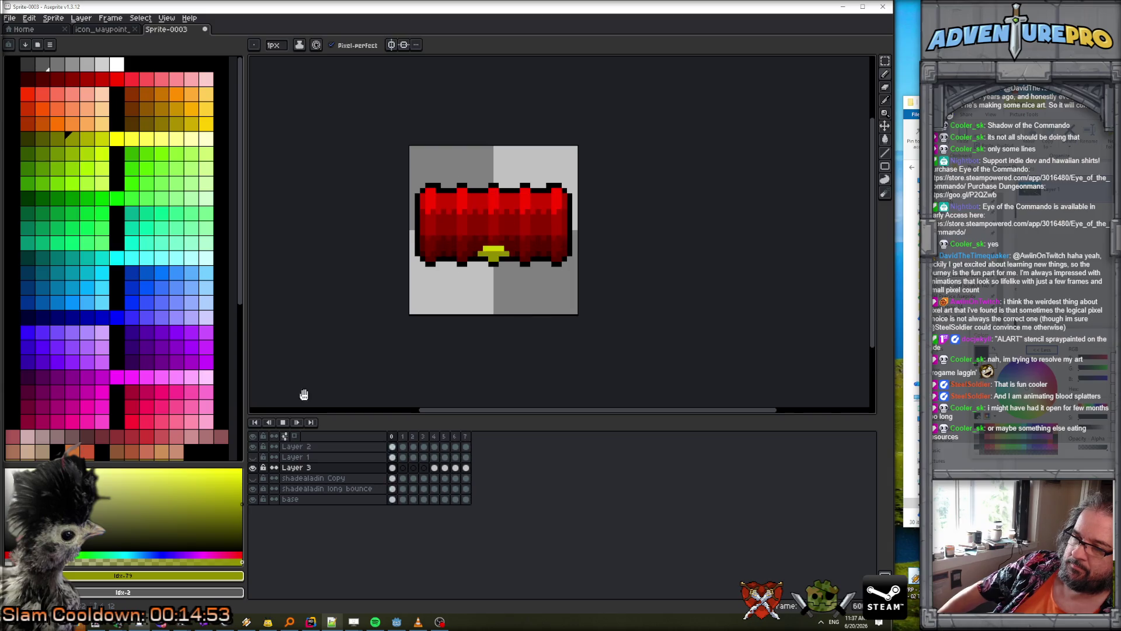
{"action": "left_click", "coordinate": [285, 423]}
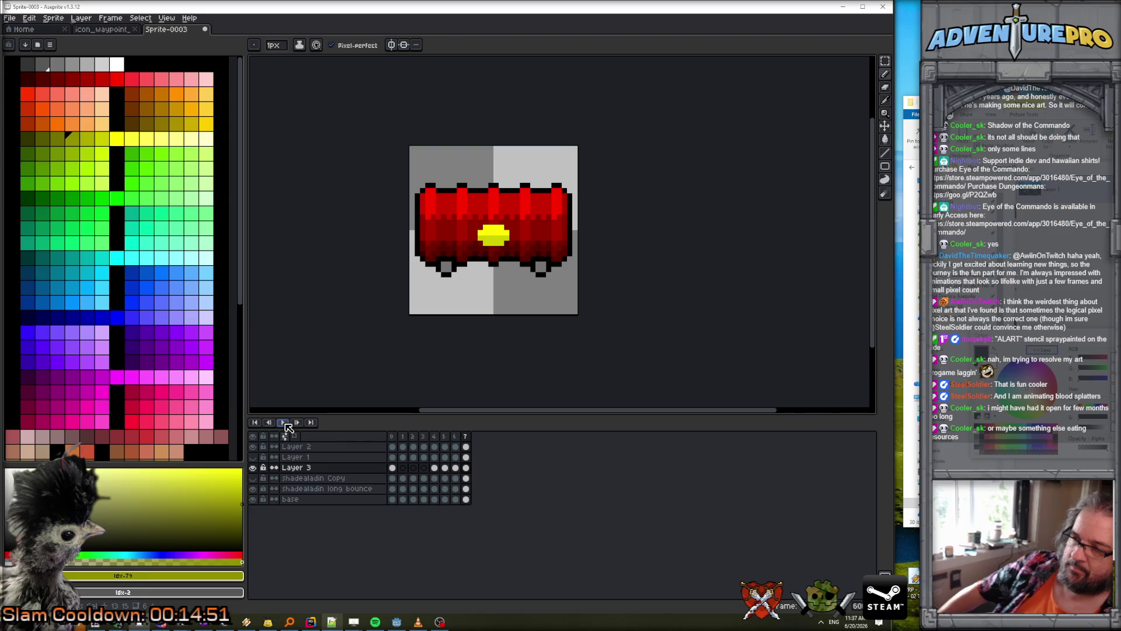
{"action": "left_click", "coordinate": [269, 424]}
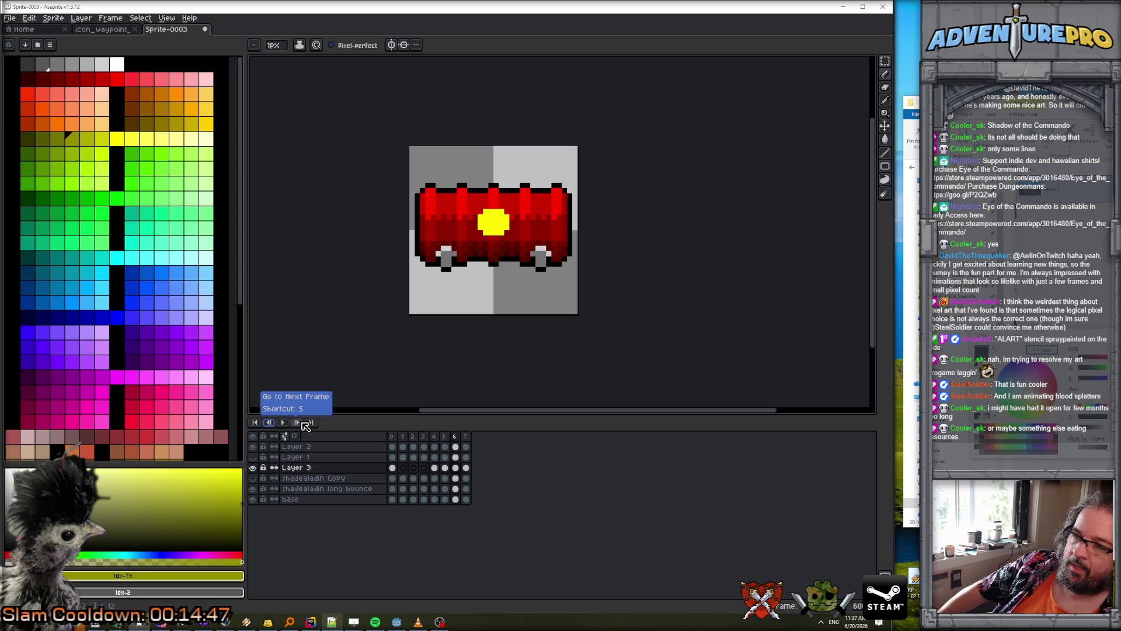
{"action": "key", "text": "Home"}
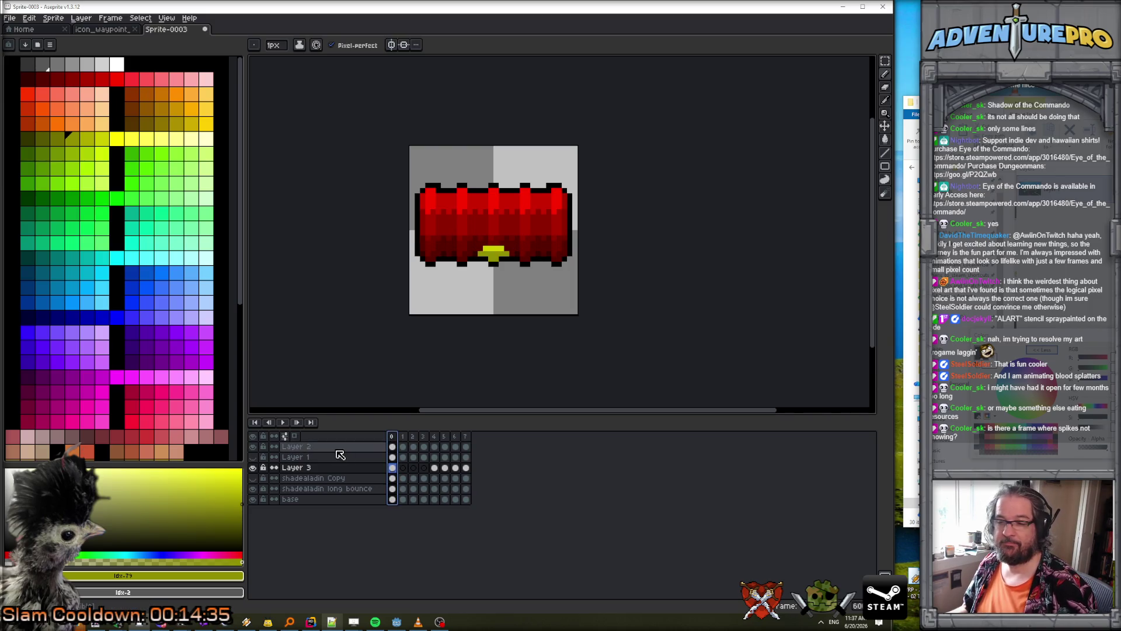
{"action": "left_click", "coordinate": [283, 423]}
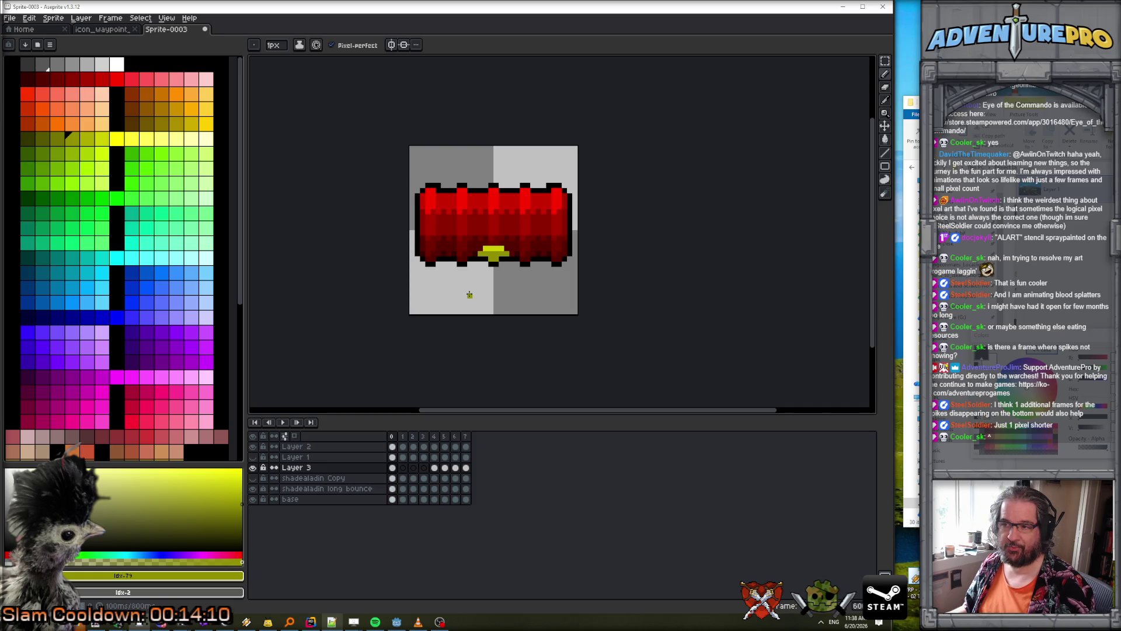
{"action": "key", "text": "e"}
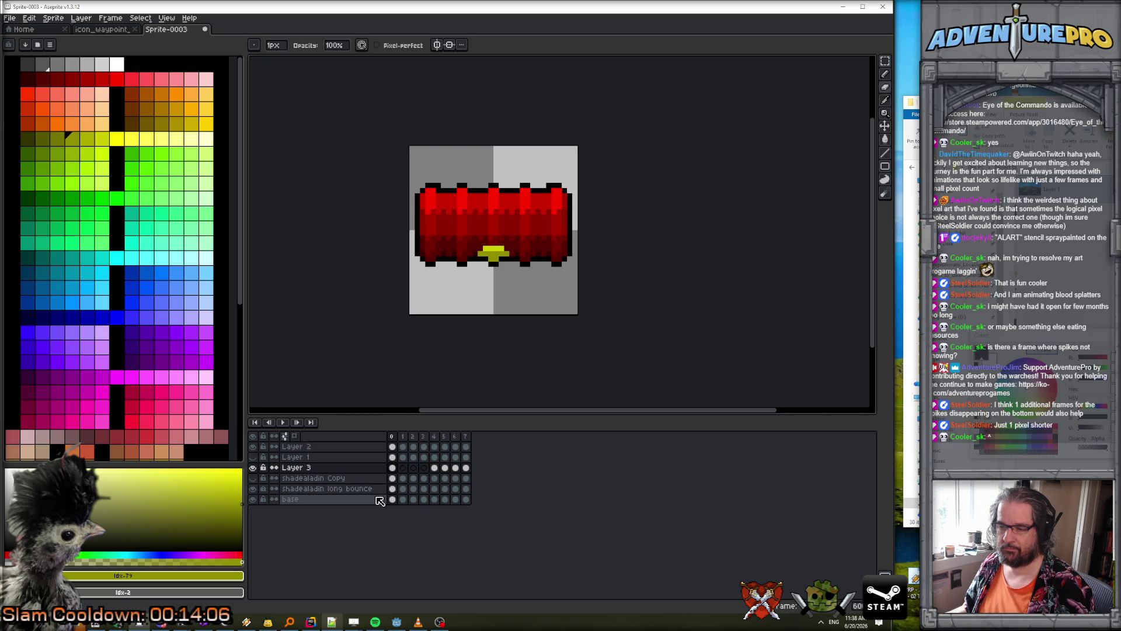
{"action": "left_click", "coordinate": [393, 499]}
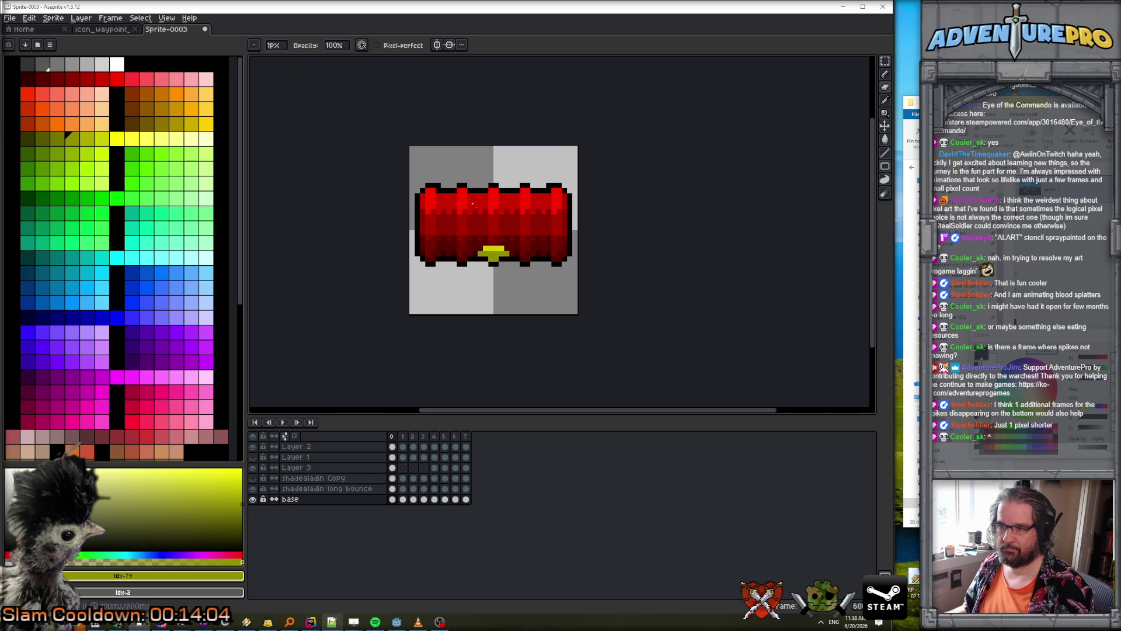
{"action": "left_click", "coordinate": [392, 489]}
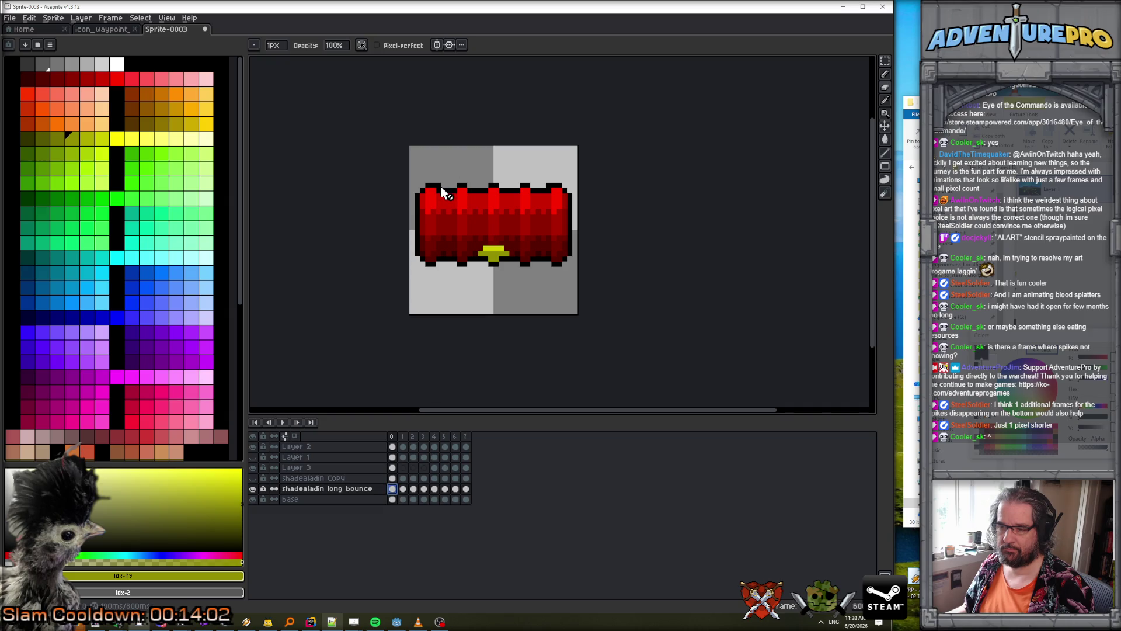
- Make Layer 2 active and rename it 'spikes outside'
{"action": "left_click", "coordinate": [253, 447]}
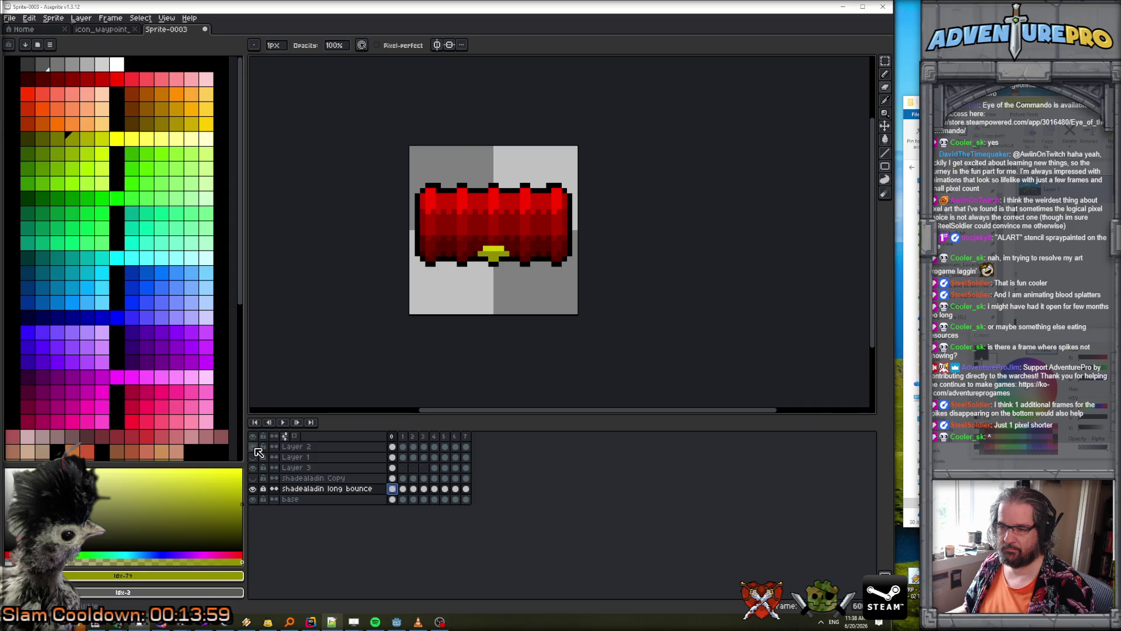
{"action": "left_click", "coordinate": [376, 446]}
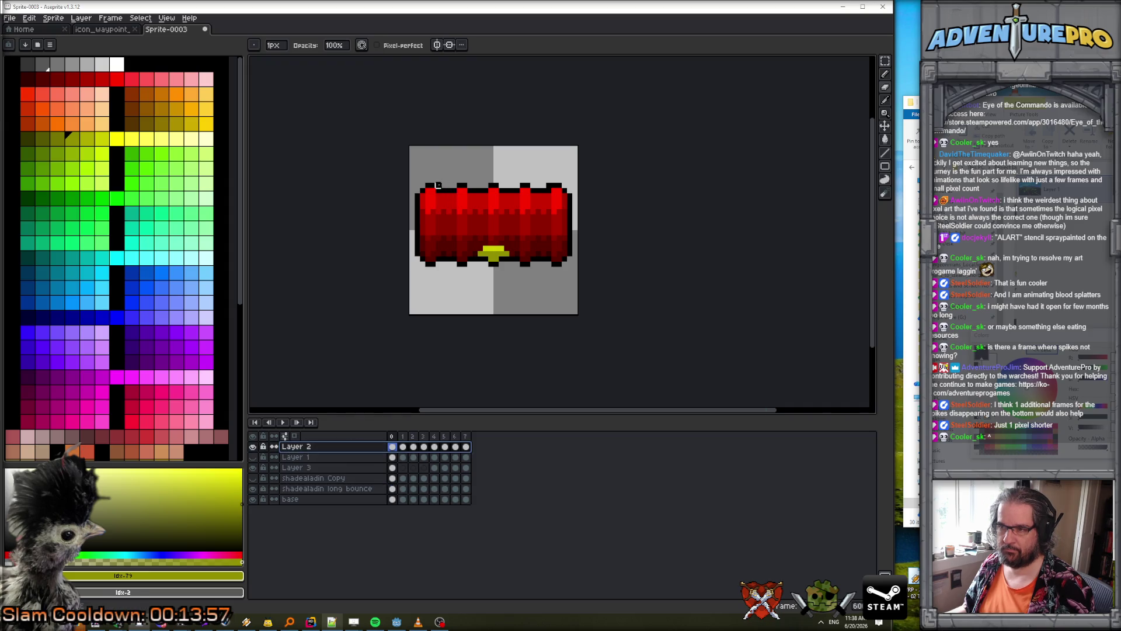
{"action": "double_click", "coordinate": [327, 448]}
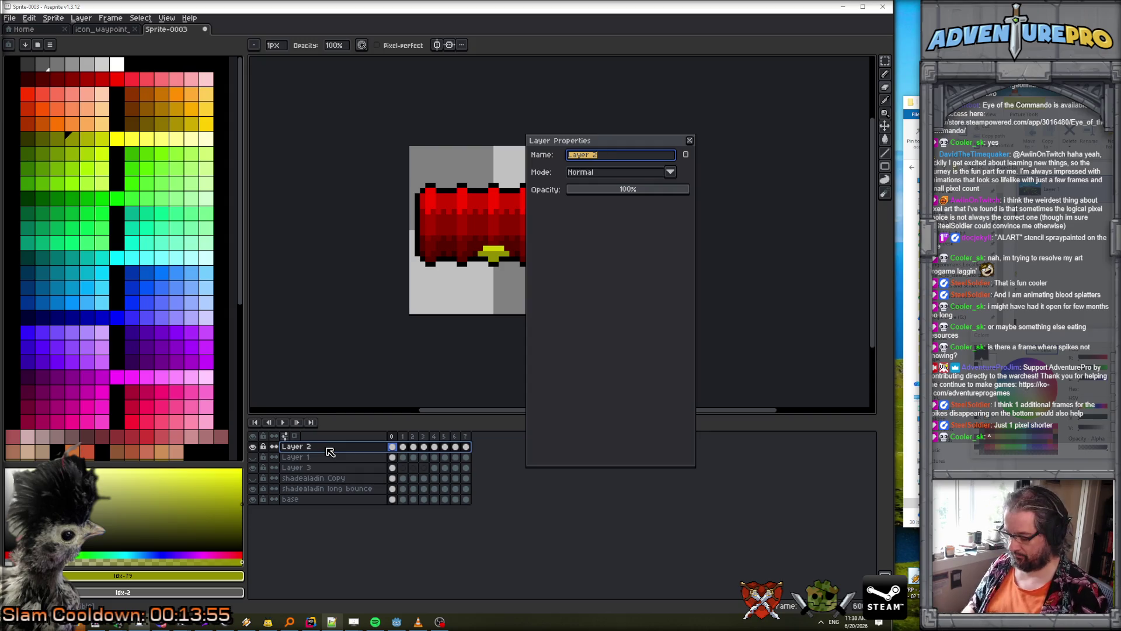
{"action": "type", "text": "spieks"}
{"action": "key", "text": "BackSpace"}
{"action": "key", "text": "BackSpace"}
{"action": "key", "text": "BackSpace"}
{"action": "type", "text": "kes outside"}
{"action": "key", "text": "Return"}
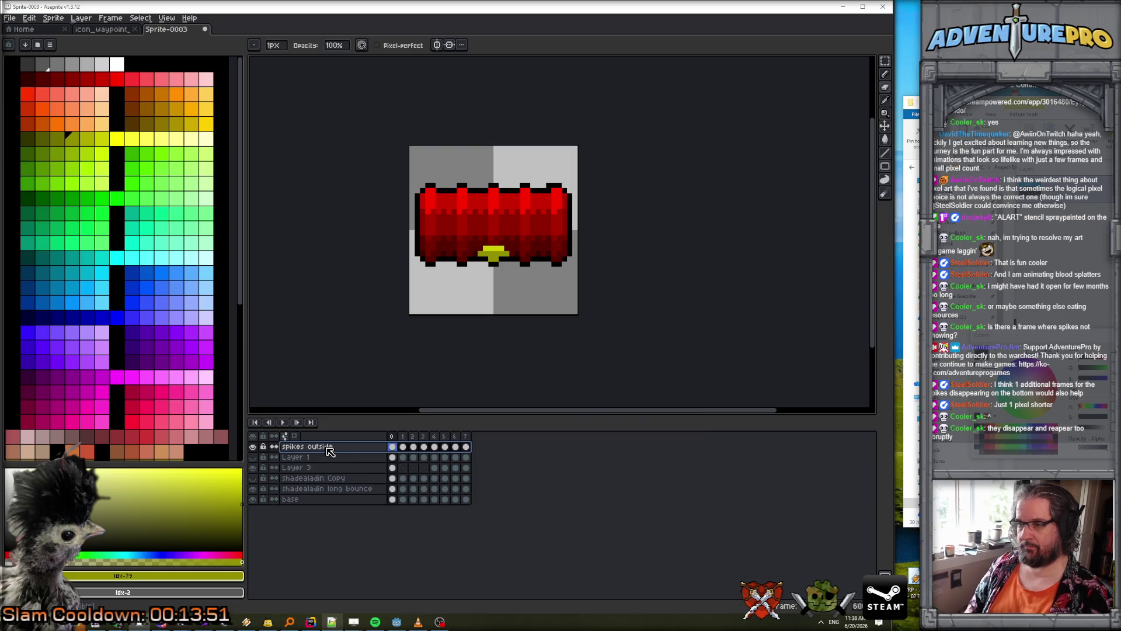
- Step through the animation frames up to frame 7 to review the barrel
{"action": "left_click", "coordinate": [412, 437]}
{"action": "key", "text": "Right"}
{"action": "key", "text": "Right"}
{"action": "key", "text": "Right"}
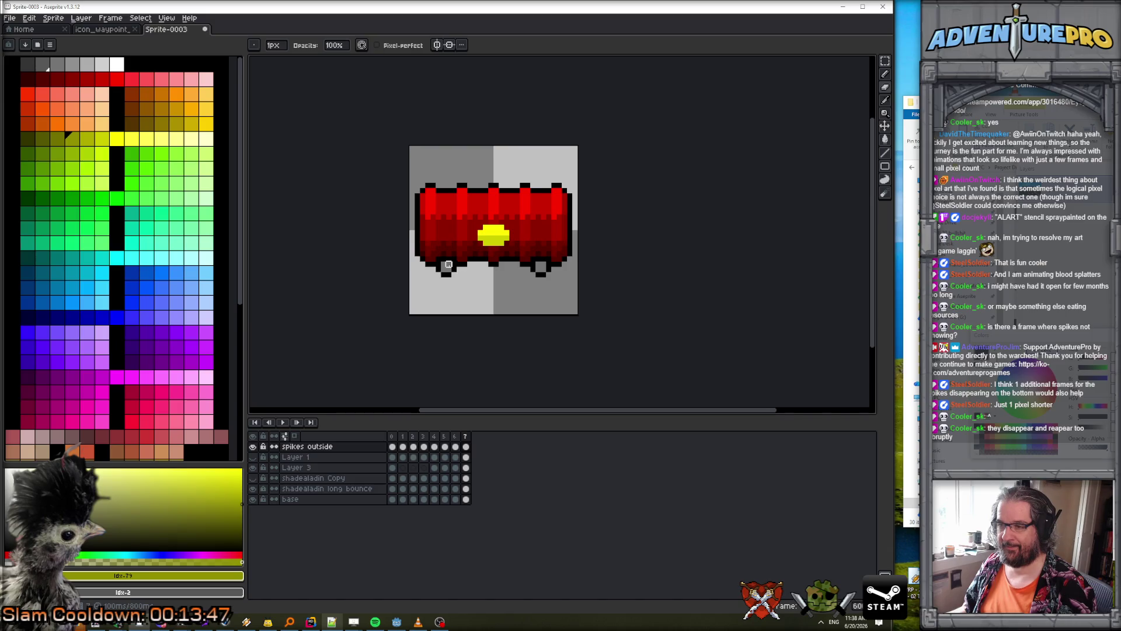
{"action": "scroll", "coordinate": [449, 264], "scroll_direction": "up", "scroll_amount": 1}
{"action": "key", "text": "Left"}
{"action": "key", "text": "Right"}
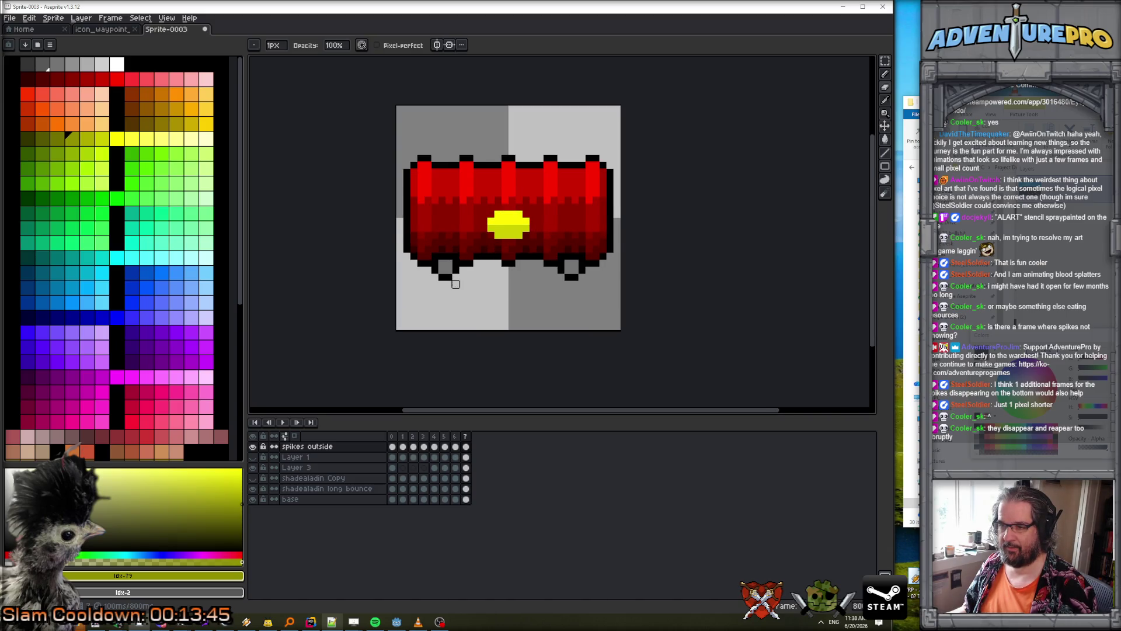
{"action": "scroll", "coordinate": [455, 284], "scroll_direction": "up", "scroll_amount": 1}
- On the first frame, draw a black spike beneath the barrel with the pencil
{"action": "left_click", "coordinate": [87, 64]}
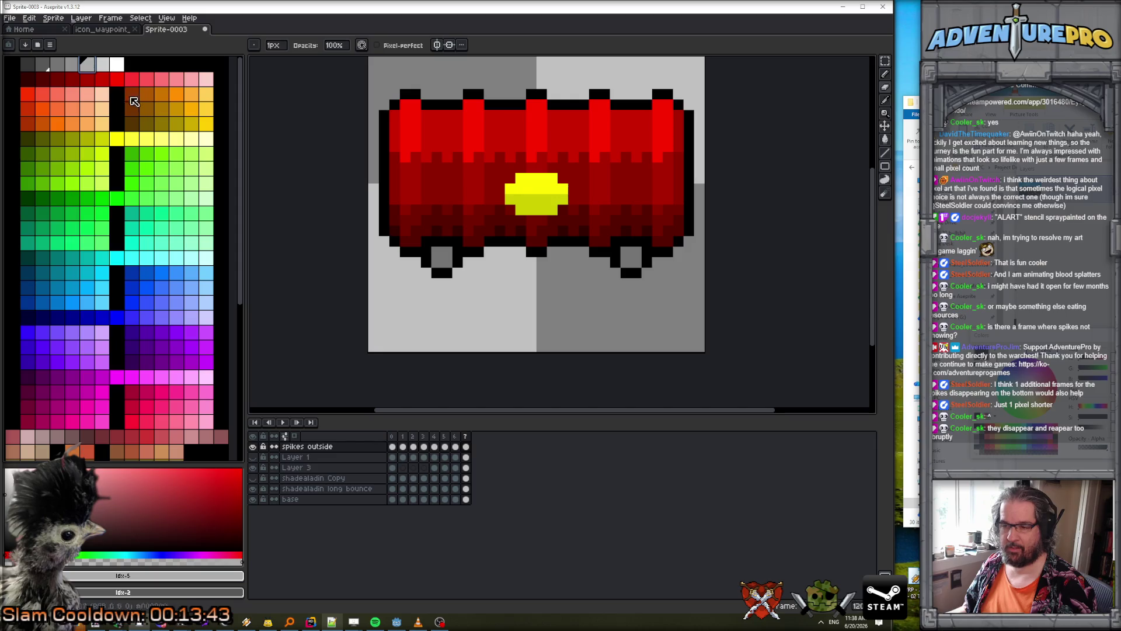
{"action": "key", "text": "b"}
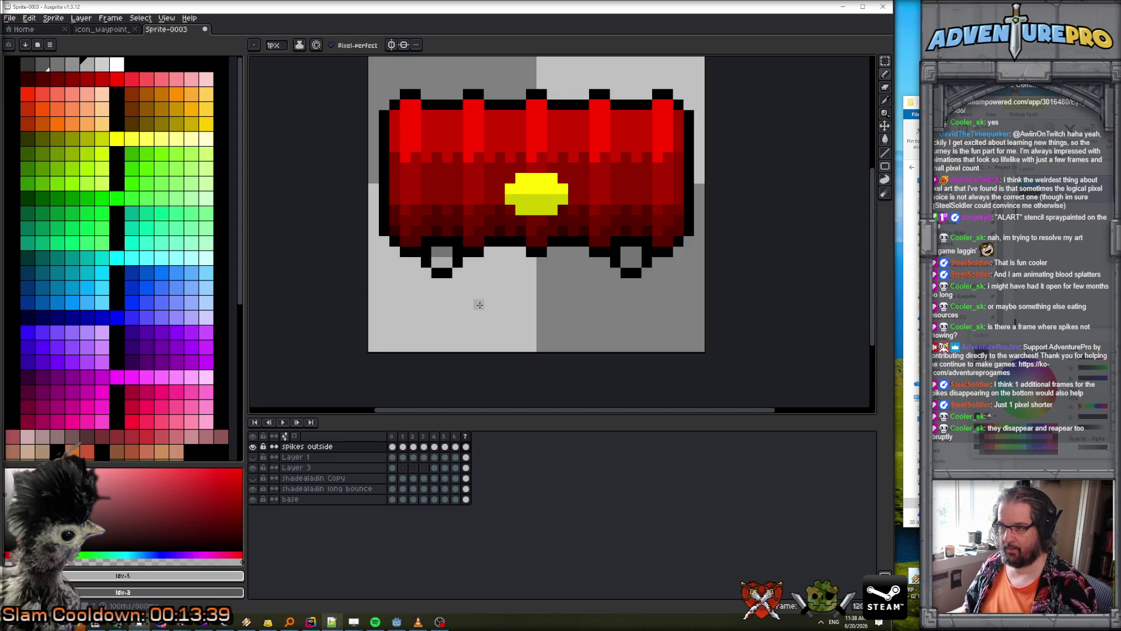
{"action": "key", "text": "Right"}
{"action": "left_click", "coordinate": [437, 241], "text": "alt"}
{"action": "left_click", "coordinate": [438, 252]}
{"action": "left_click_drag", "start_coordinate": [626, 251], "coordinate": [638, 251]}
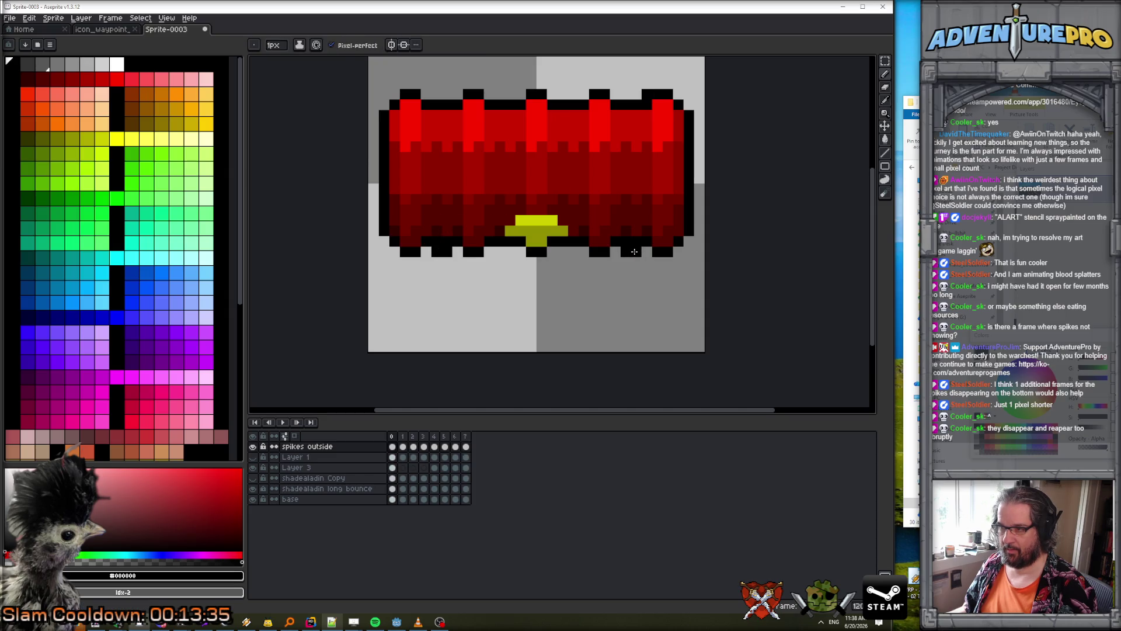
- Check the last frame, then return to the first frame of the animation
{"action": "scroll", "coordinate": [632, 247], "scroll_direction": "down", "scroll_amount": 3}
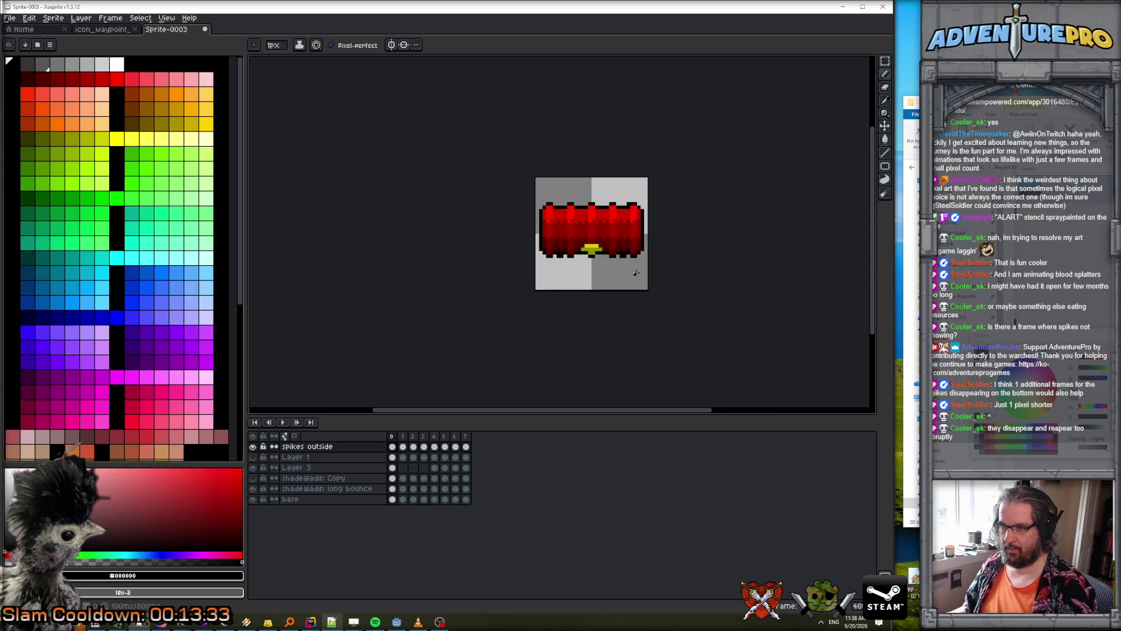
{"action": "scroll", "coordinate": [577, 255], "scroll_direction": "up", "scroll_amount": 1}
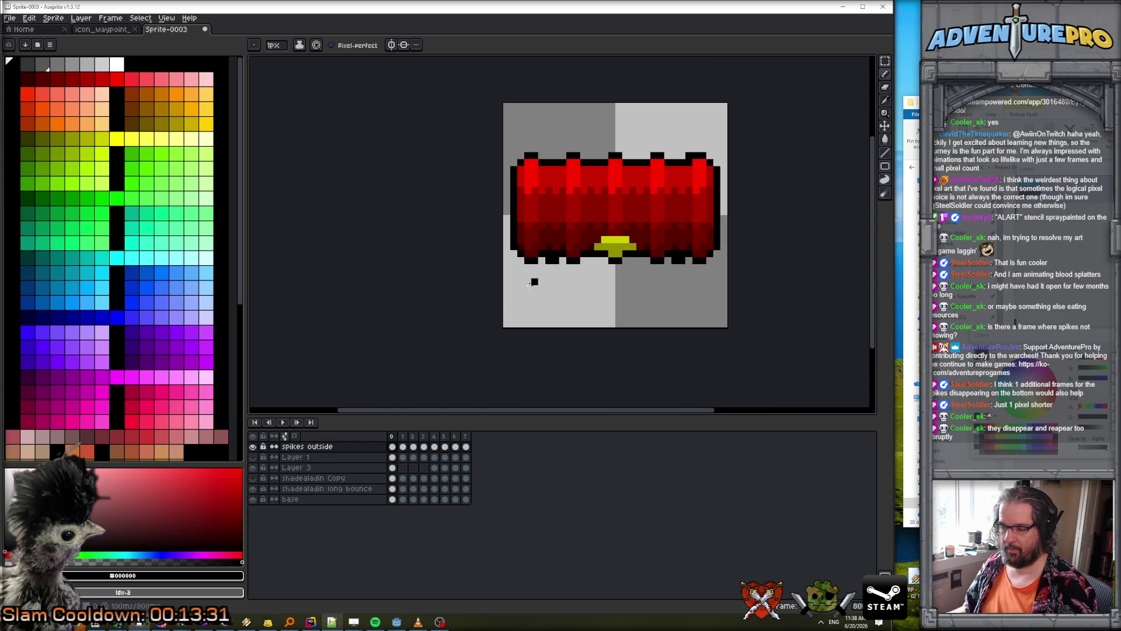
{"action": "key", "text": "Left"}
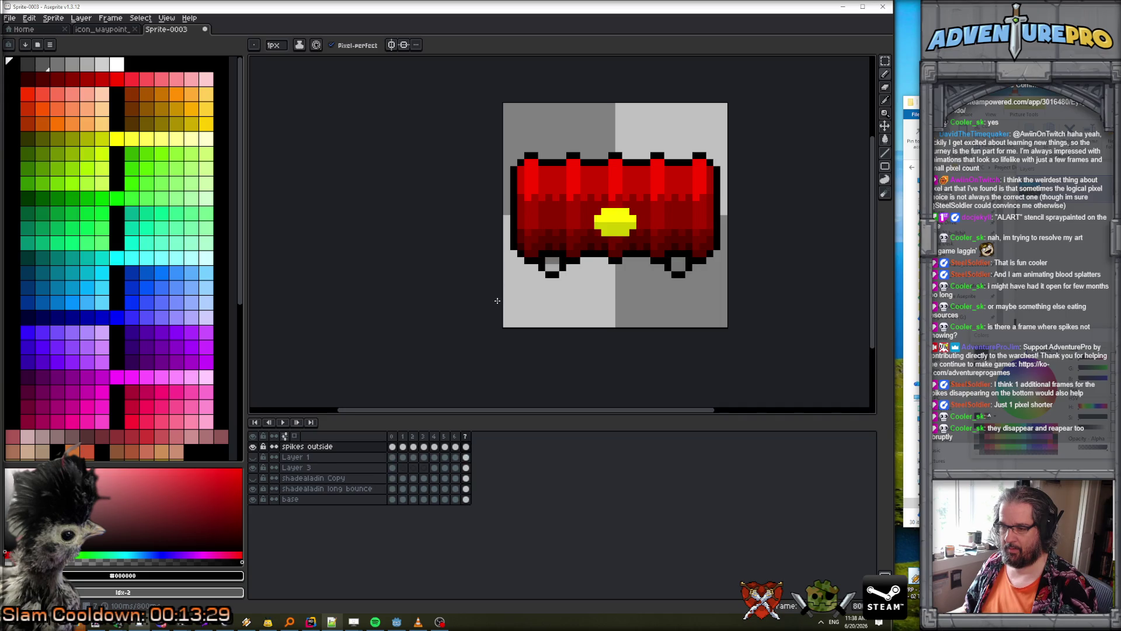
{"action": "left_click", "coordinate": [393, 436]}
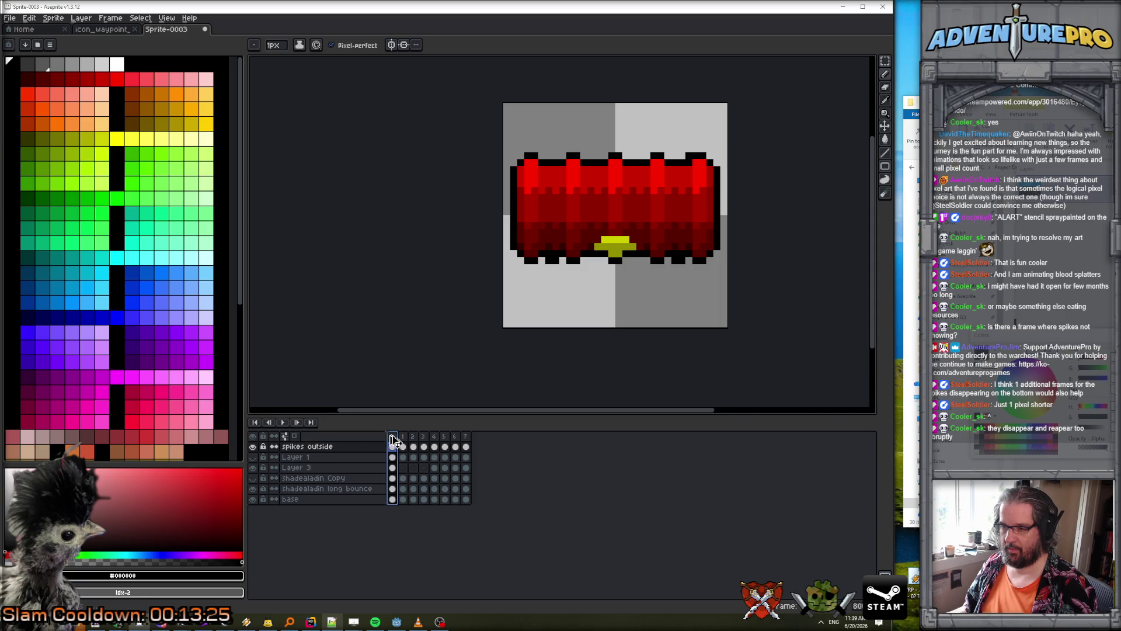
- Add a ninth frame with Alt+N and browse back to frame 1
{"action": "key", "text": "alt+n"}
{"action": "left_click", "coordinate": [435, 436]}
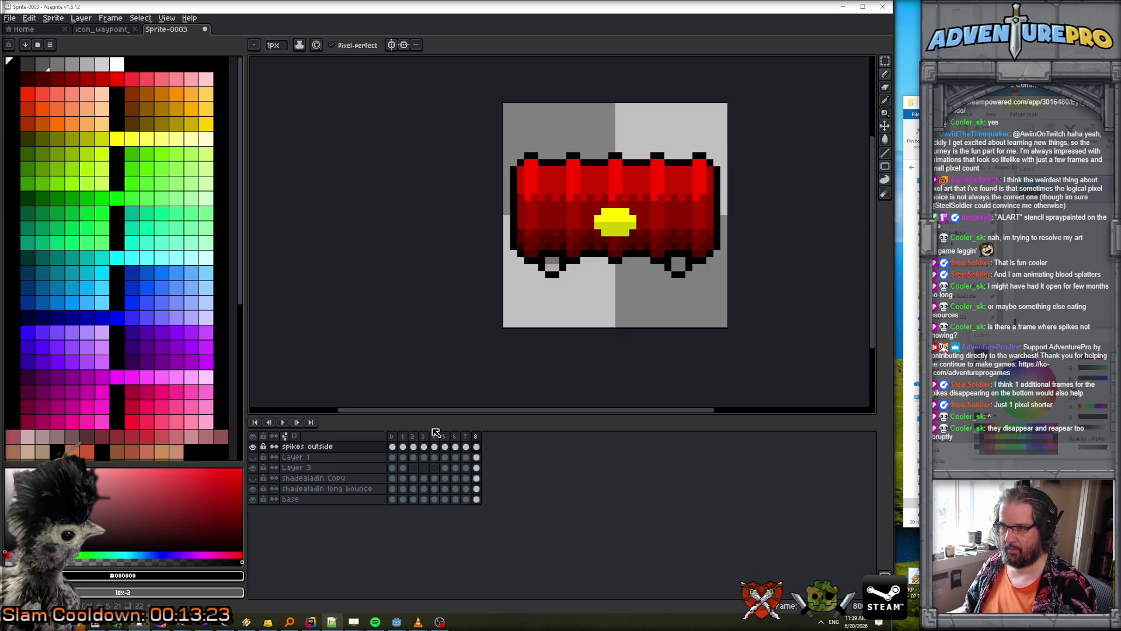
{"action": "key", "text": "Right"}
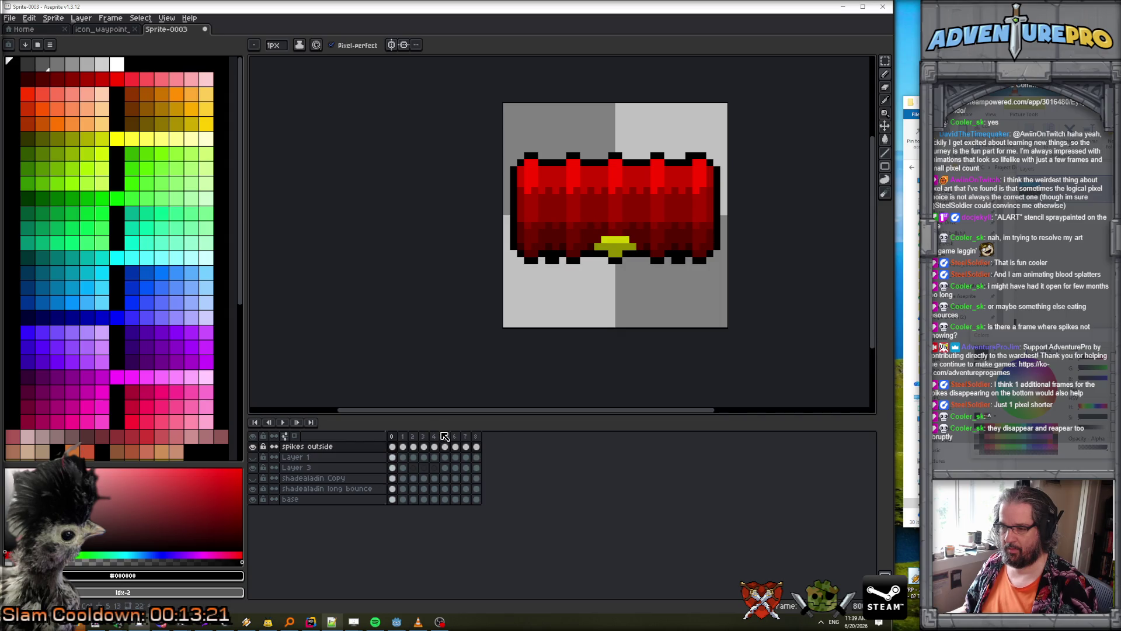
{"action": "left_click", "coordinate": [409, 448]}
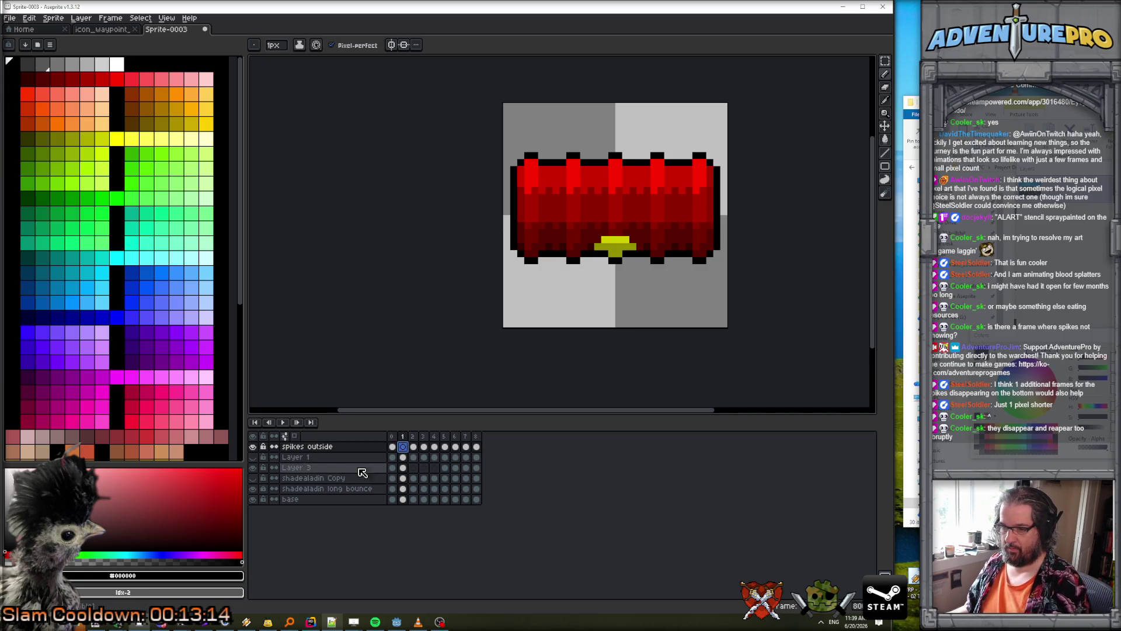
- Toggle Layer 3's visibility to check the emblem, then play the animation
{"action": "left_click", "coordinate": [254, 468]}
{"action": "left_click", "coordinate": [255, 468]}
{"action": "left_click", "coordinate": [403, 467]}
{"action": "left_click", "coordinate": [413, 467]}
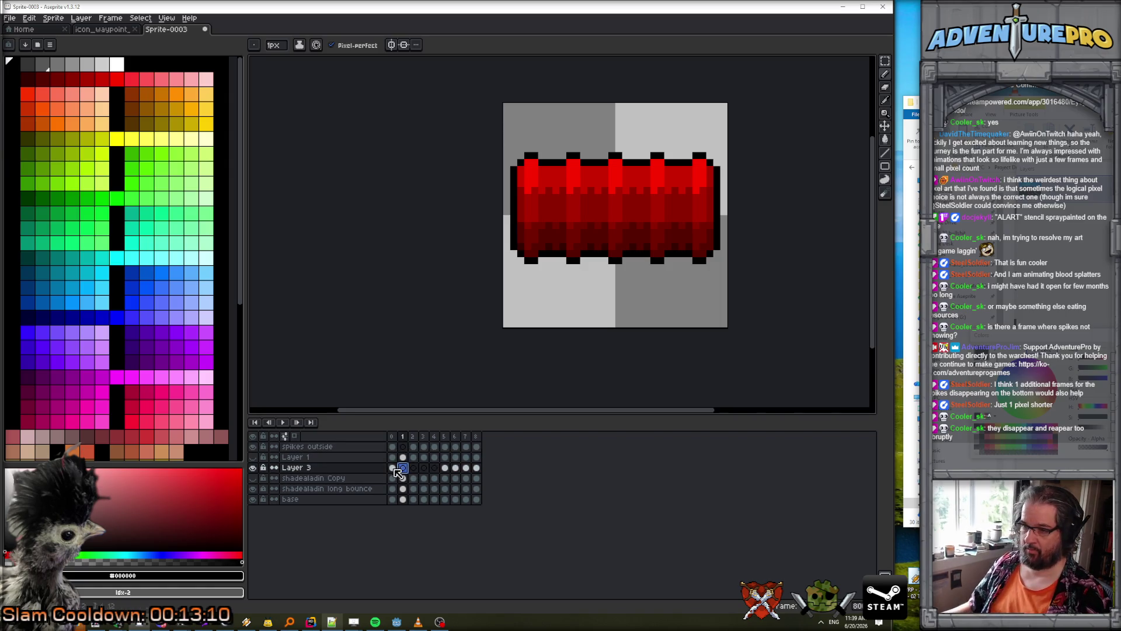
{"action": "left_click", "coordinate": [283, 422]}
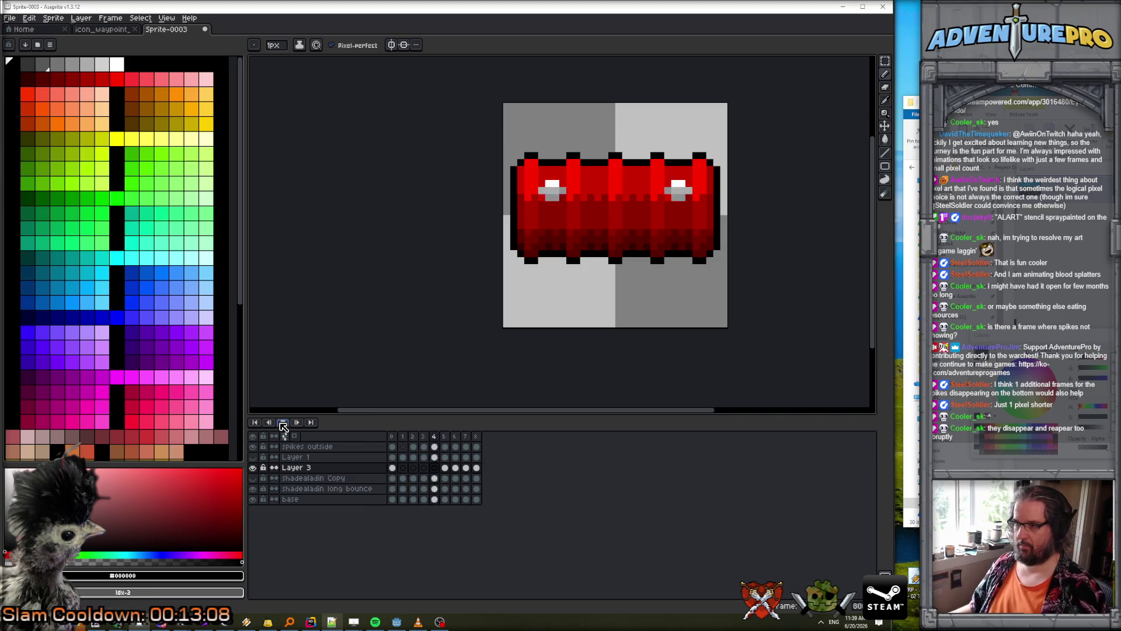
{"action": "scroll", "coordinate": [544, 286], "scroll_direction": "down", "scroll_amount": 4}
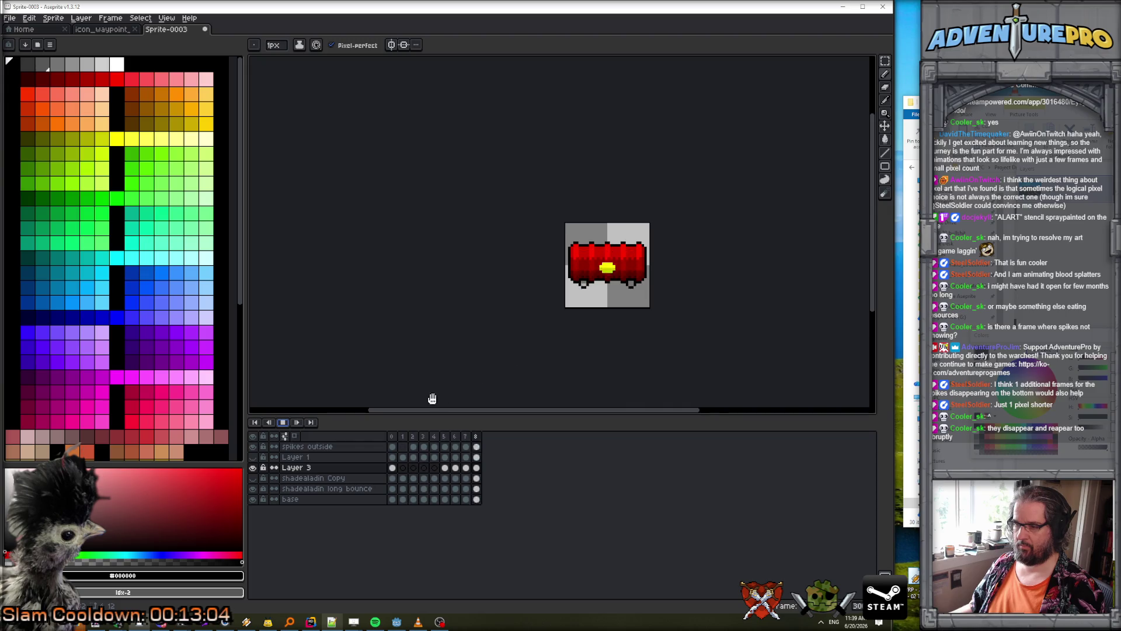
- Stop playback and step through frames 0 to 8 to review the cels
{"action": "left_click", "coordinate": [283, 422]}
{"action": "left_click", "coordinate": [465, 489]}
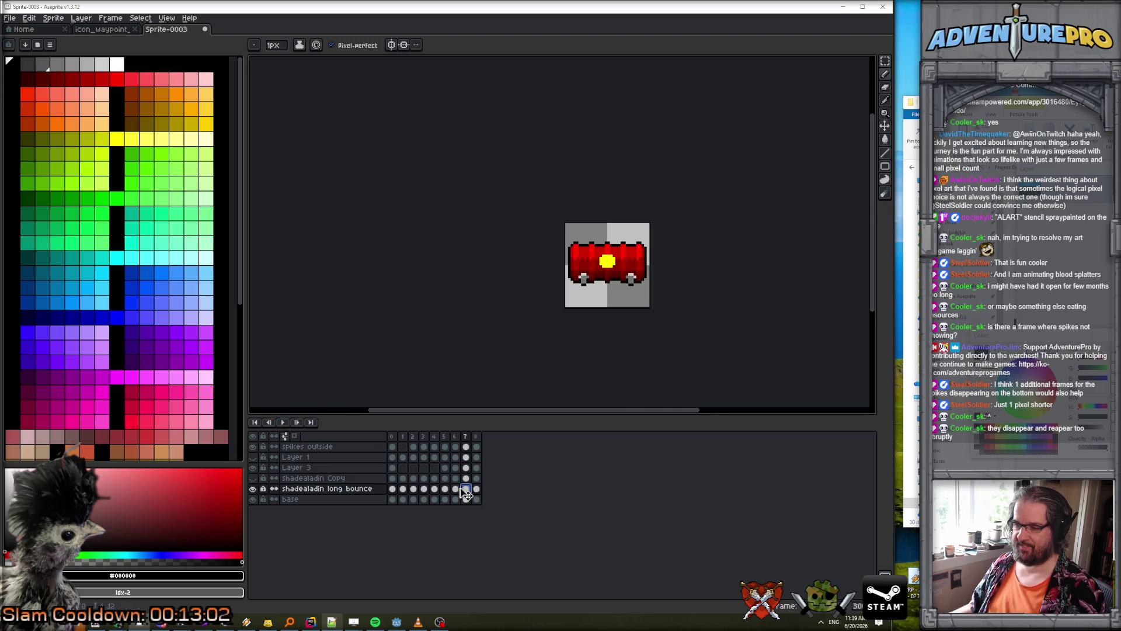
{"action": "left_click", "coordinate": [455, 489]}
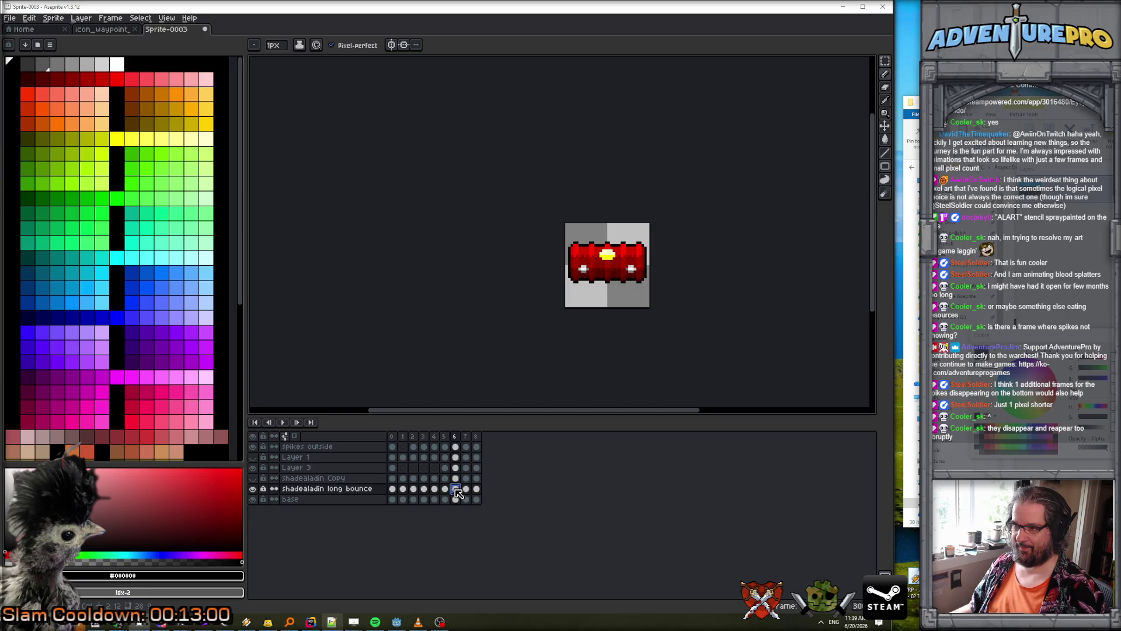
{"action": "left_click", "coordinate": [466, 489]}
{"action": "left_click", "coordinate": [476, 489]}
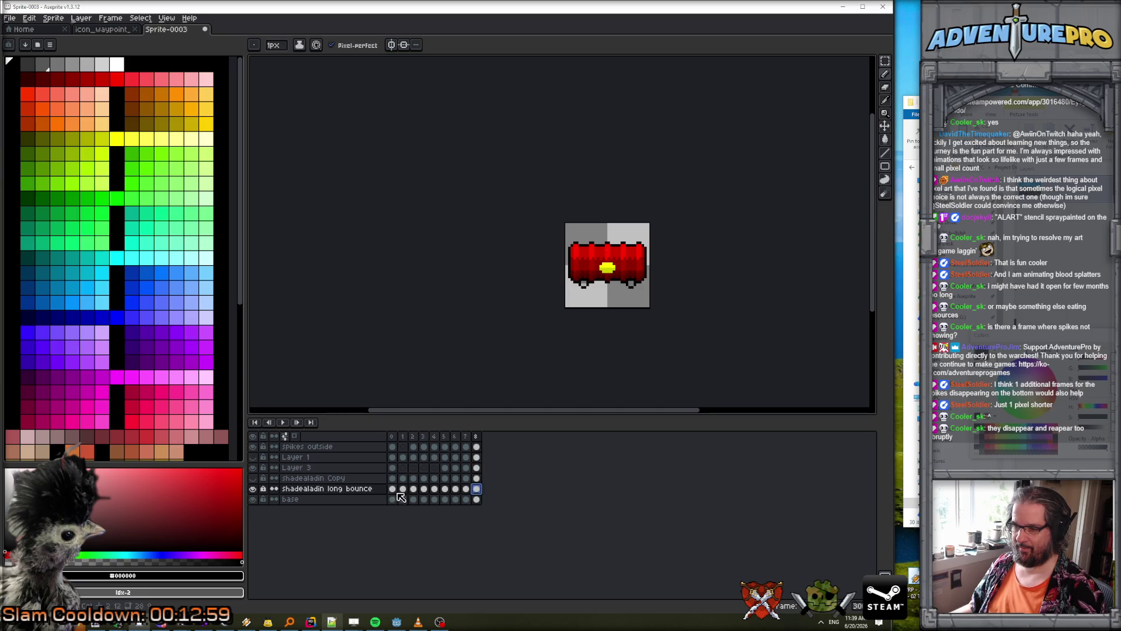
{"action": "left_click", "coordinate": [392, 489]}
{"action": "left_click", "coordinate": [403, 489]}
{"action": "left_click", "coordinate": [413, 489]}
{"action": "left_click", "coordinate": [424, 488]}
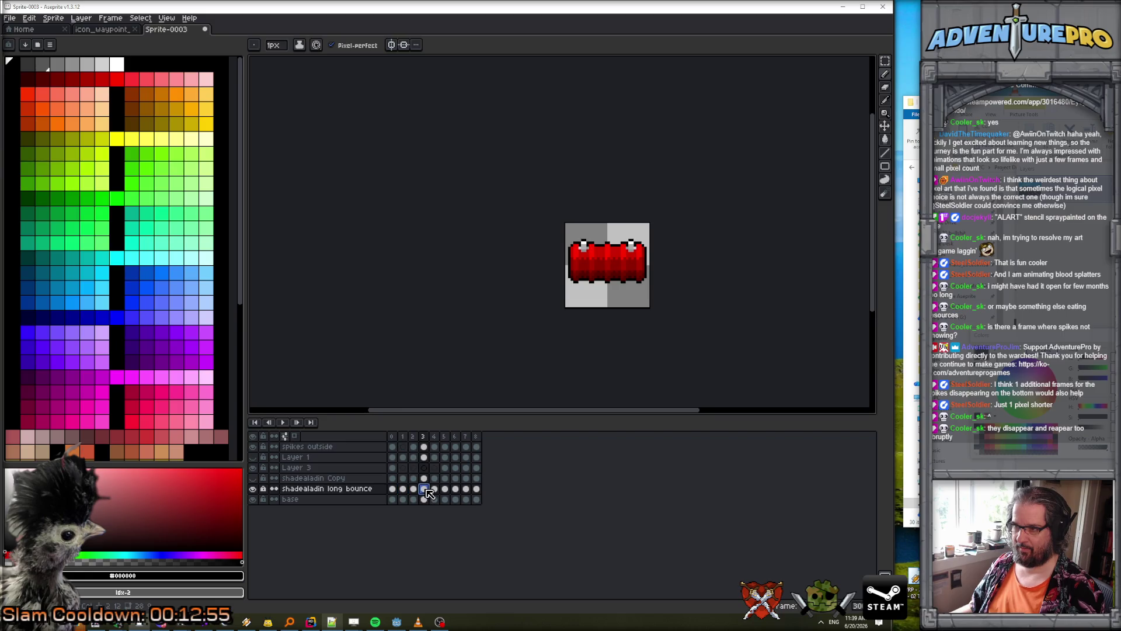
{"action": "left_click", "coordinate": [414, 489]}
{"action": "left_click", "coordinate": [403, 489]}
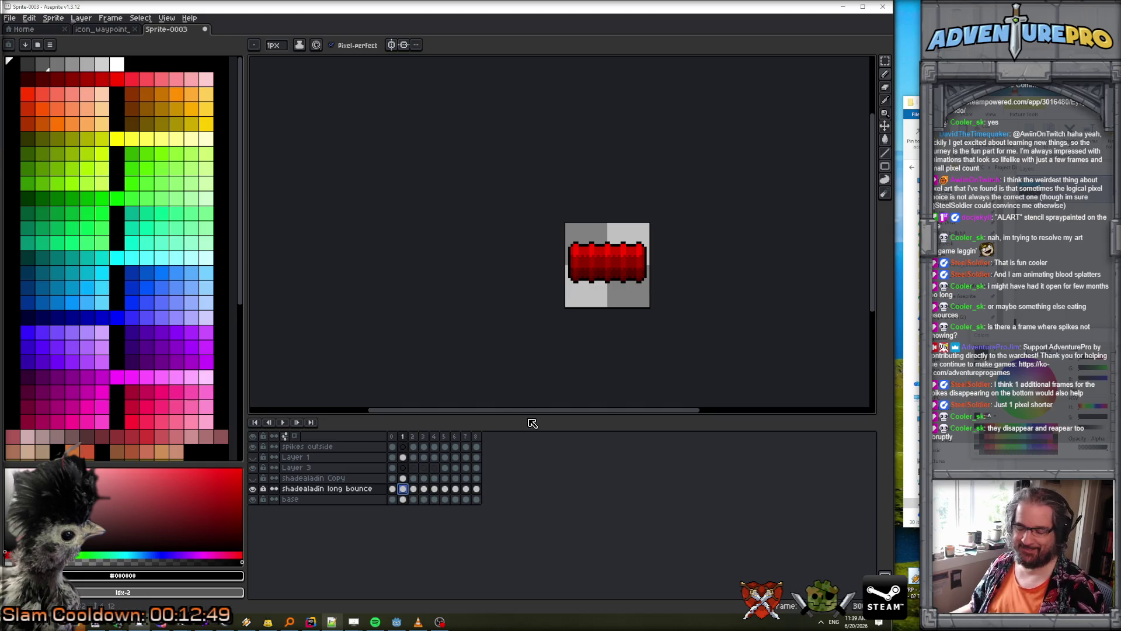
{"action": "key", "text": "End"}
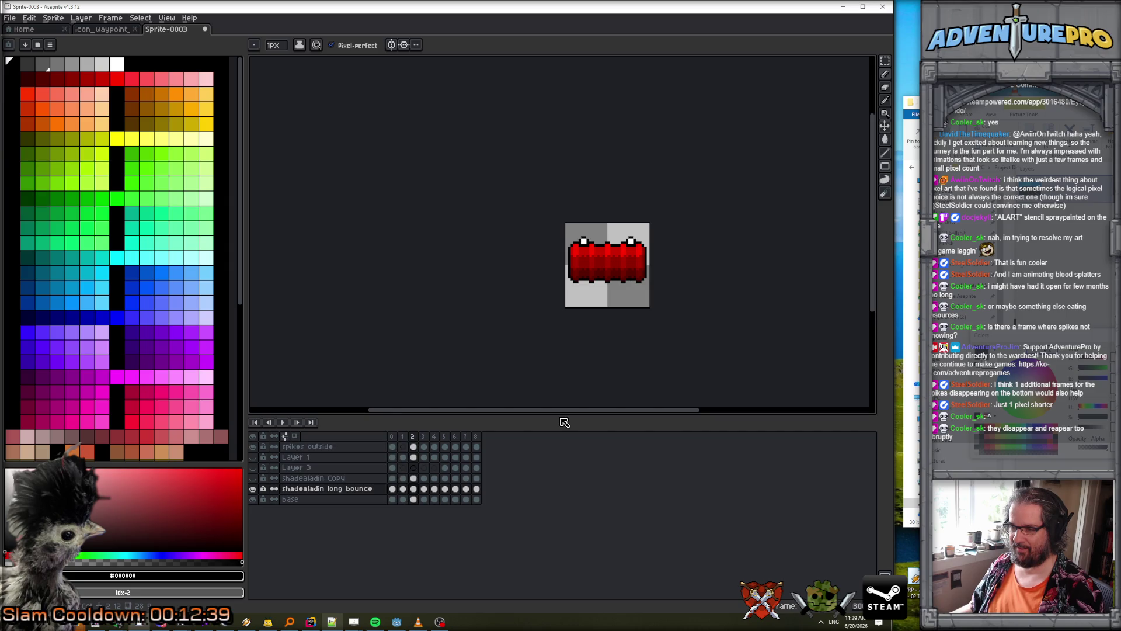
- Insert a new frame after frame 1 and play to check the timing
{"action": "left_click", "coordinate": [403, 437]}
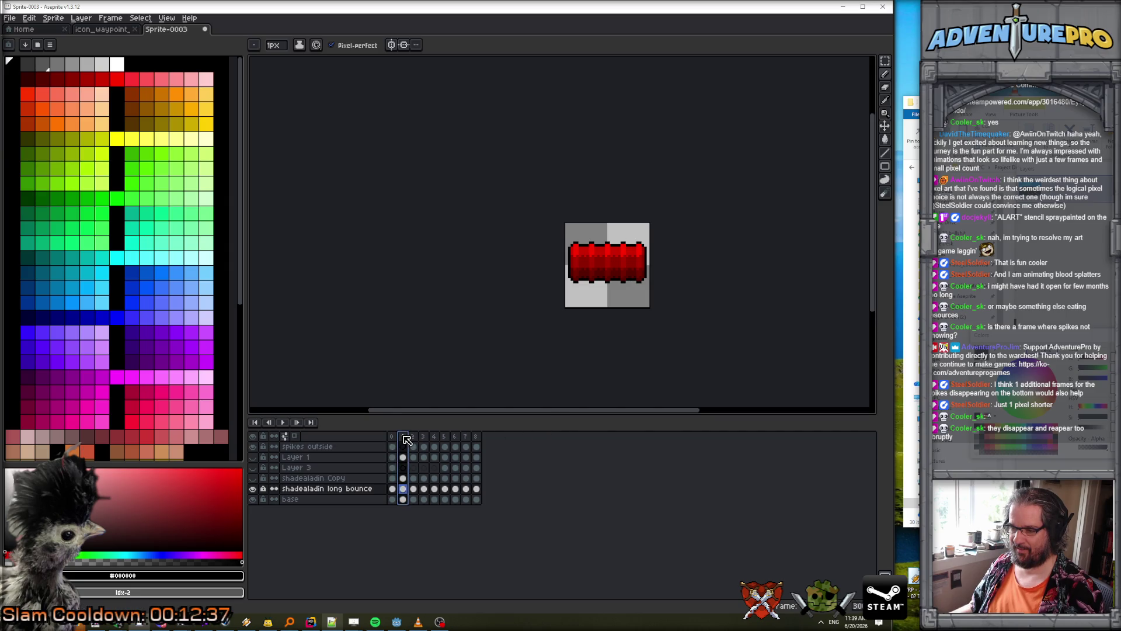
{"action": "key", "text": "alt+n"}
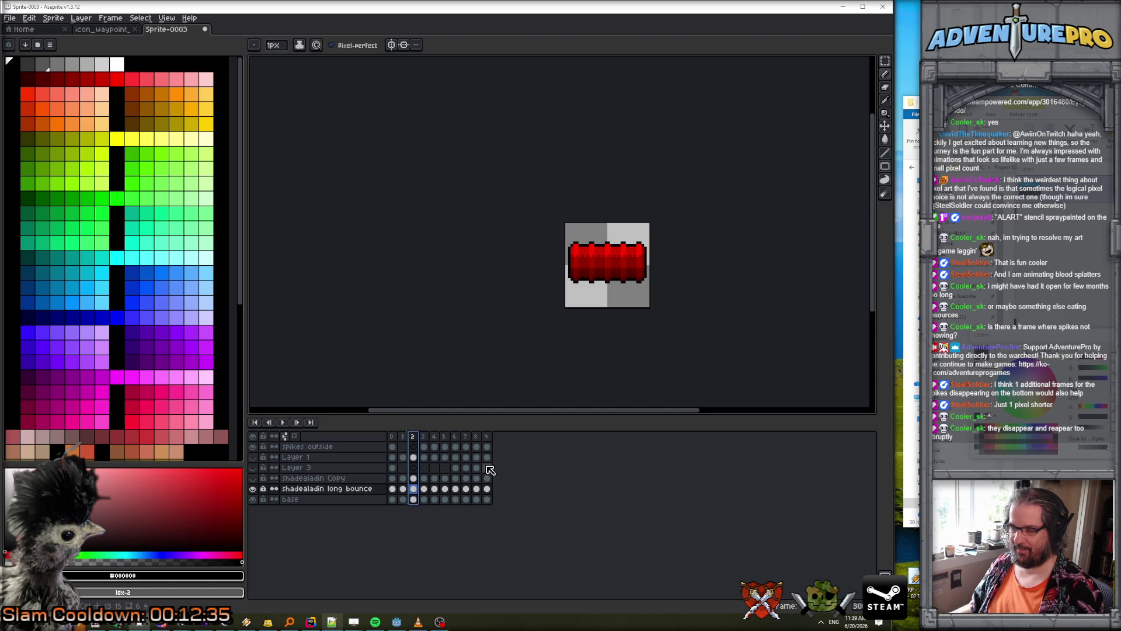
{"action": "key", "text": "Return"}
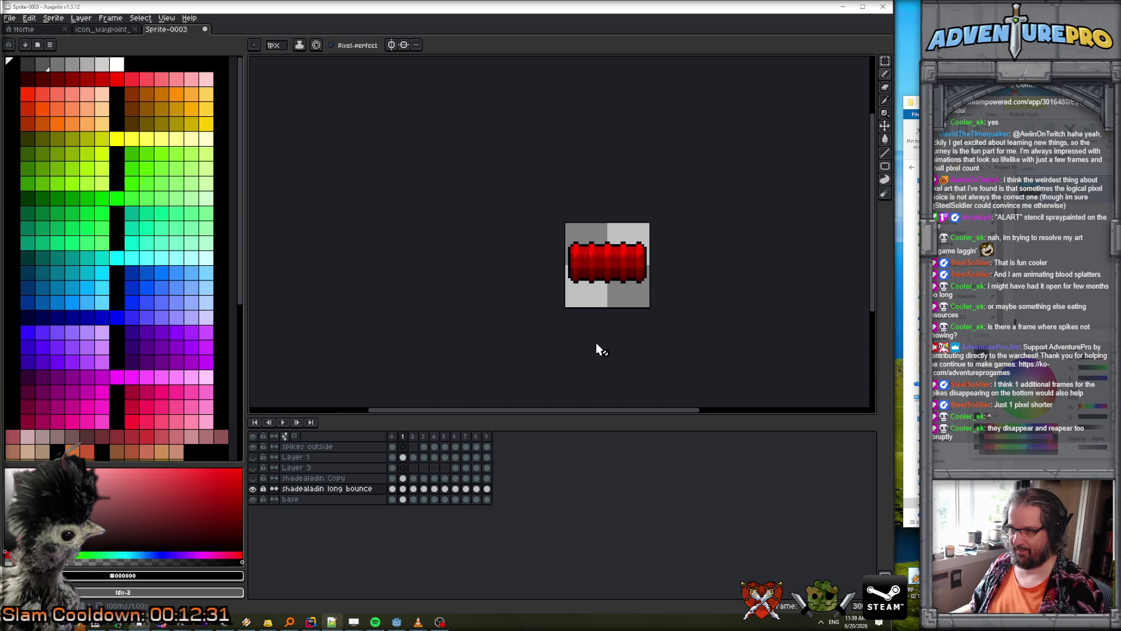
- Browse frames 9 back to 0, comparing which frames show the spikes
{"action": "left_click", "coordinate": [488, 490]}
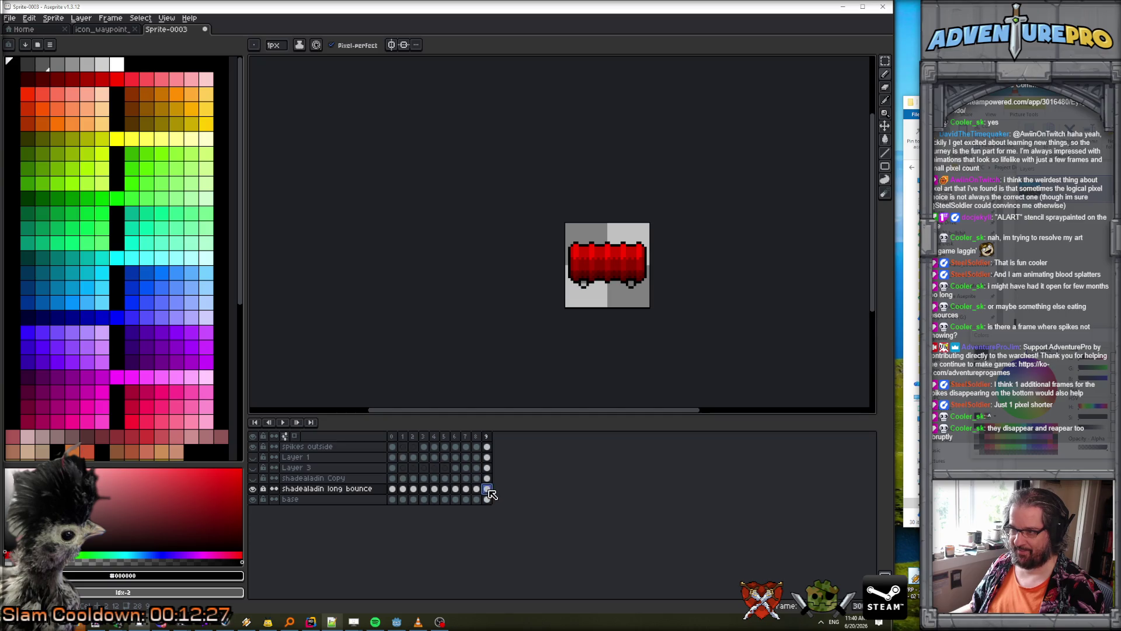
{"action": "left_click", "coordinate": [474, 490]}
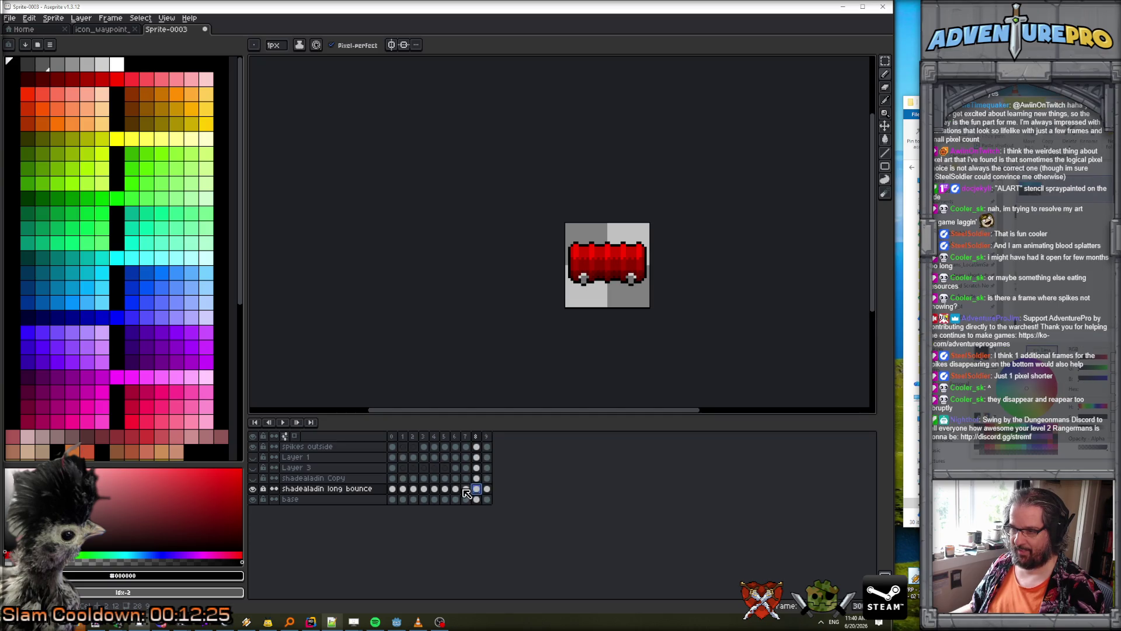
{"action": "left_click", "coordinate": [466, 488]}
{"action": "left_click", "coordinate": [455, 489]}
{"action": "left_click", "coordinate": [434, 489]}
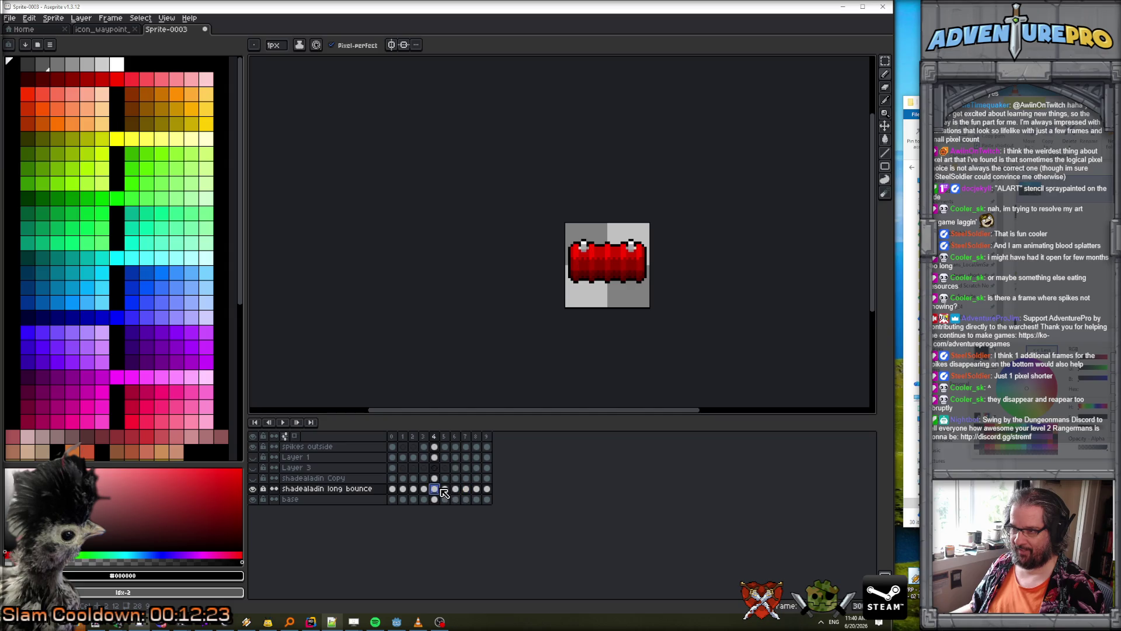
{"action": "left_click", "coordinate": [424, 489]}
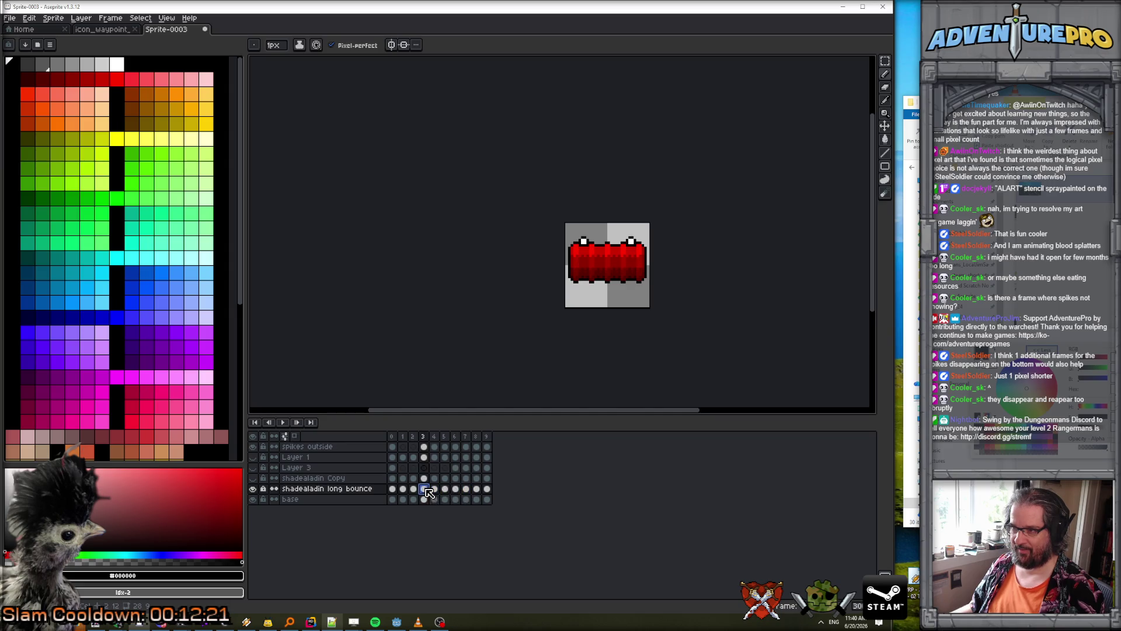
{"action": "left_click", "coordinate": [413, 489]}
{"action": "left_click", "coordinate": [434, 489]}
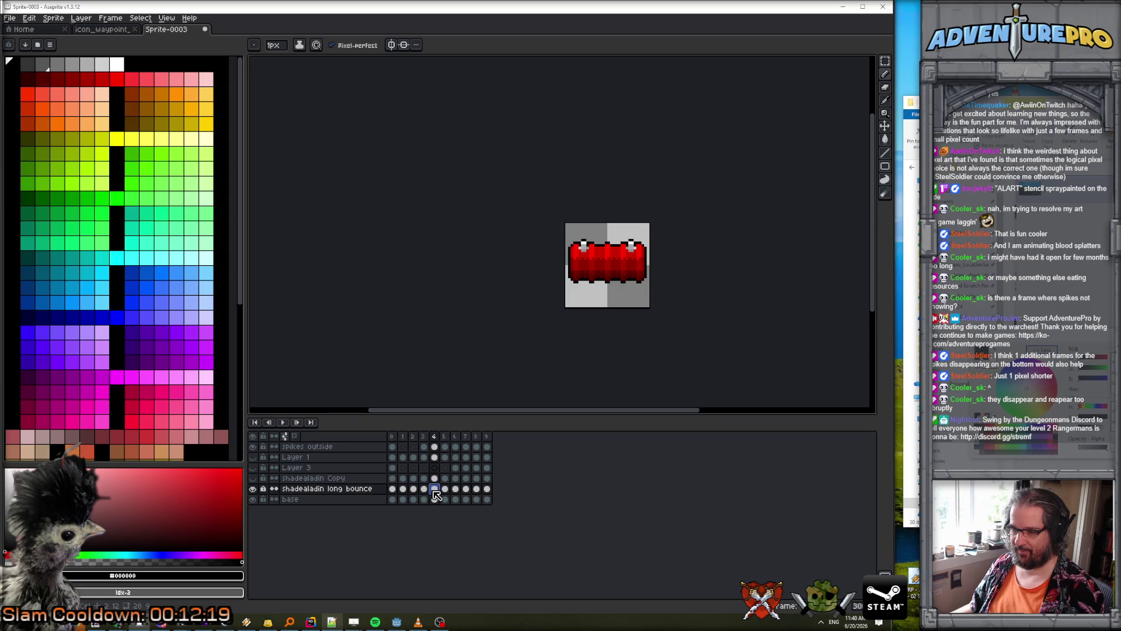
{"action": "left_click", "coordinate": [393, 490]}
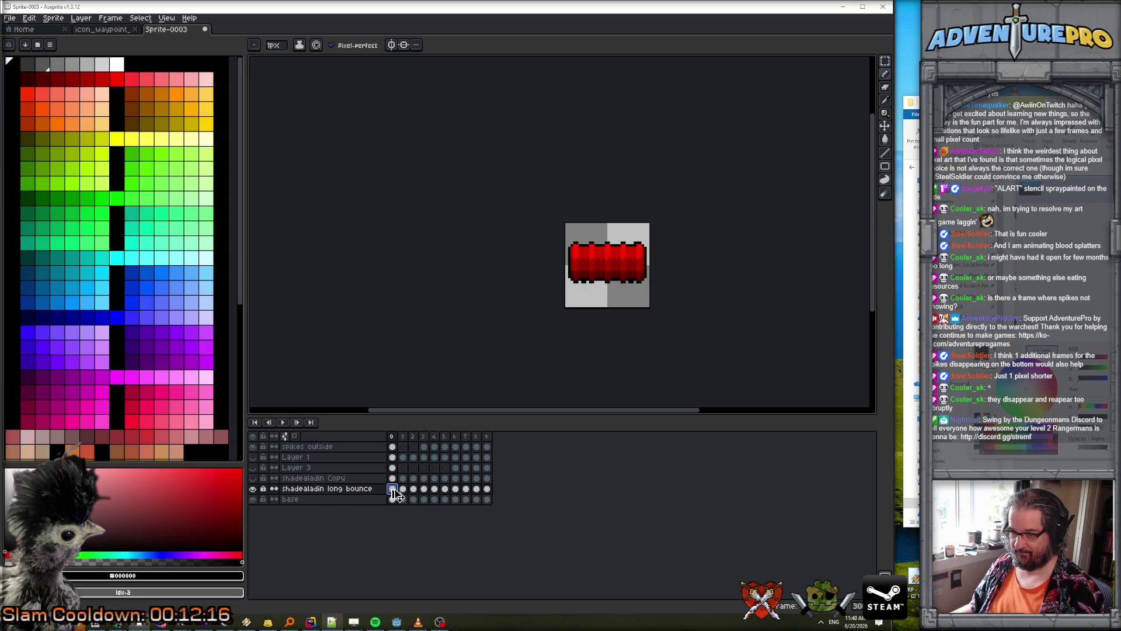
{"action": "left_click", "coordinate": [446, 491]}
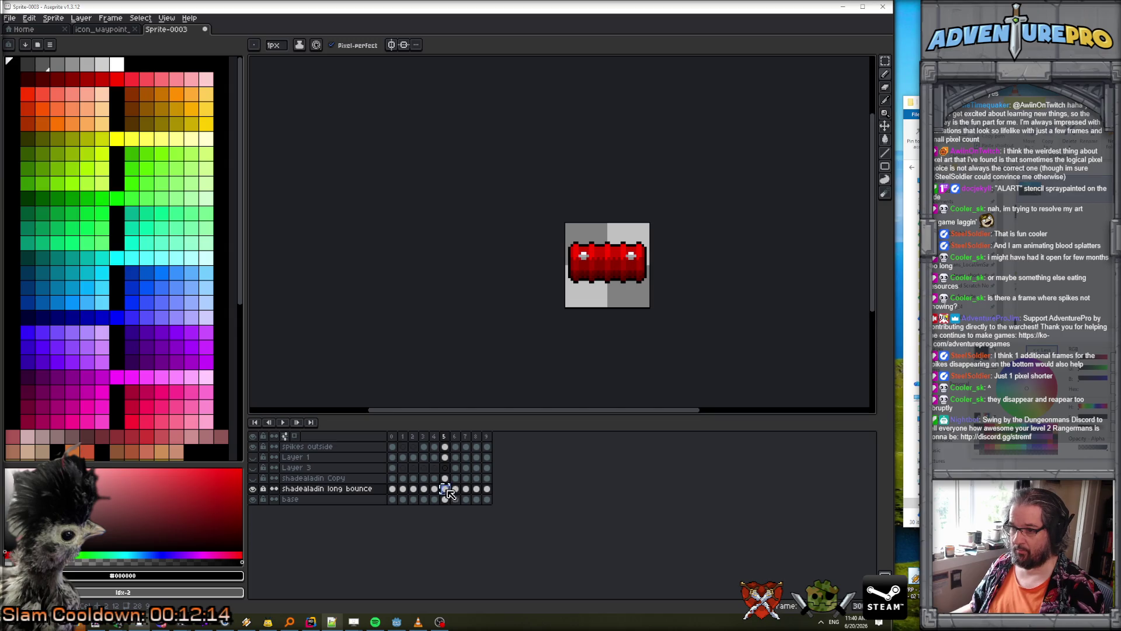
{"action": "left_click", "coordinate": [403, 490]}
- Play and stop the animation, then view frame 4 with the top spikes
{"action": "left_click", "coordinate": [282, 422]}
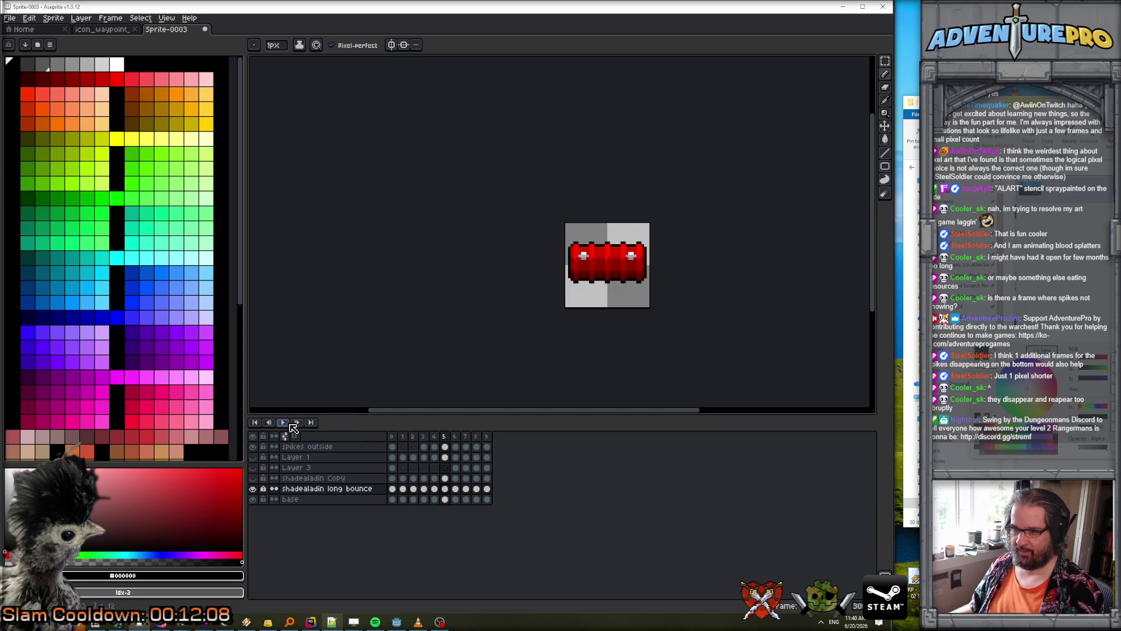
{"action": "key", "text": "Return"}
{"action": "key", "text": "Right"}
{"action": "key", "text": "Right"}
{"action": "key", "text": "Right"}
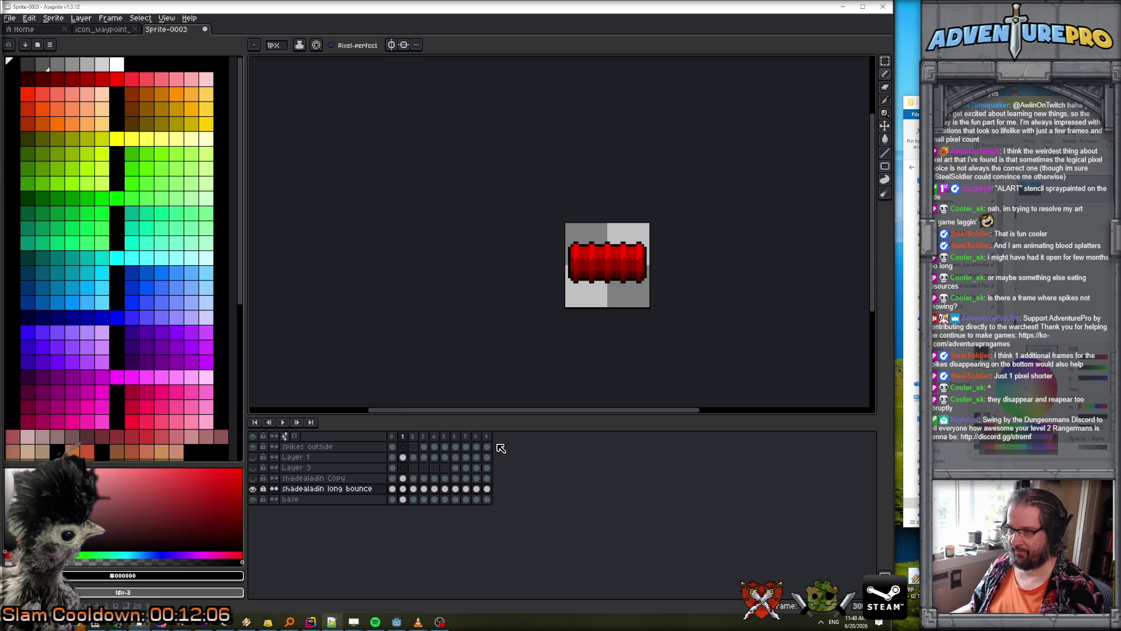
{"action": "key", "text": "Right"}
{"action": "key", "text": "Right"}
{"action": "key", "text": "Right"}
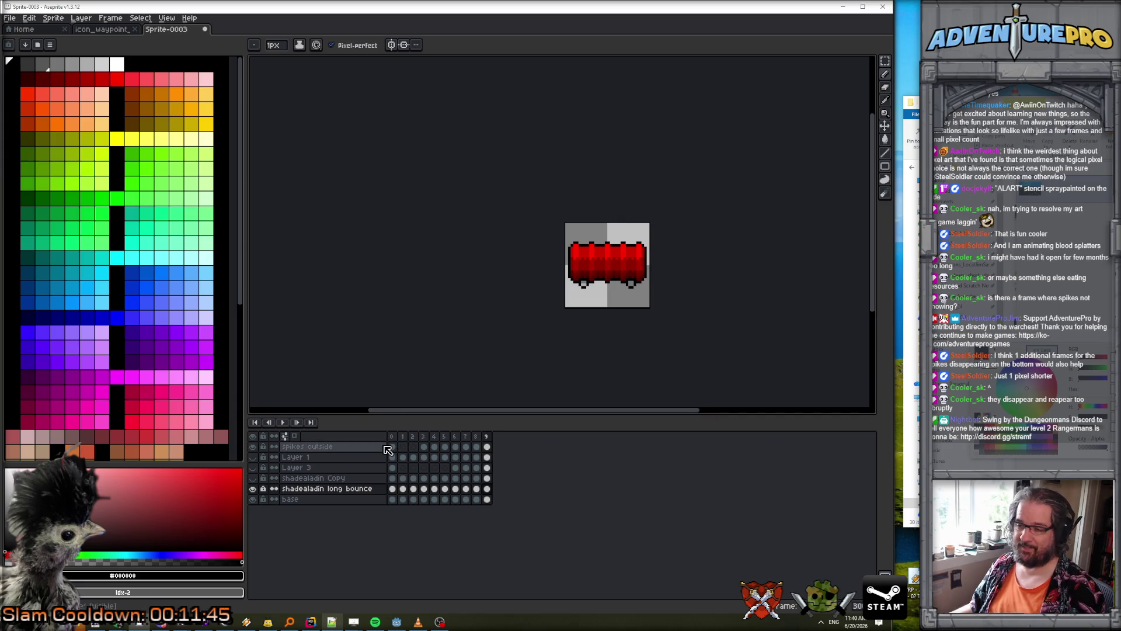
{"action": "left_click", "coordinate": [434, 443]}
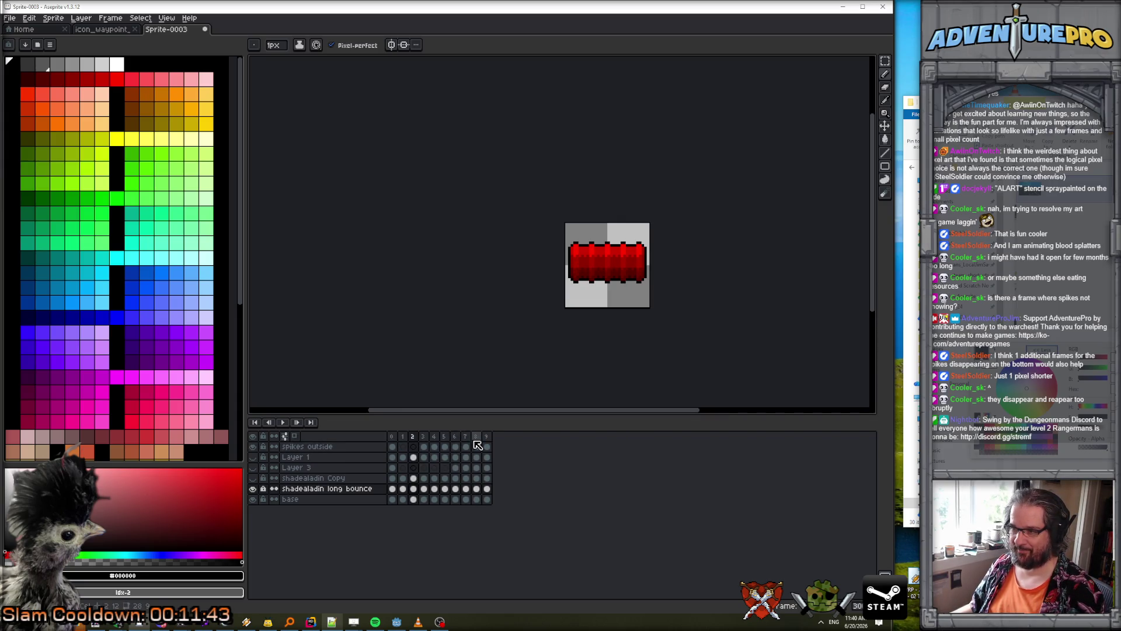
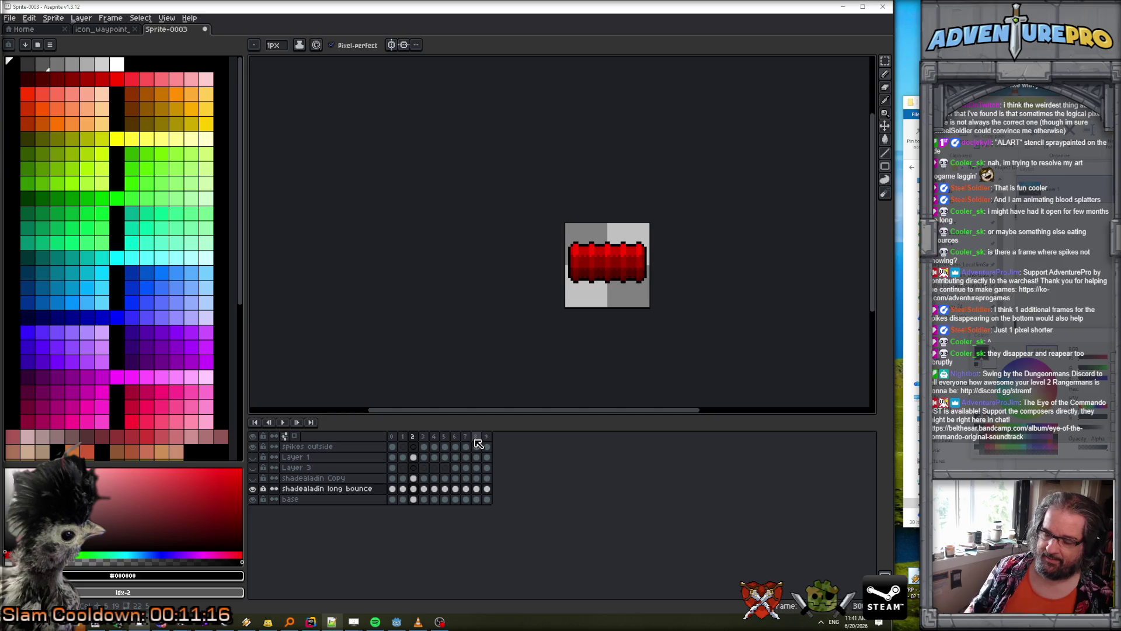
- Compare the shadealadin long bounce frames 1–4, checking frame 3's whiter and frame 4's greyer spikes
{"action": "left_click", "coordinate": [403, 437]}
{"action": "left_click", "coordinate": [414, 441]}
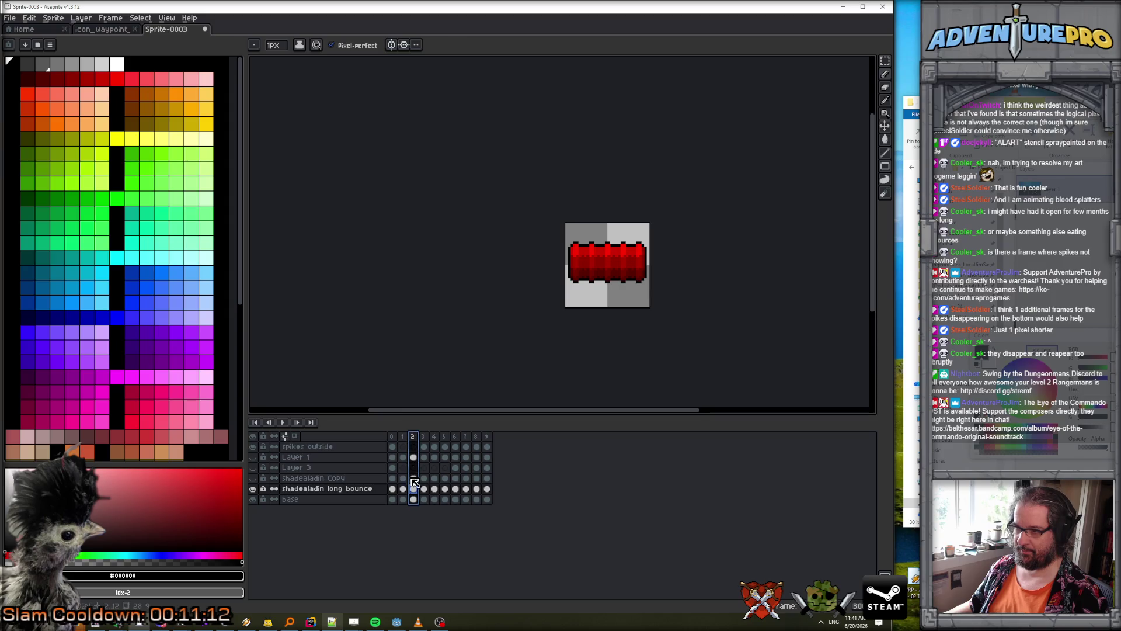
{"action": "left_click", "coordinate": [403, 489]}
{"action": "left_click", "coordinate": [413, 489]}
{"action": "left_click", "coordinate": [424, 489]}
{"action": "left_click", "coordinate": [434, 489]}
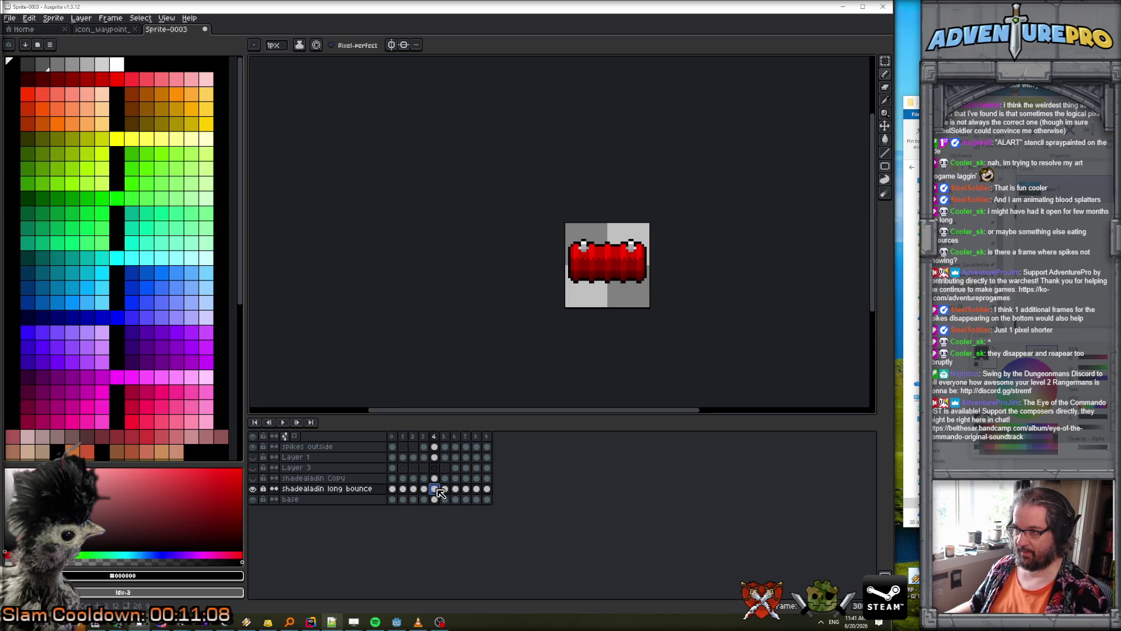
{"action": "left_click", "coordinate": [425, 489]}
{"action": "left_click", "coordinate": [435, 489]}
{"action": "left_click", "coordinate": [424, 489]}
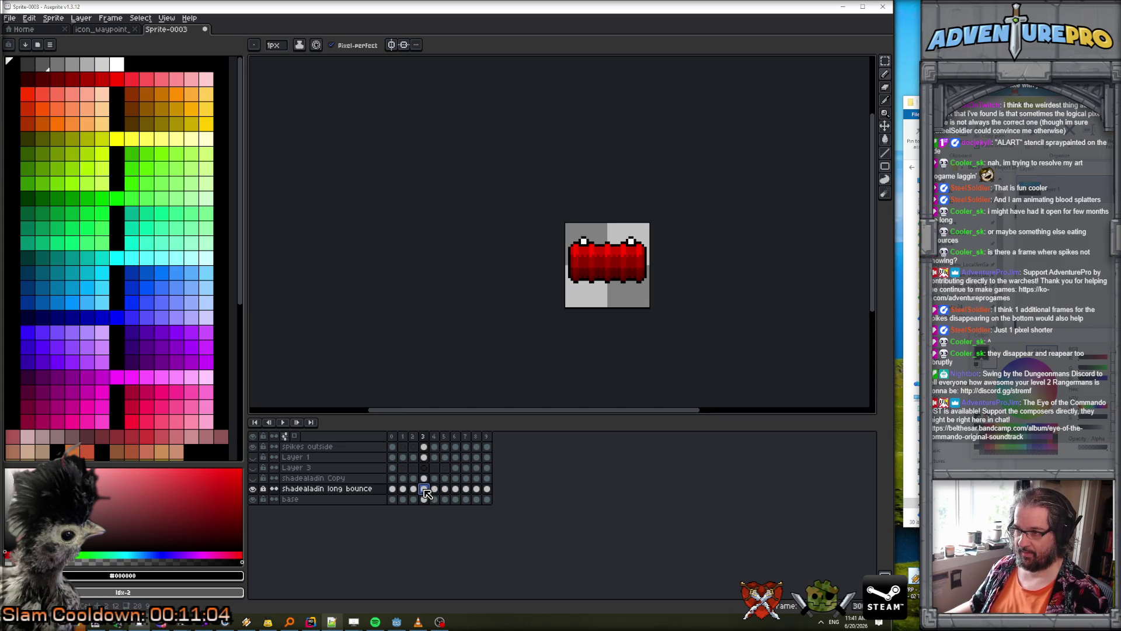
- Step from spikeless frame 2 forward through frames 4 and 6 to frame 7
{"action": "left_click", "coordinate": [392, 488]}
{"action": "left_click", "coordinate": [403, 489]}
{"action": "left_click", "coordinate": [414, 488]}
{"action": "left_click", "coordinate": [425, 489]}
{"action": "left_click", "coordinate": [435, 489]}
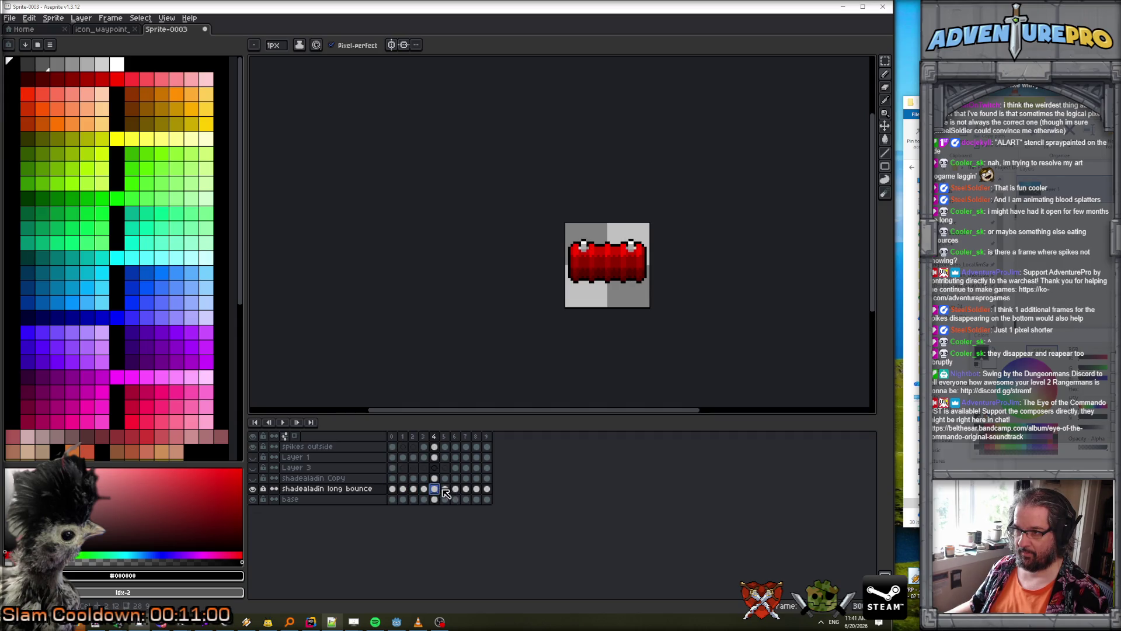
{"action": "left_click", "coordinate": [445, 489]}
{"action": "left_click", "coordinate": [455, 490]}
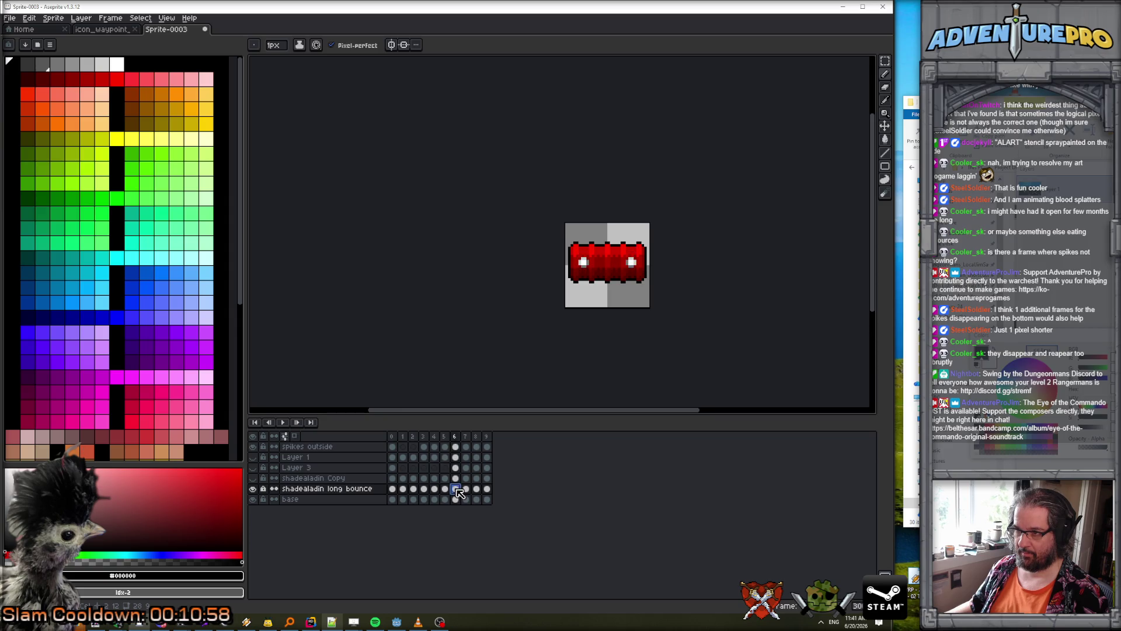
{"action": "left_click", "coordinate": [466, 489]}
- Preview the barrel animation, then inspect frames 8, 9, 0, 1 and 6's white dots
{"action": "left_click", "coordinate": [284, 425]}
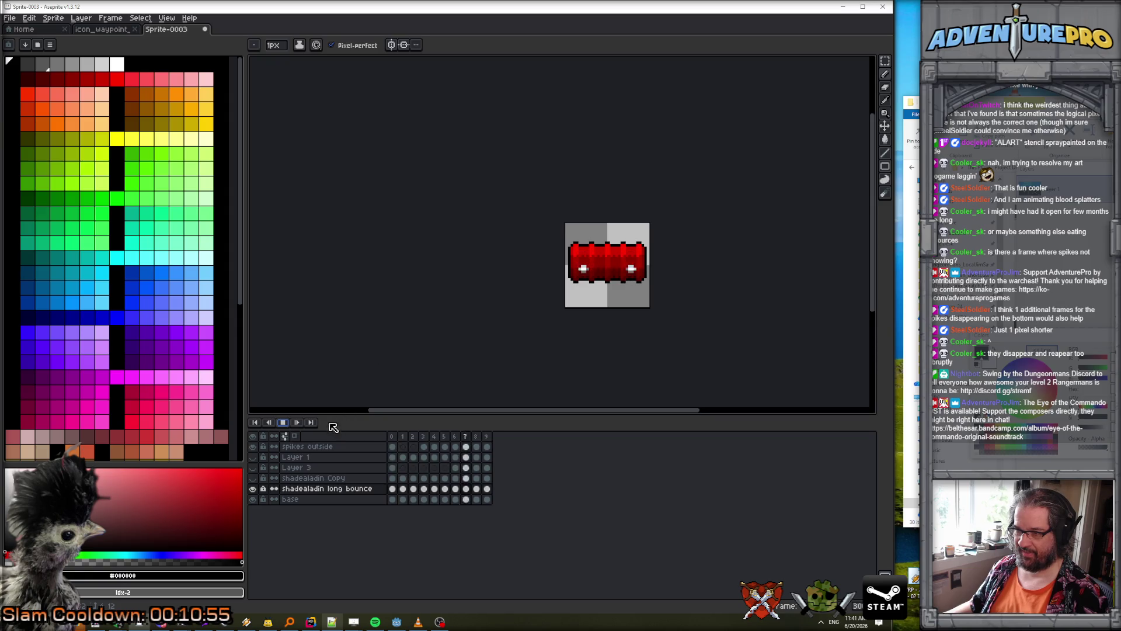
{"action": "left_click", "coordinate": [285, 423]}
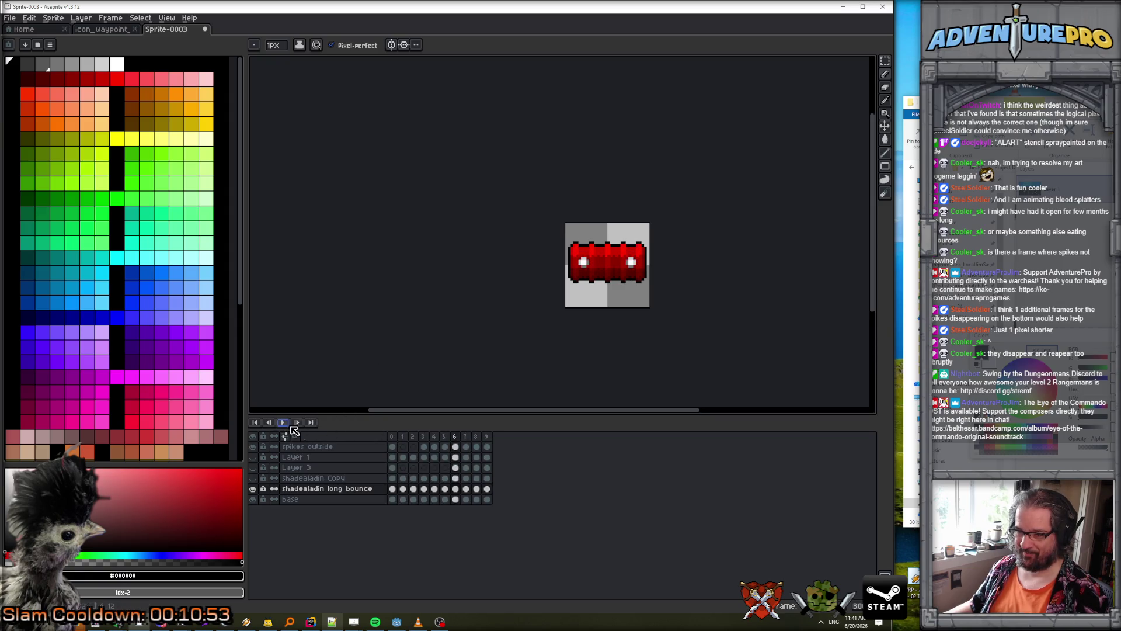
{"action": "left_click", "coordinate": [466, 489]}
{"action": "left_click", "coordinate": [476, 489]}
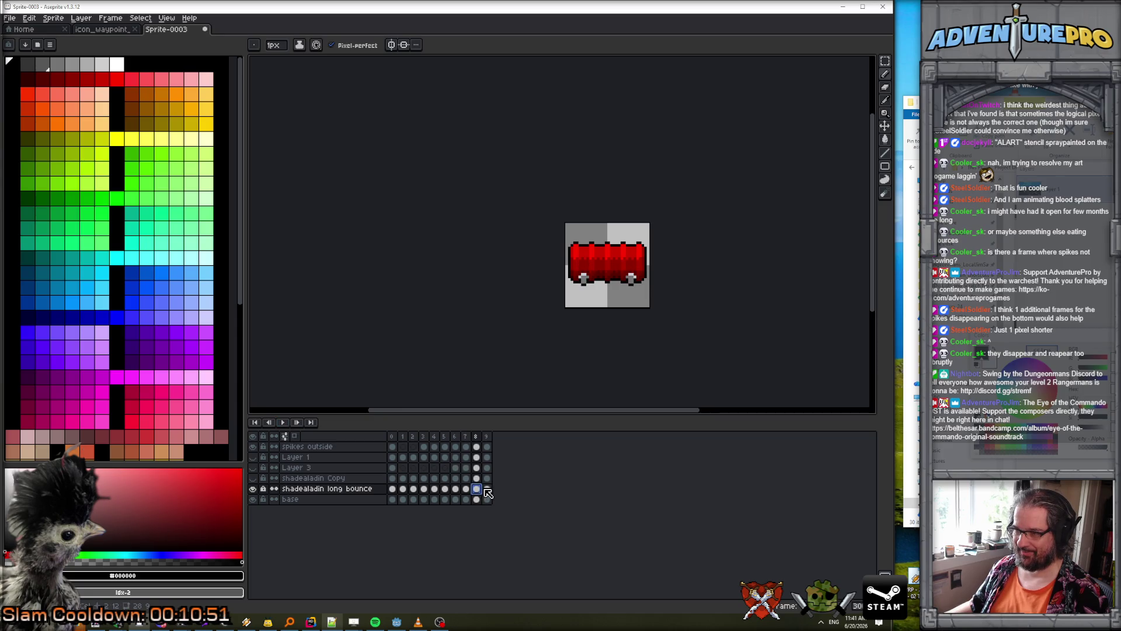
{"action": "left_click", "coordinate": [487, 489]}
{"action": "left_click", "coordinate": [477, 489]}
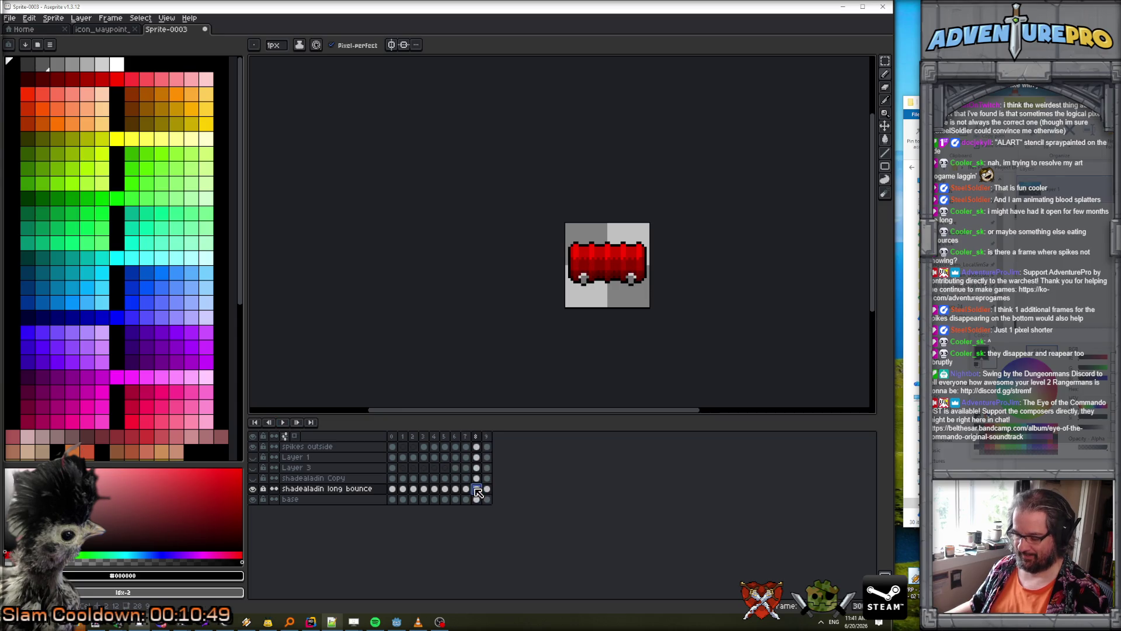
{"action": "left_click", "coordinate": [403, 489]}
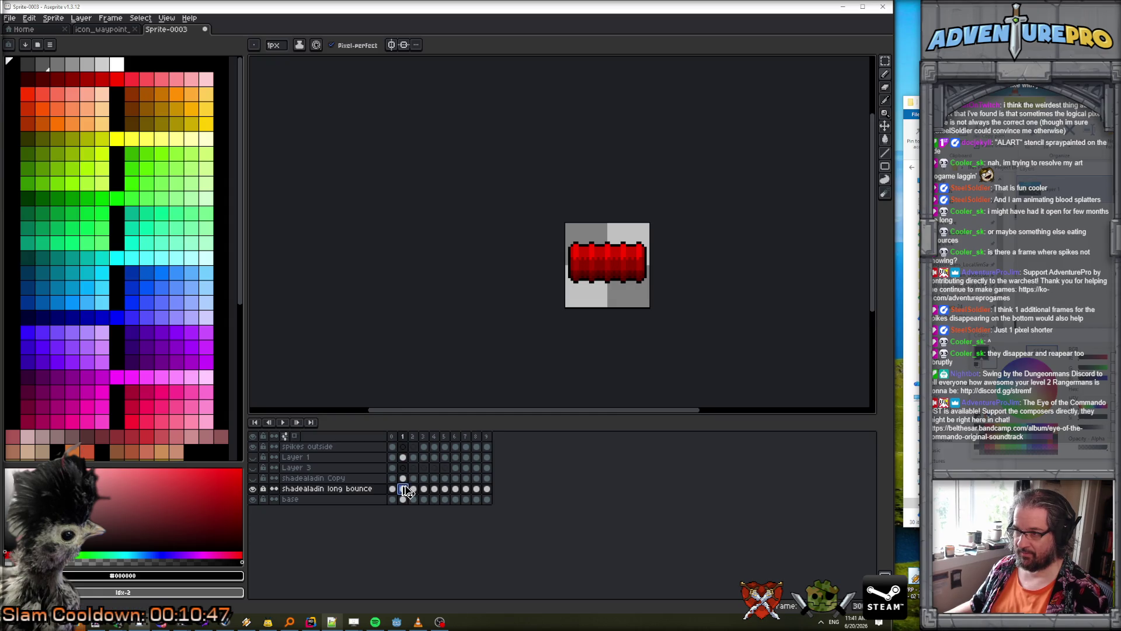
{"action": "left_click", "coordinate": [393, 490]}
{"action": "left_click", "coordinate": [456, 490]}
{"action": "left_click", "coordinate": [403, 489]}
- Play the barrel animation again while adjusting the view, then stop it
{"action": "left_click", "coordinate": [283, 421]}
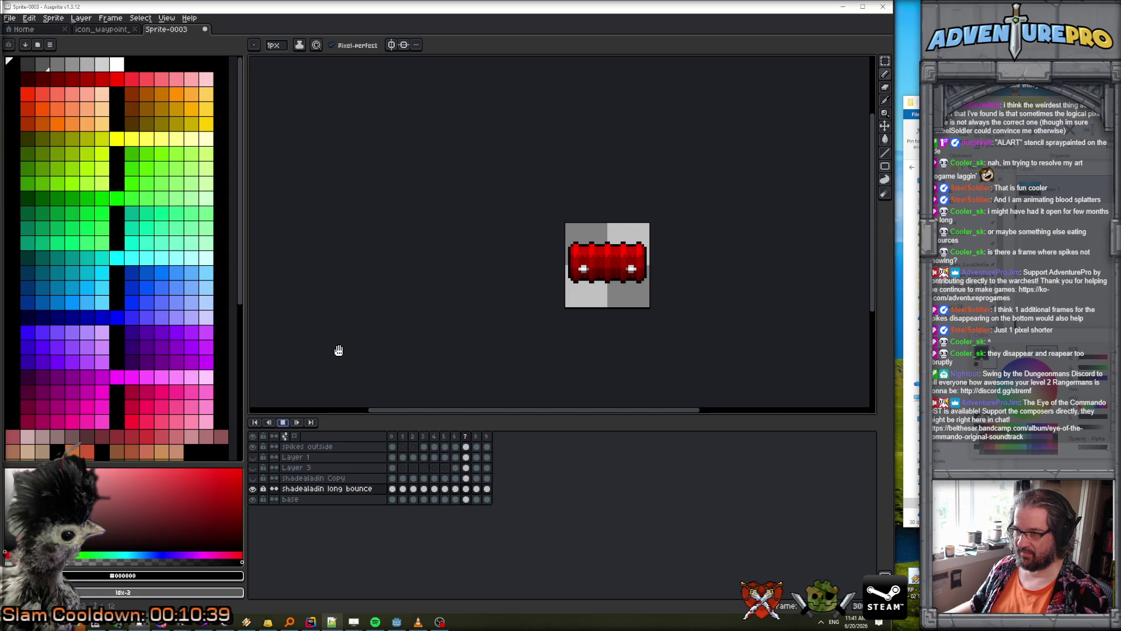
{"action": "scroll", "coordinate": [423, 348], "scroll_direction": "down", "scroll_amount": 2}
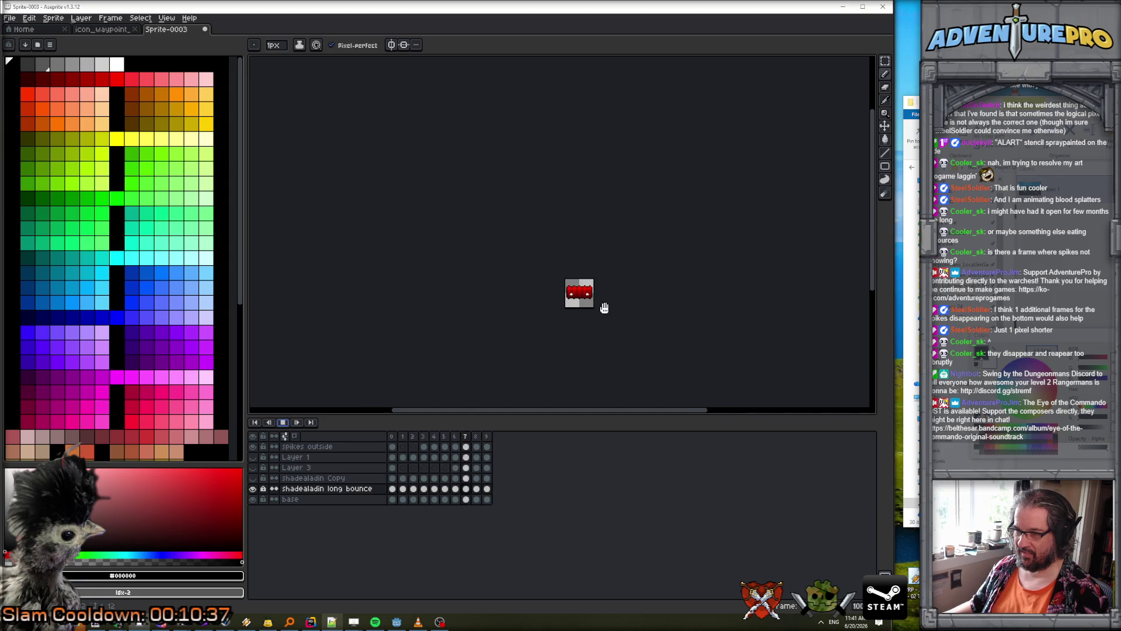
{"action": "scroll", "coordinate": [602, 298], "scroll_direction": "up", "scroll_amount": 2}
{"action": "left_click_drag", "start_coordinate": [618, 283], "coordinate": [478, 267]}
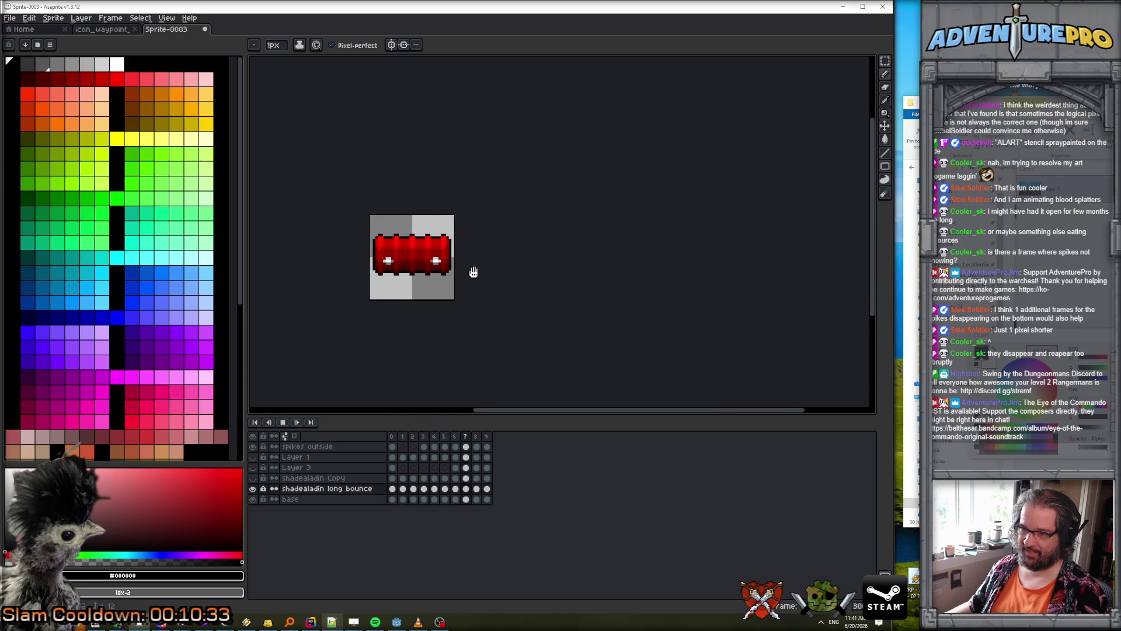
{"action": "key", "text": "Return"}
- Try moving the frame 0–1 cels to frames 2–3, then undo the move
{"action": "left_click", "coordinate": [393, 489]}
{"action": "left_click", "coordinate": [403, 488]}
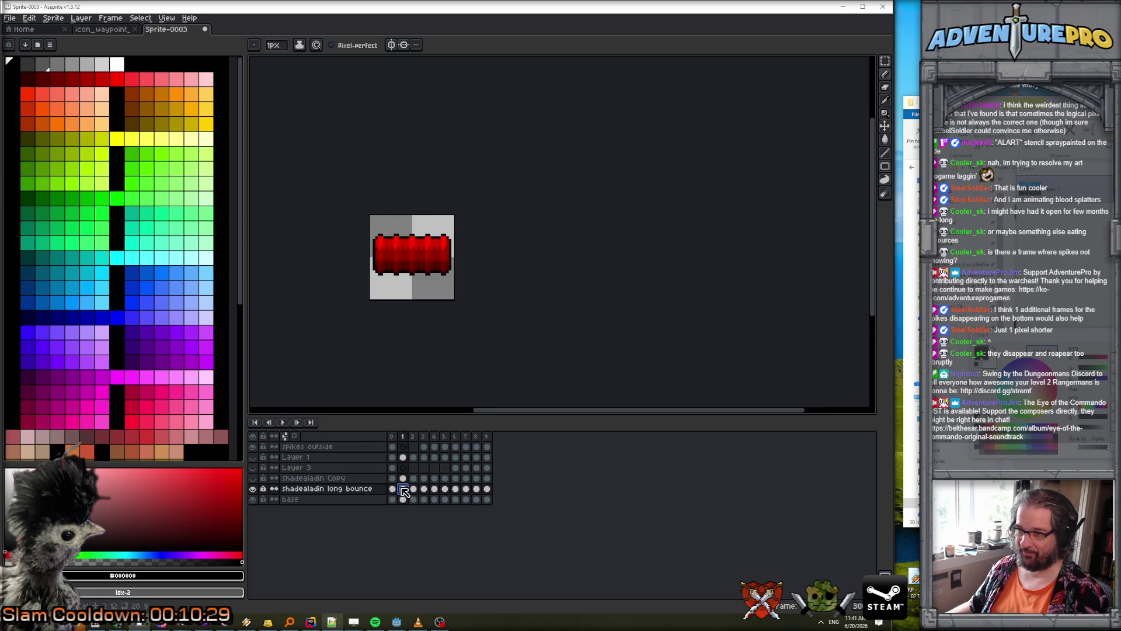
{"action": "left_click", "coordinate": [393, 489], "text": "shift"}
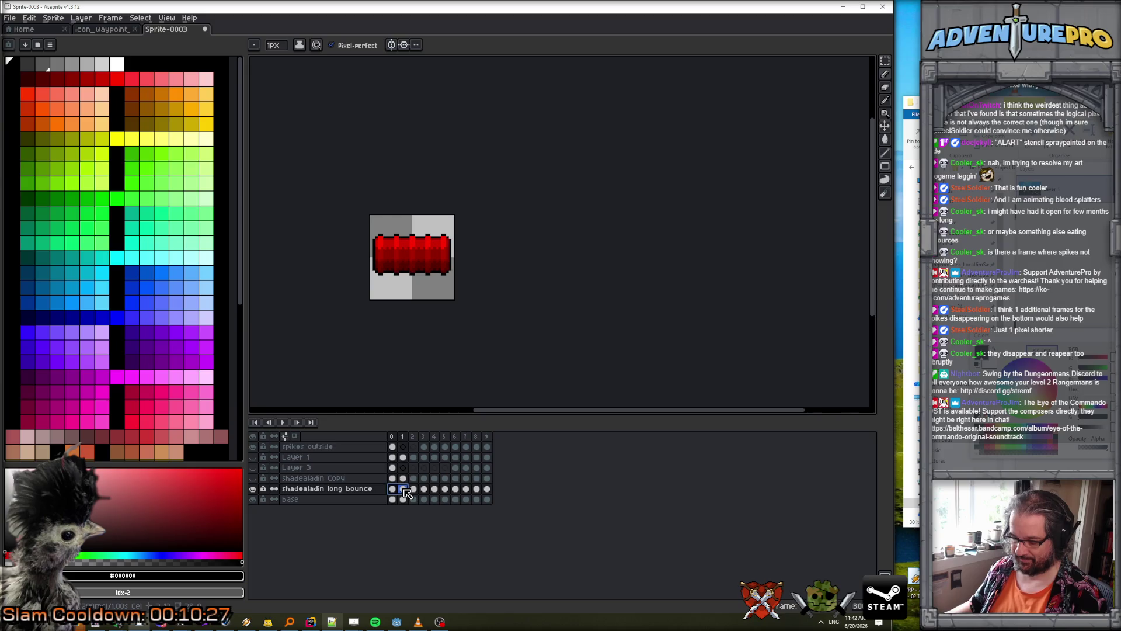
{"action": "left_click_drag", "start_coordinate": [415, 490], "coordinate": [495, 490]}
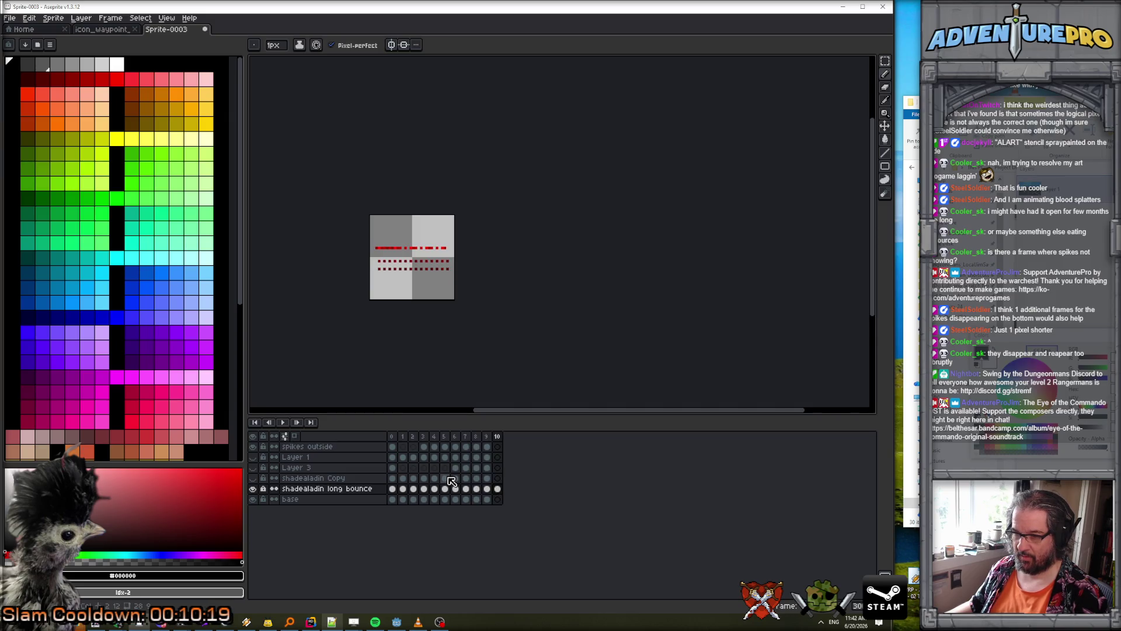
{"action": "key", "text": "ctrl+z"}
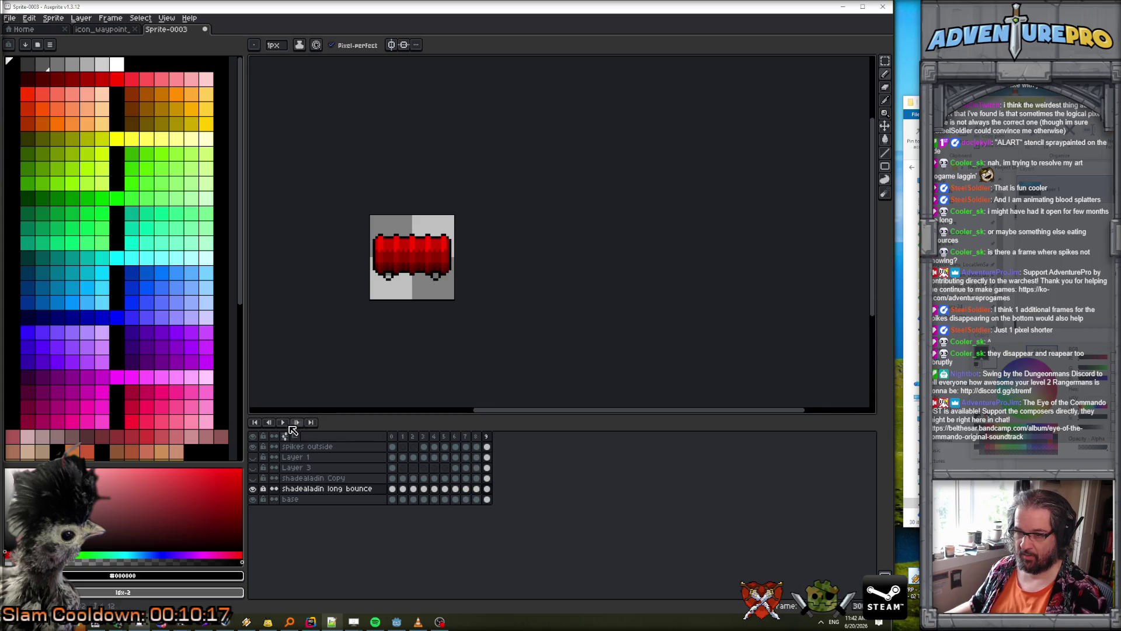
- Play and stop the animation, then step from frame 0 to frame 3
{"action": "left_click", "coordinate": [283, 423]}
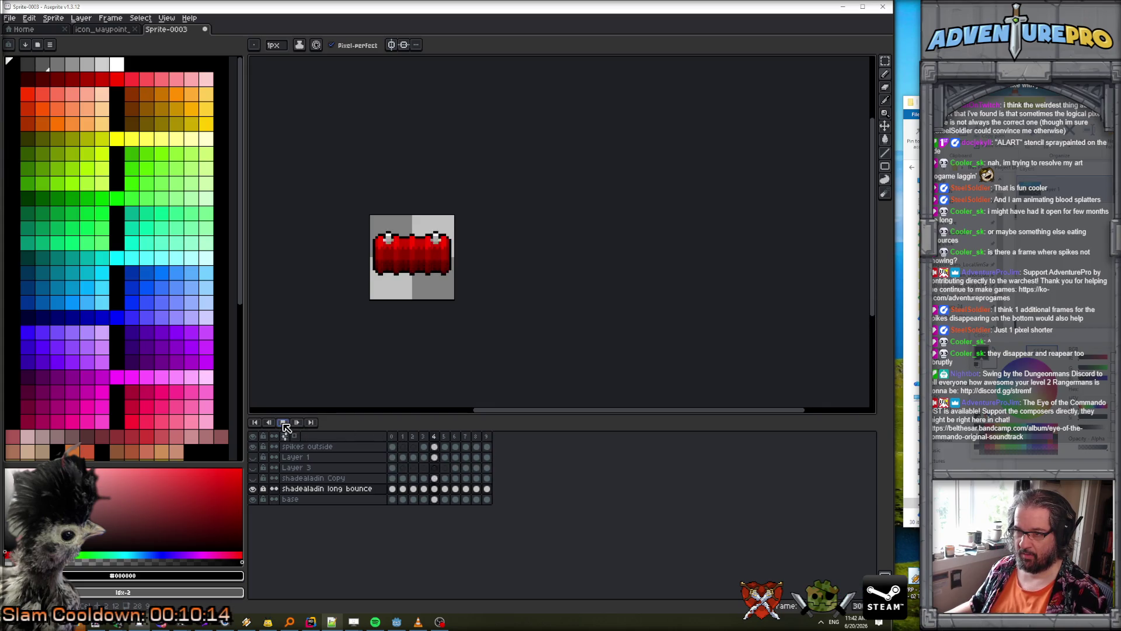
{"action": "left_click", "coordinate": [284, 423]}
{"action": "left_click", "coordinate": [392, 490]}
{"action": "left_click", "coordinate": [403, 489]}
{"action": "left_click", "coordinate": [413, 489]}
{"action": "left_click", "coordinate": [422, 491]}
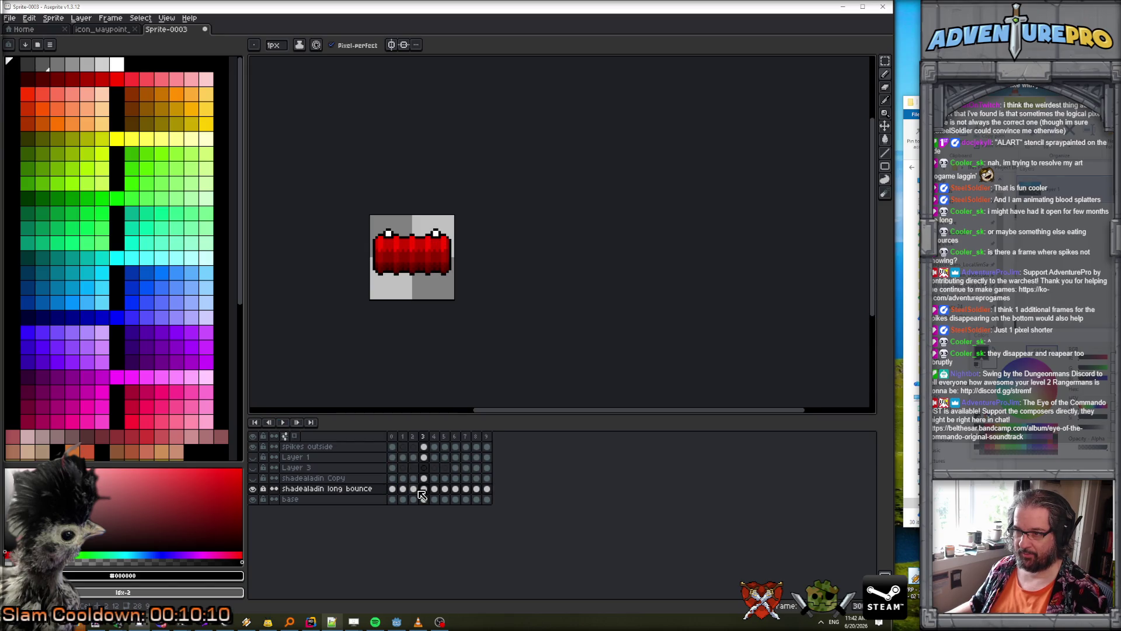
- Step back and forth between frames around frame 3 with the arrow keys
{"action": "key", "text": "Right"}
{"action": "key", "text": "Right"}
{"action": "key", "text": "Right"}
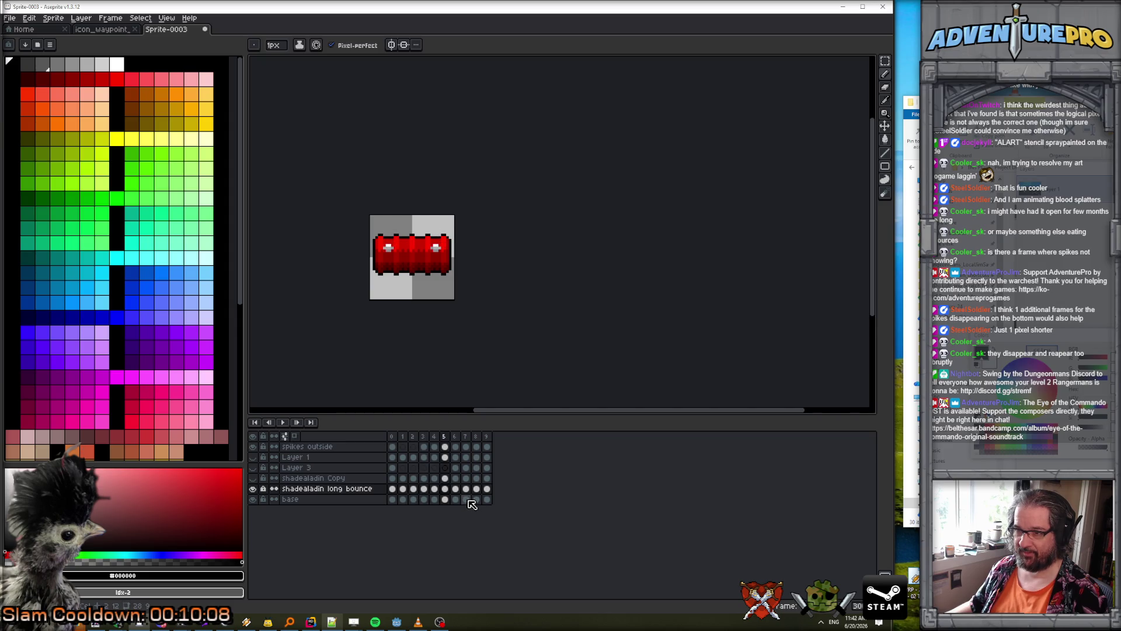
{"action": "key", "text": "Right"}
{"action": "key", "text": "Right"}
{"action": "key", "text": "Left"}
{"action": "key", "text": "Left"}
{"action": "key", "text": "Left"}
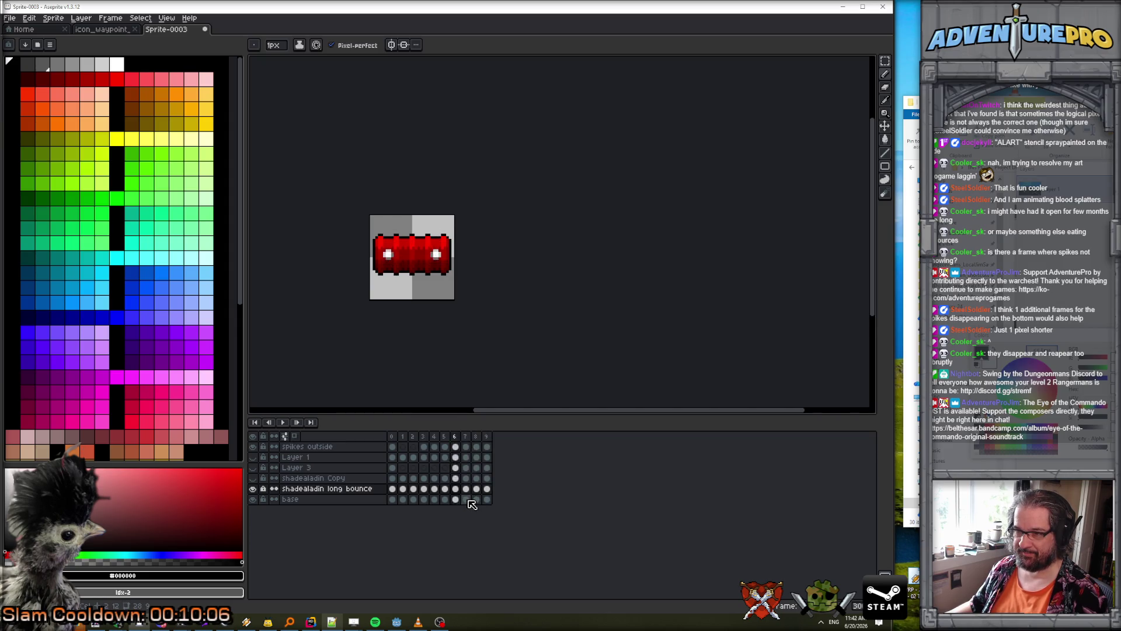
{"action": "key", "text": "Left"}
{"action": "key", "text": "Right"}
{"action": "key", "text": "Right"}
{"action": "key", "text": "Left"}
{"action": "key", "text": "Left"}
{"action": "key", "text": "Right"}
{"action": "key", "text": "Right"}
{"action": "key", "text": "Left"}
{"action": "key", "text": "Left"}
{"action": "key", "text": "Left"}
{"action": "key", "text": "Right"}
{"action": "key", "text": "Right"}
{"action": "key", "text": "Left"}
{"action": "key", "text": "Left"}
{"action": "key", "text": "Left"}
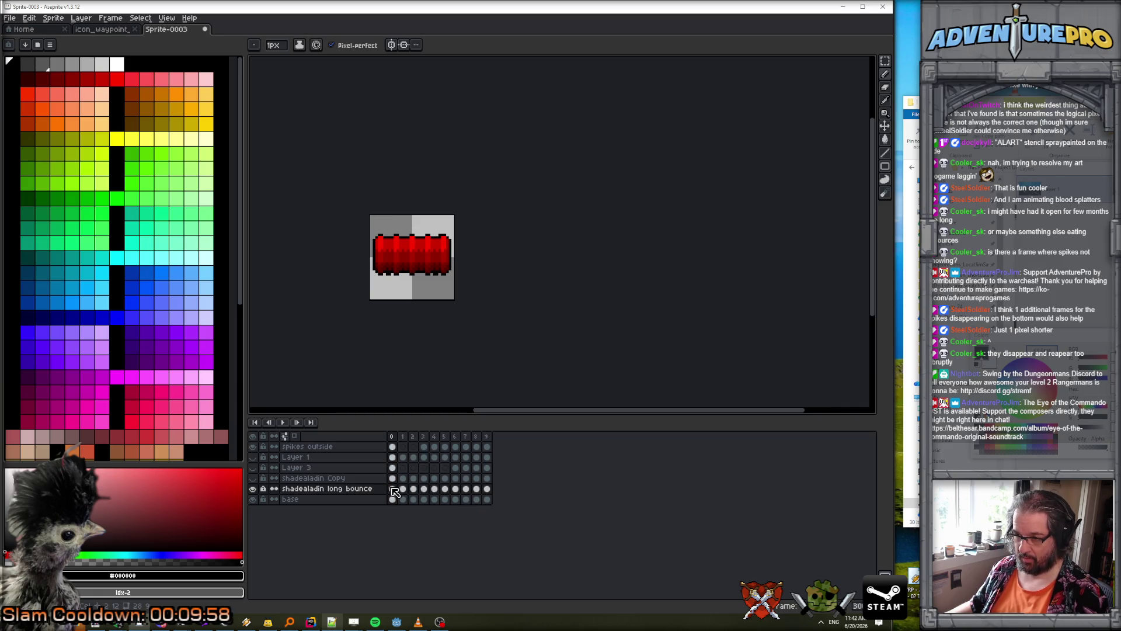
- Play from frame 2, stop at frame 4, and return to frame 0
{"action": "left_click", "coordinate": [414, 490]}
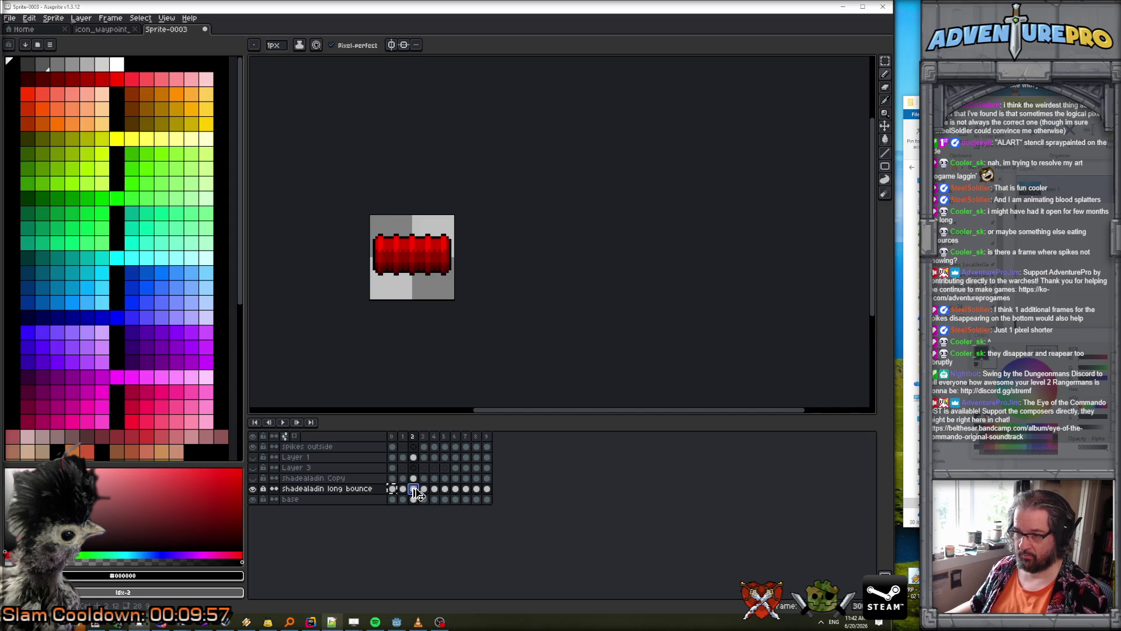
{"action": "left_click", "coordinate": [284, 424]}
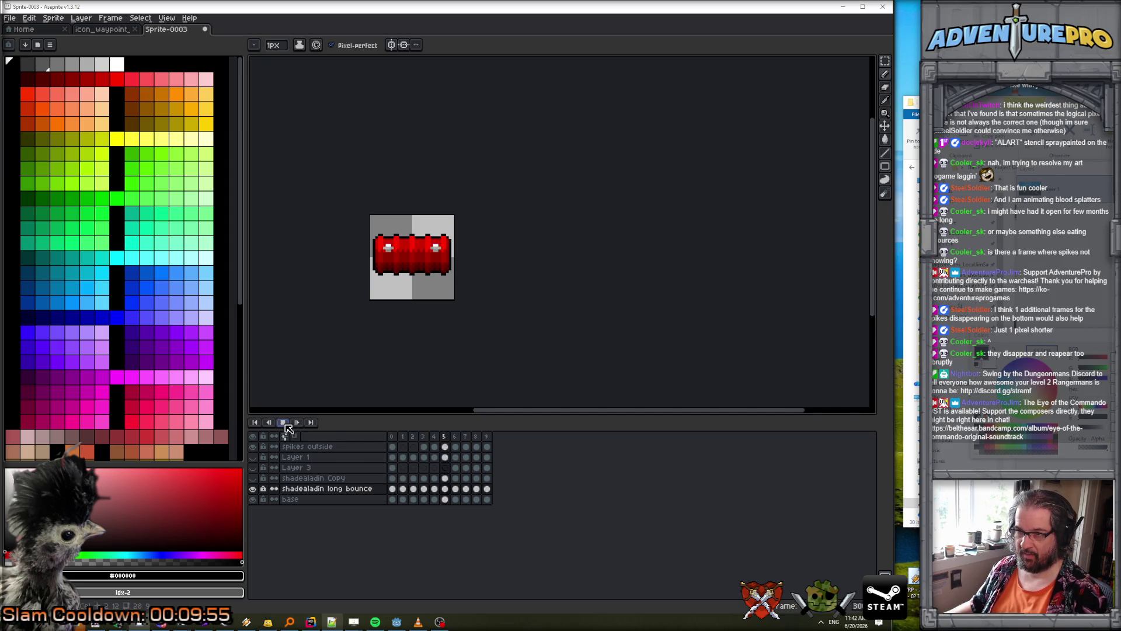
{"action": "left_click", "coordinate": [284, 423]}
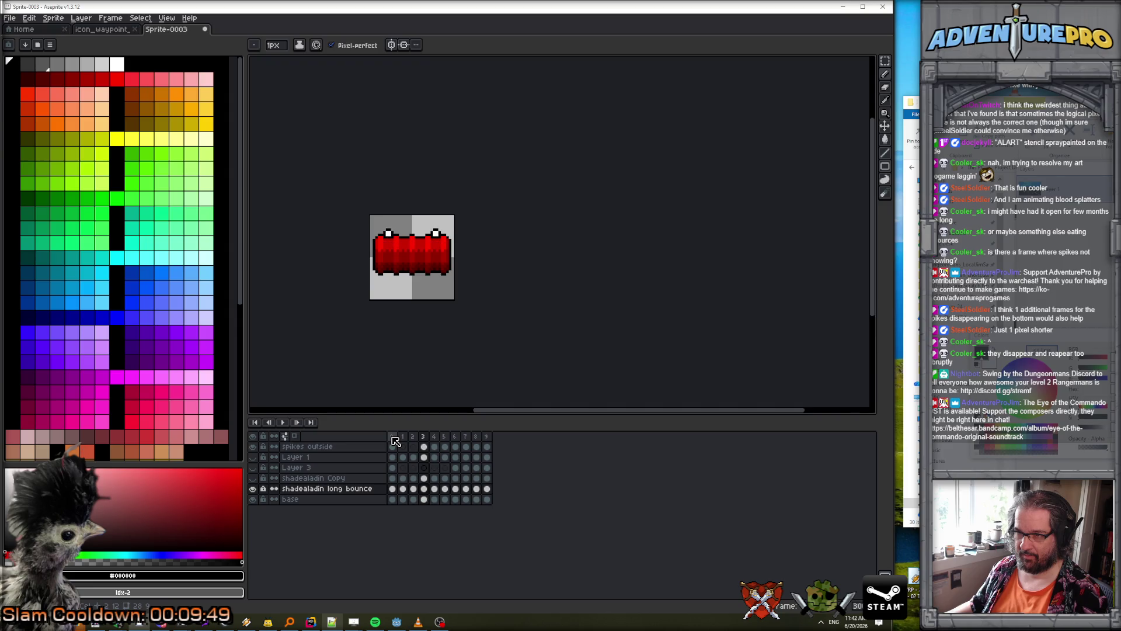
{"action": "left_click", "coordinate": [395, 438]}
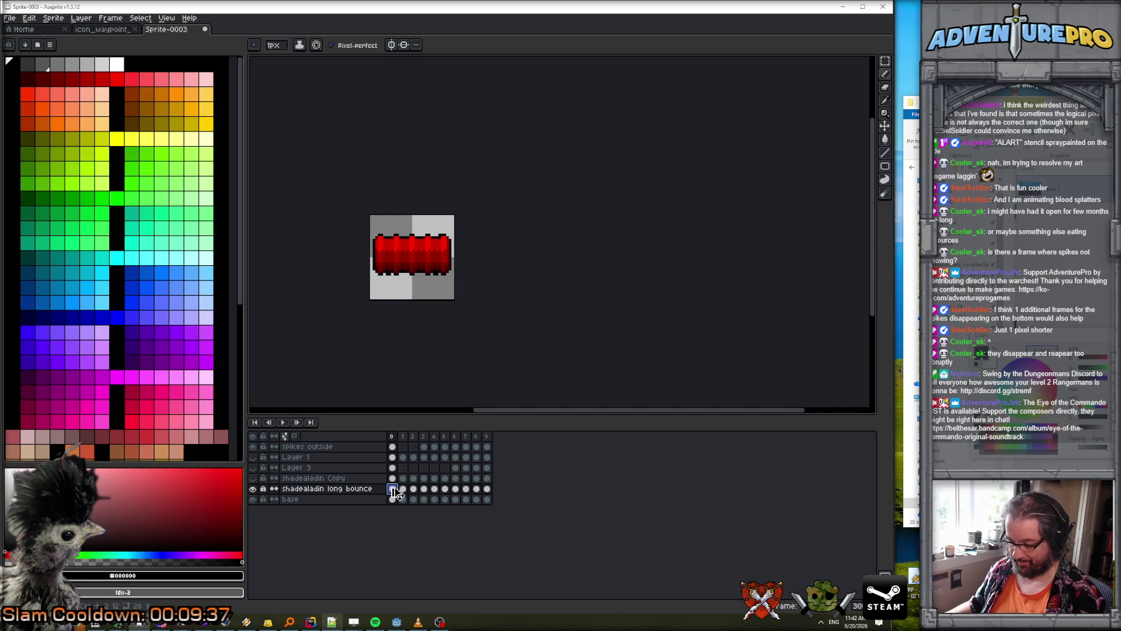
- Check every other frame from 2 to 8, then step from frame 1 to frame 9
{"action": "left_click", "coordinate": [413, 490]}
{"action": "left_click", "coordinate": [434, 490]}
{"action": "left_click", "coordinate": [455, 490]}
{"action": "left_click", "coordinate": [477, 490]}
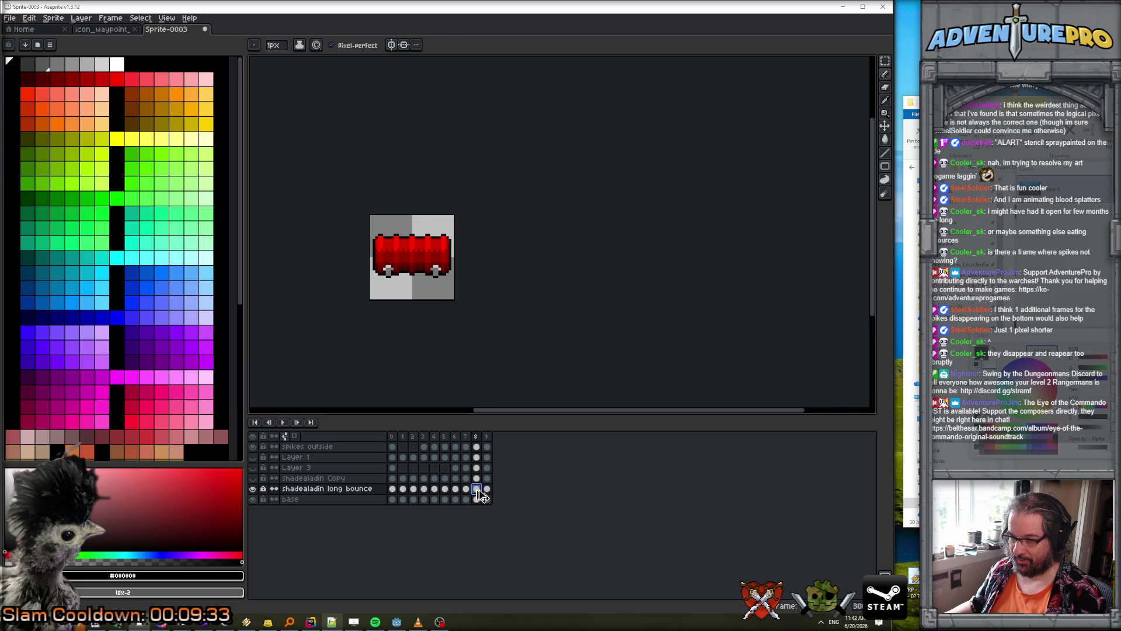
{"action": "left_click", "coordinate": [403, 490]}
{"action": "left_click", "coordinate": [424, 490]}
{"action": "left_click", "coordinate": [434, 490]}
{"action": "left_click", "coordinate": [445, 490]}
{"action": "left_click", "coordinate": [466, 494]}
{"action": "left_click", "coordinate": [476, 494]}
{"action": "left_click", "coordinate": [487, 490]}
- Loop the barrel animation for a few seconds, then stop playback
{"action": "left_click", "coordinate": [284, 423]}
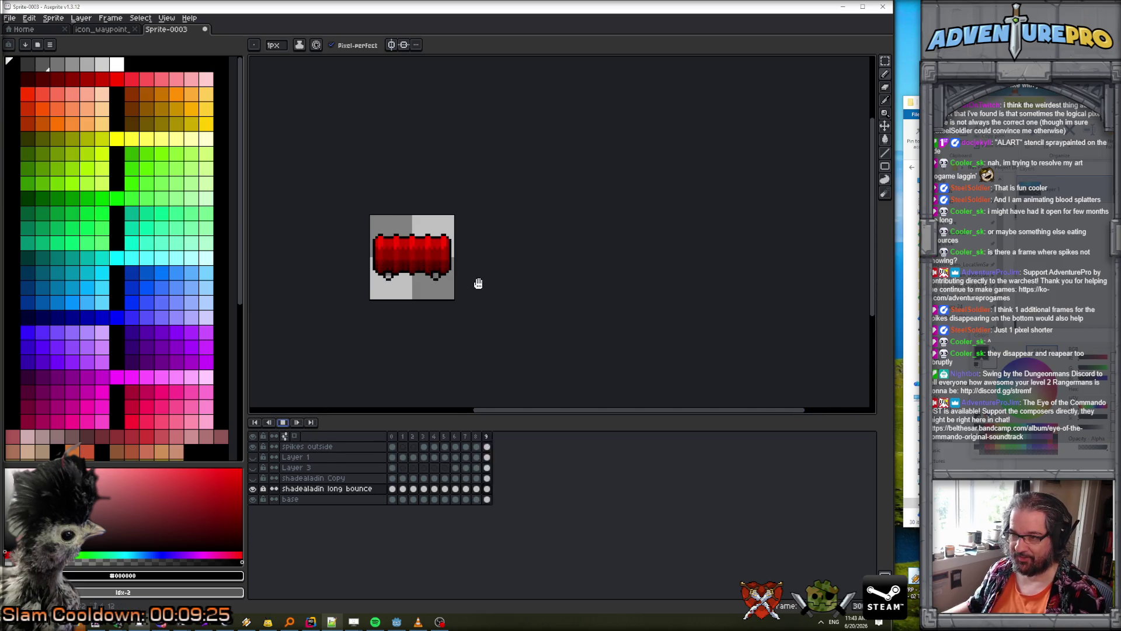
{"action": "scroll", "coordinate": [479, 282], "scroll_direction": "down", "scroll_amount": 3}
{"action": "scroll", "coordinate": [479, 282], "scroll_direction": "up", "scroll_amount": 3}
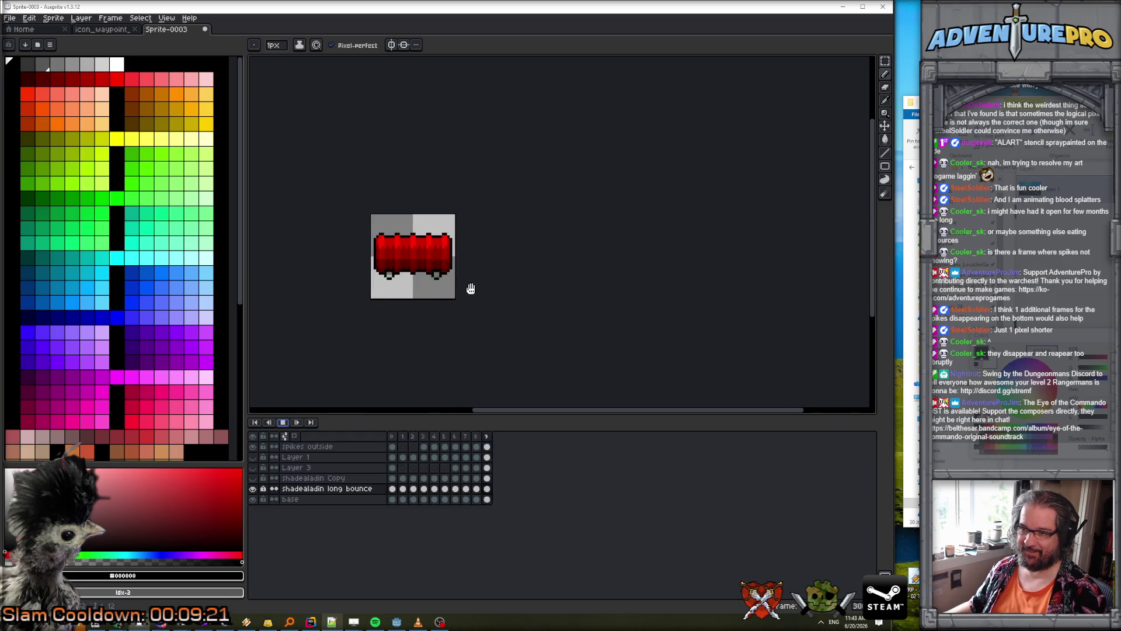
{"action": "left_click", "coordinate": [282, 423]}
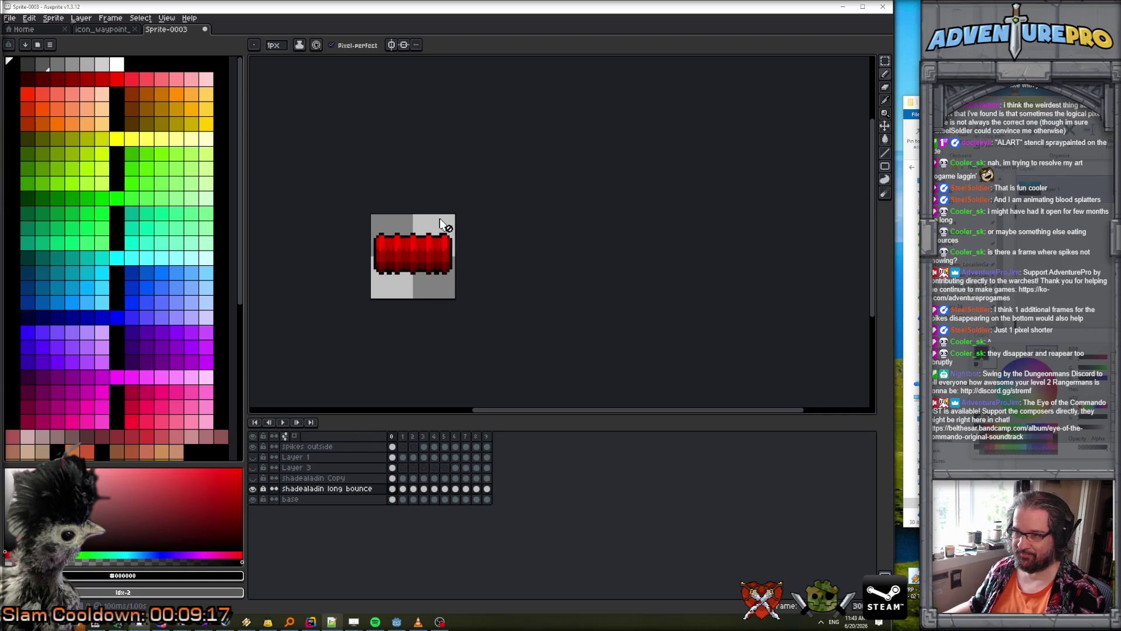
{"action": "scroll", "coordinate": [442, 240], "scroll_direction": "up", "scroll_amount": 2}
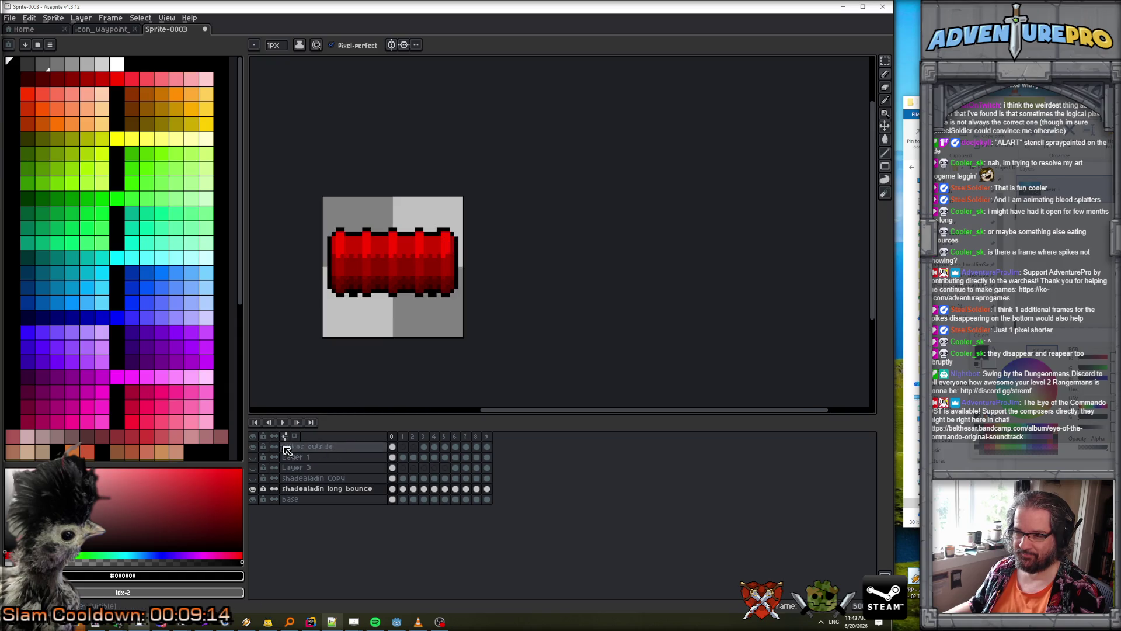
- Make the spikes outside layer visible and replay the animation with spikes shown
{"action": "left_click", "coordinate": [253, 446]}
{"action": "left_click", "coordinate": [306, 446]}
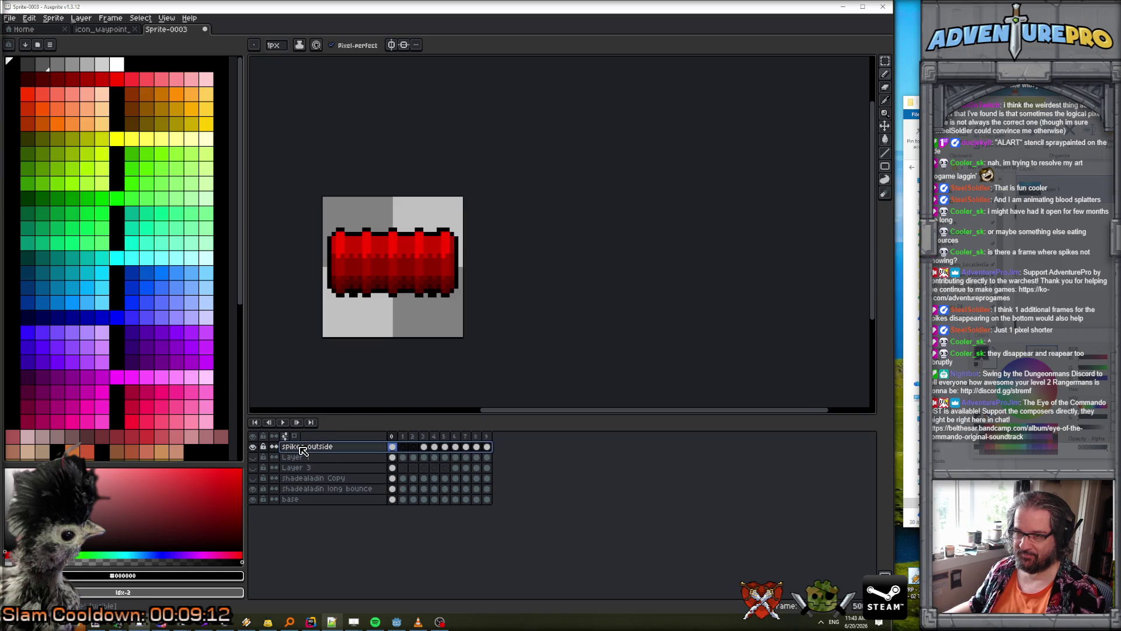
{"action": "key", "text": "Return"}
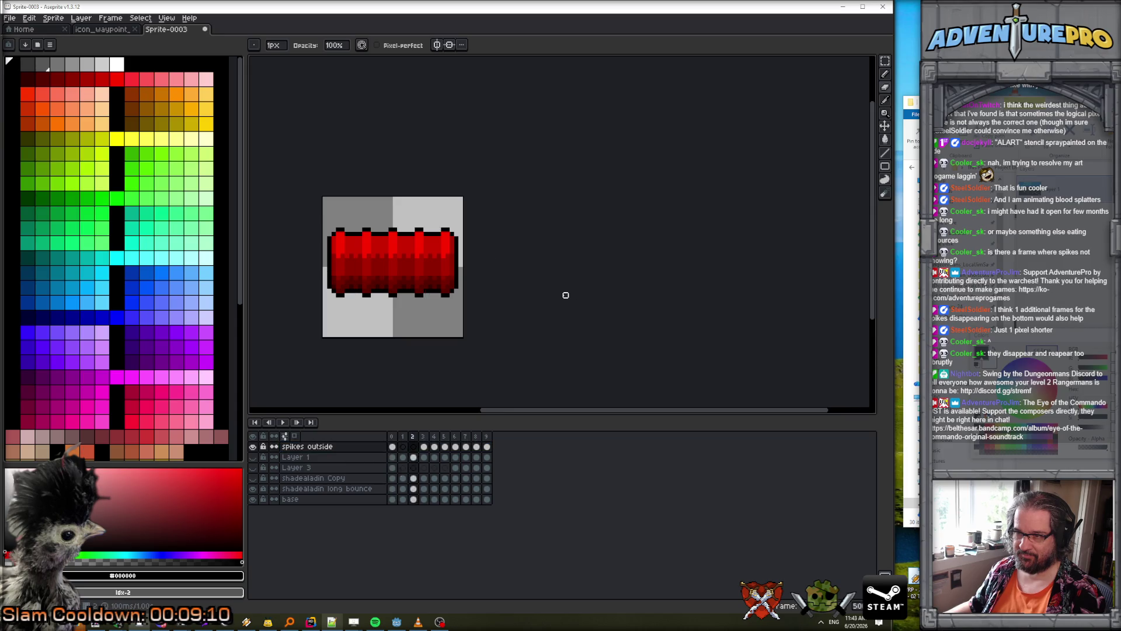
{"action": "left_click", "coordinate": [286, 423]}
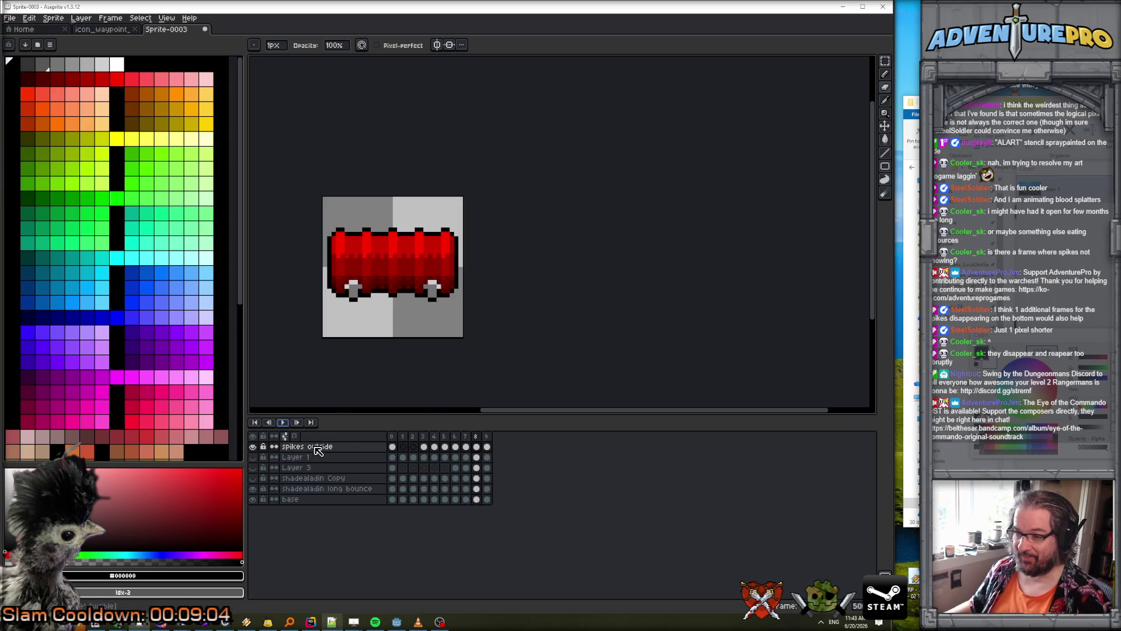
- Add a new layer named 'spikes inside' above spikes outside
{"action": "left_click", "coordinate": [81, 18]}
{"action": "mouse_move", "coordinate": [128, 76]}
{"action": "left_click", "coordinate": [189, 72]}
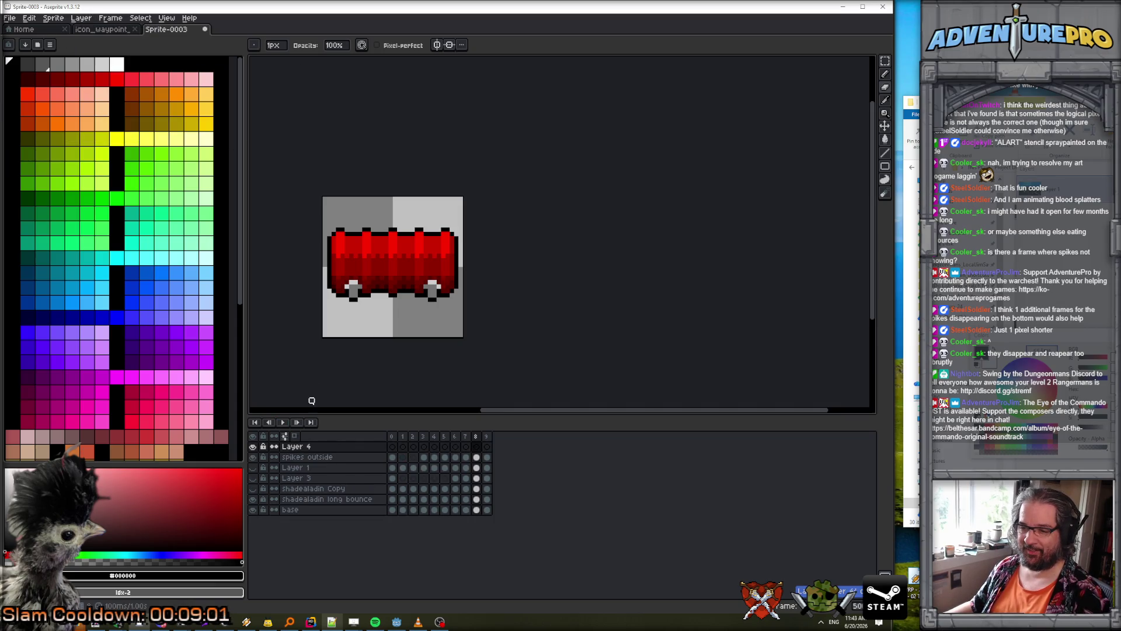
{"action": "double_click", "coordinate": [315, 447]}
{"action": "type", "text": "spikes inside"}
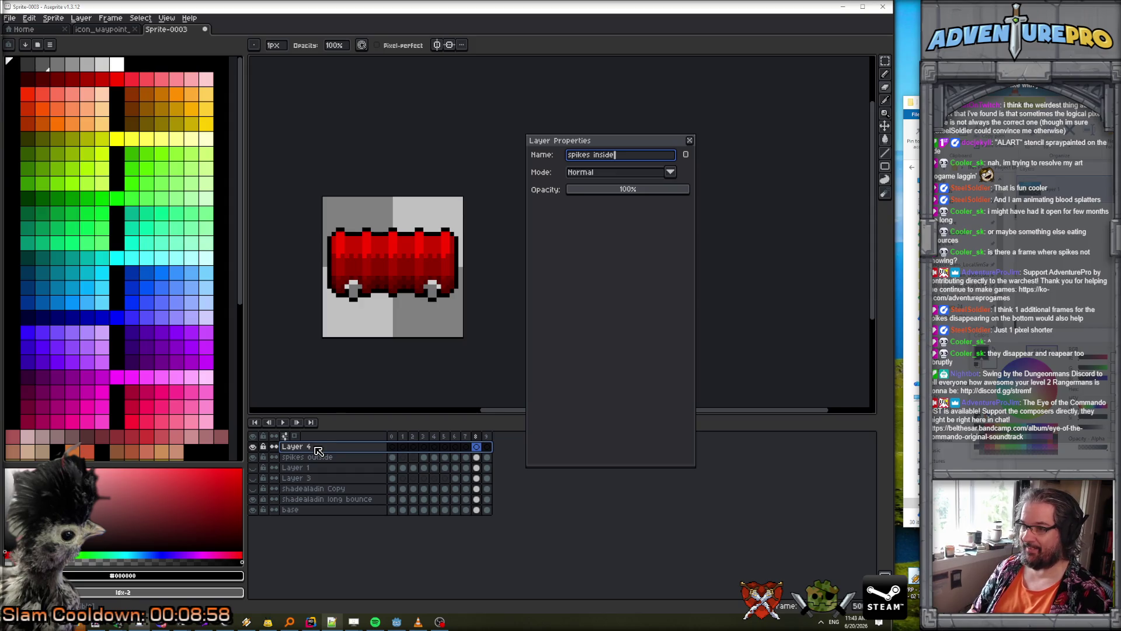
{"action": "key", "text": "Return"}
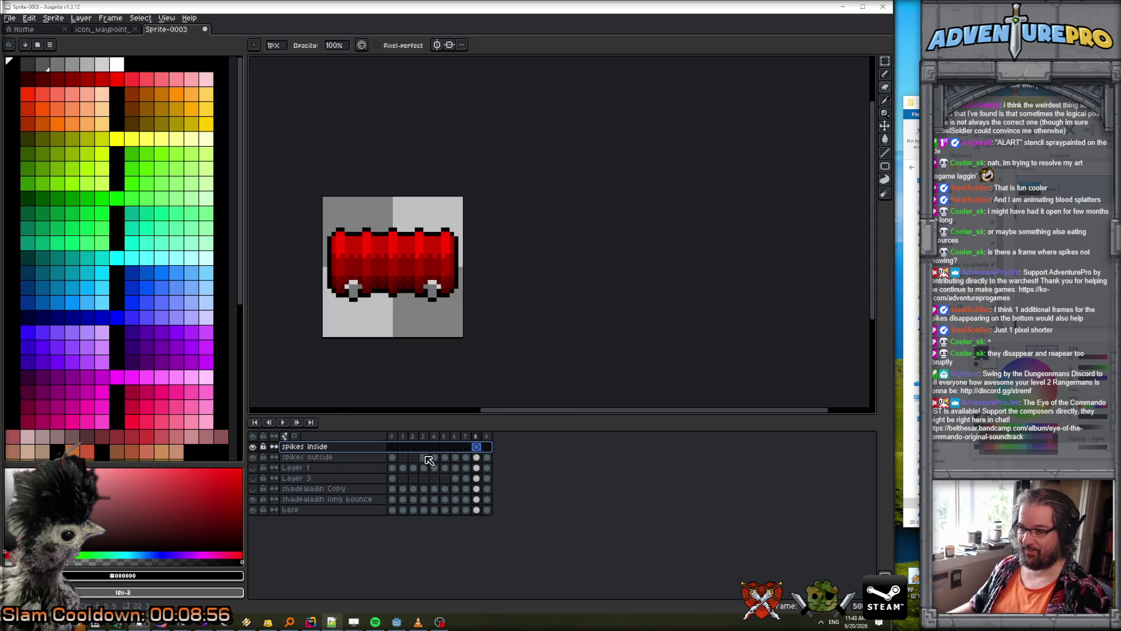
{"action": "left_click", "coordinate": [424, 457]}
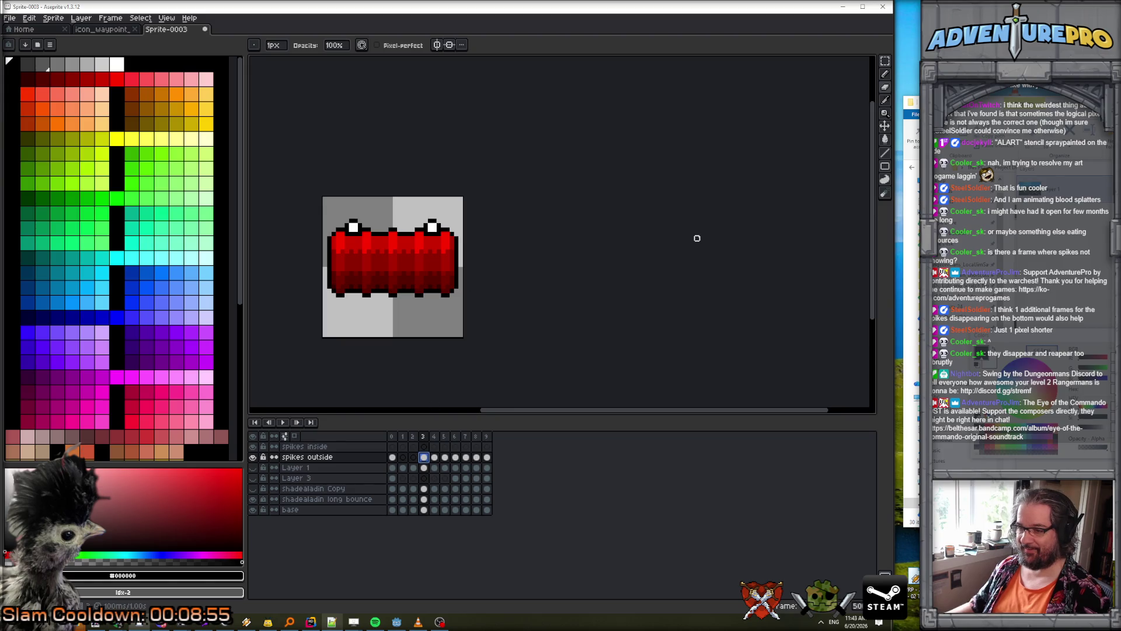
- Lasso-select the left white spike on the barrel
{"action": "left_click_drag", "start_coordinate": [887, 65], "coordinate": [858, 61]}
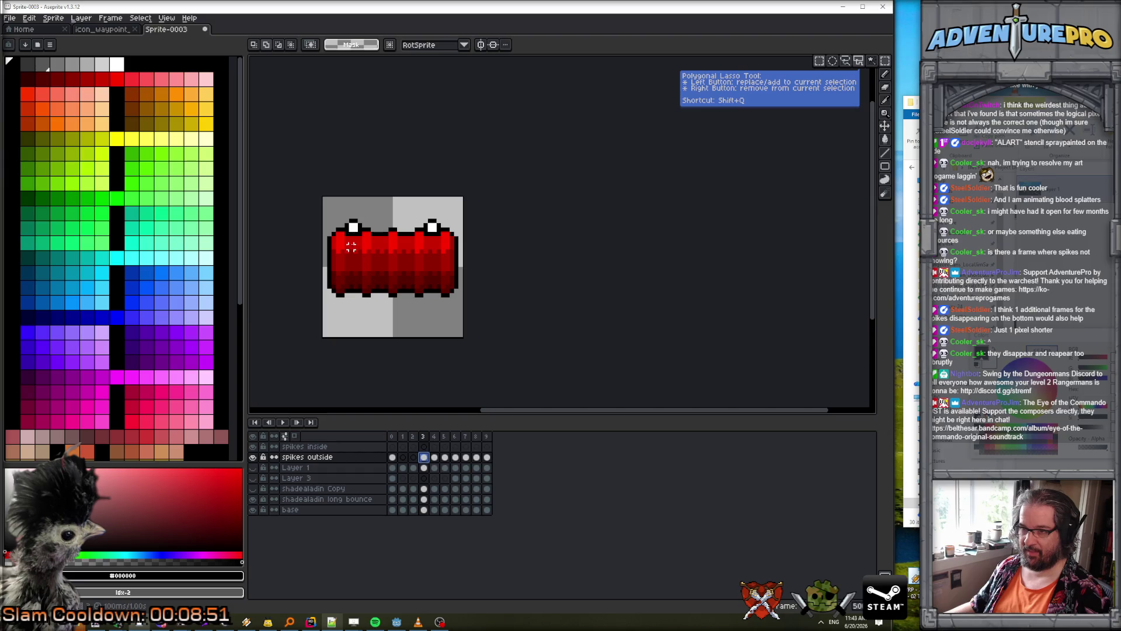
{"action": "left_click_drag", "start_coordinate": [343, 211], "coordinate": [366, 239]}
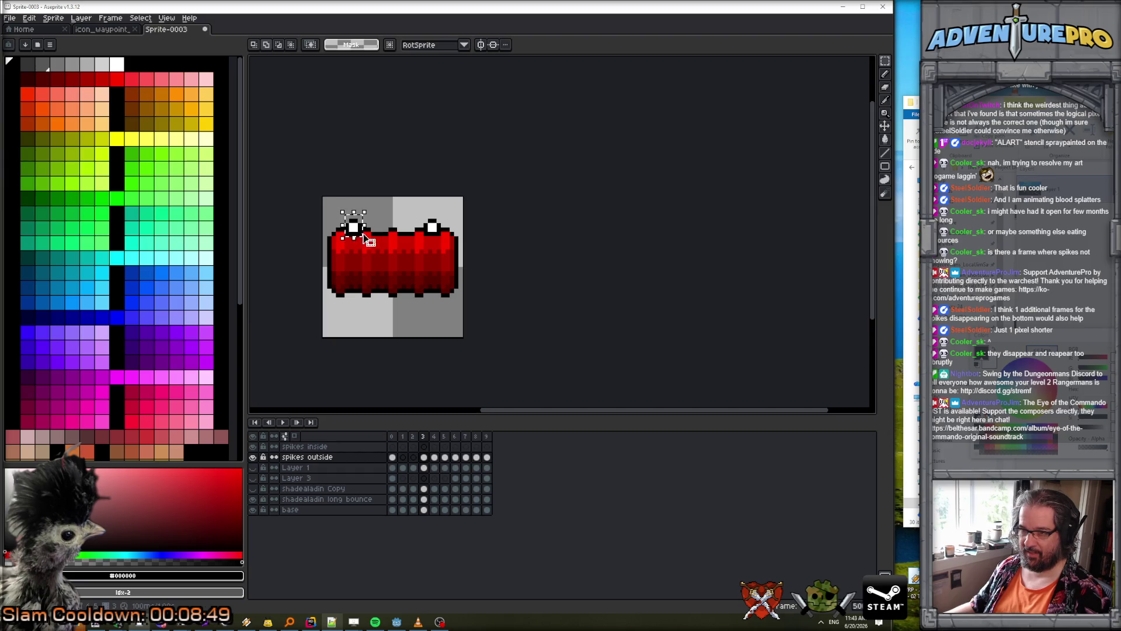
{"action": "key", "text": "Return"}
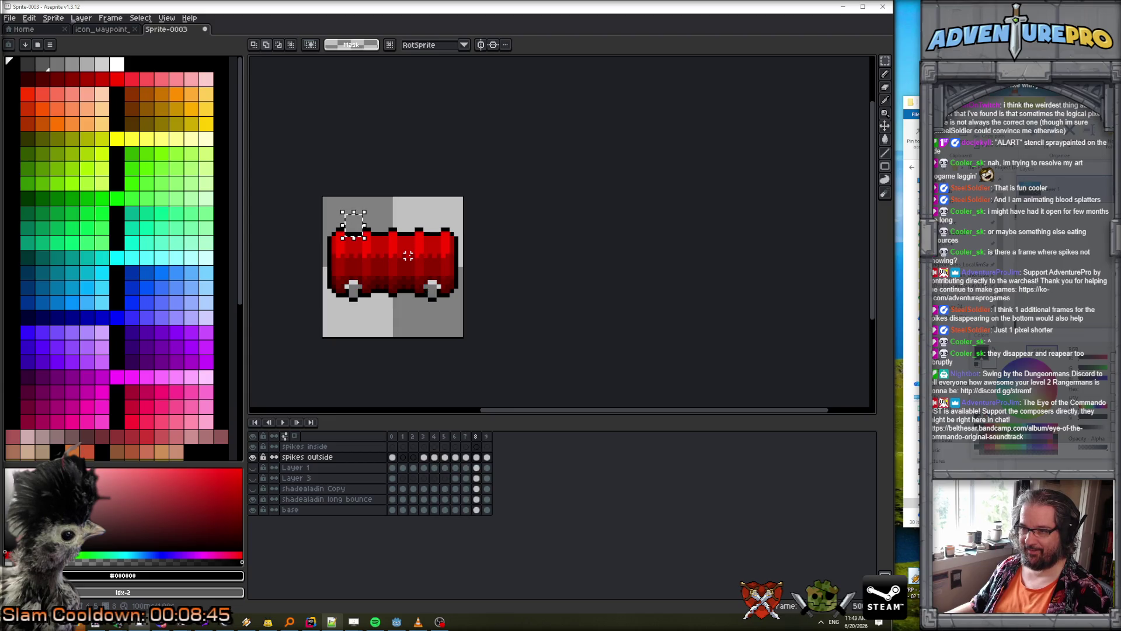
- Enable vertical symmetry, try moving the spike toward centre, then deselect and go to frame 7
{"action": "left_click", "coordinate": [481, 44]}
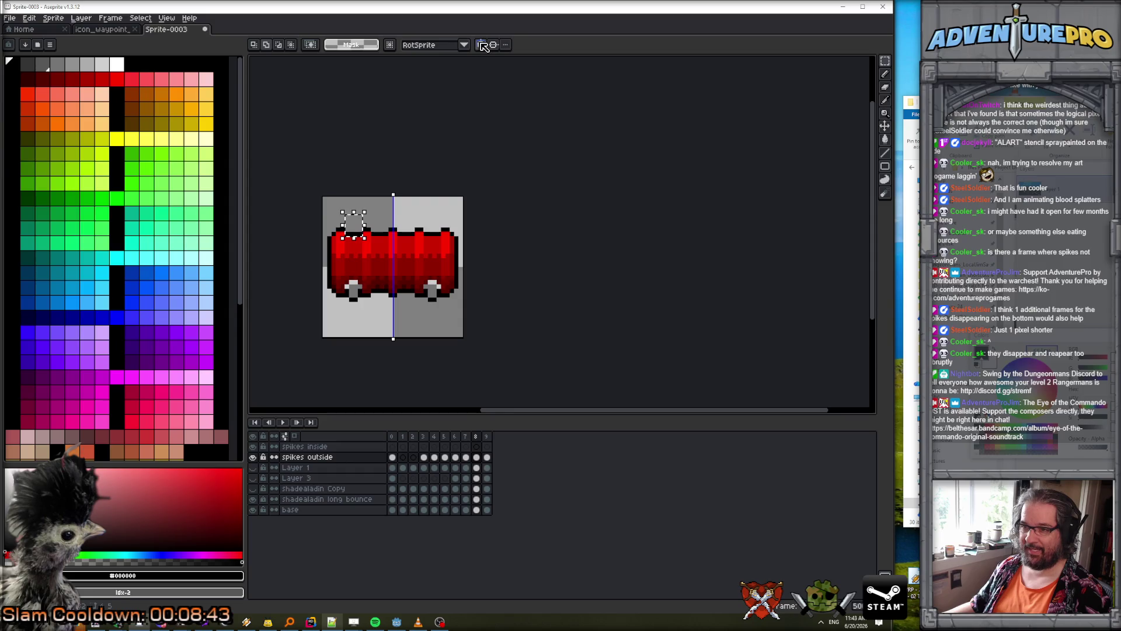
{"action": "scroll", "coordinate": [380, 217], "scroll_direction": "up", "scroll_amount": 1}
{"action": "mouse_move", "coordinate": [331, 234]}
{"action": "left_mouse_down"}
{"action": "mouse_move", "coordinate": [371, 232]}
{"action": "mouse_move", "coordinate": [376, 244]}
{"action": "left_mouse_up"}
{"action": "key", "text": "ctrl+d"}
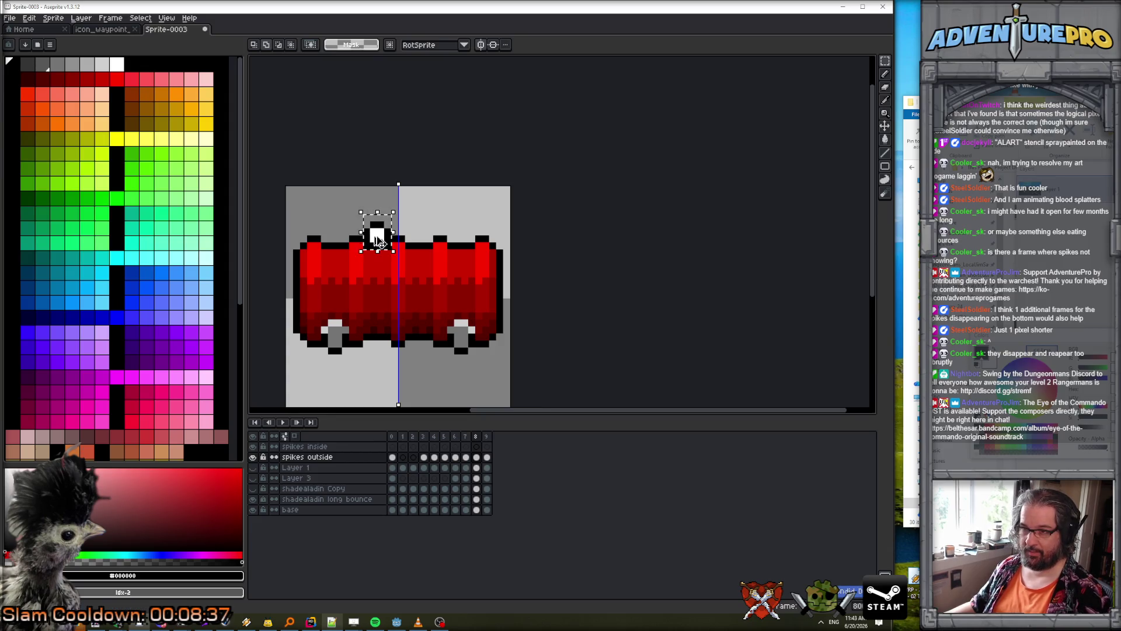
{"action": "key", "text": "Return"}
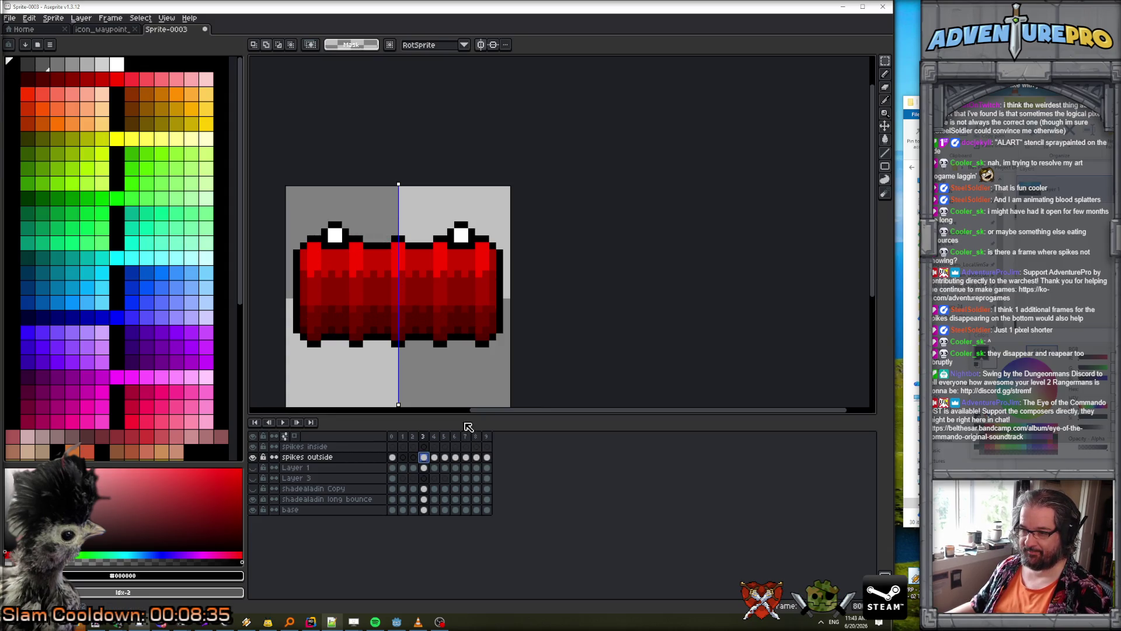
{"action": "key", "text": "Right"}
{"action": "key", "text": "Right"}
{"action": "key", "text": "Right"}
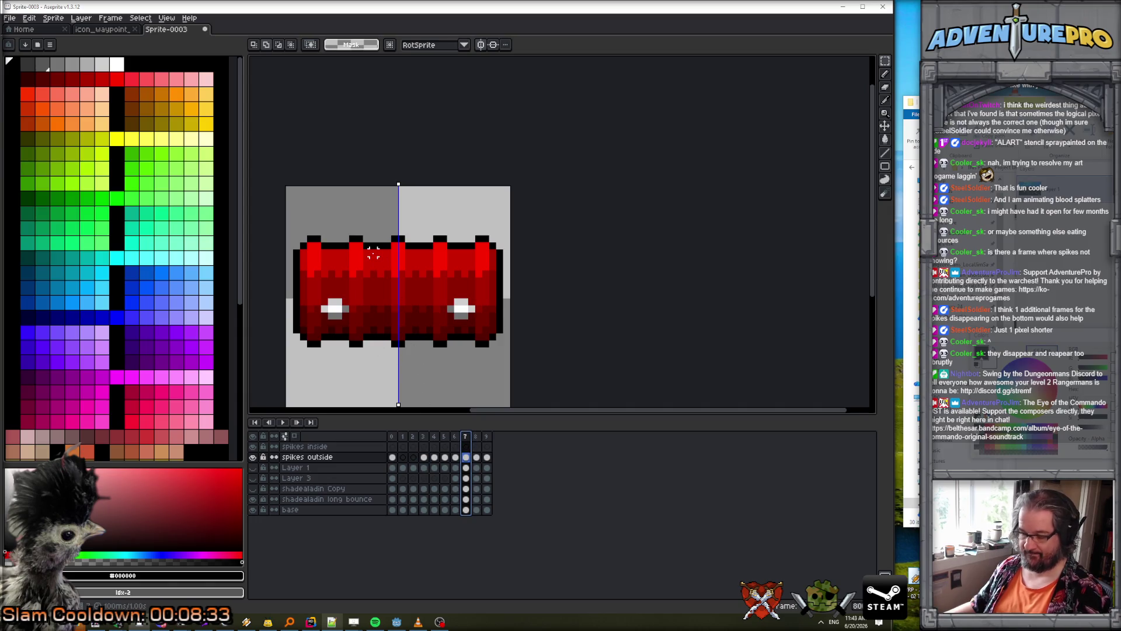
- Place a black pixel on the spikes inside layer with the pencil, then compare frames 2–3 before returning to frame 7
{"action": "left_click", "coordinate": [327, 447]}
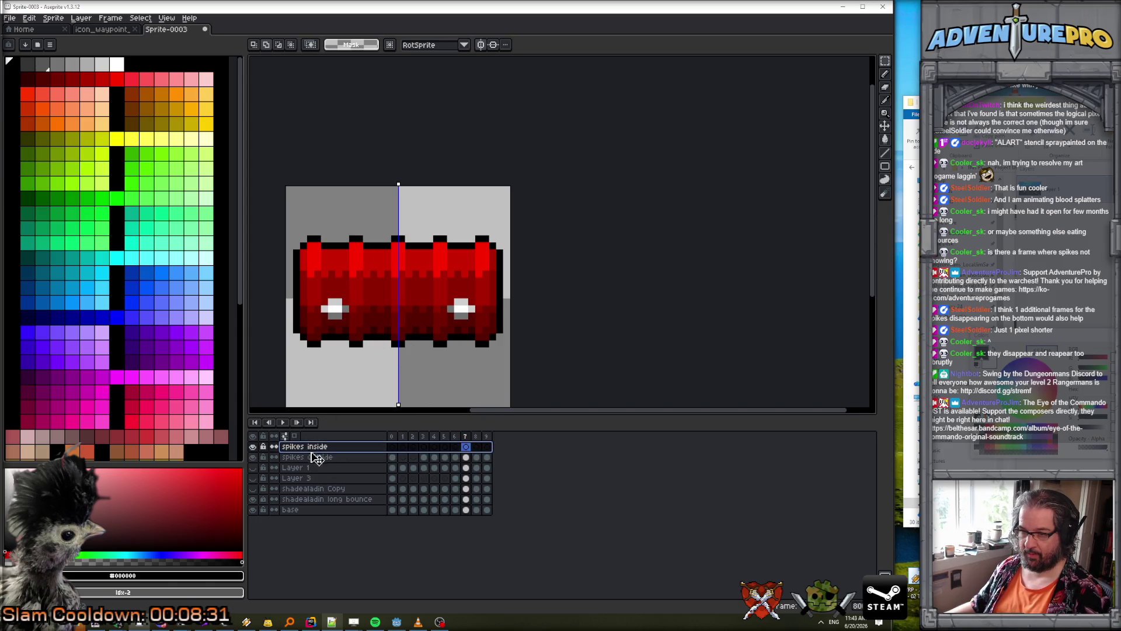
{"action": "key", "text": "b"}
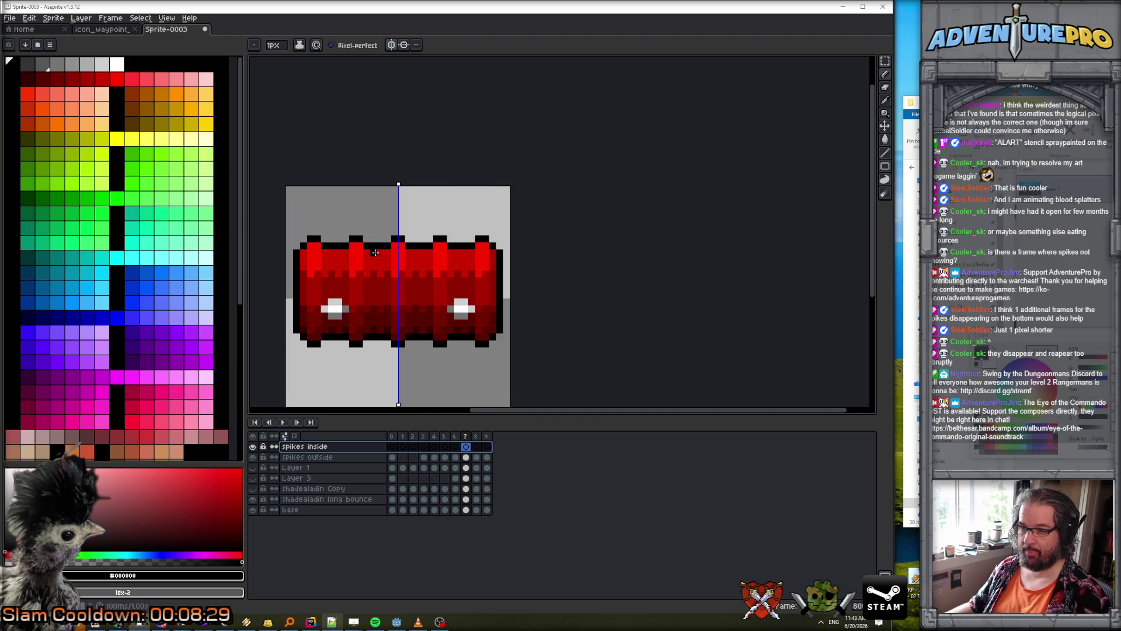
{"action": "left_click", "coordinate": [430, 231]}
{"action": "left_click", "coordinate": [392, 436]}
{"action": "left_click", "coordinate": [402, 436]}
{"action": "left_click", "coordinate": [413, 436]}
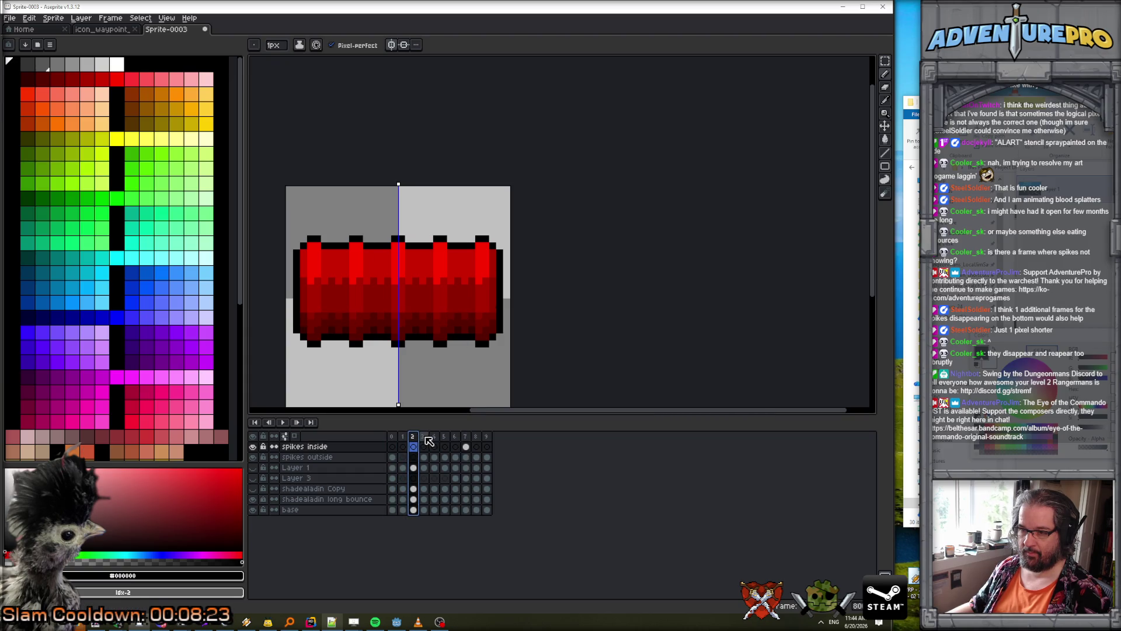
{"action": "left_click", "coordinate": [425, 437]}
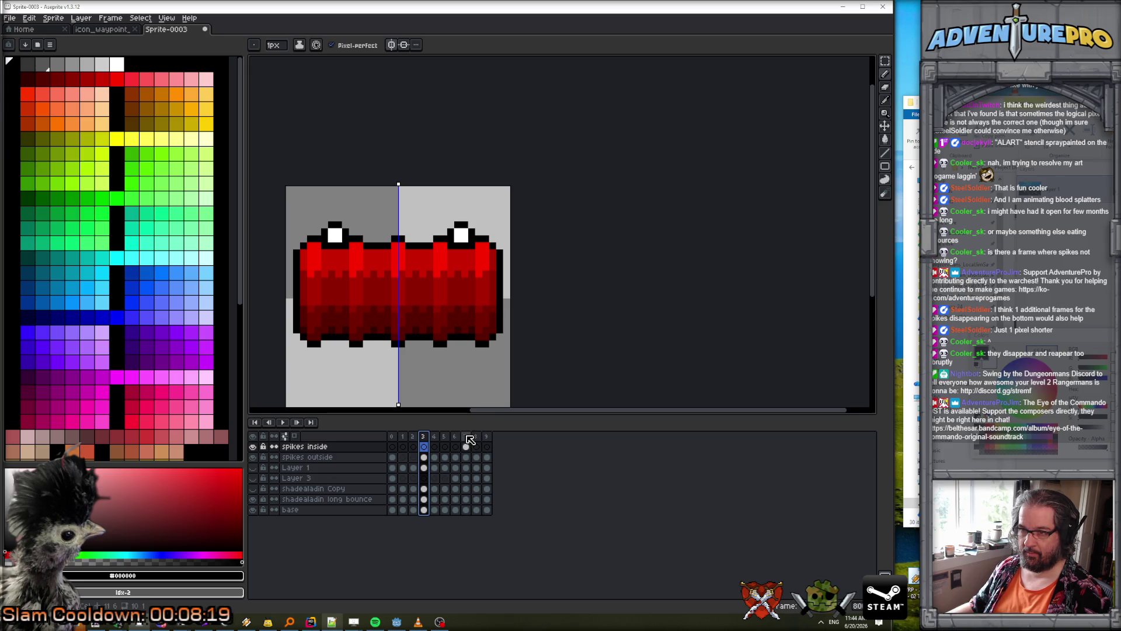
{"action": "left_click", "coordinate": [465, 436]}
- Draw mirrored white spike tips with black outlines on frame 7, then turn symmetry off
{"action": "left_click", "coordinate": [409, 232]}
{"action": "left_click", "coordinate": [461, 308], "text": "alt"}
{"action": "left_click_drag", "start_coordinate": [373, 232], "coordinate": [366, 239]}
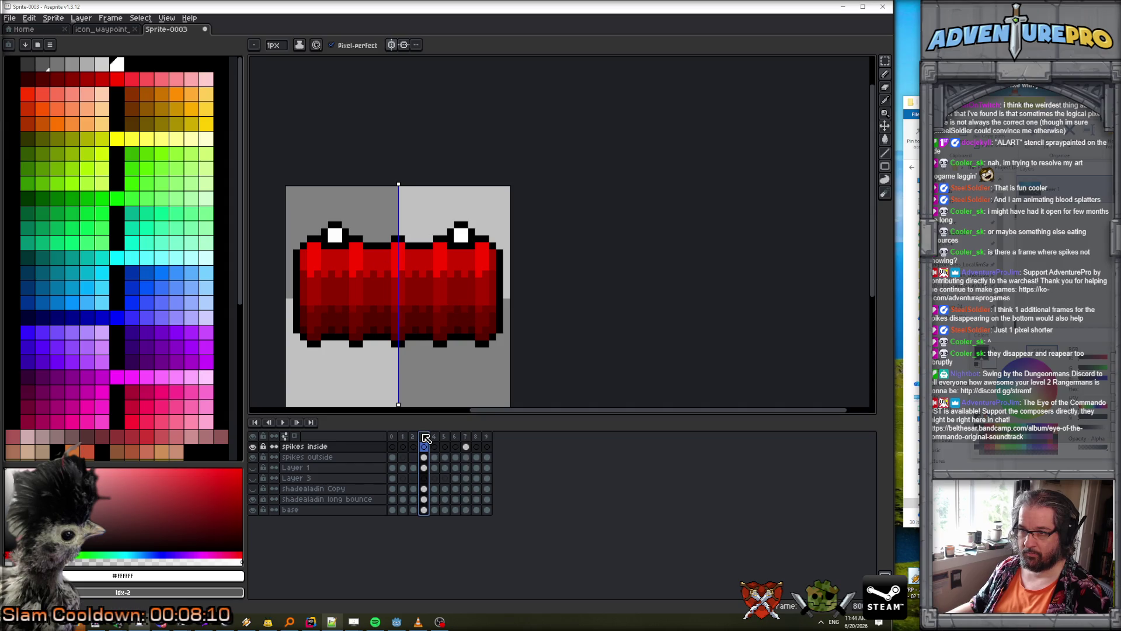
{"action": "left_click", "coordinate": [466, 437]}
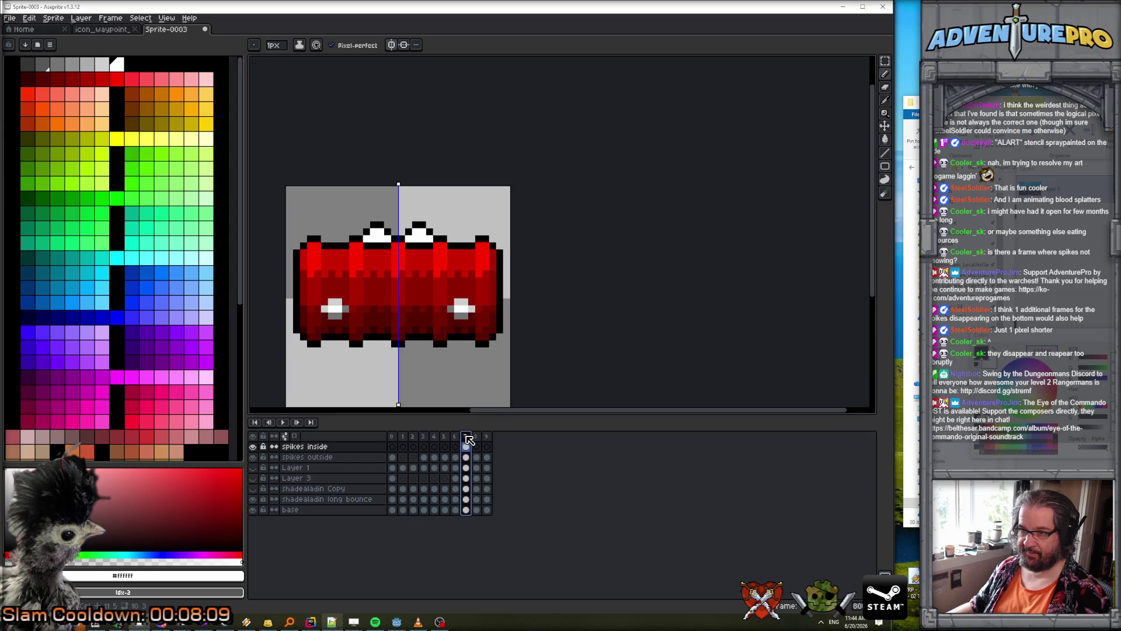
{"action": "left_click", "coordinate": [381, 245], "text": "alt"}
{"action": "left_click", "coordinate": [385, 239]}
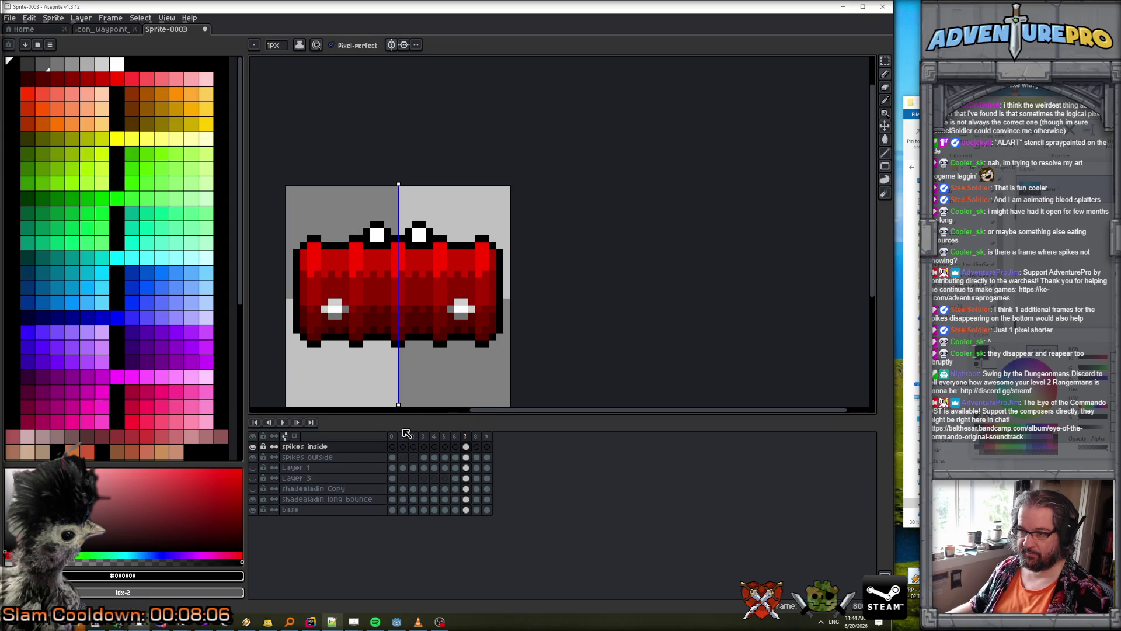
{"action": "left_click", "coordinate": [425, 439]}
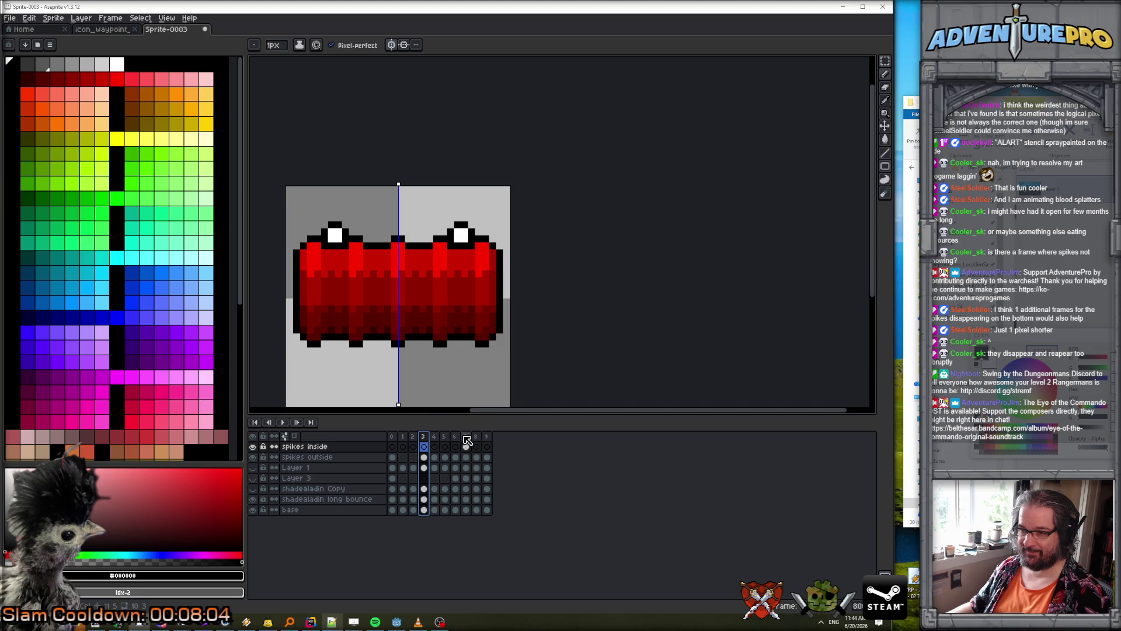
{"action": "left_click", "coordinate": [467, 438]}
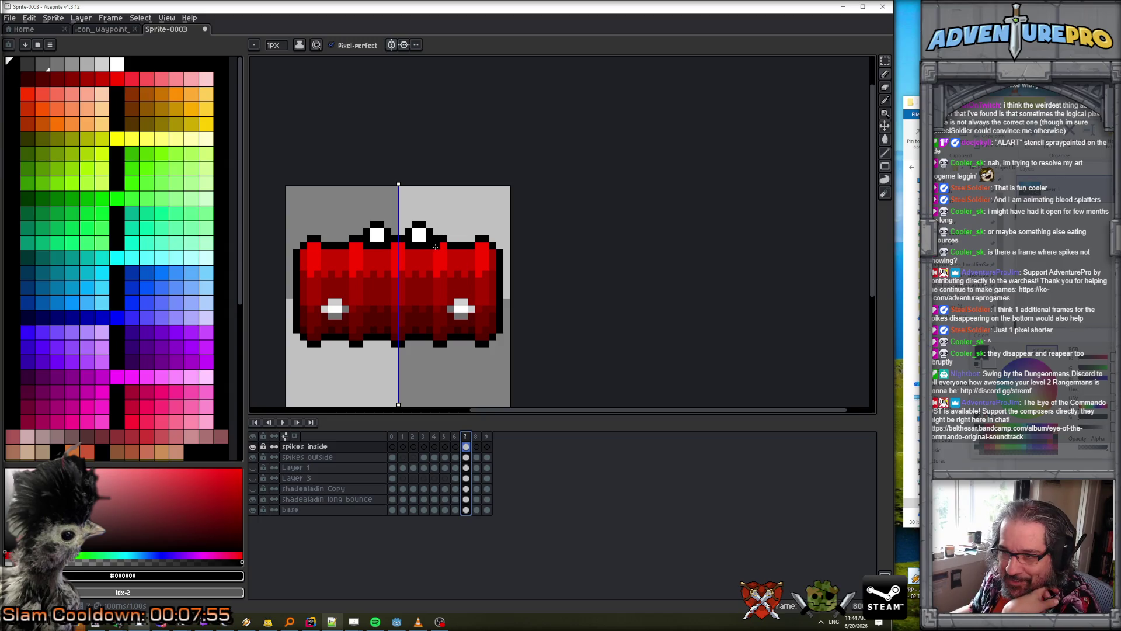
{"action": "left_click", "coordinate": [391, 45]}
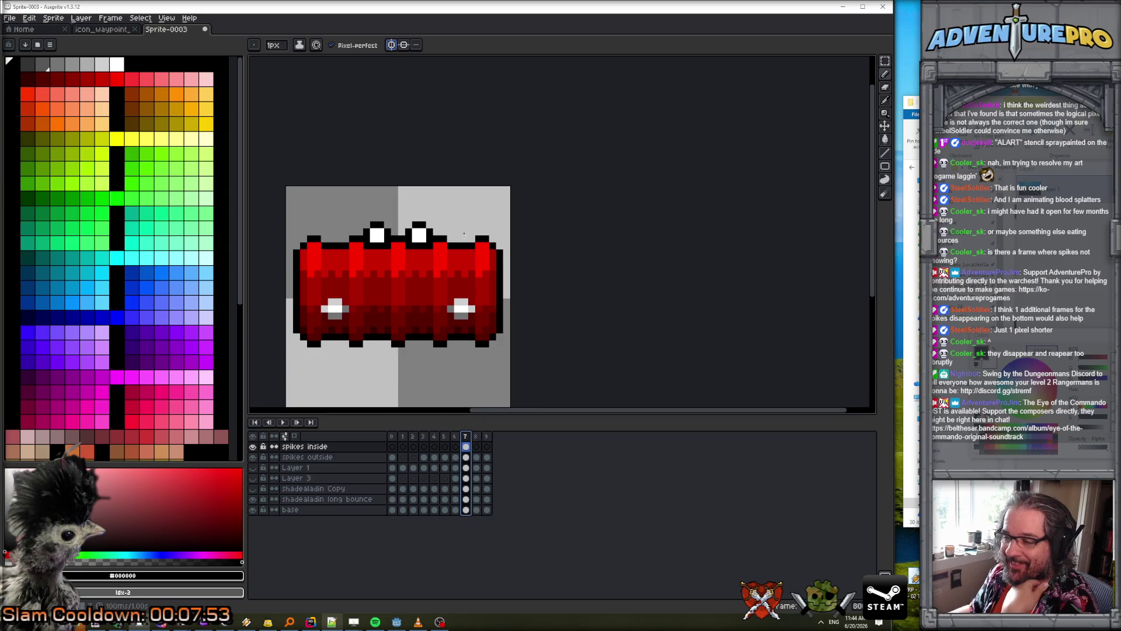
- Erase the right spike tip, pick white, and magic-wand select the left spike
{"action": "key", "text": "e"}
{"action": "left_click_drag", "start_coordinate": [409, 232], "coordinate": [423, 239]}
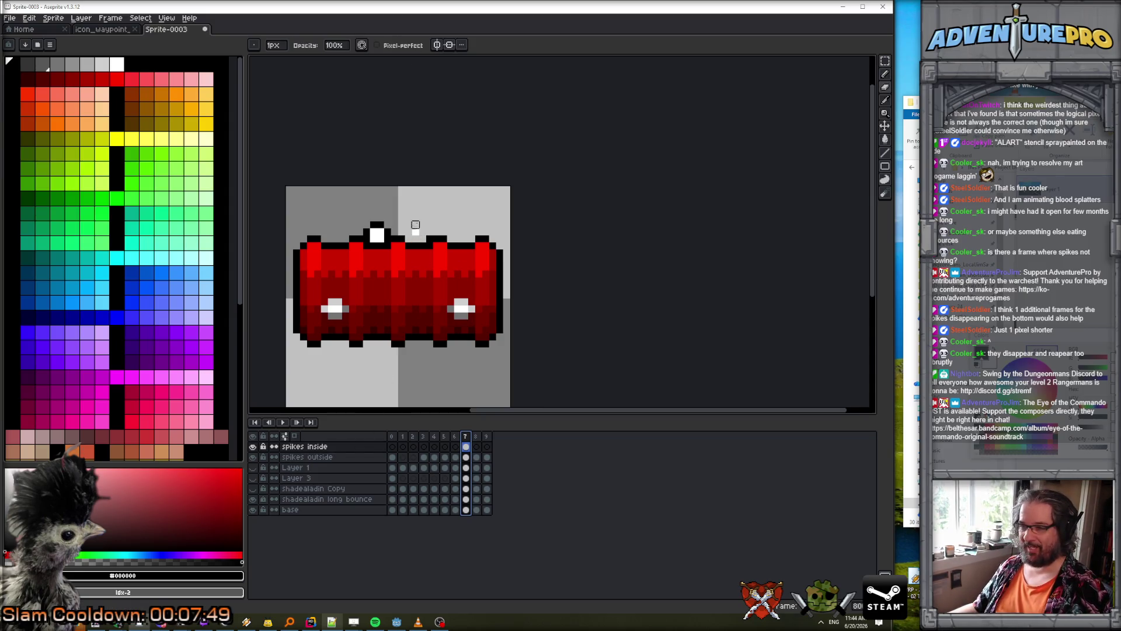
{"action": "key", "text": "Return"}
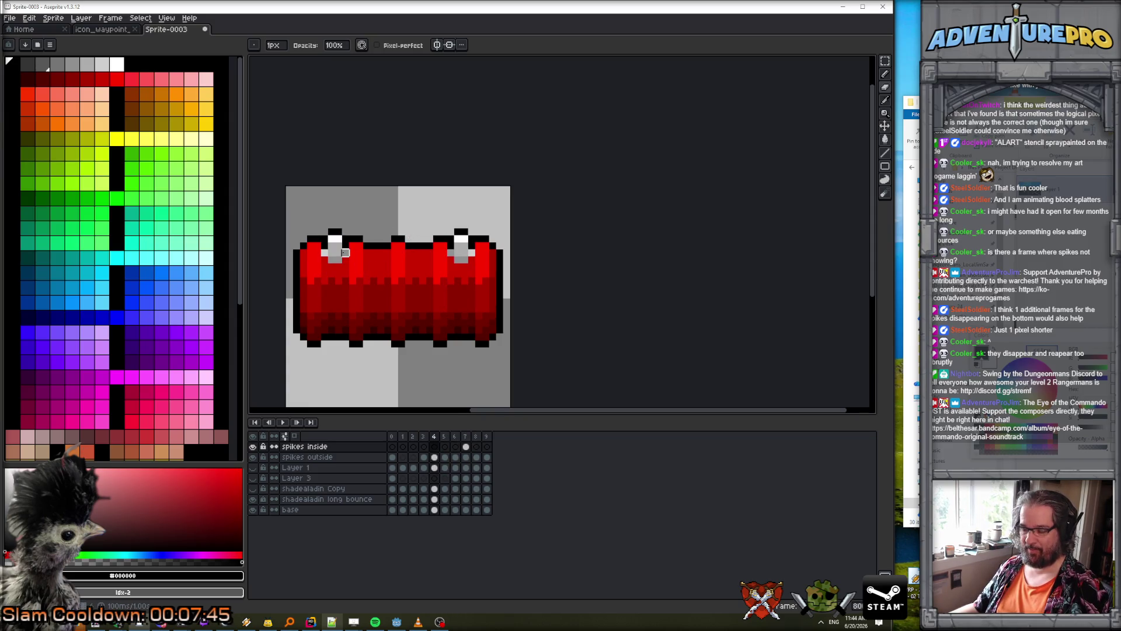
{"action": "key", "text": "b"}
{"action": "left_click", "coordinate": [333, 239], "text": "alt"}
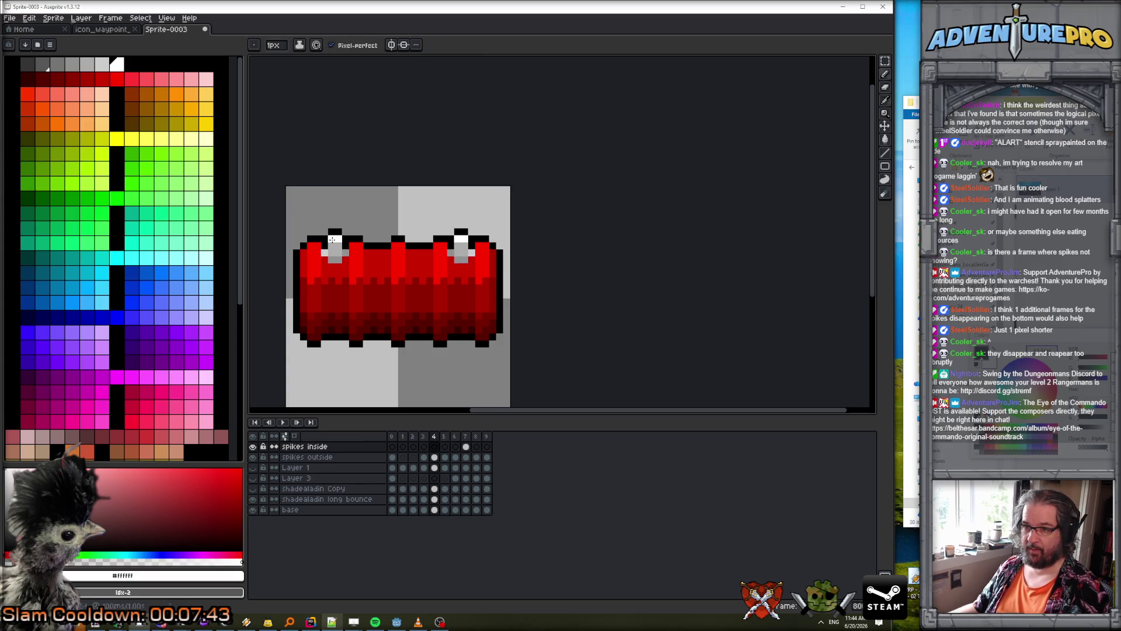
{"action": "key", "text": "w"}
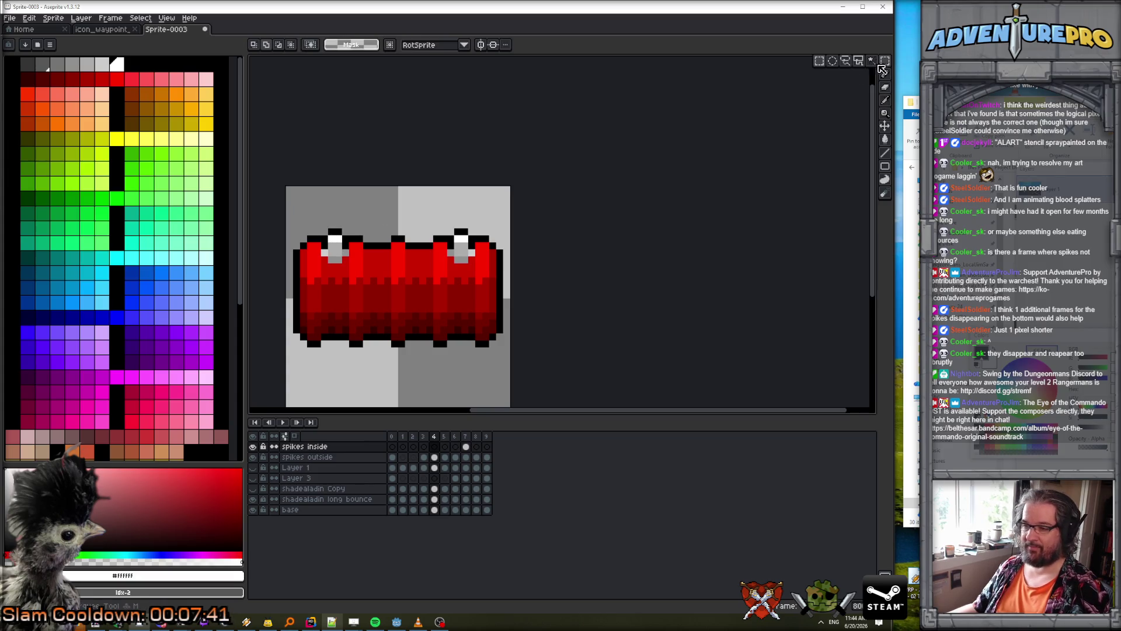
{"action": "left_click", "coordinate": [320, 227]}
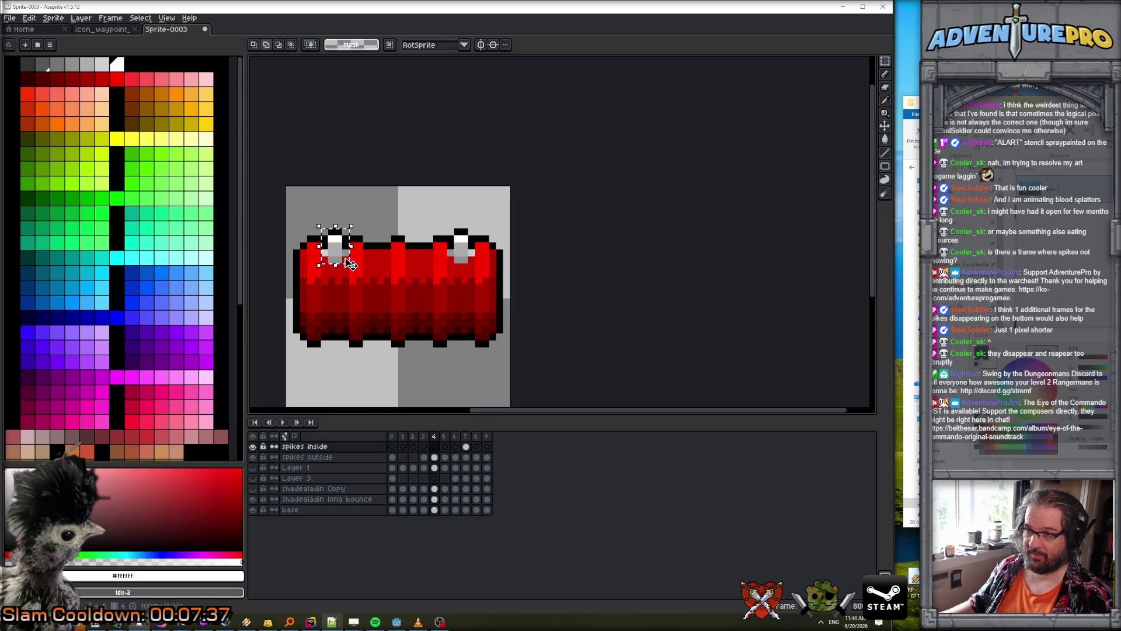
- Place copies of the spike on frame 8's second spike column and across frame 9's barrel
{"action": "key", "text": "Right"}
{"action": "key", "text": "Right"}
{"action": "key", "text": "Right"}
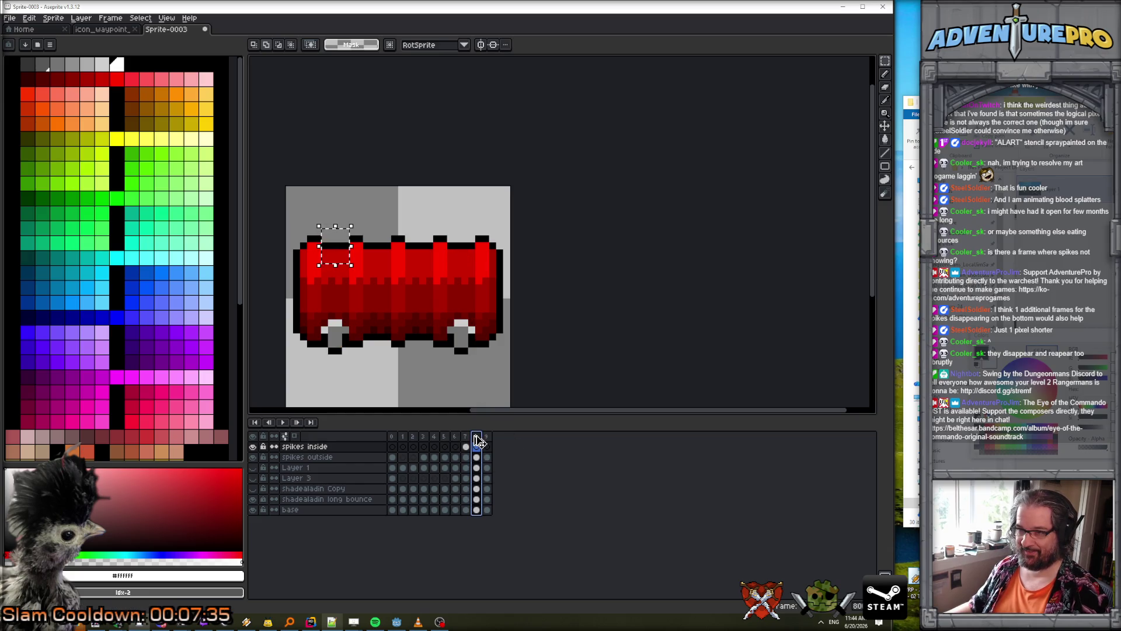
{"action": "left_click_drag", "start_coordinate": [333, 243], "coordinate": [374, 247]}
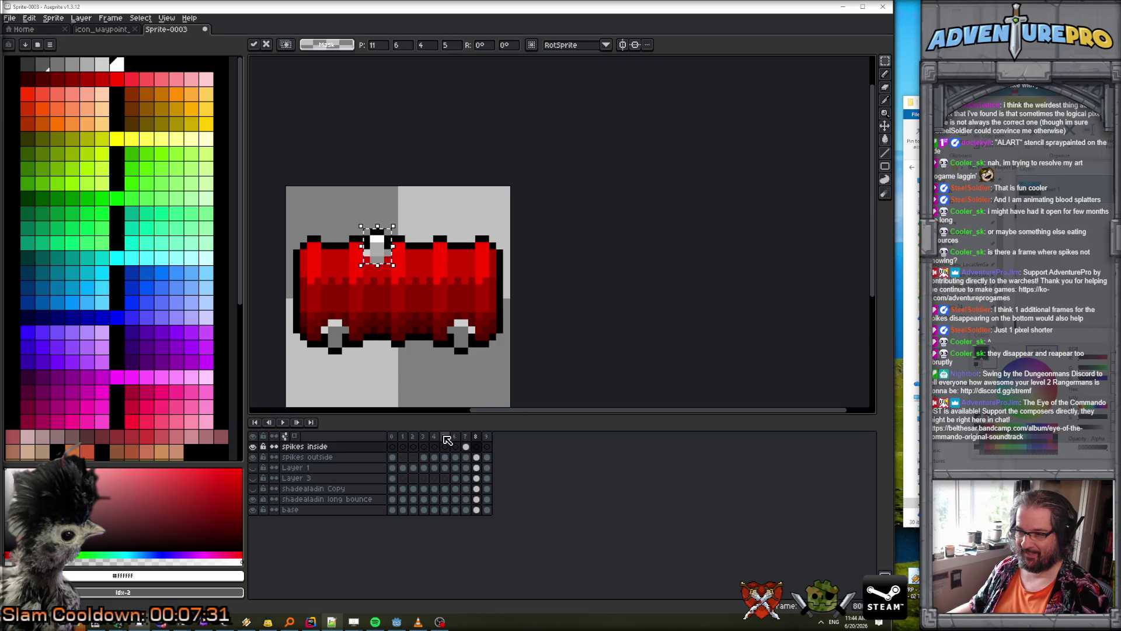
{"action": "key", "text": "Left"}
{"action": "key", "text": "Left"}
{"action": "key", "text": "Left"}
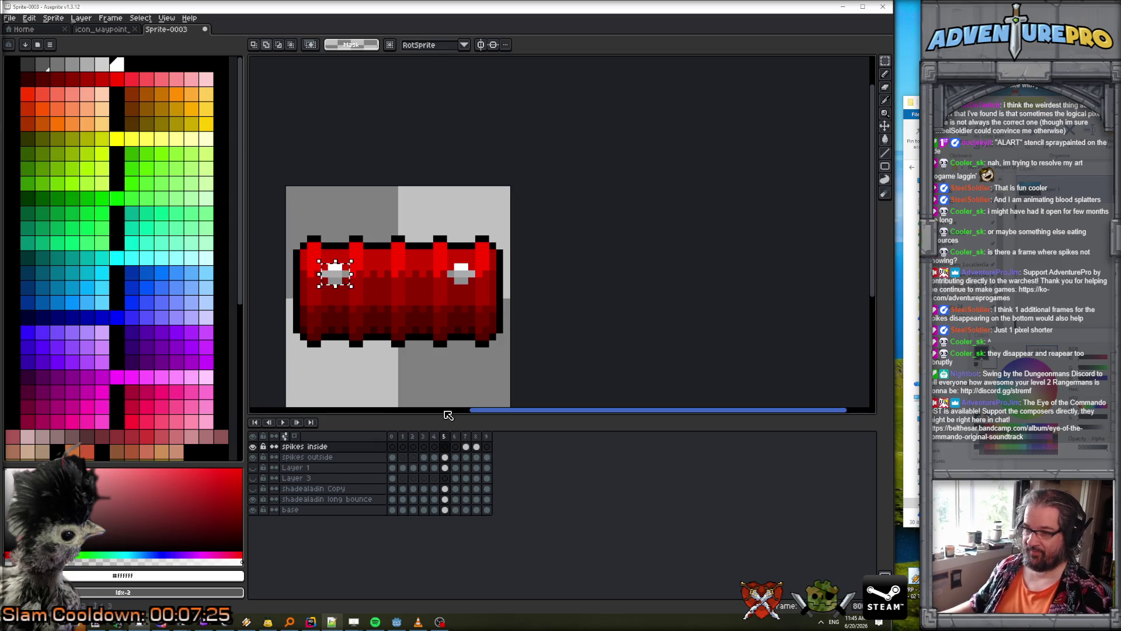
{"action": "left_click", "coordinate": [486, 436]}
{"action": "key", "text": "ctrl+v"}
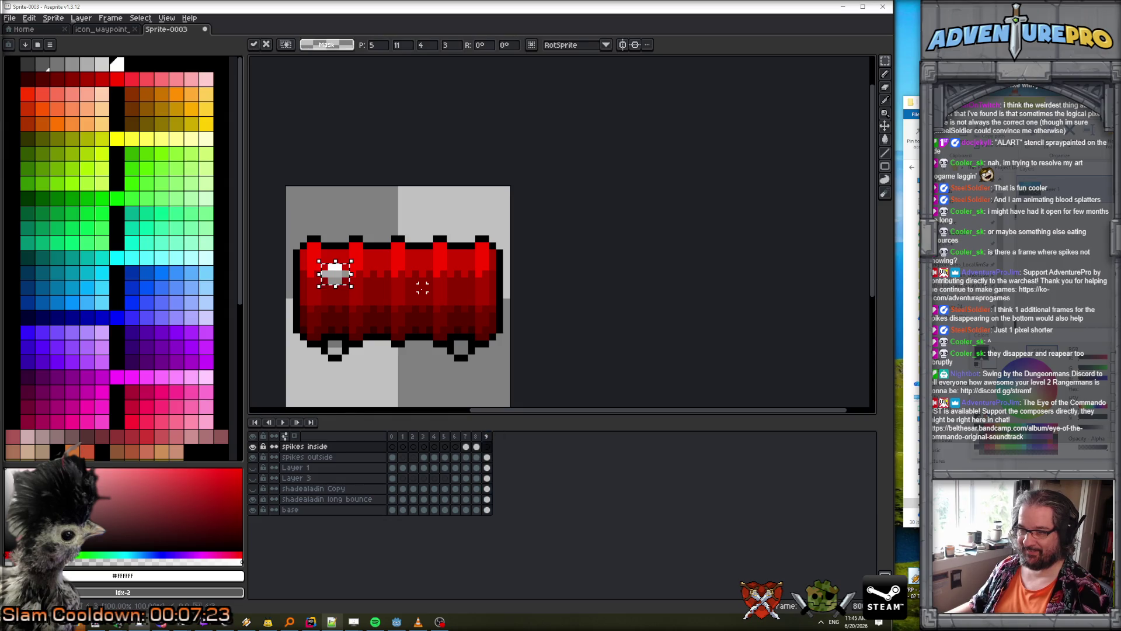
{"action": "left_click_drag", "start_coordinate": [349, 282], "coordinate": [392, 282]}
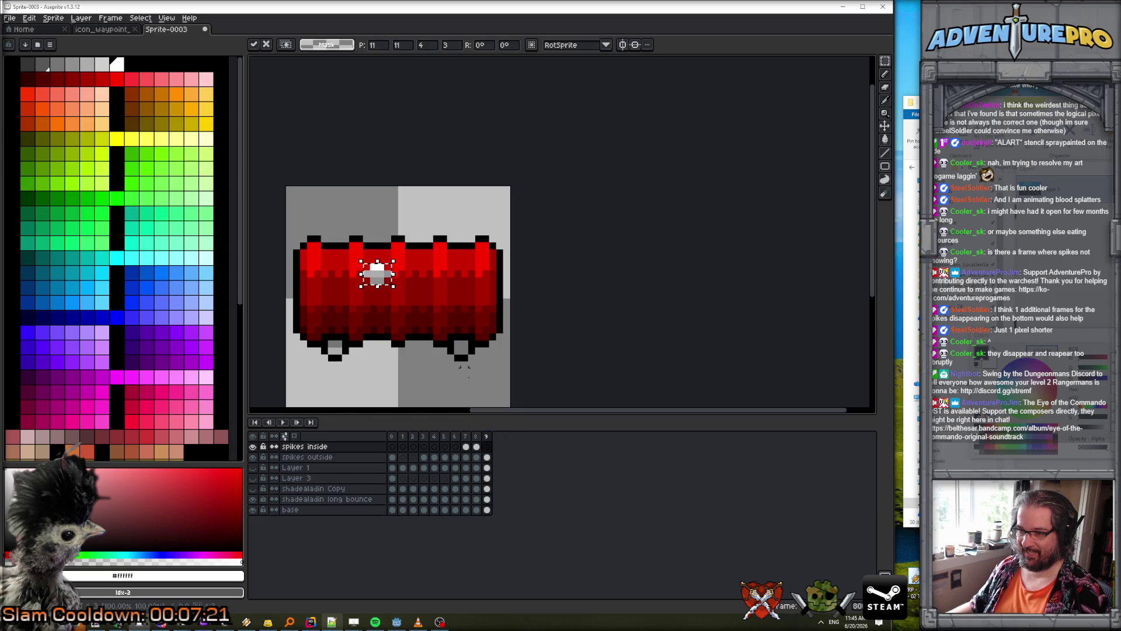
{"action": "key", "text": "Return"}
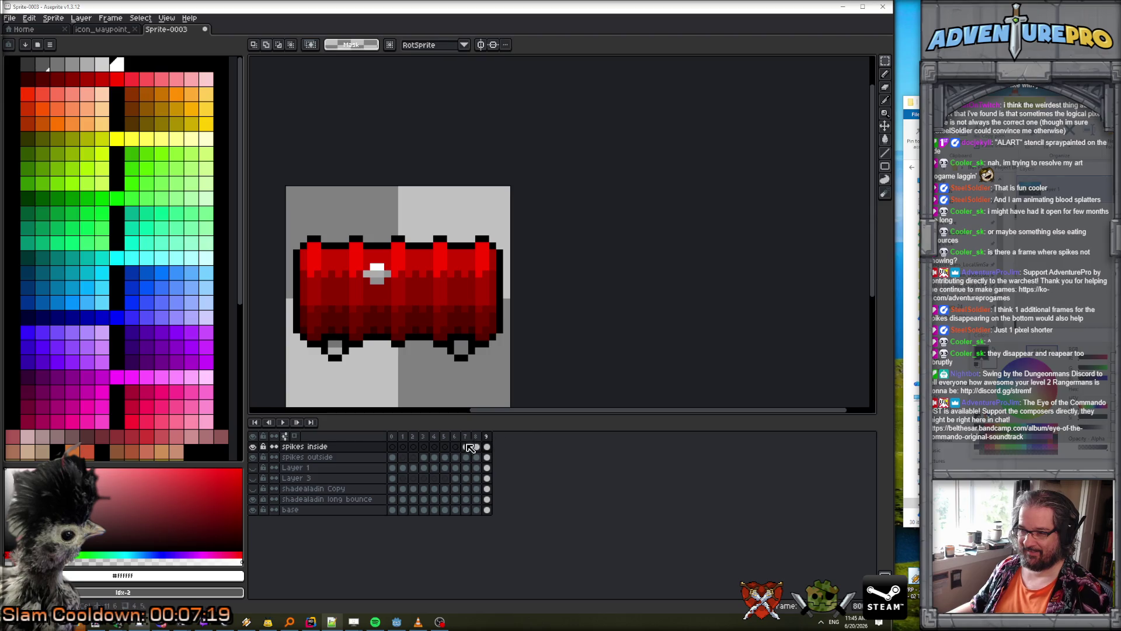
- Copy frame 6's left spike to the first frame's barrel centre, then select frame 7's left spike
{"action": "left_click", "coordinate": [456, 437]}
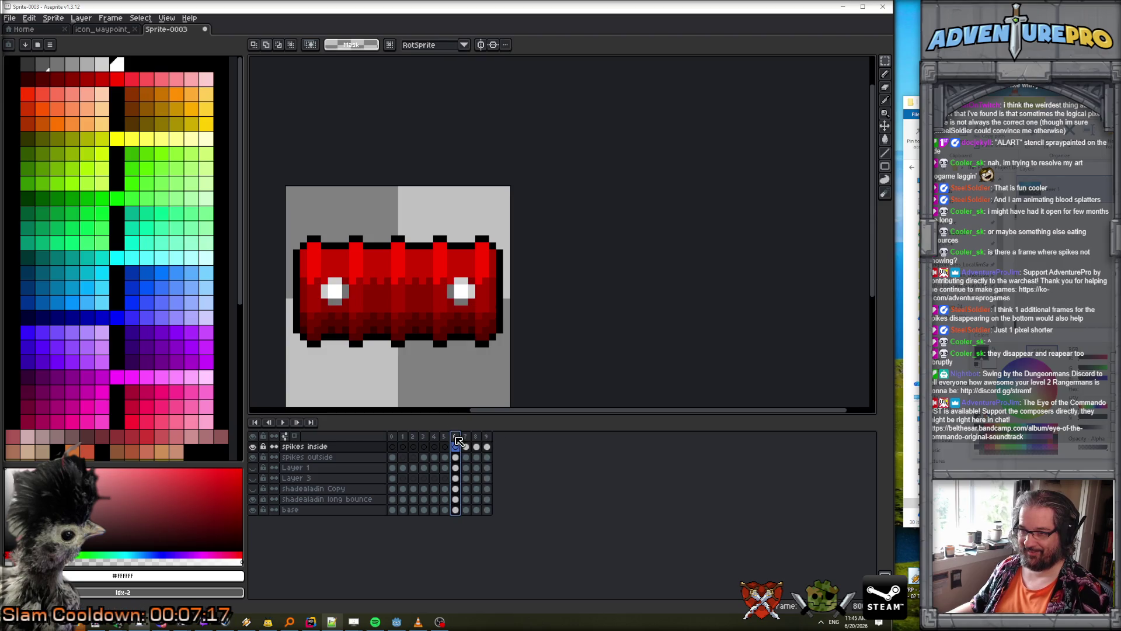
{"action": "left_click_drag", "start_coordinate": [323, 279], "coordinate": [351, 306]}
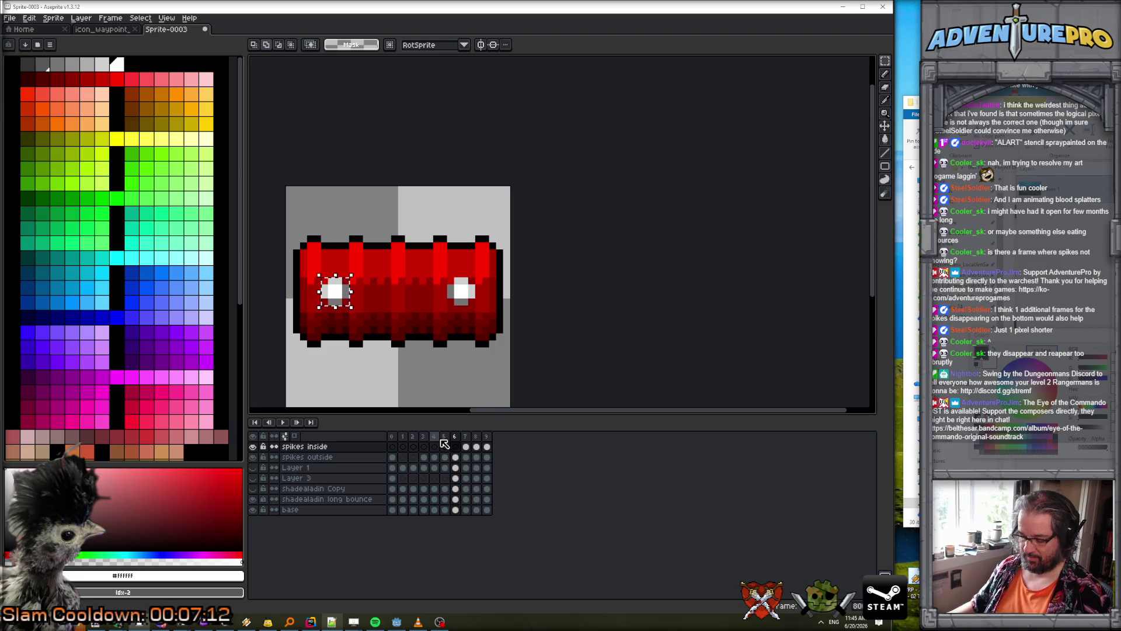
{"action": "left_click", "coordinate": [396, 438]}
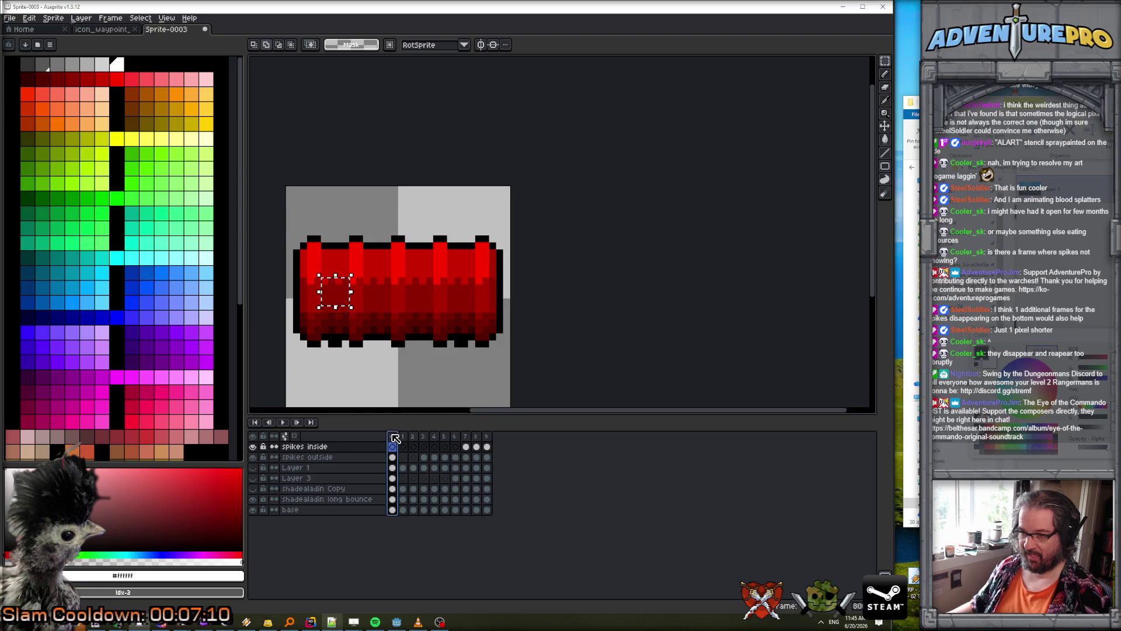
{"action": "key", "text": "ctrl+d"}
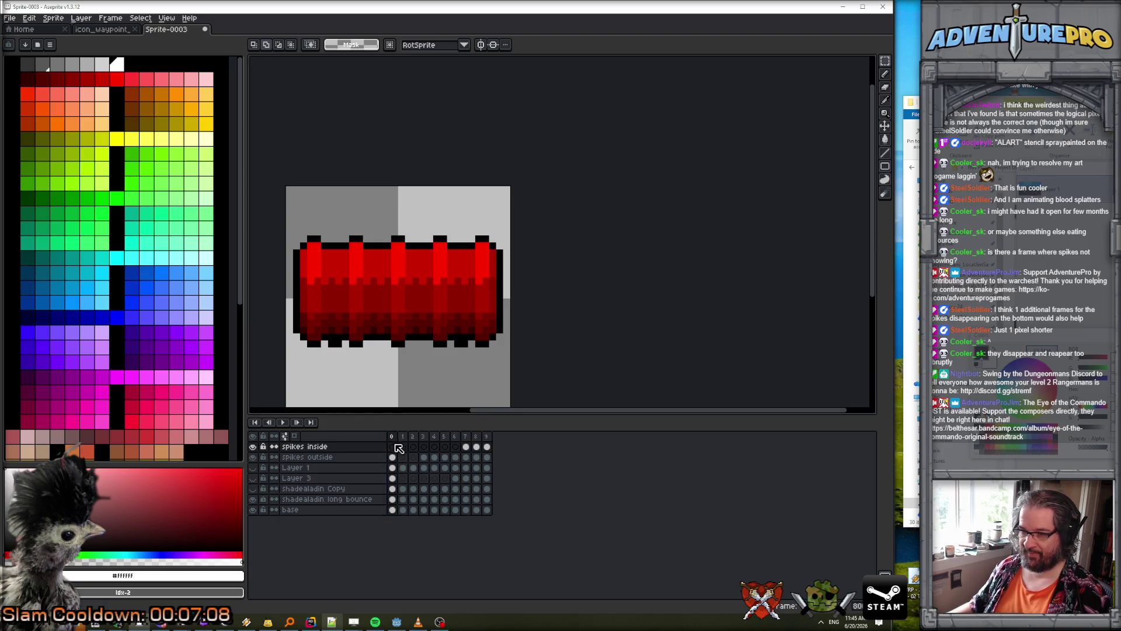
{"action": "key", "text": "ctrl+v"}
{"action": "left_click_drag", "start_coordinate": [341, 300], "coordinate": [385, 300]}
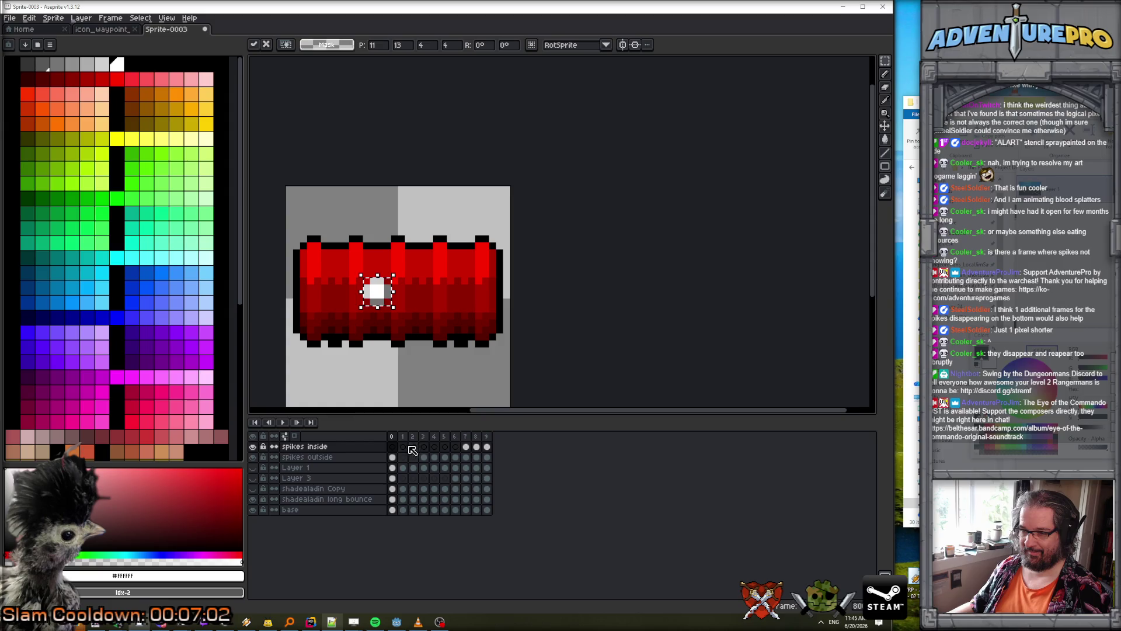
{"action": "left_click", "coordinate": [466, 457]}
{"action": "left_click_drag", "start_coordinate": [318, 295], "coordinate": [349, 321]}
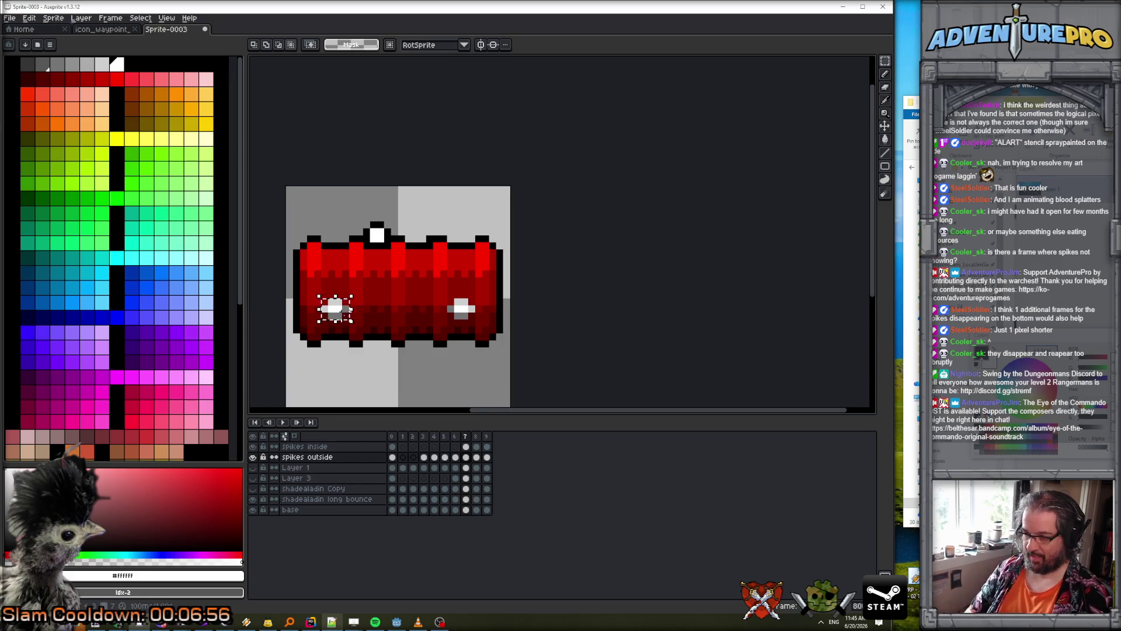
- Copy the selected spike into frame 1 and move it right to the barrel centre
{"action": "key", "text": "ctrl+c"}
{"action": "left_click", "coordinate": [402, 436]}
{"action": "key", "text": "ctrl+v"}
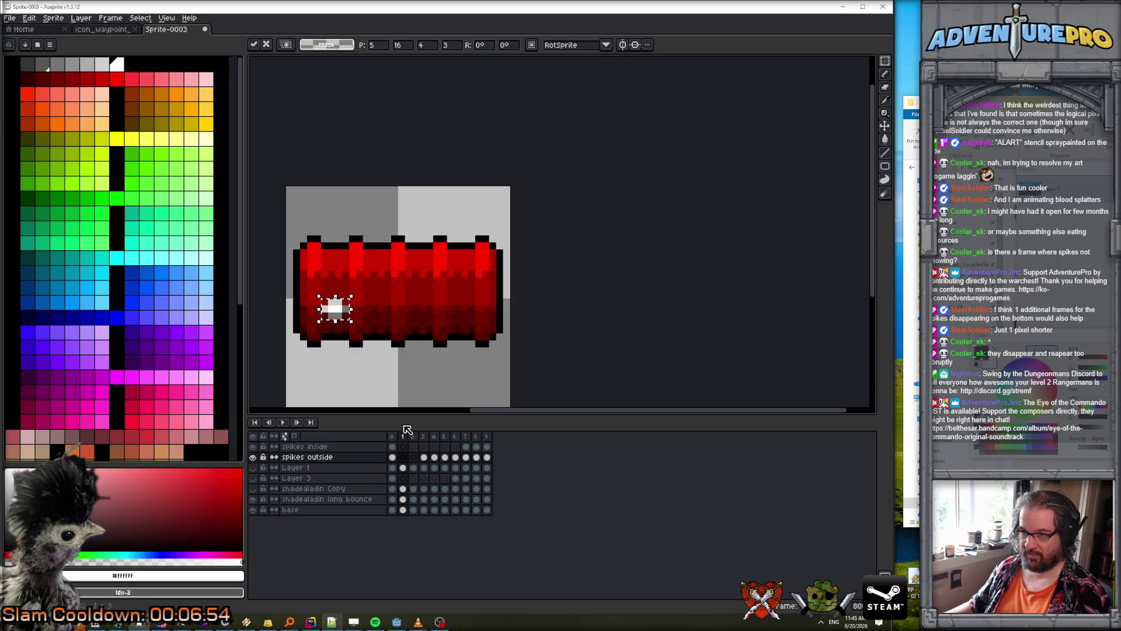
{"action": "left_click_drag", "start_coordinate": [338, 320], "coordinate": [381, 321]}
{"action": "key", "text": "Return"}
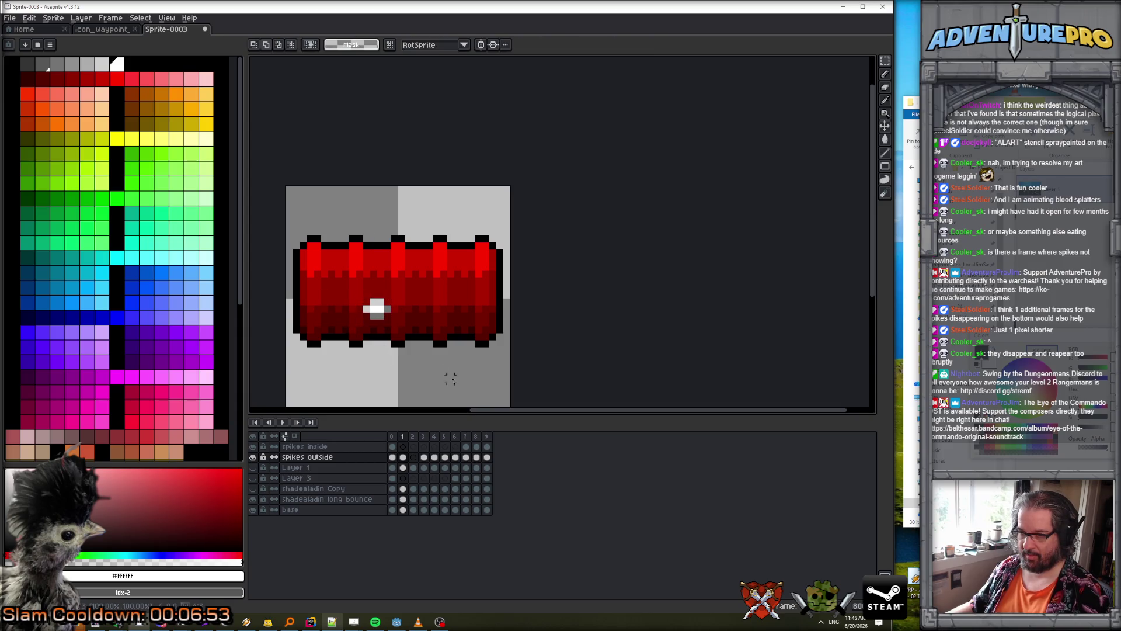
- Paste the spike onto the spikes inside cel of frame 2, just below the barrel centre
{"action": "left_click", "coordinate": [486, 436]}
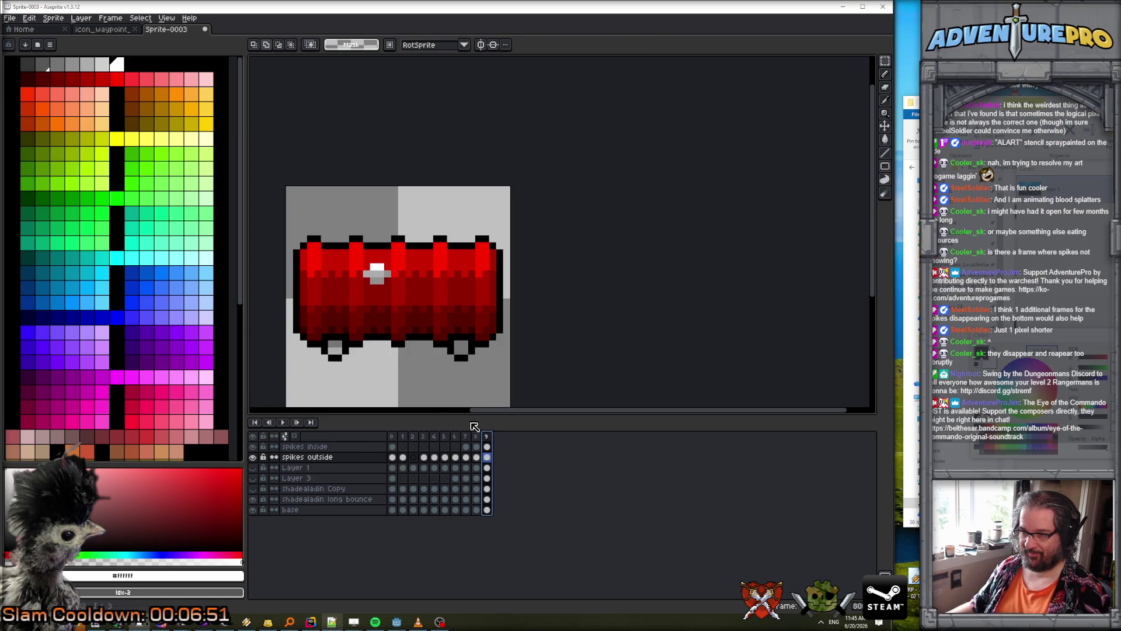
{"action": "left_click_drag", "start_coordinate": [319, 331], "coordinate": [352, 363]}
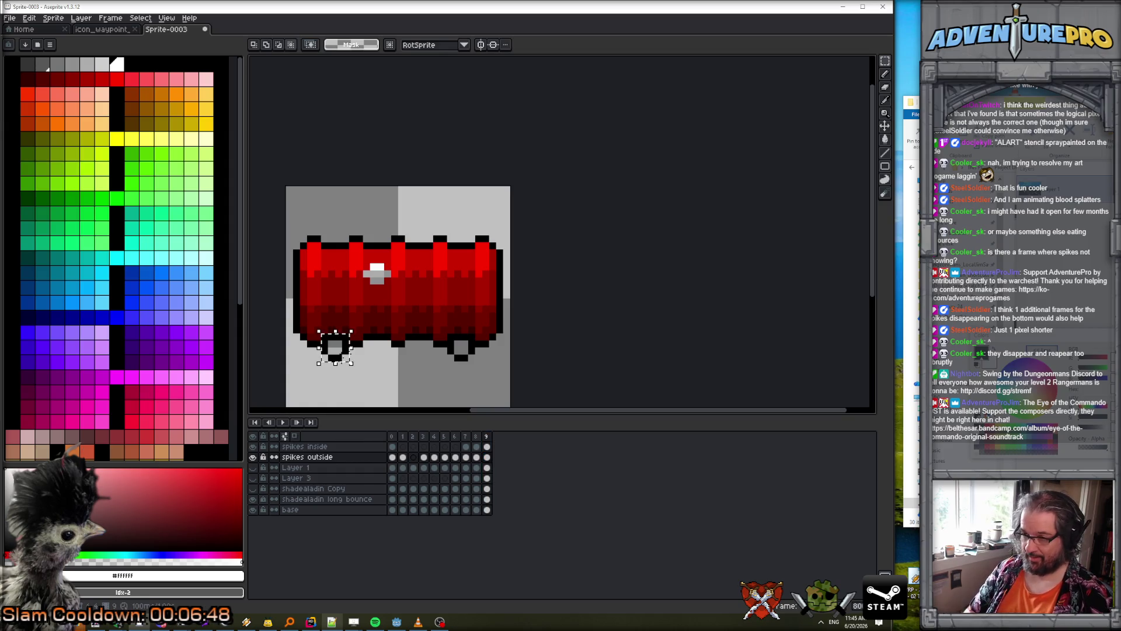
{"action": "left_click", "coordinate": [403, 437]}
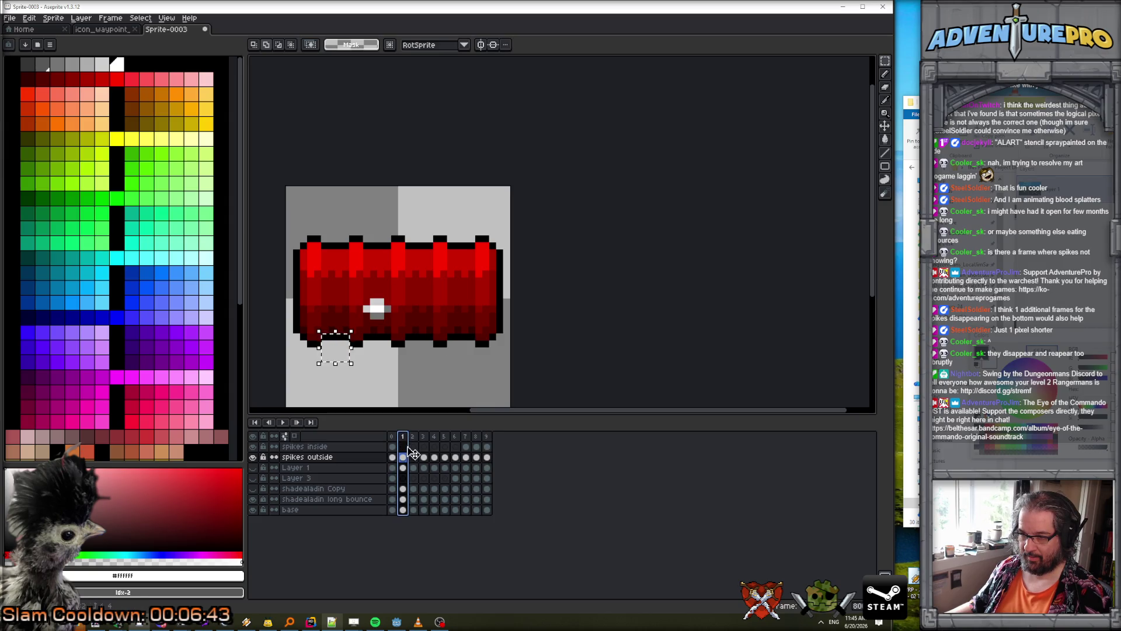
{"action": "left_click", "coordinate": [416, 438]}
{"action": "left_click", "coordinate": [416, 447]}
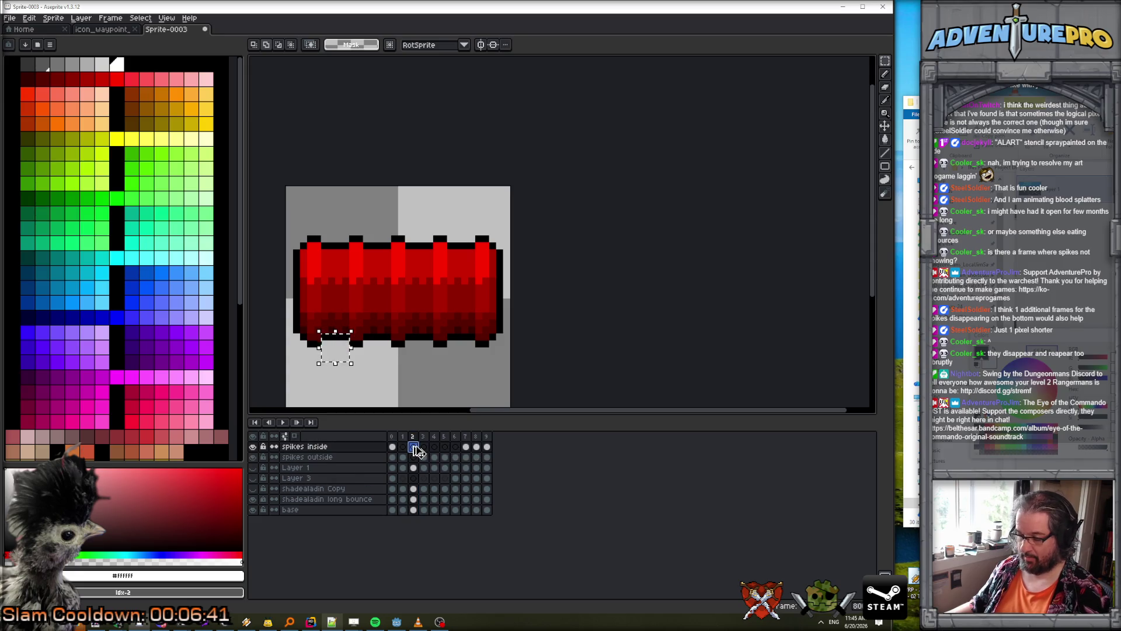
{"action": "key", "text": "ctrl+v"}
{"action": "left_click_drag", "start_coordinate": [342, 350], "coordinate": [380, 350]}
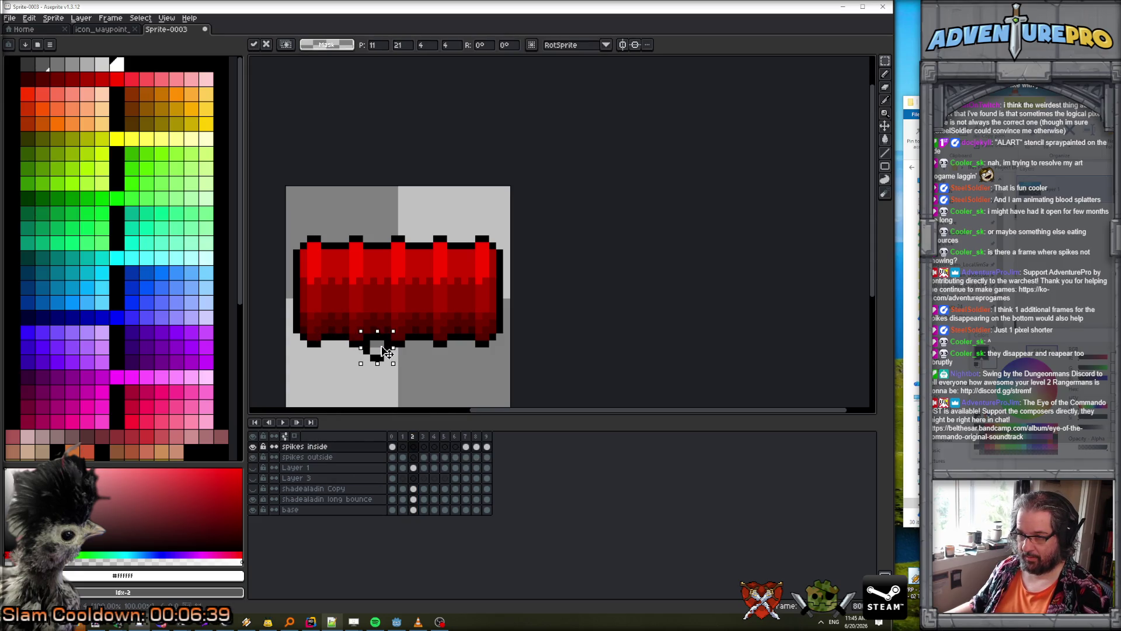
{"action": "key", "text": "Return"}
- Move frame 1's white mid-barrel spike from spikes outside onto the spikes inside layer
{"action": "left_click", "coordinate": [407, 436]}
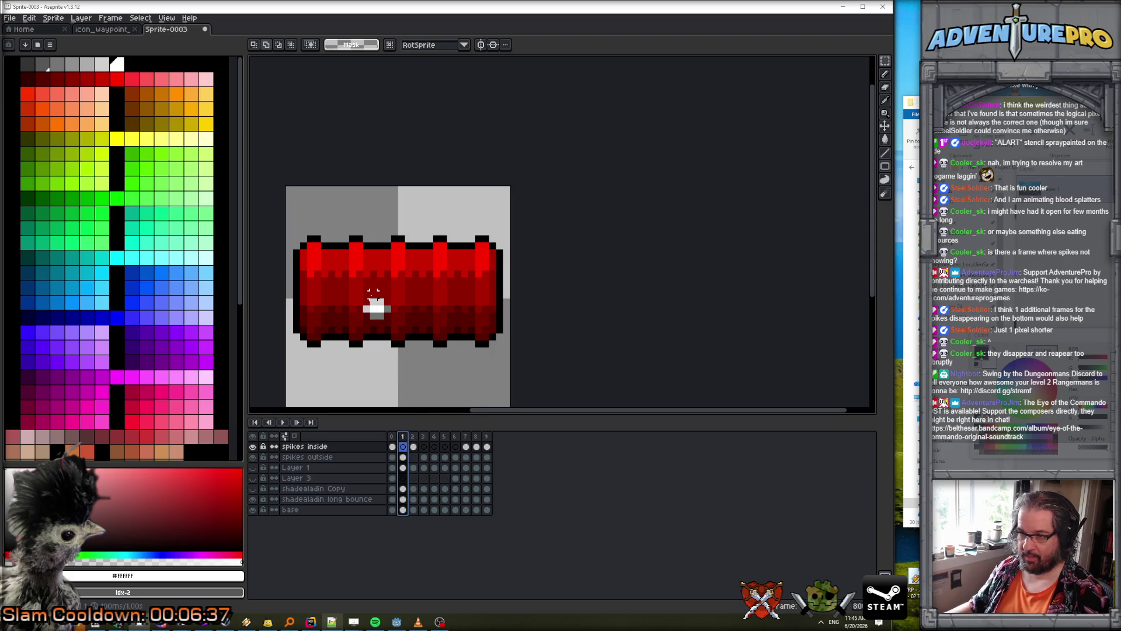
{"action": "left_click", "coordinate": [403, 456]}
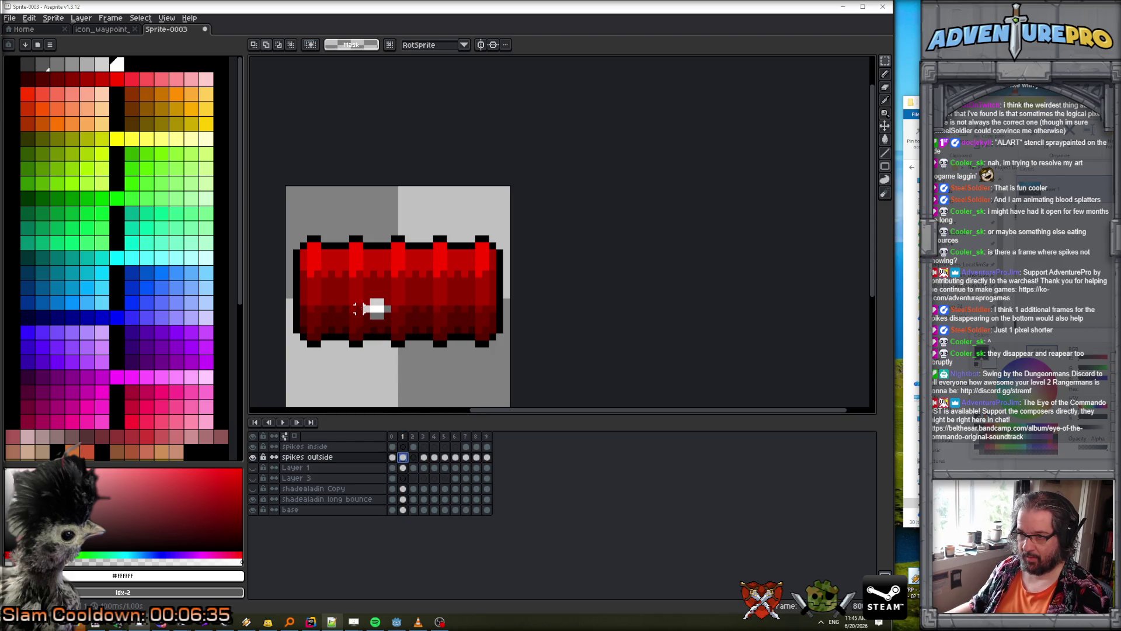
{"action": "left_click_drag", "start_coordinate": [359, 294], "coordinate": [395, 321]}
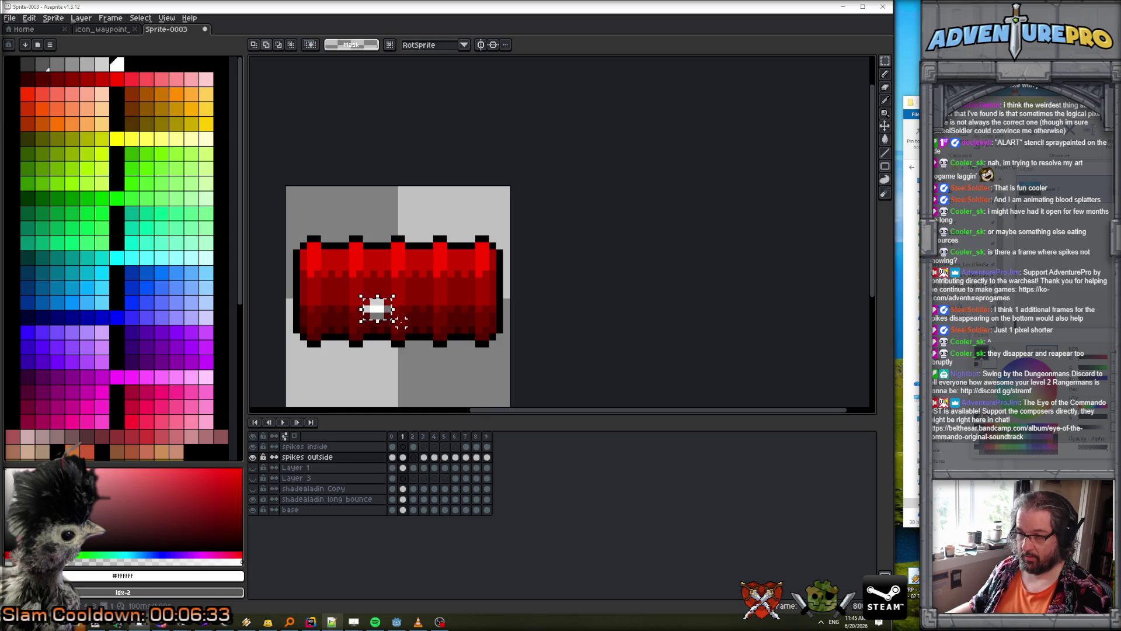
{"action": "key", "text": "ctrl+x"}
{"action": "left_click", "coordinate": [407, 447]}
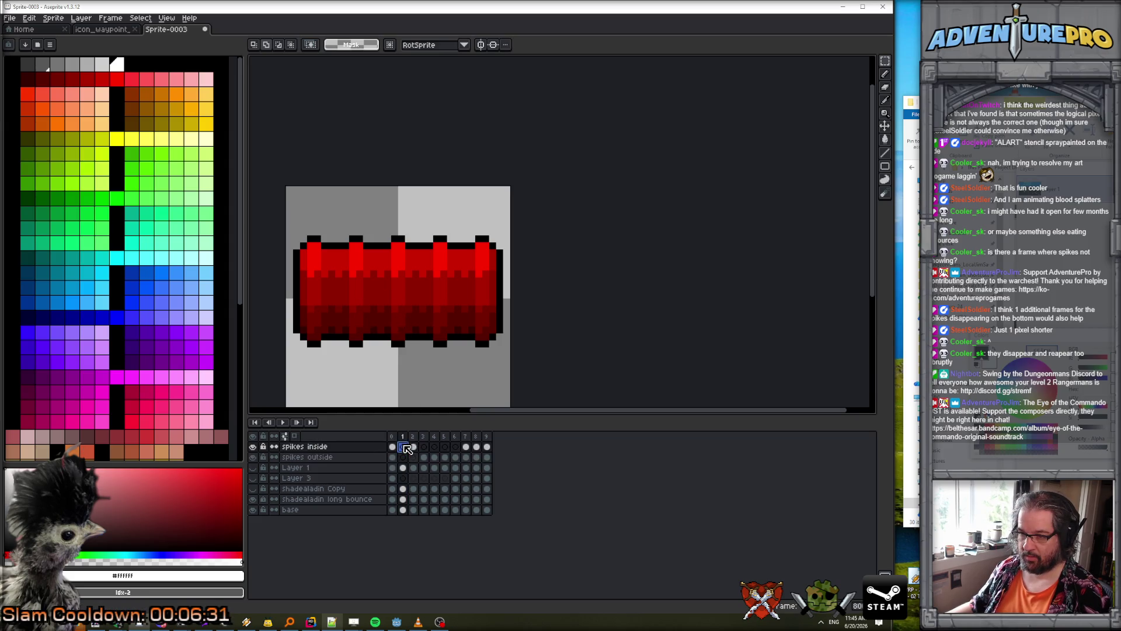
{"action": "key", "text": "ctrl+v"}
- Check the spikes on frames 1 and 2, then play the barrel animation
{"action": "left_click", "coordinate": [392, 437]}
{"action": "left_click", "coordinate": [403, 446]}
{"action": "left_click", "coordinate": [415, 439]}
{"action": "key", "text": "Return"}
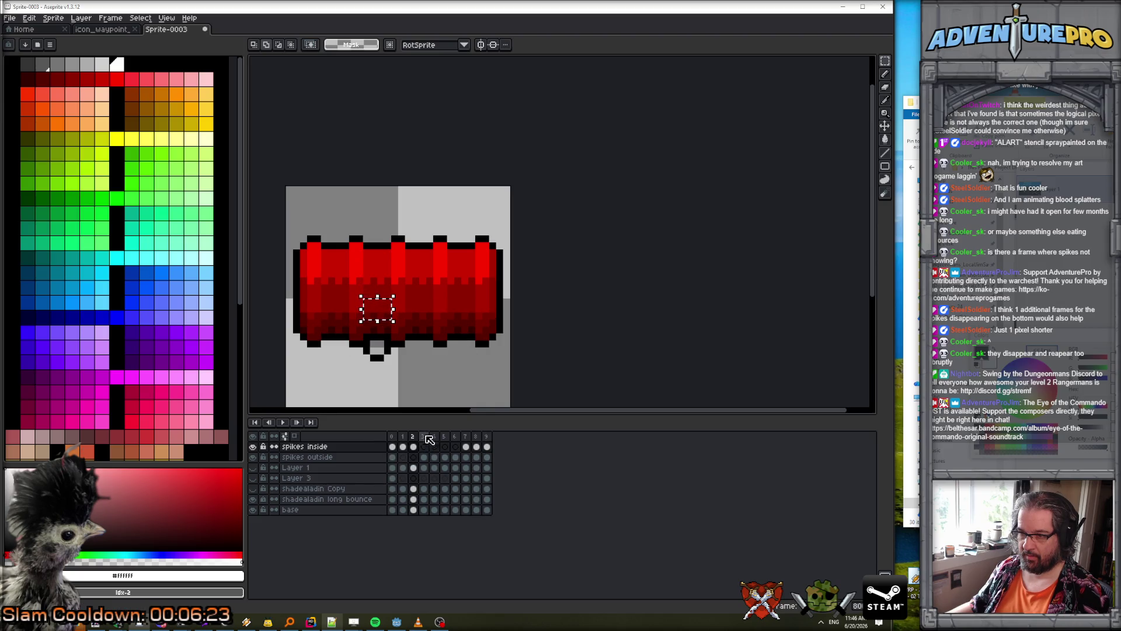
{"action": "scroll", "coordinate": [379, 353], "scroll_direction": "up", "scroll_amount": 3}
{"action": "key", "text": "b"}
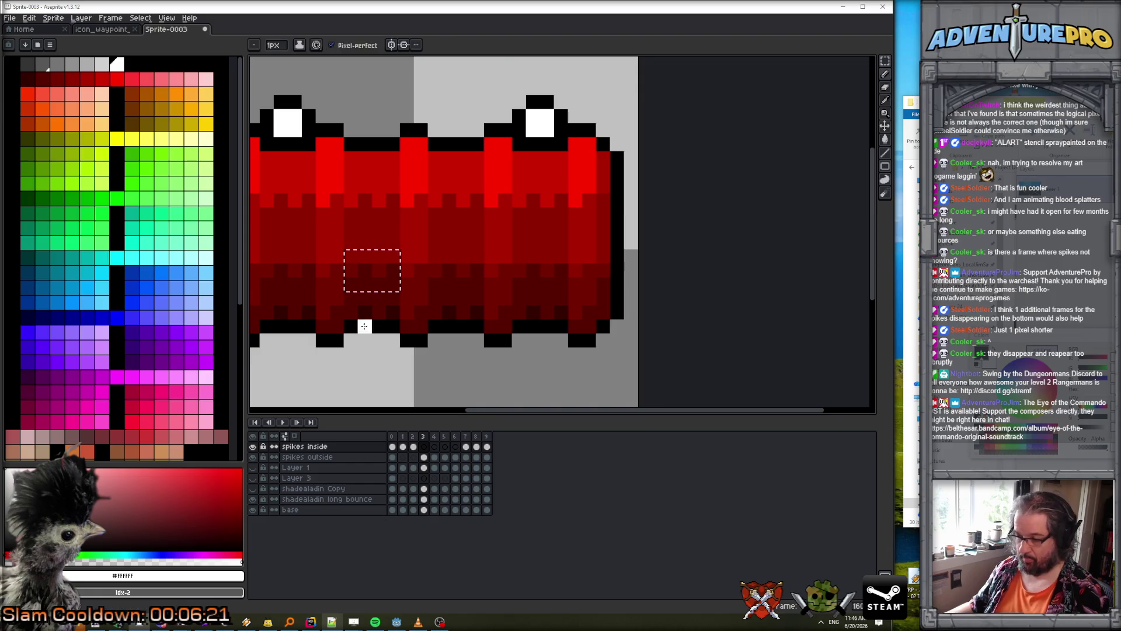
{"action": "key", "text": "x"}
{"action": "key", "text": "ctrl+d"}
{"action": "left_click", "coordinate": [391, 377]}
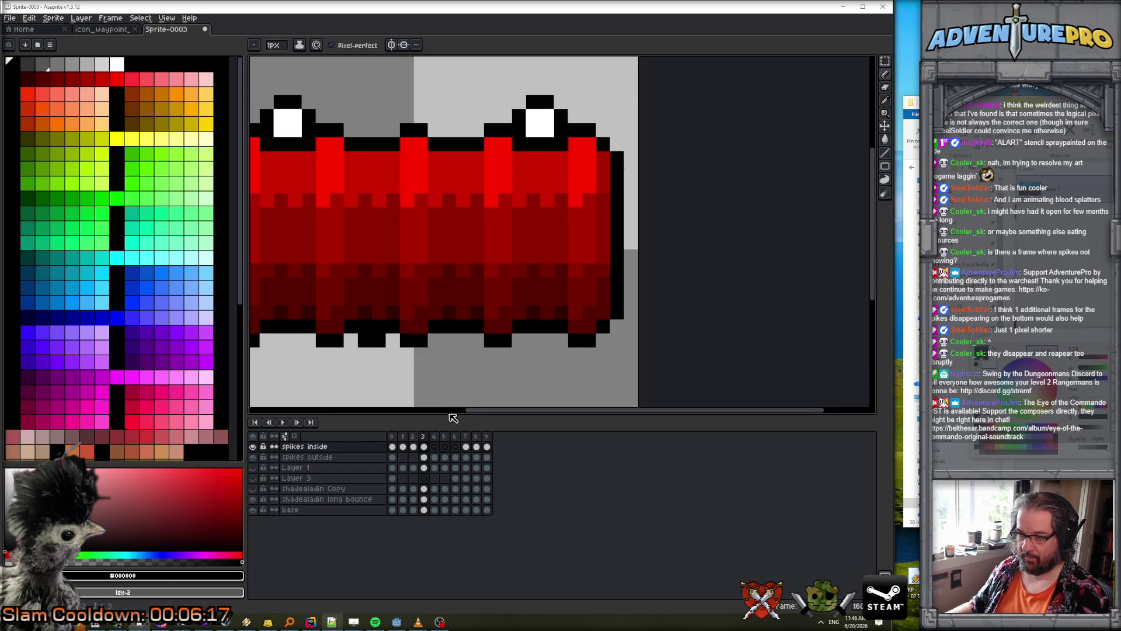
{"action": "left_click", "coordinate": [296, 355]}
{"action": "scroll", "coordinate": [462, 399], "scroll_direction": "down", "scroll_amount": 1}
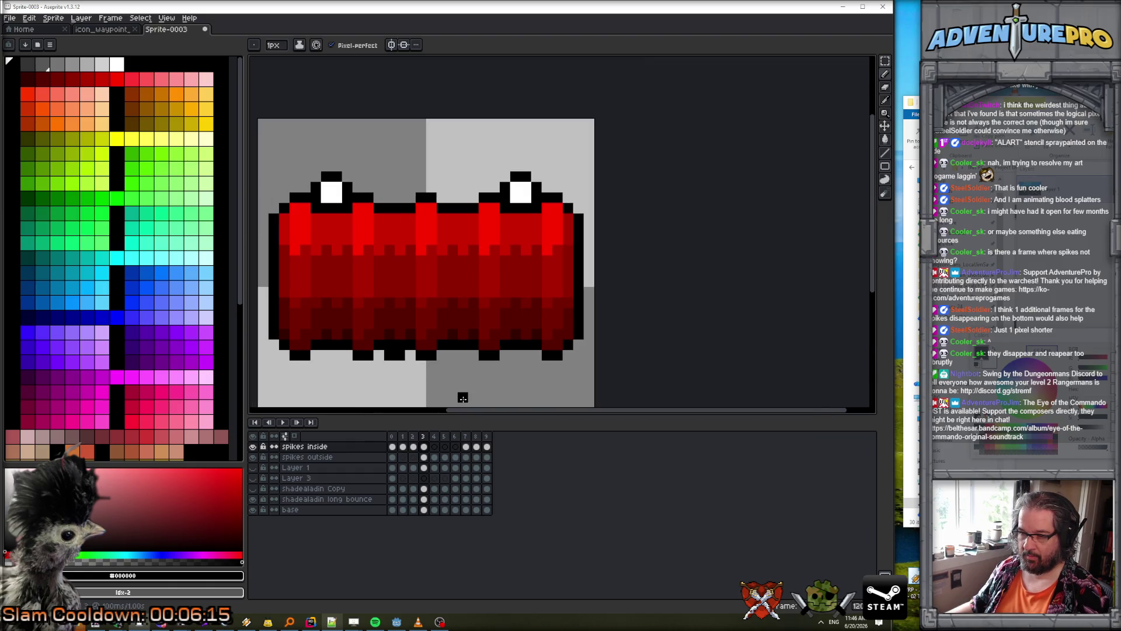
{"action": "key", "text": "Left"}
{"action": "key", "text": "Right"}
{"action": "key", "text": "Right"}
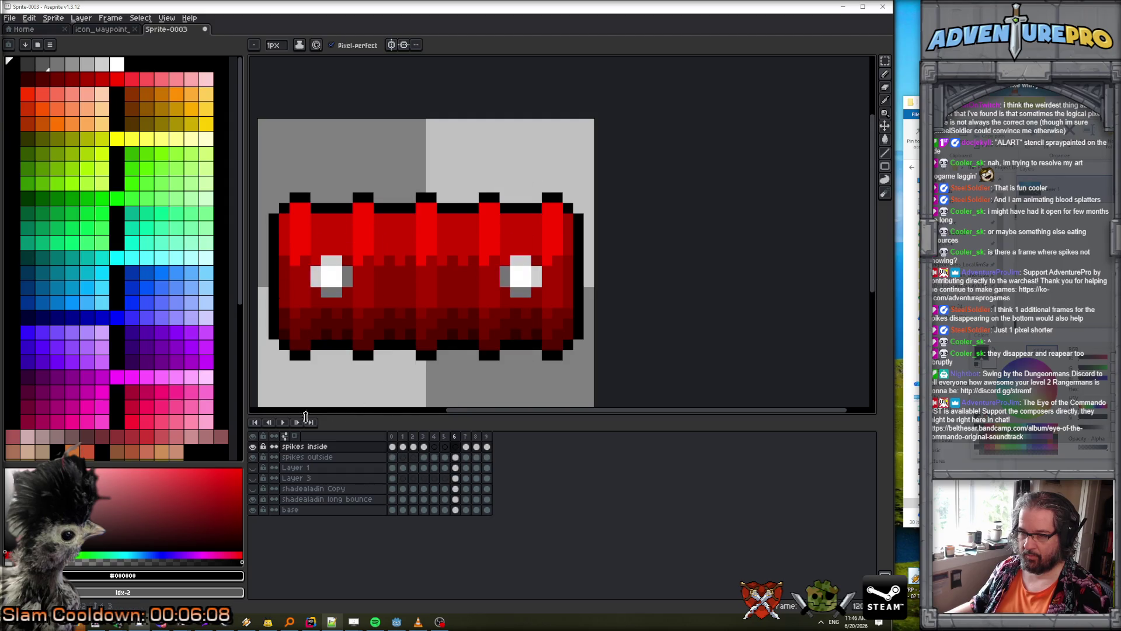
{"action": "scroll", "coordinate": [481, 354], "scroll_direction": "down", "scroll_amount": 5}
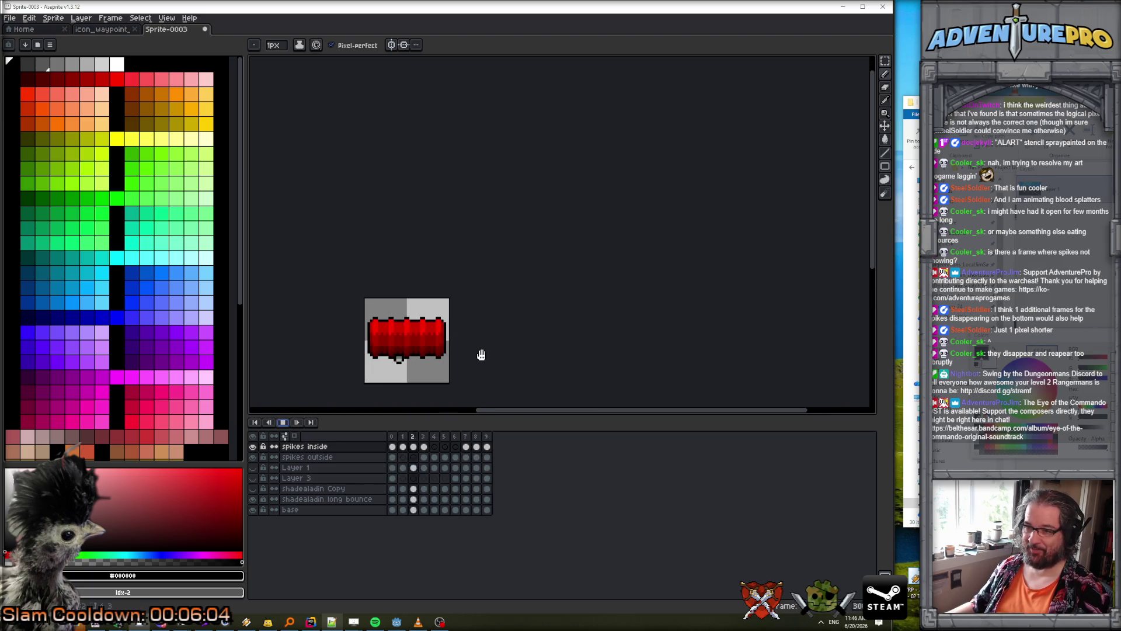
{"action": "scroll", "coordinate": [489, 347], "scroll_direction": "up", "scroll_amount": 1}
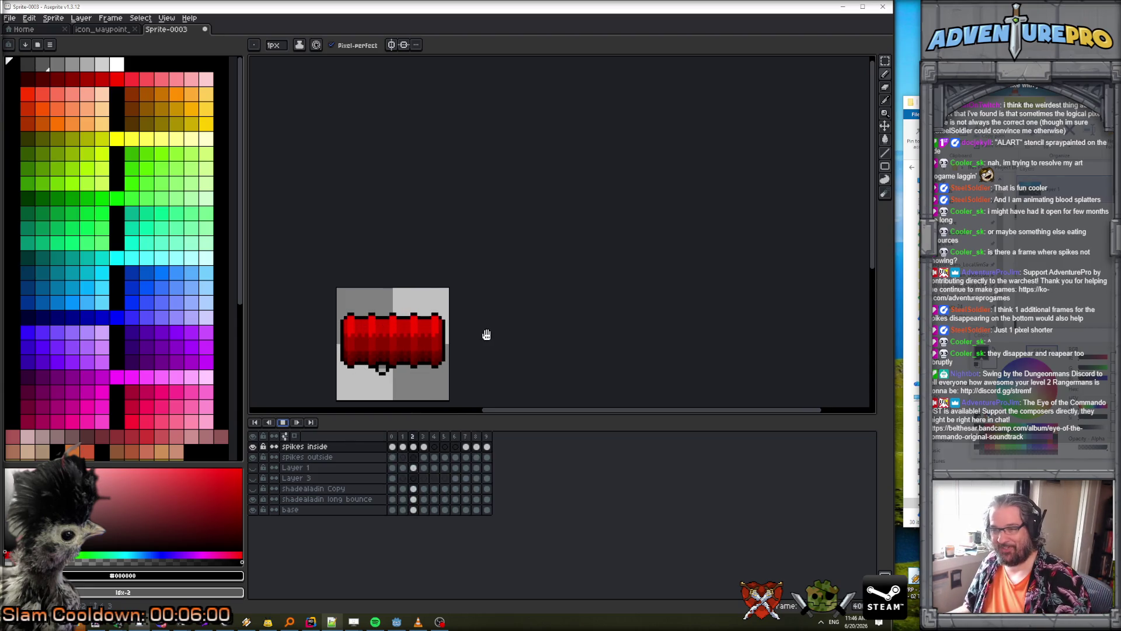
{"action": "scroll", "coordinate": [487, 334], "scroll_direction": "down", "scroll_amount": 2}
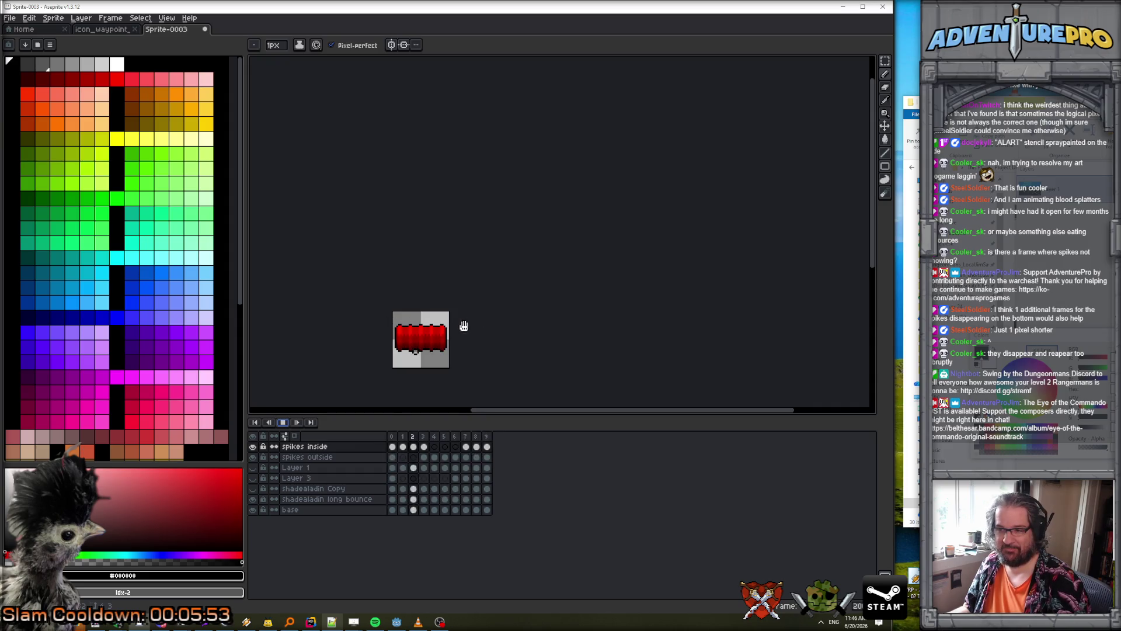
- Rename the spikes inside layer to 'spikes inside left'
{"action": "double_click", "coordinate": [345, 446]}
{"action": "left_click", "coordinate": [636, 160]}
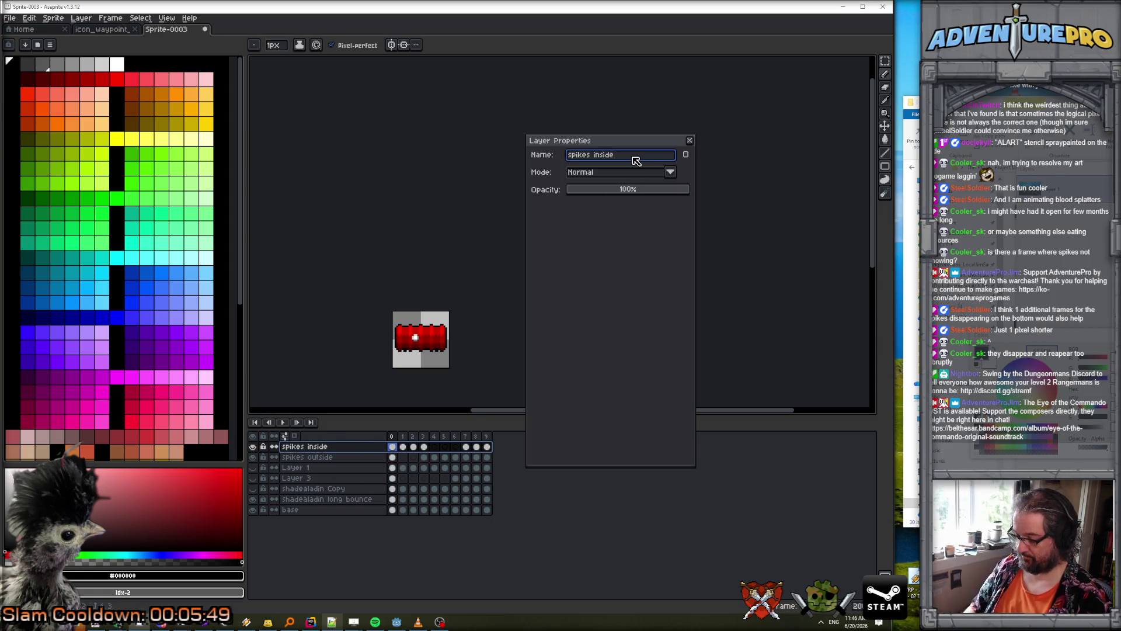
{"action": "type", "text": "t"}
{"action": "key", "text": "Return"}
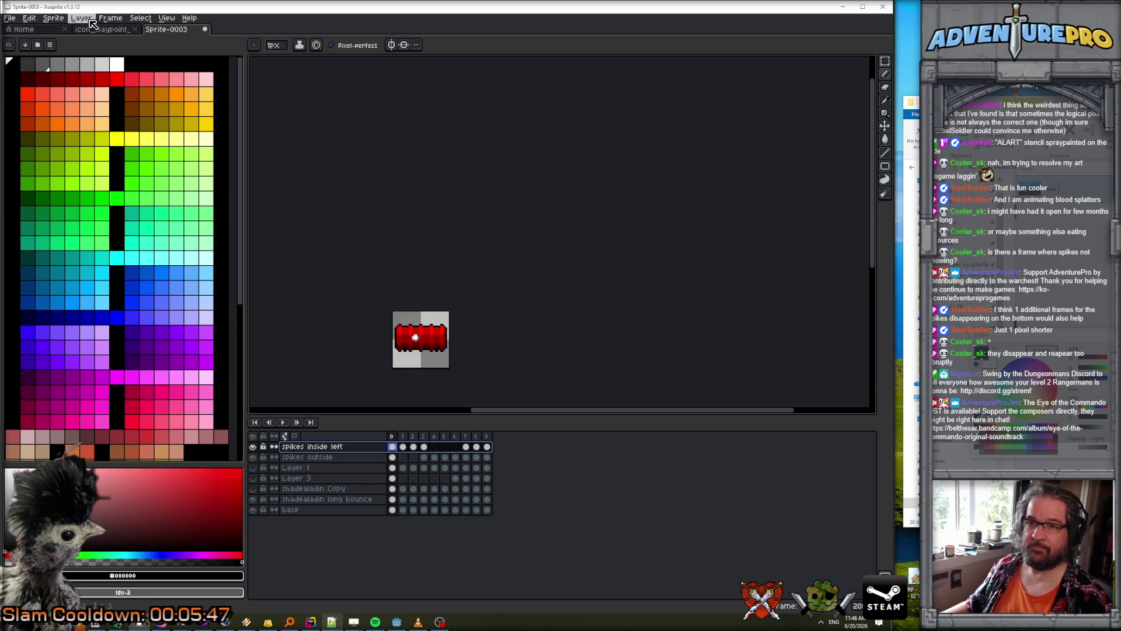
- Add a new layer on top named 'spikes inside right'
{"action": "left_click", "coordinate": [81, 18]}
{"action": "left_click", "coordinate": [189, 73]}
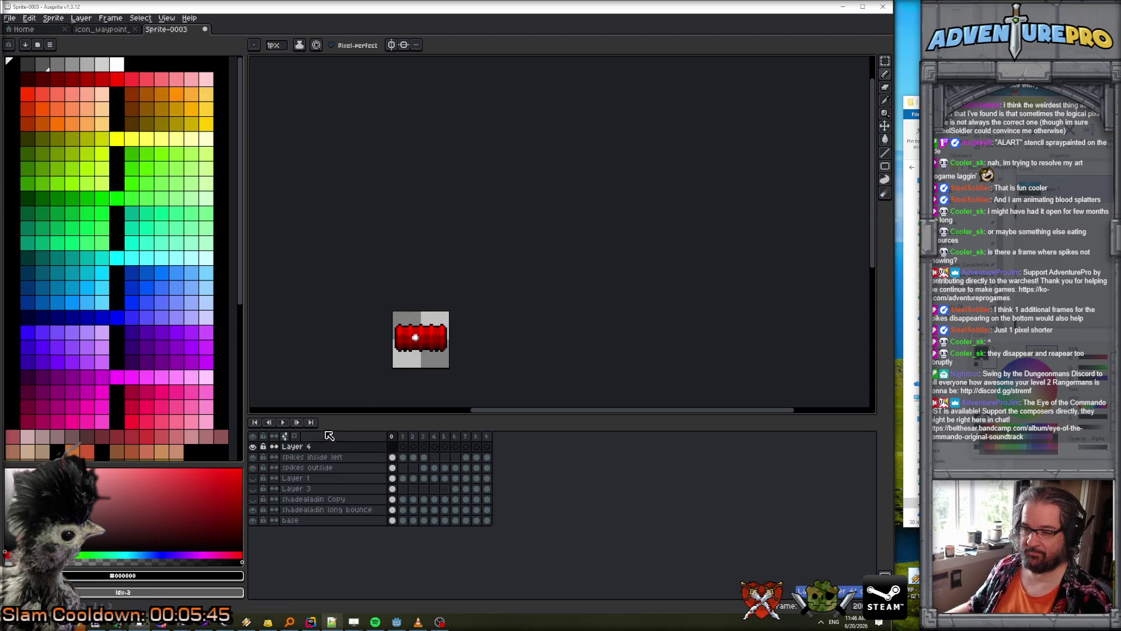
{"action": "double_click", "coordinate": [325, 448]}
{"action": "type", "text": "spikes inside ri"}
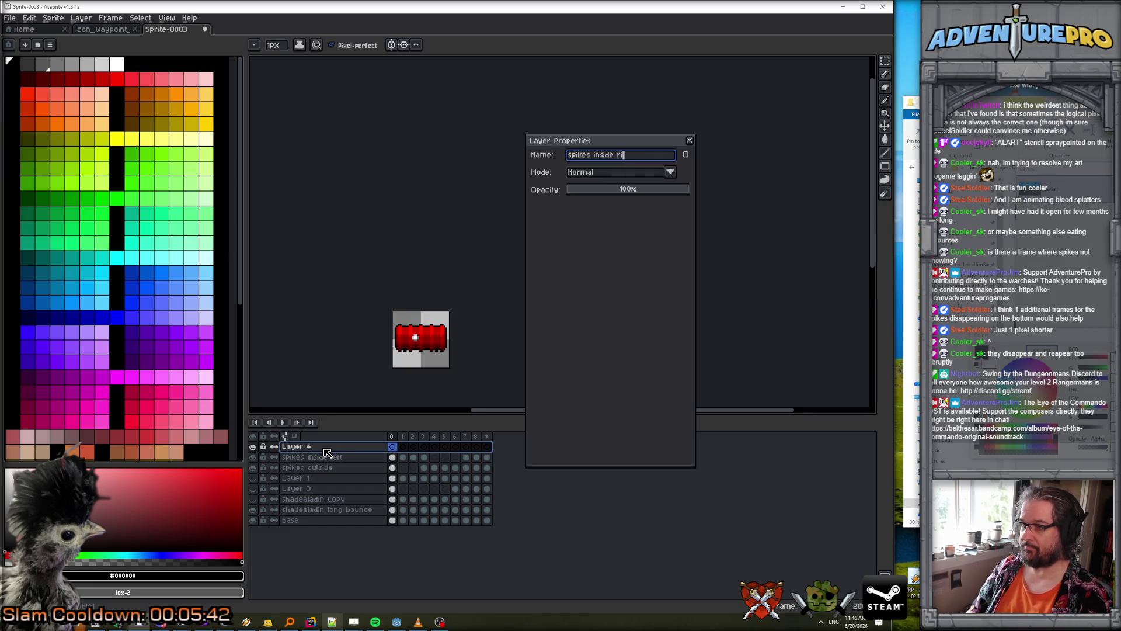
{"action": "type", "text": "ght"}
{"action": "key", "text": "Return"}
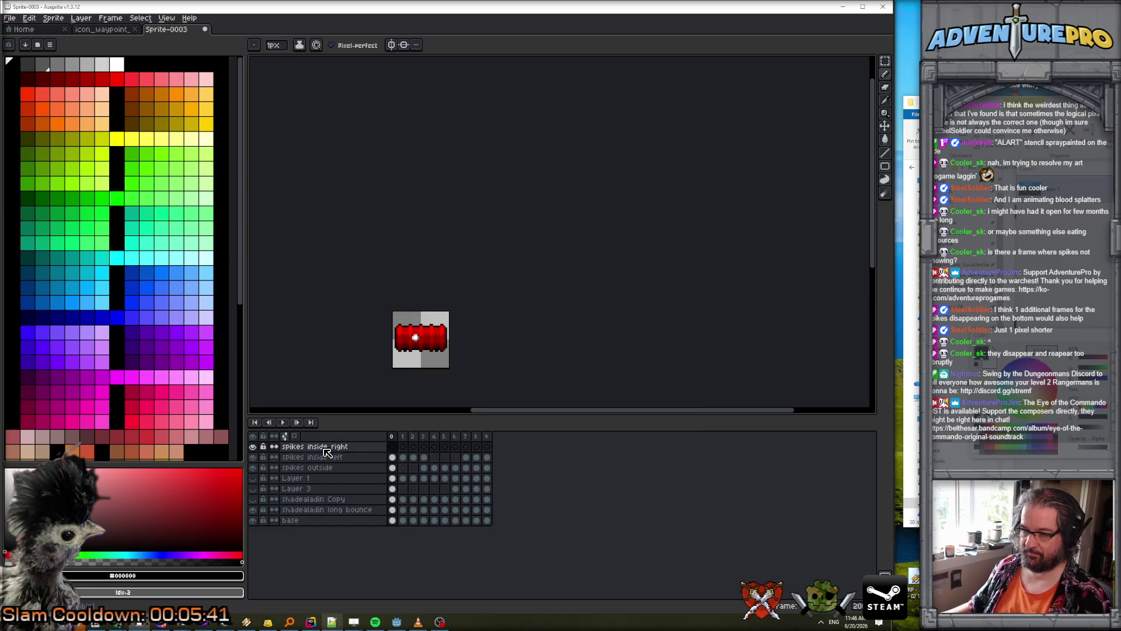
- Copy spike cels from the left layer into frames 1–7 of 'spikes inside right'
{"action": "left_click_drag", "start_coordinate": [469, 459], "coordinate": [490, 459]}
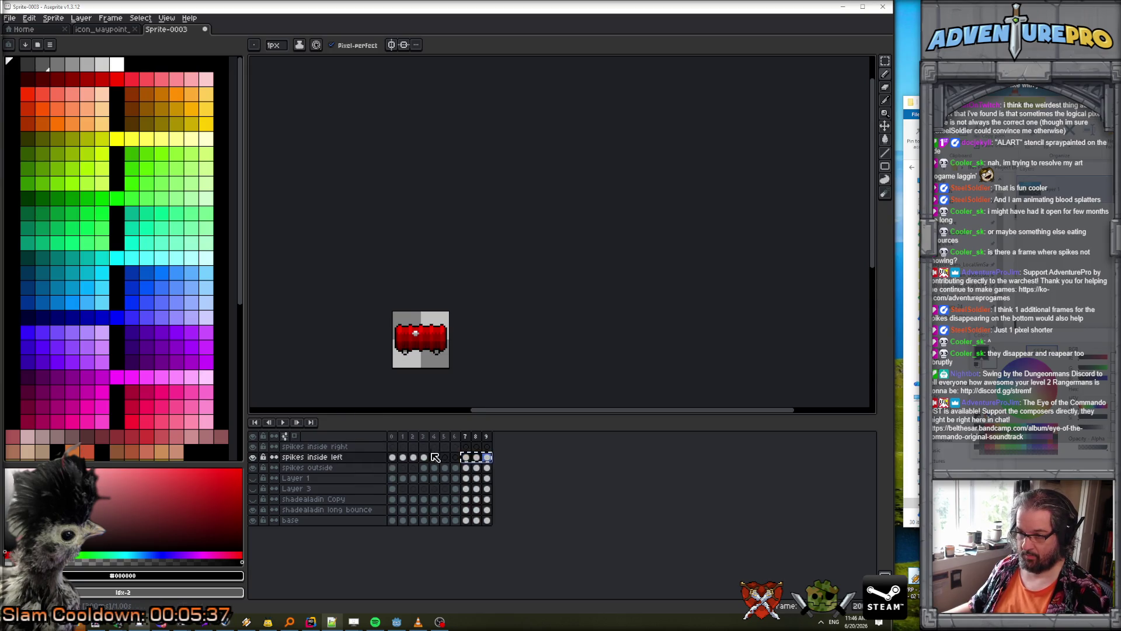
{"action": "left_click", "coordinate": [404, 447]}
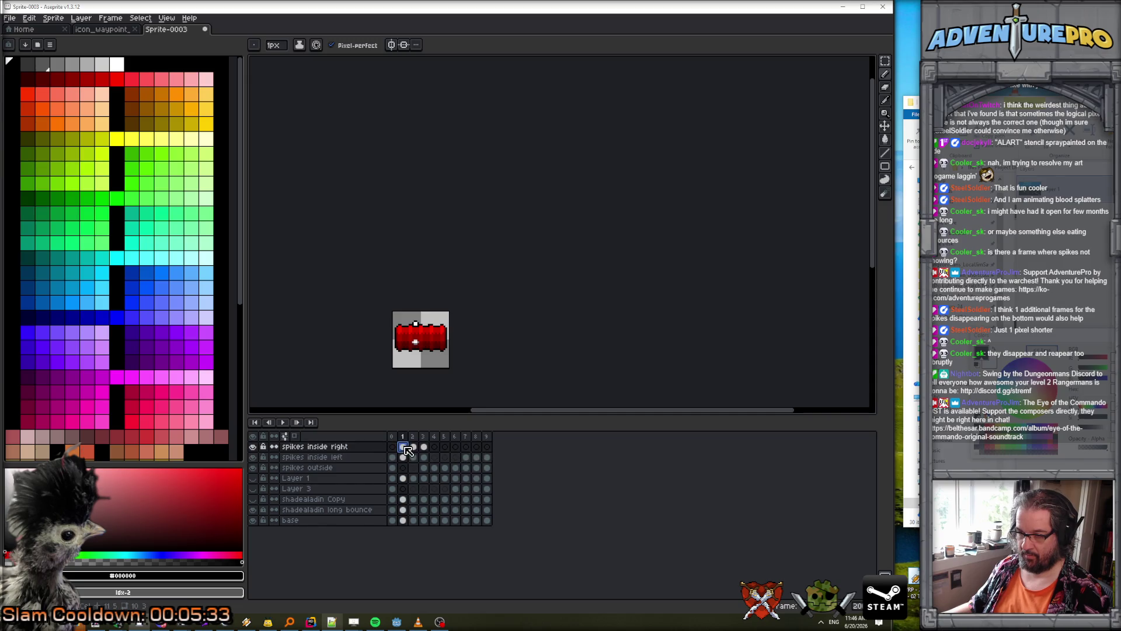
{"action": "left_click_drag", "start_coordinate": [393, 457], "coordinate": [425, 458]}
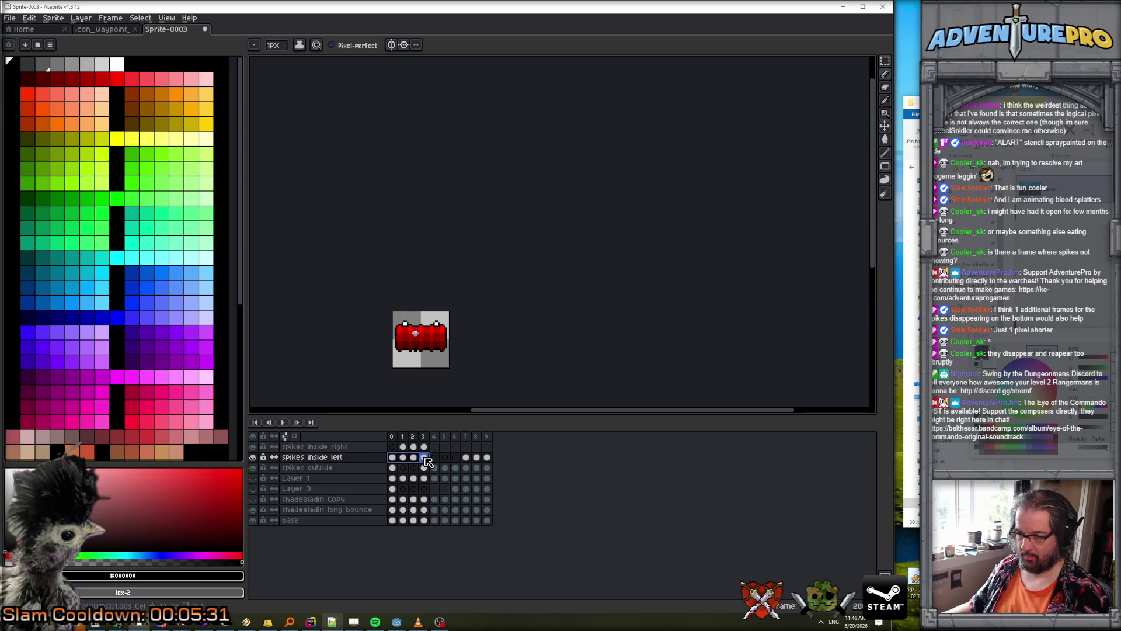
{"action": "left_click", "coordinate": [435, 448]}
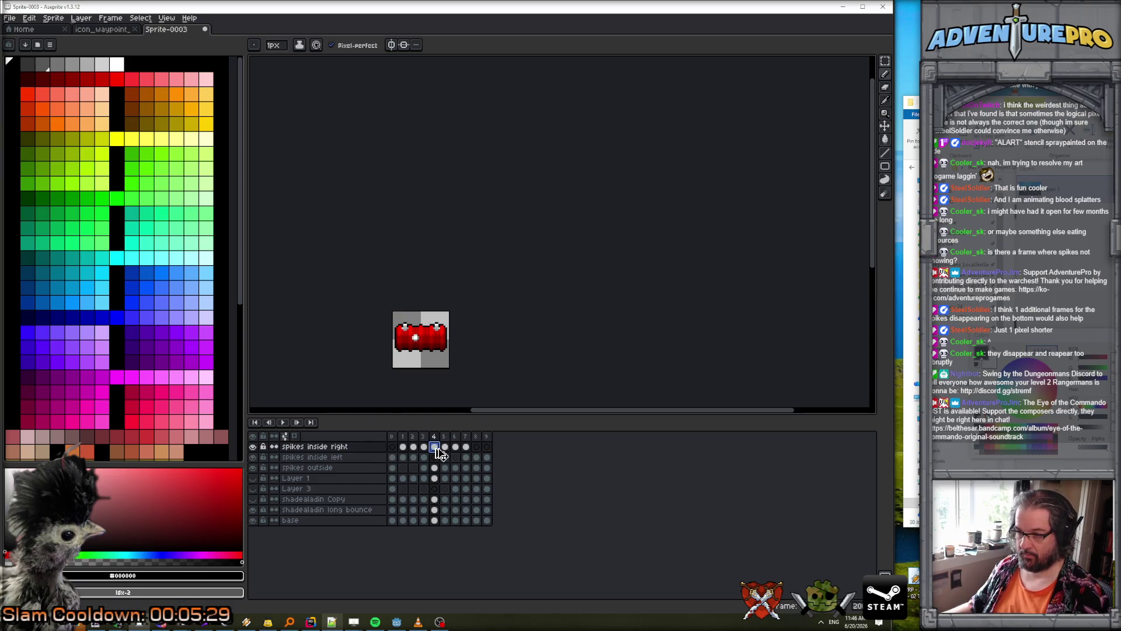
{"action": "left_click_drag", "start_coordinate": [404, 447], "coordinate": [467, 447]}
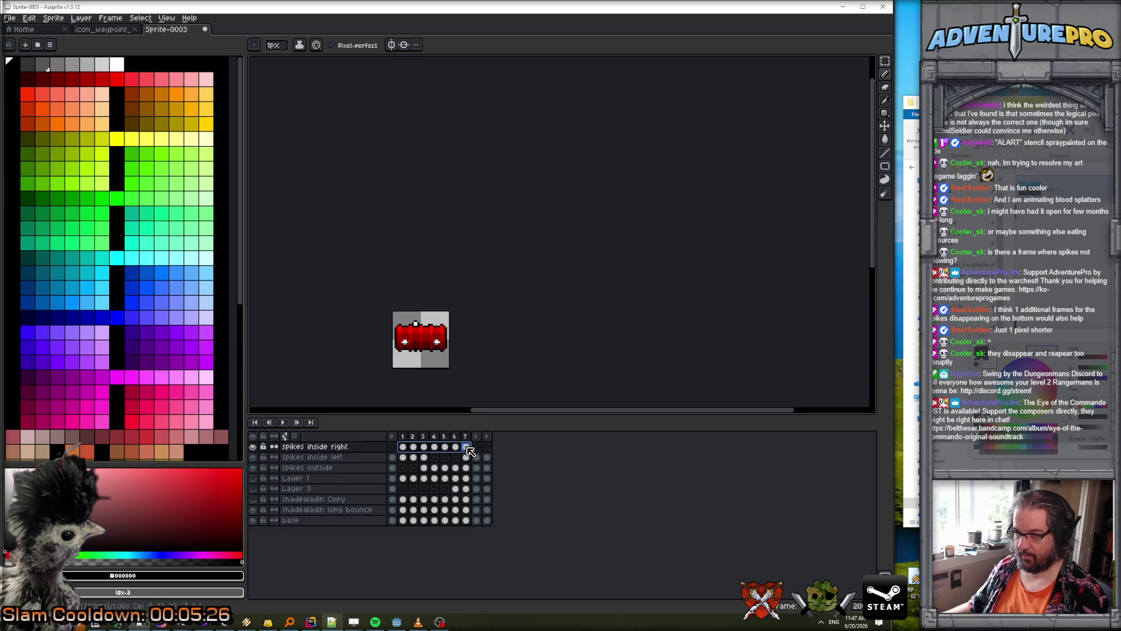
- Enable moving layer content, play the barrel animation, and zoom in on the barrel
{"action": "left_click", "coordinate": [886, 126]}
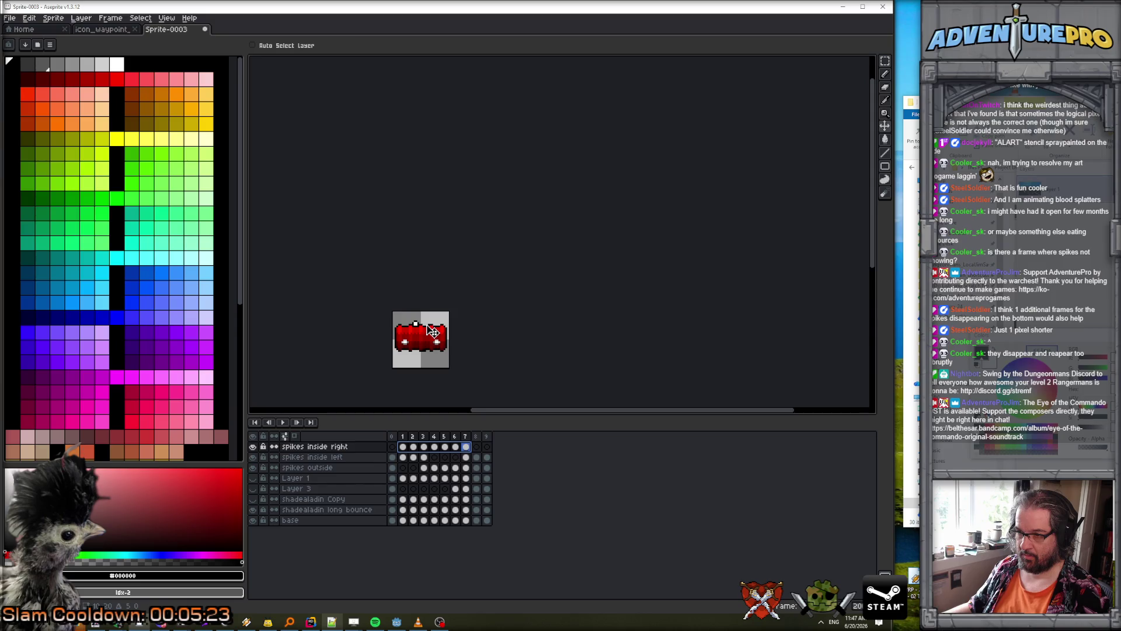
{"action": "key", "text": "Return"}
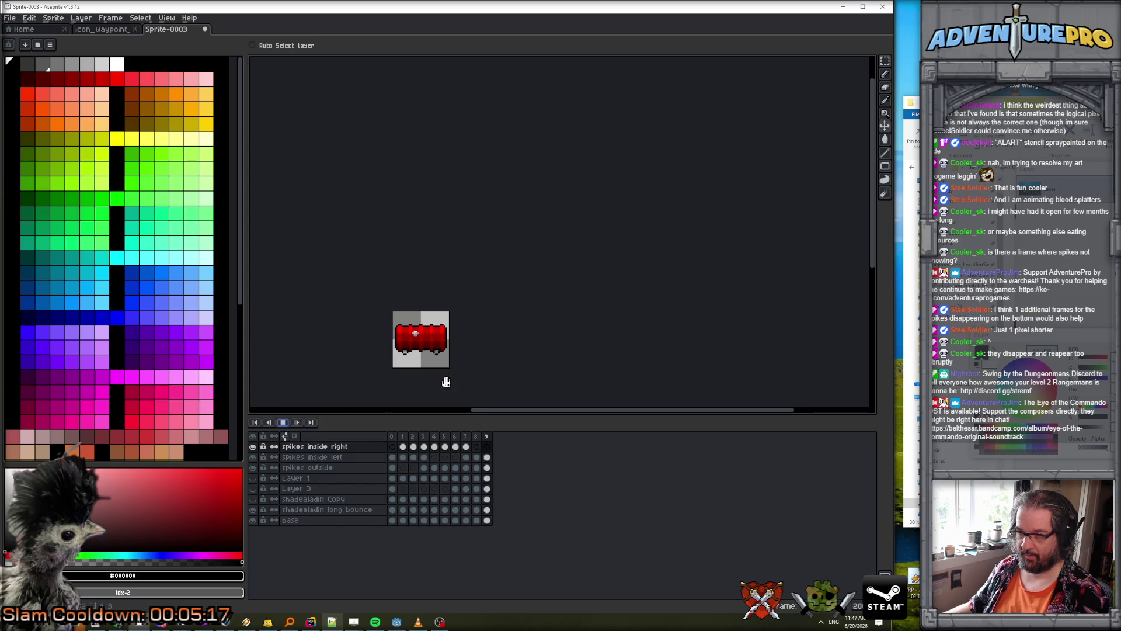
{"action": "scroll", "coordinate": [503, 327], "scroll_direction": "up", "scroll_amount": 2}
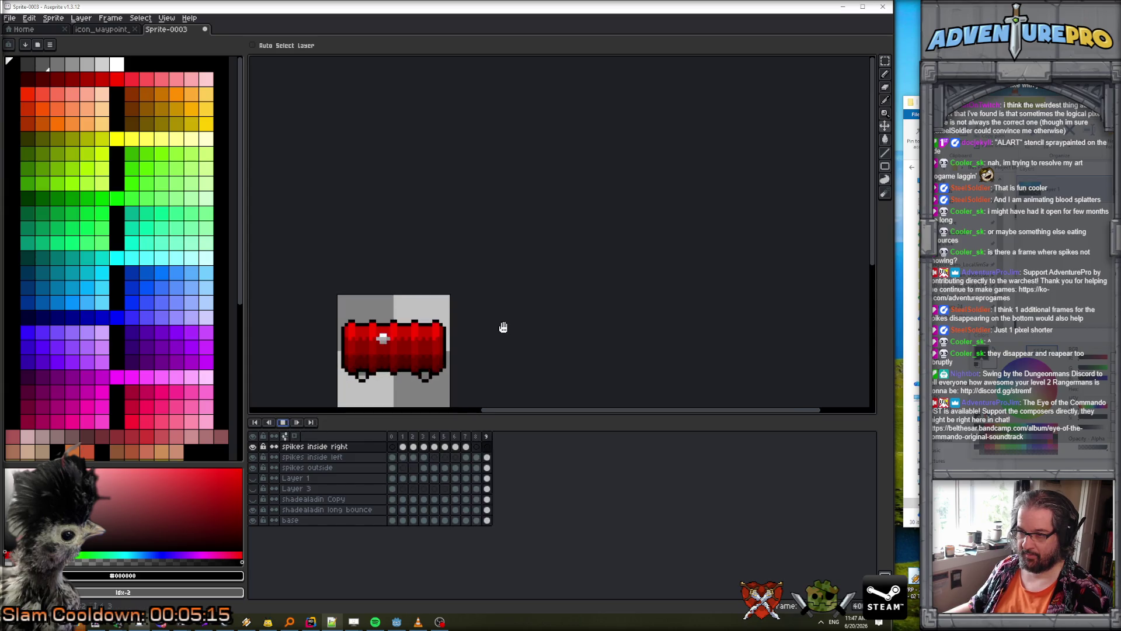
{"action": "left_click_drag", "start_coordinate": [500, 331], "coordinate": [510, 265]}
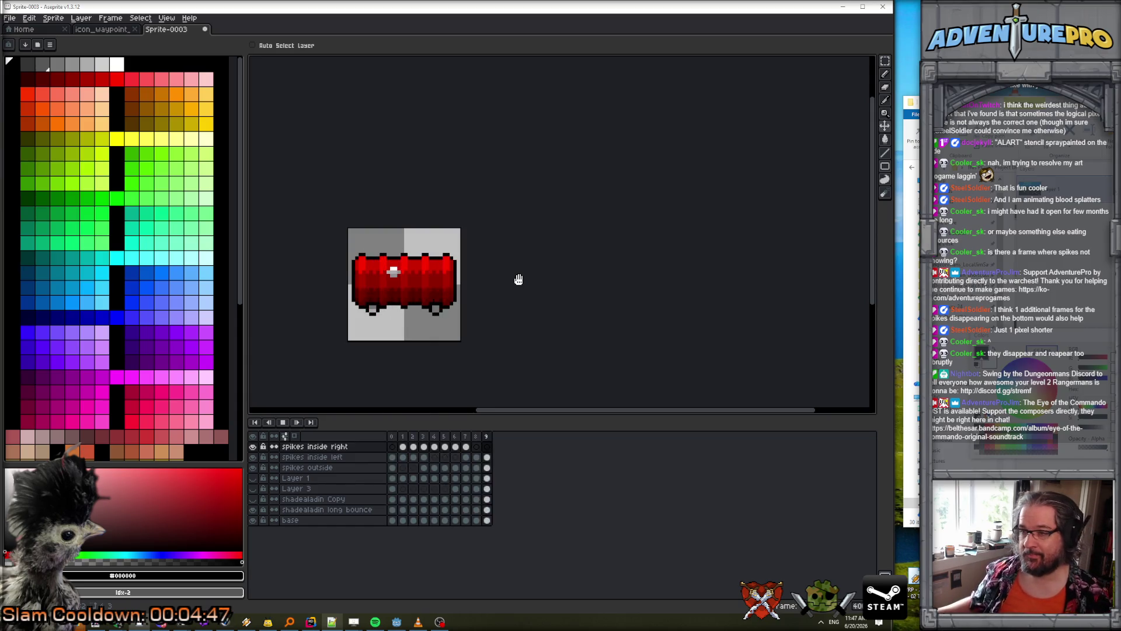
{"action": "left_click", "coordinate": [283, 422]}
{"action": "key", "text": "Return"}
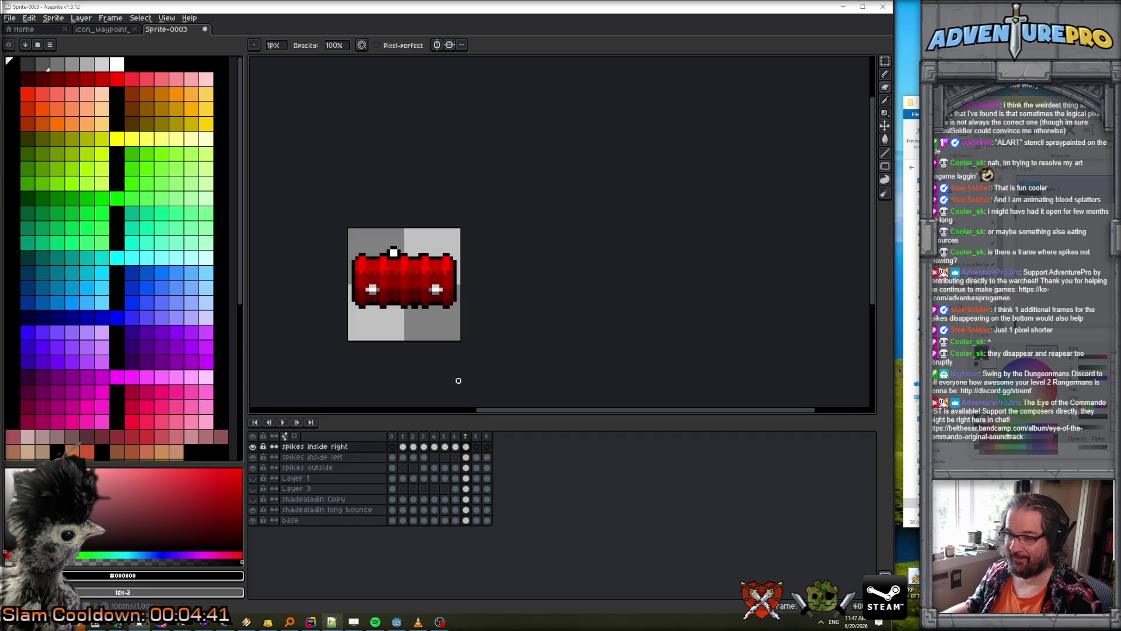
{"action": "left_click", "coordinate": [467, 436]}
{"action": "key", "text": "Down"}
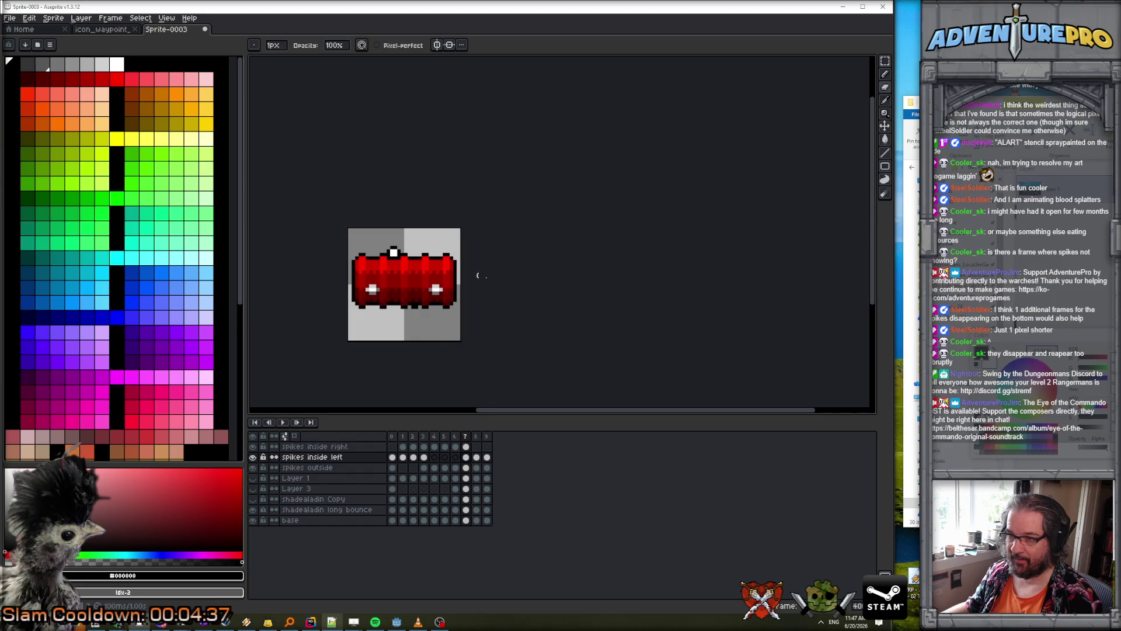
{"action": "key", "text": "Return"}
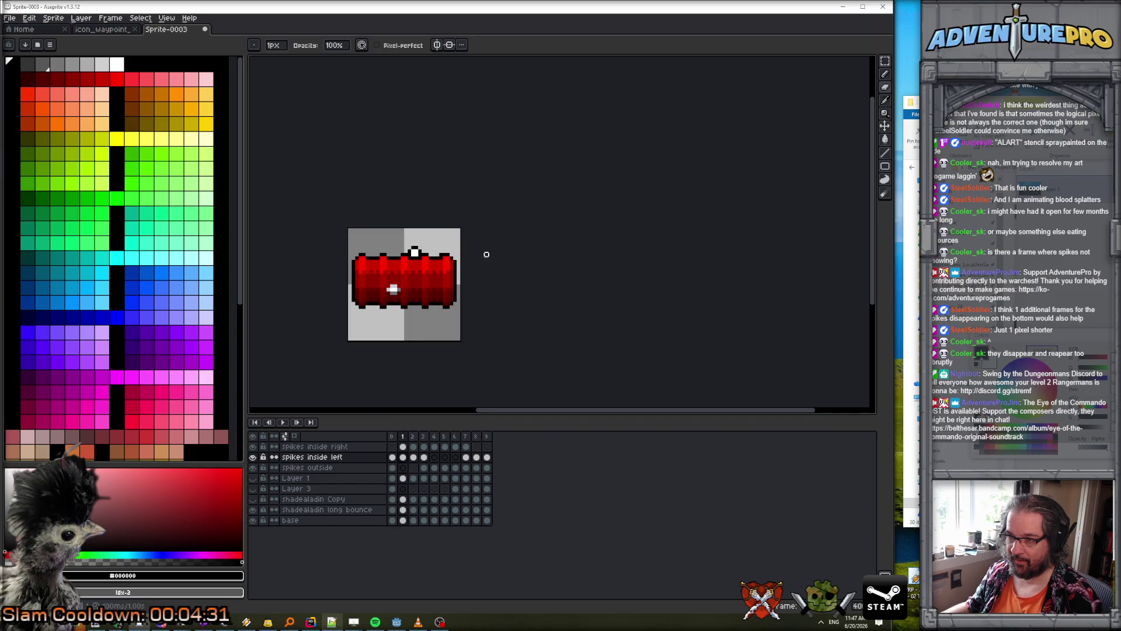
{"action": "left_click", "coordinate": [404, 446]}
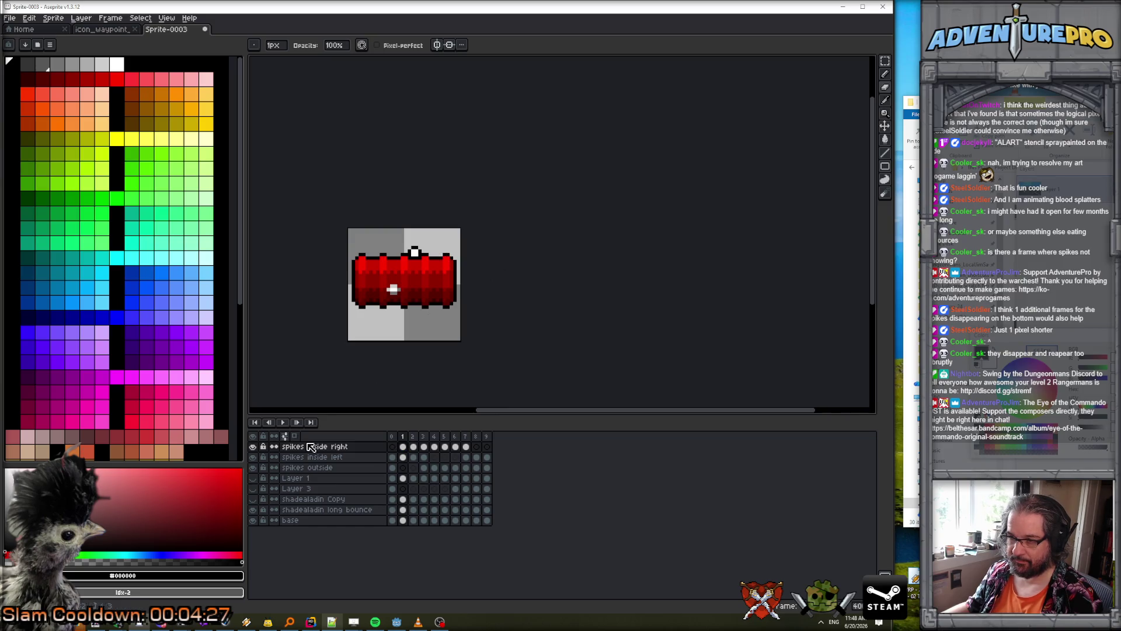
{"action": "left_click", "coordinate": [284, 422]}
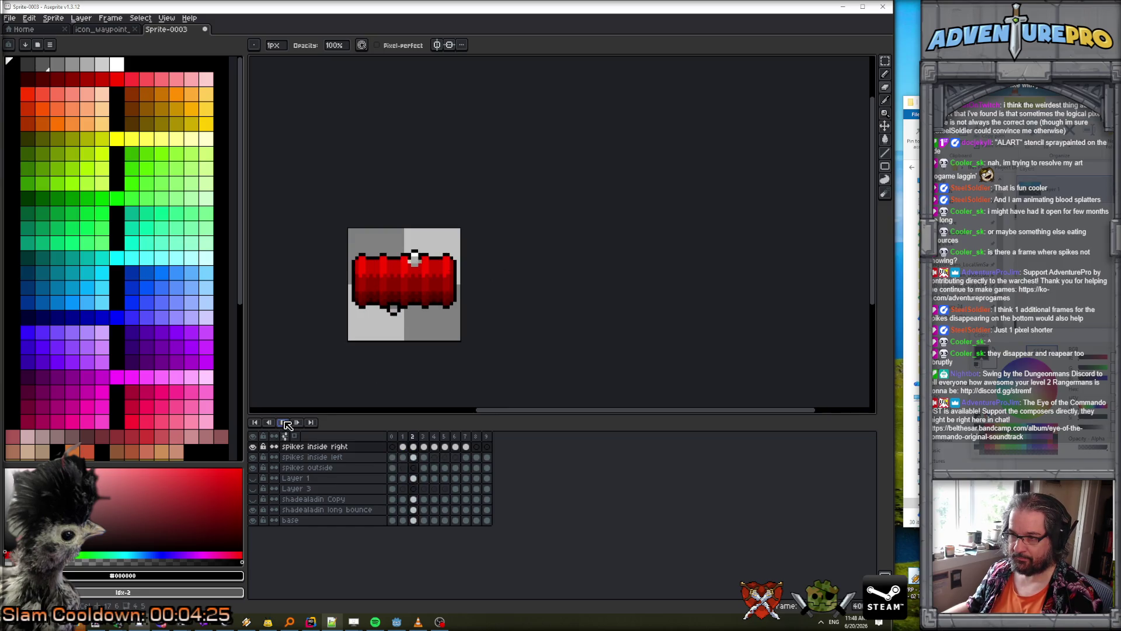
{"action": "scroll", "coordinate": [501, 292], "scroll_direction": "down", "scroll_amount": 4}
{"action": "scroll", "coordinate": [501, 291], "scroll_direction": "up", "scroll_amount": 2}
{"action": "scroll", "coordinate": [502, 292], "scroll_direction": "up", "scroll_amount": 1}
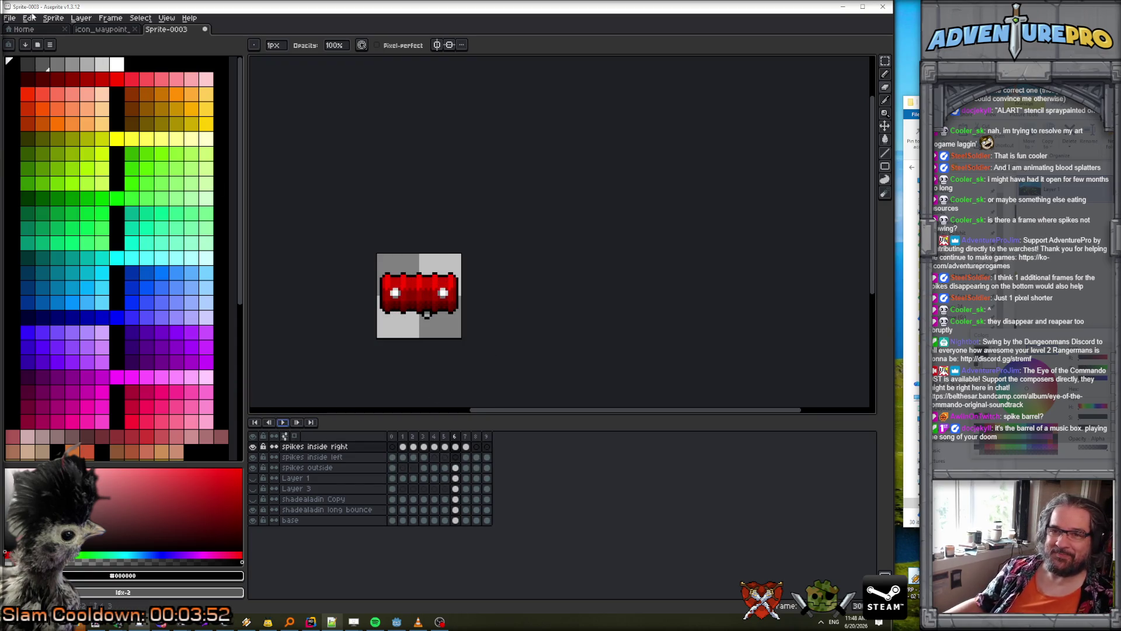
- Save As 'projectile_rolly_barrel.ase' one folder up, in textures
{"action": "left_click", "coordinate": [10, 17]}
{"action": "left_click", "coordinate": [47, 73]}
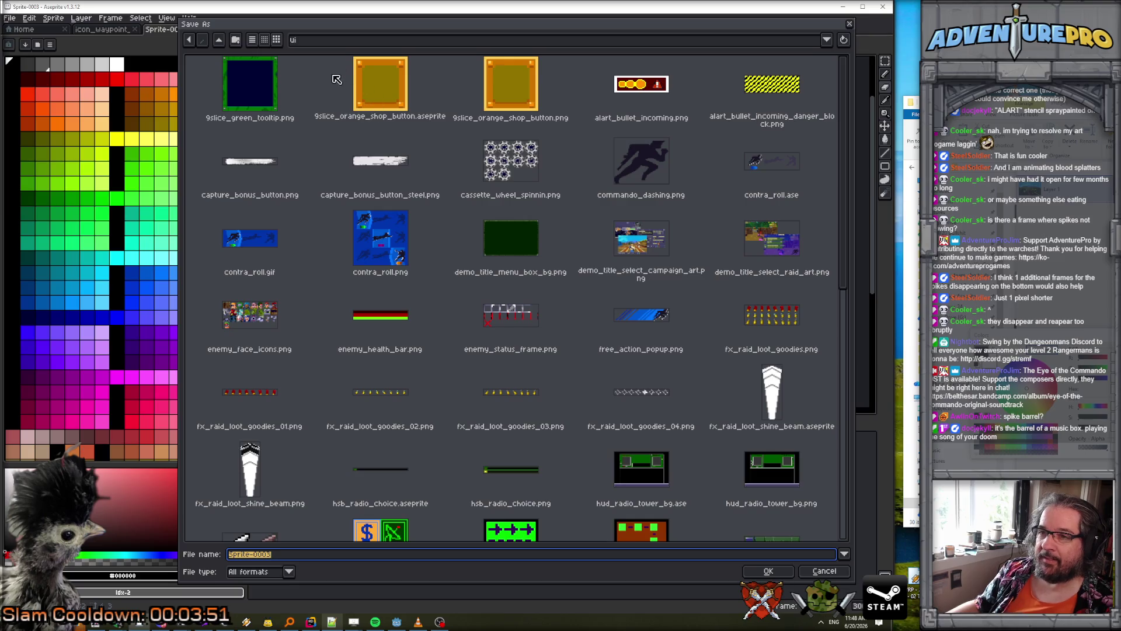
{"action": "left_click", "coordinate": [220, 41]}
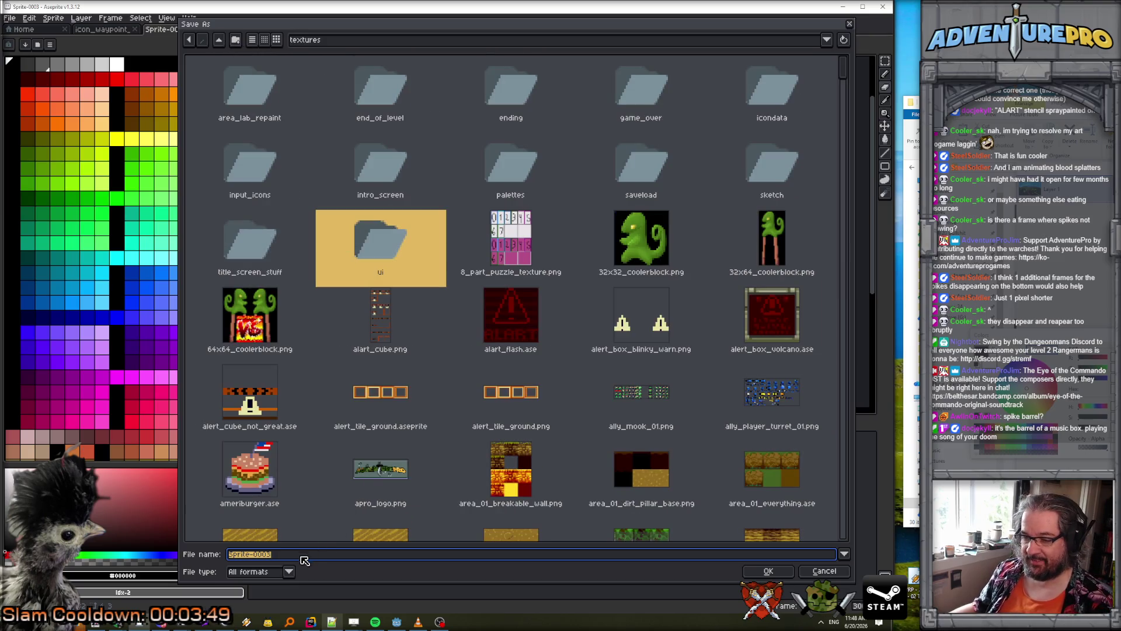
{"action": "type", "text": "projectiul"}
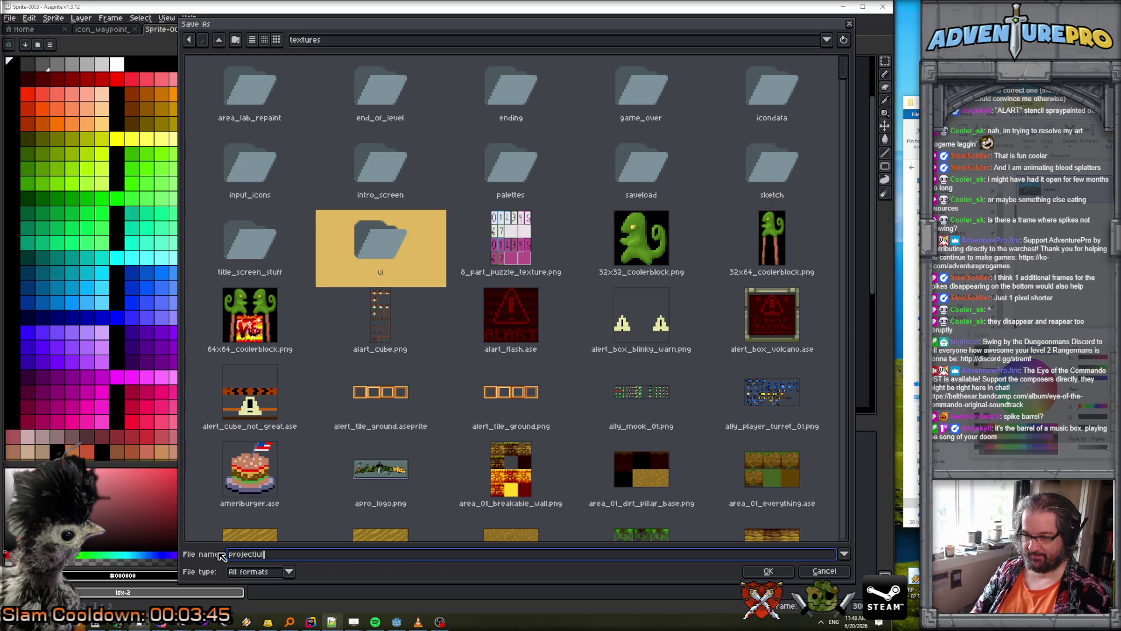
{"action": "key", "text": "BackSpace"}
{"action": "key", "text": "BackSpace"}
{"action": "type", "text": "le_rolly_barrel.as"}
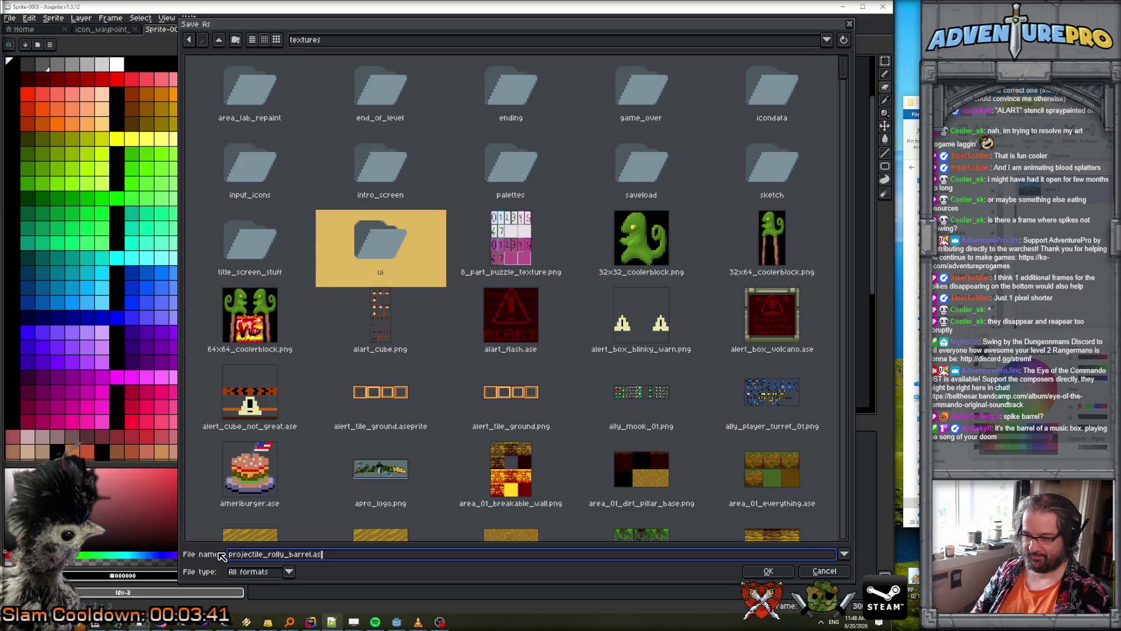
{"action": "key", "text": "Return"}
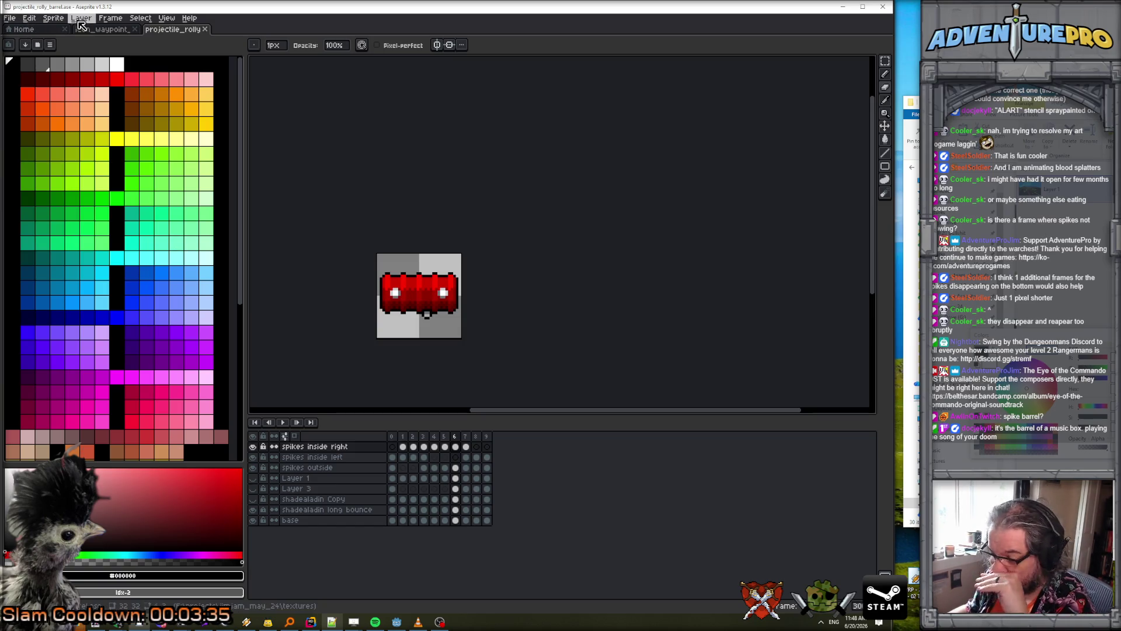
- Open the Export Sprite Sheet dialog from the File menu
{"action": "left_click", "coordinate": [54, 18]}
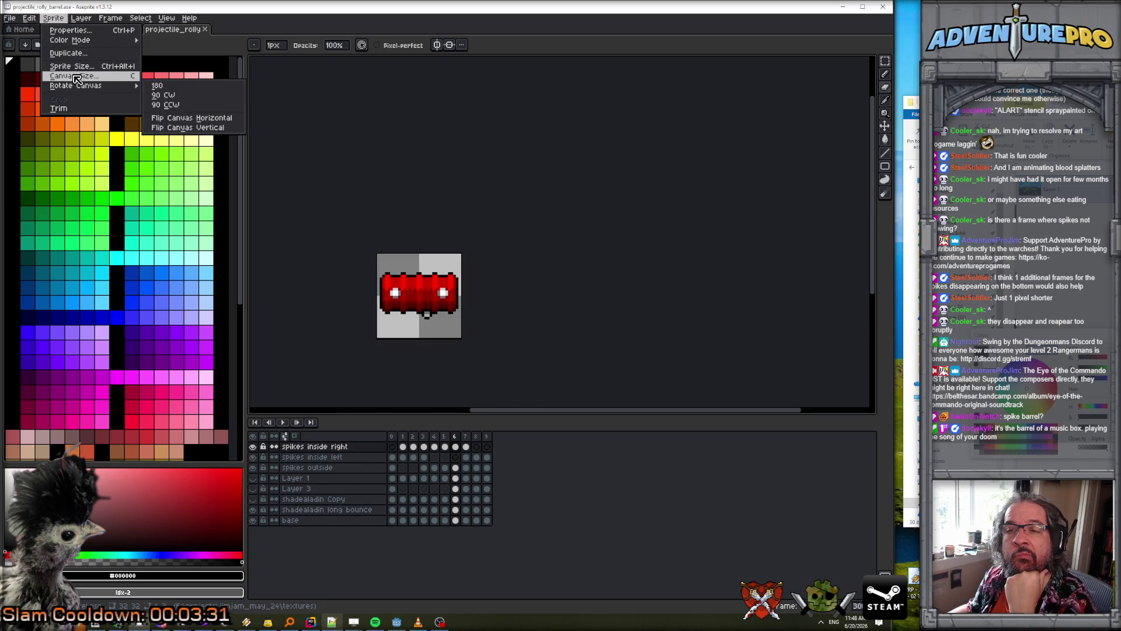
{"action": "left_click", "coordinate": [53, 19]}
{"action": "left_click", "coordinate": [29, 18]}
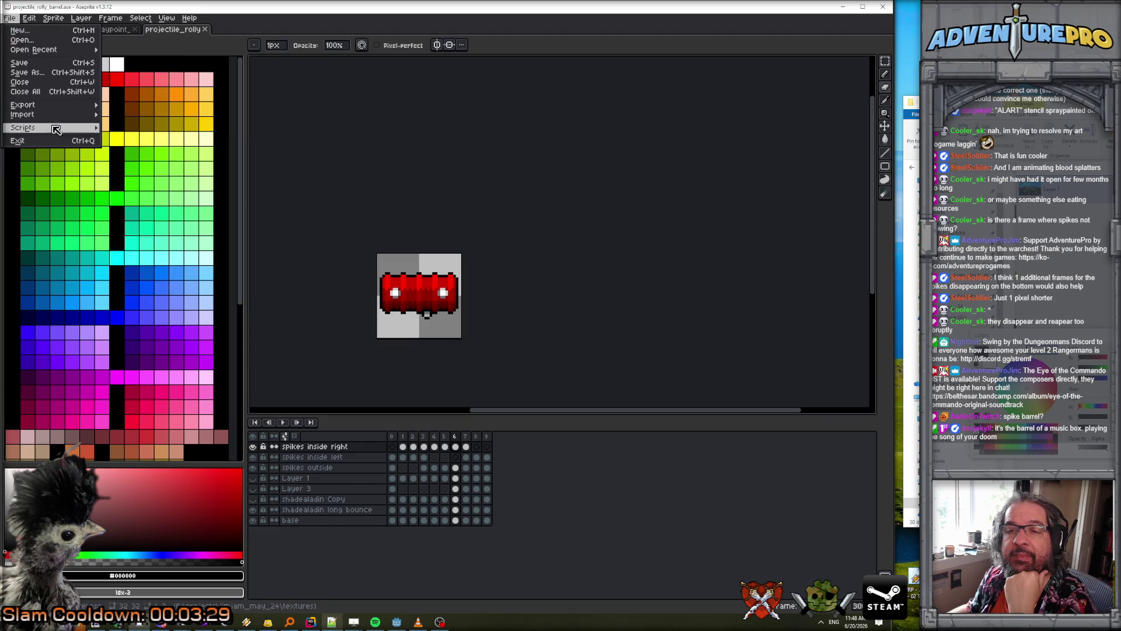
{"action": "mouse_move", "coordinate": [55, 108]}
{"action": "left_click", "coordinate": [150, 120]}
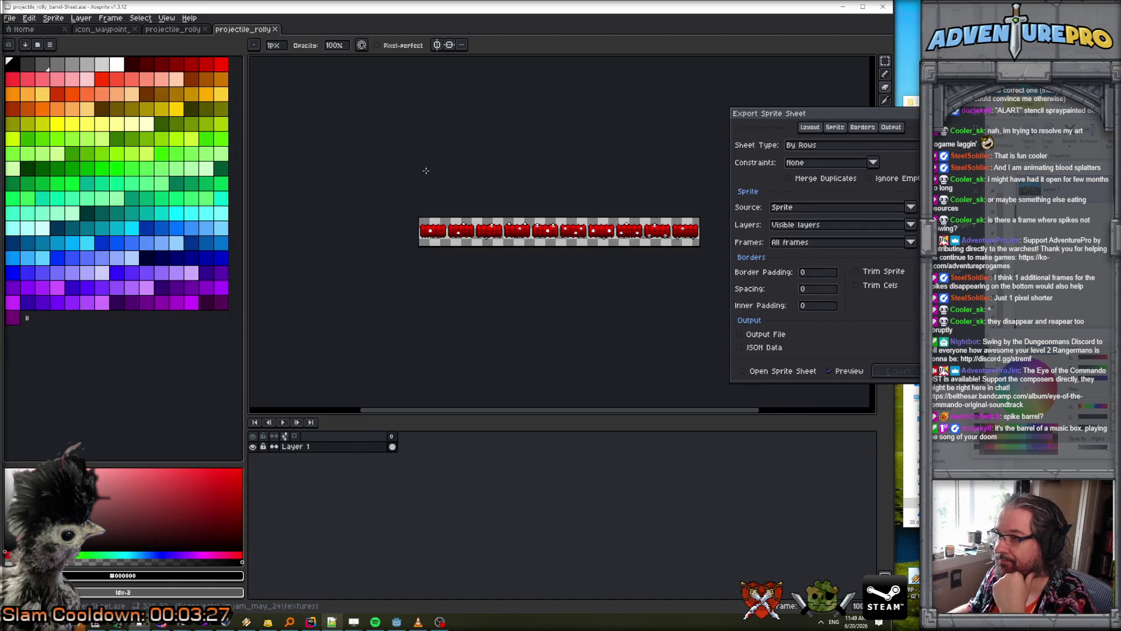
- Set the sprite sheet type to By Rows
{"action": "left_click", "coordinate": [862, 146]}
{"action": "left_click", "coordinate": [847, 183]}
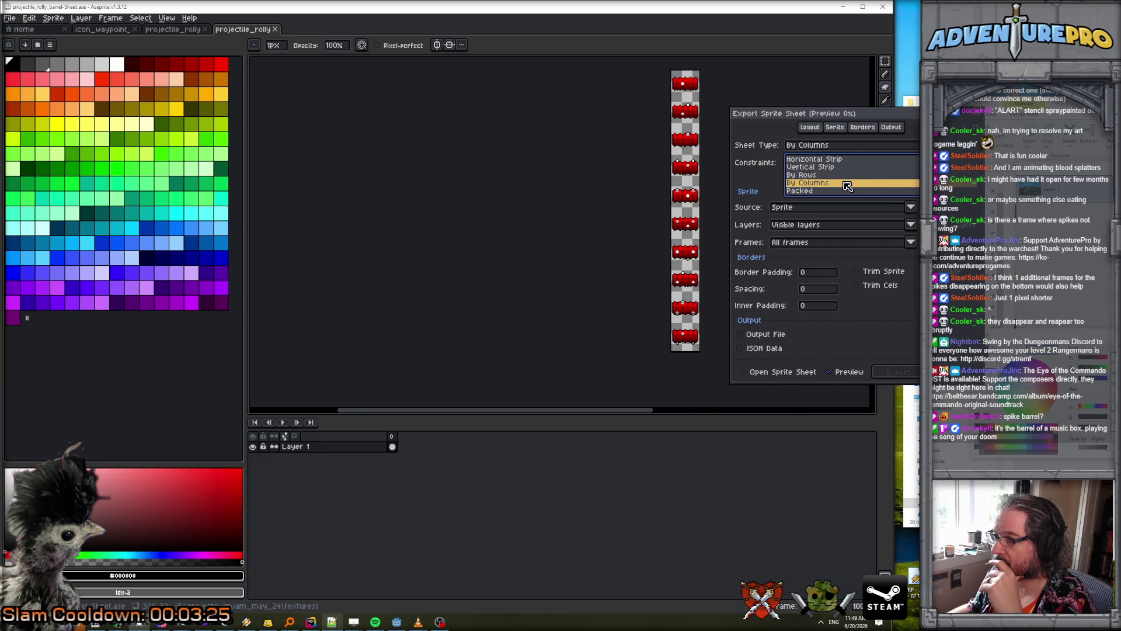
{"action": "left_click", "coordinate": [845, 156]}
{"action": "left_click", "coordinate": [840, 156]}
{"action": "left_click", "coordinate": [871, 163]}
{"action": "left_click", "coordinate": [870, 177]}
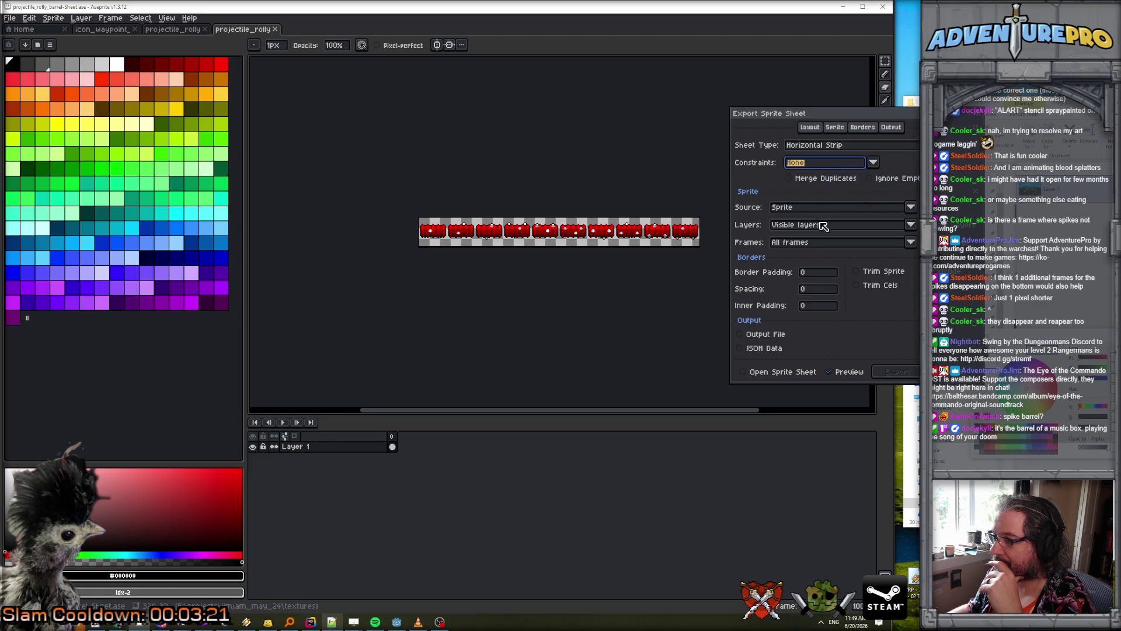
{"action": "left_click", "coordinate": [872, 164]}
{"action": "left_click", "coordinate": [829, 177]}
{"action": "left_click", "coordinate": [838, 146]}
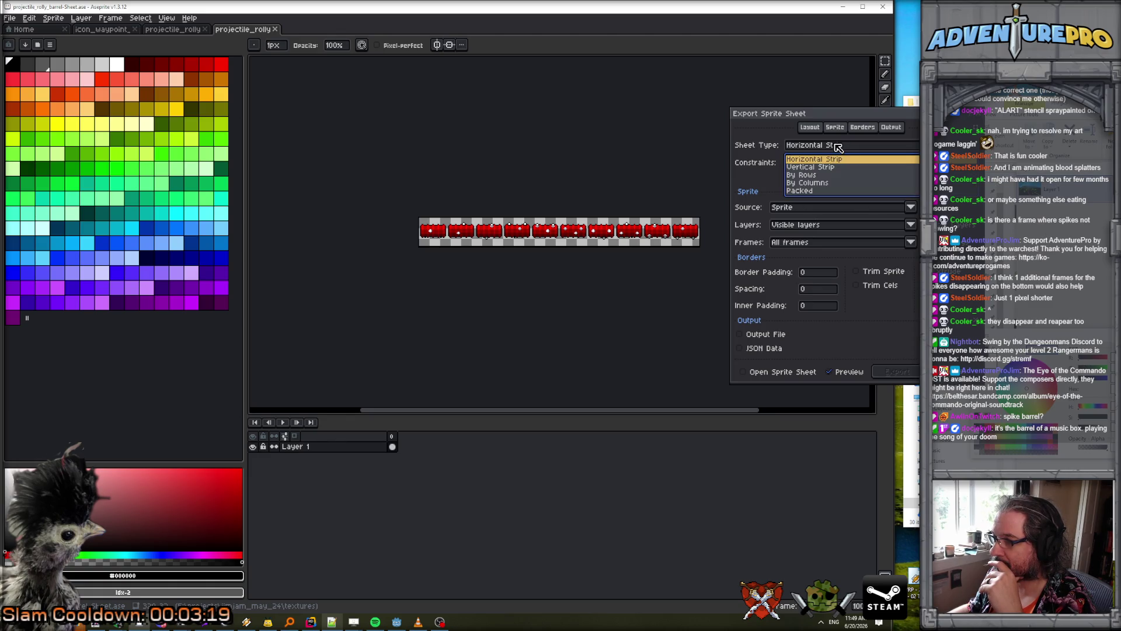
{"action": "left_click", "coordinate": [815, 161]}
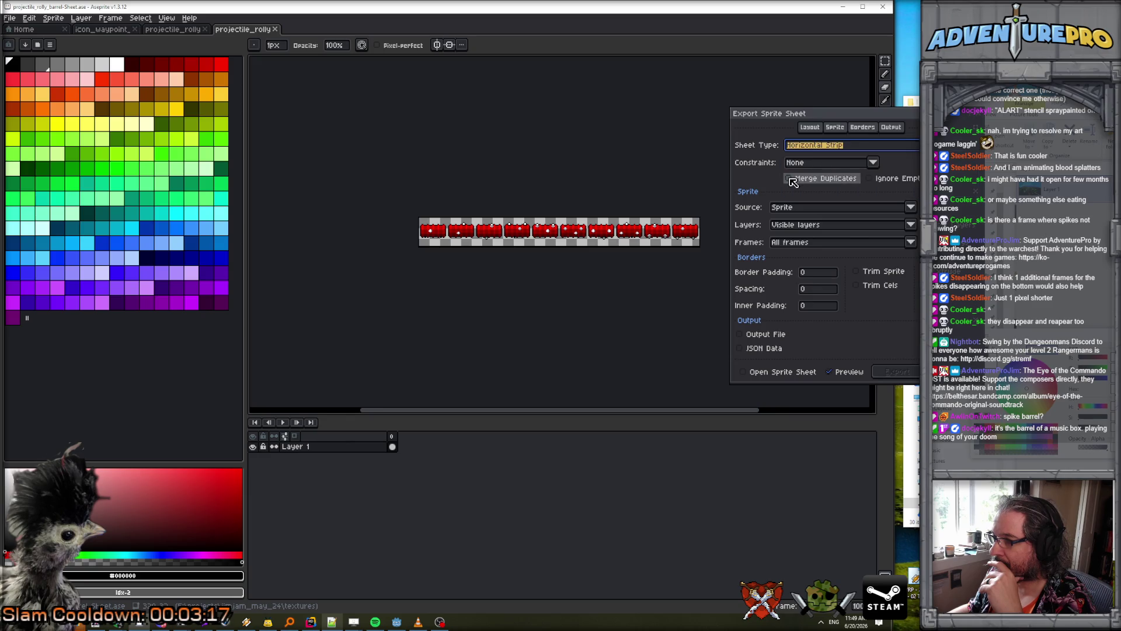
{"action": "left_click", "coordinate": [866, 149]}
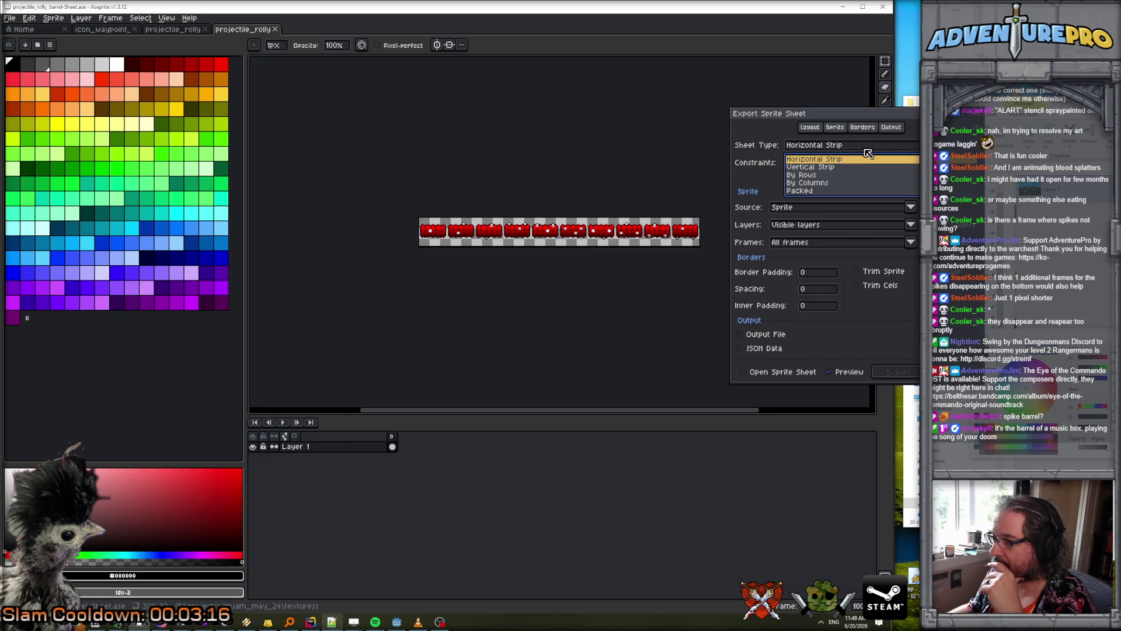
{"action": "left_click", "coordinate": [818, 182]}
{"action": "left_click", "coordinate": [818, 146]}
{"action": "left_click", "coordinate": [816, 175]}
- Constrain the sheet to Fixed # of Columns 4, tick Open Sprite Sheet, and export
{"action": "left_click", "coordinate": [830, 166]}
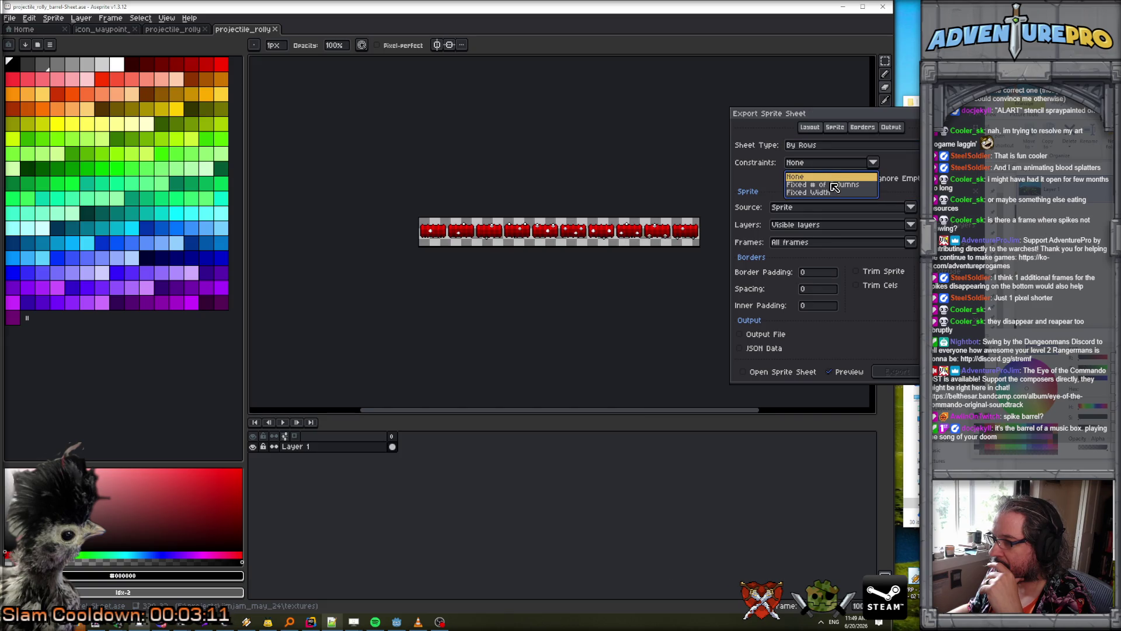
{"action": "left_click", "coordinate": [834, 185]}
{"action": "left_click", "coordinate": [908, 166]}
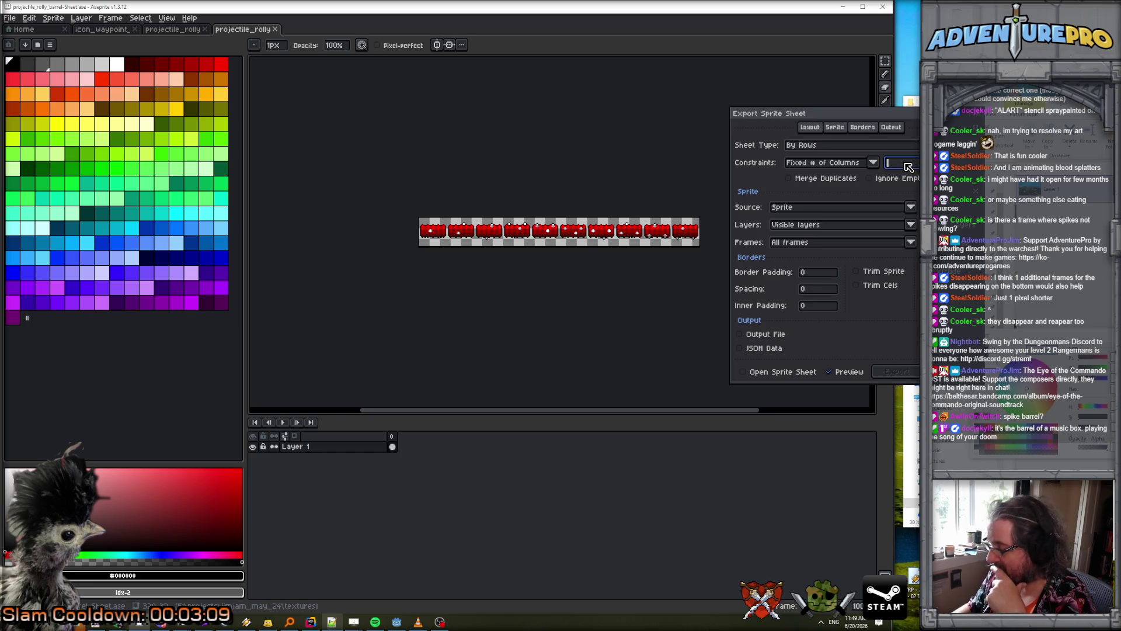
{"action": "type", "text": "4"}
{"action": "left_click", "coordinate": [742, 372]}
{"action": "left_click", "coordinate": [896, 372]}
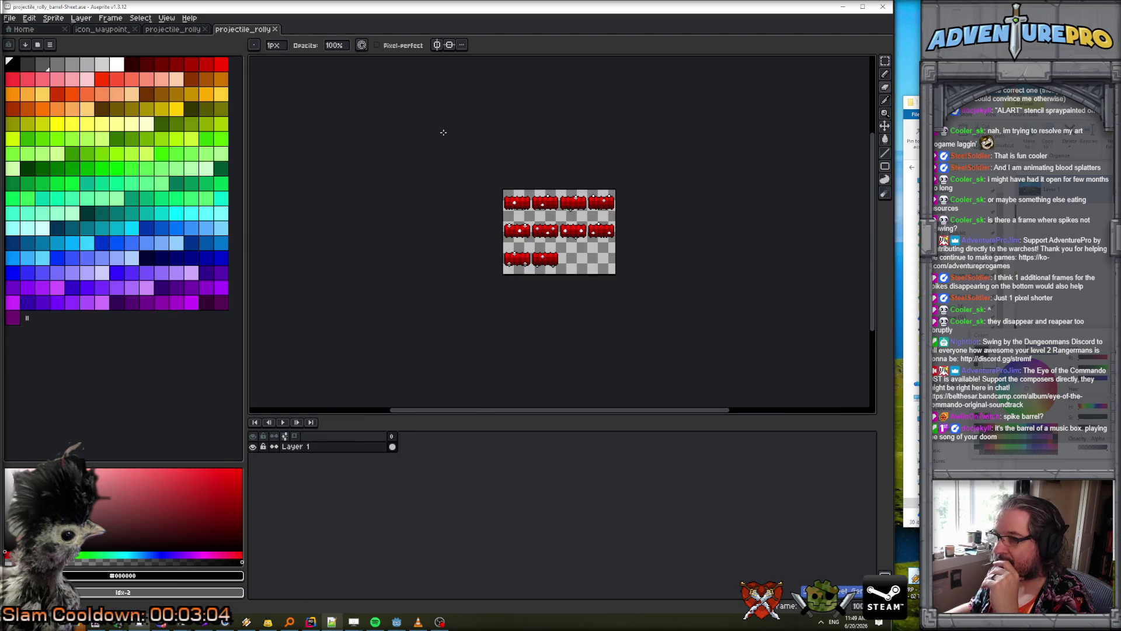
- Start saving the opened sprite sheet under a new file name
{"action": "left_click", "coordinate": [10, 18]}
{"action": "left_click", "coordinate": [39, 78]}
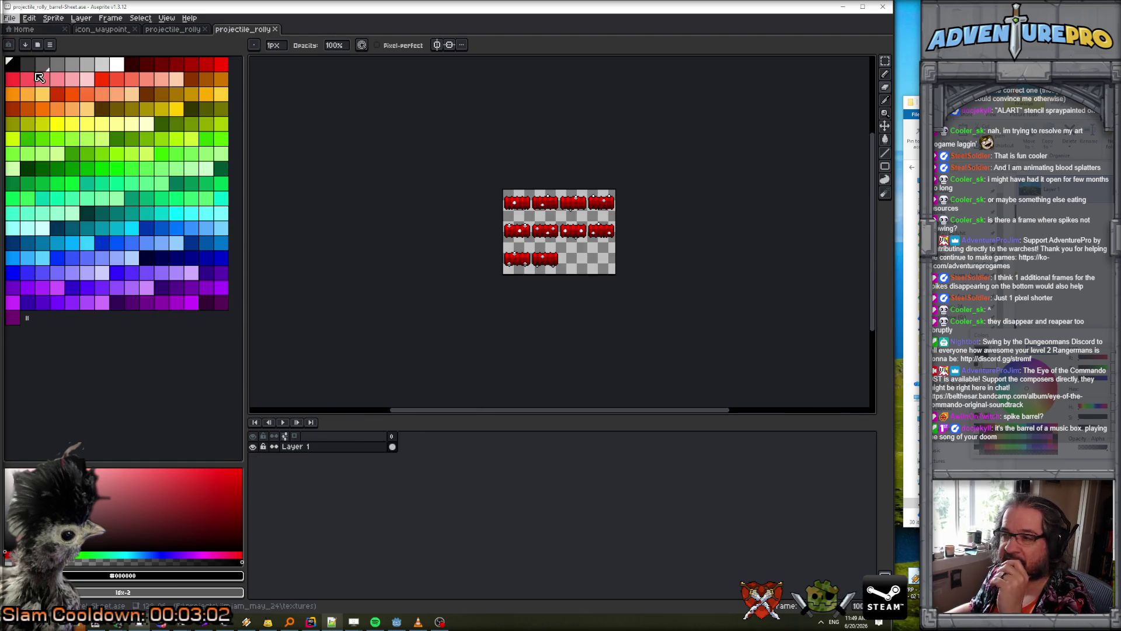
{"action": "left_click", "coordinate": [324, 556]}
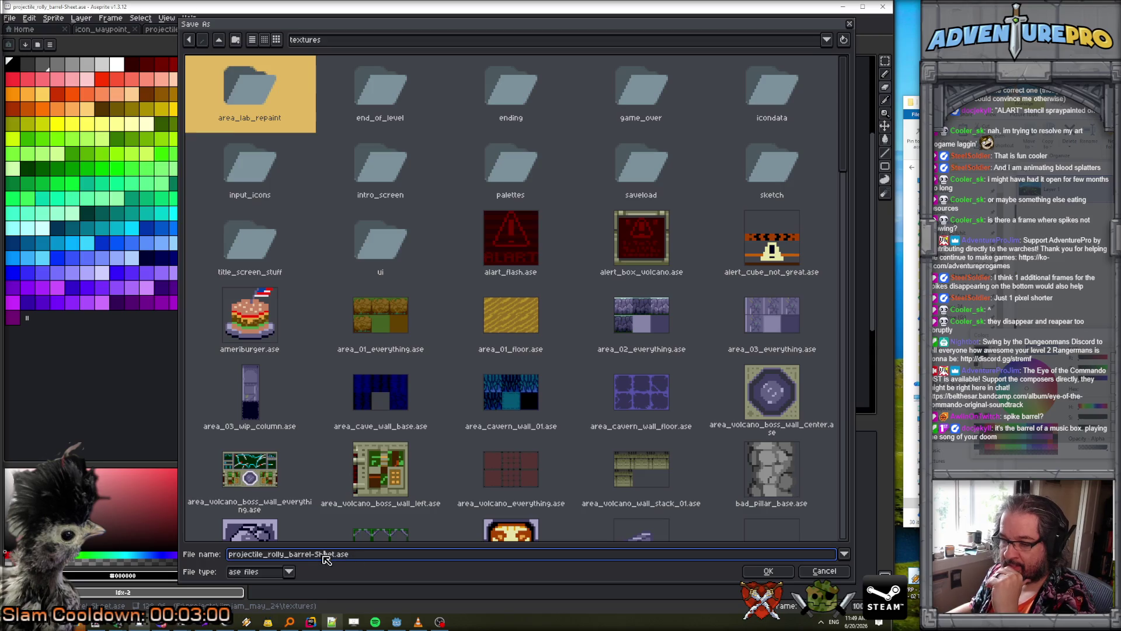
- Strip '-Sheet.ase' from the name and save the sheet as projectile_rolly_barrel.png
{"action": "left_click_drag", "start_coordinate": [311, 555], "coordinate": [413, 554]}
{"action": "key", "text": "BackSpace"}
{"action": "type", "text": "png"}
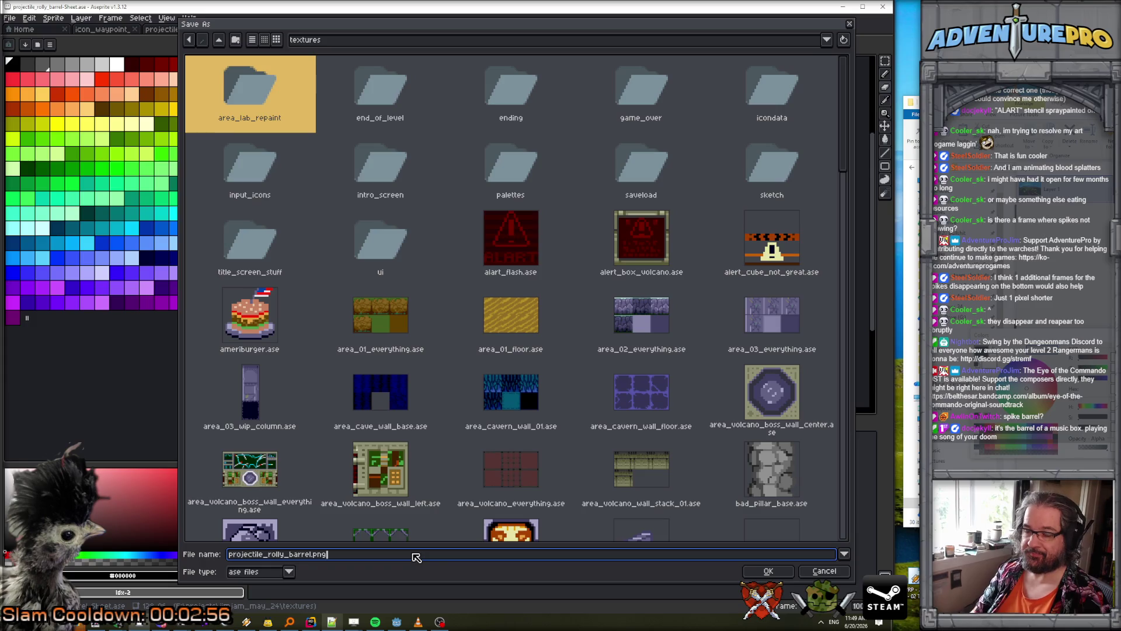
{"action": "key", "text": "Return"}
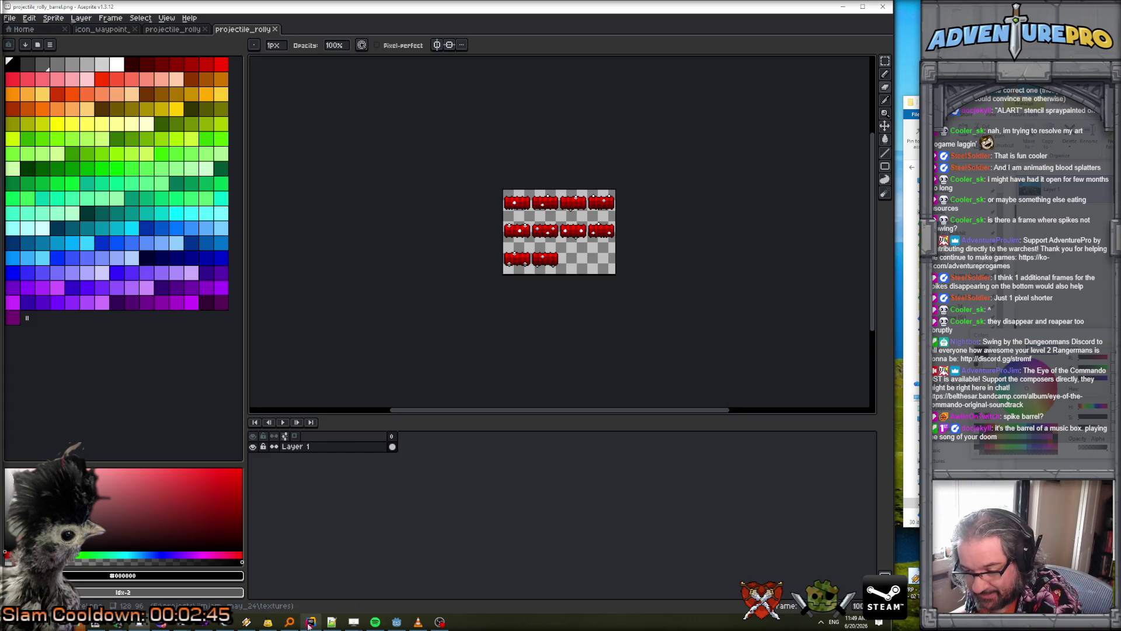
{"action": "left_click", "coordinate": [396, 622]}
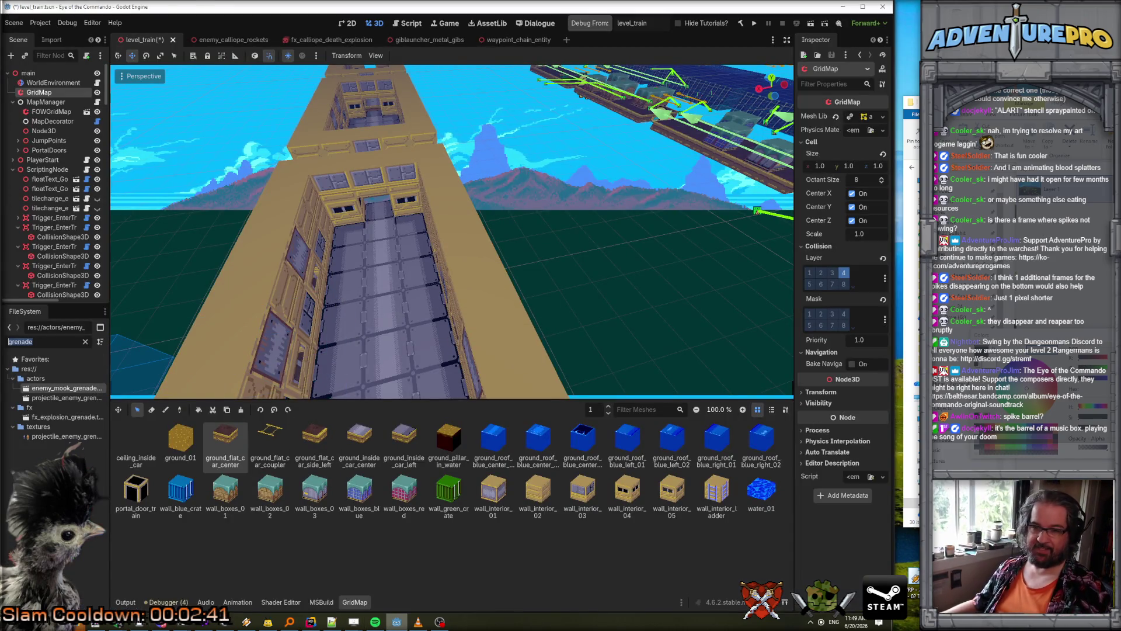
- Filter the FileSystem by 'pro', widen the dock, and open projectile_enemy_base.tscn
{"action": "type", "text": "pro"}
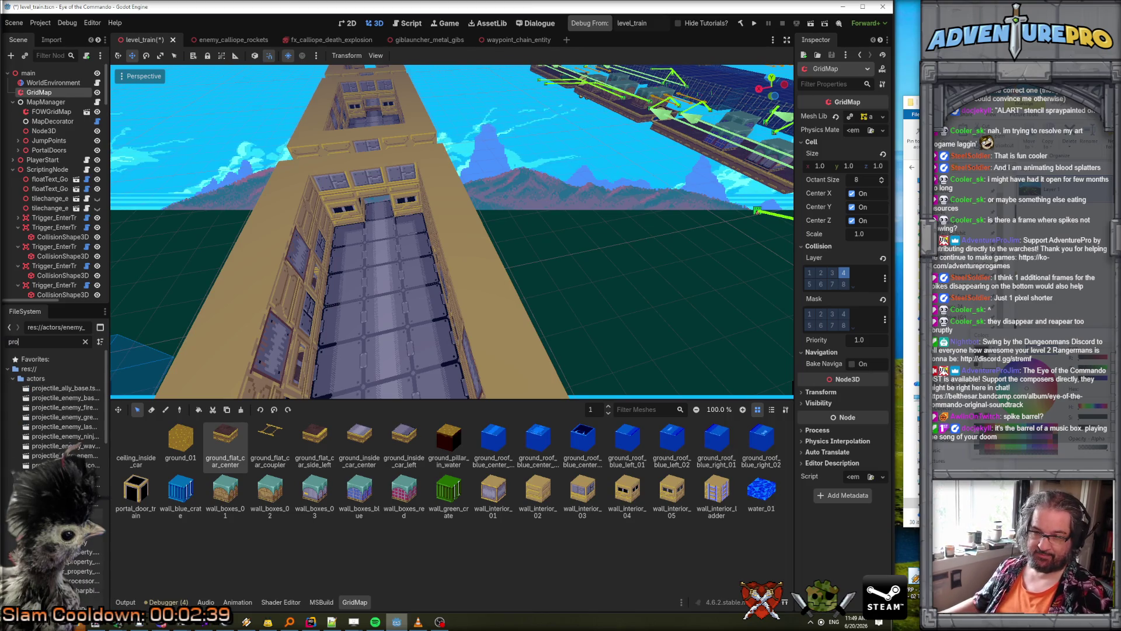
{"action": "left_click_drag", "start_coordinate": [110, 375], "coordinate": [214, 376]}
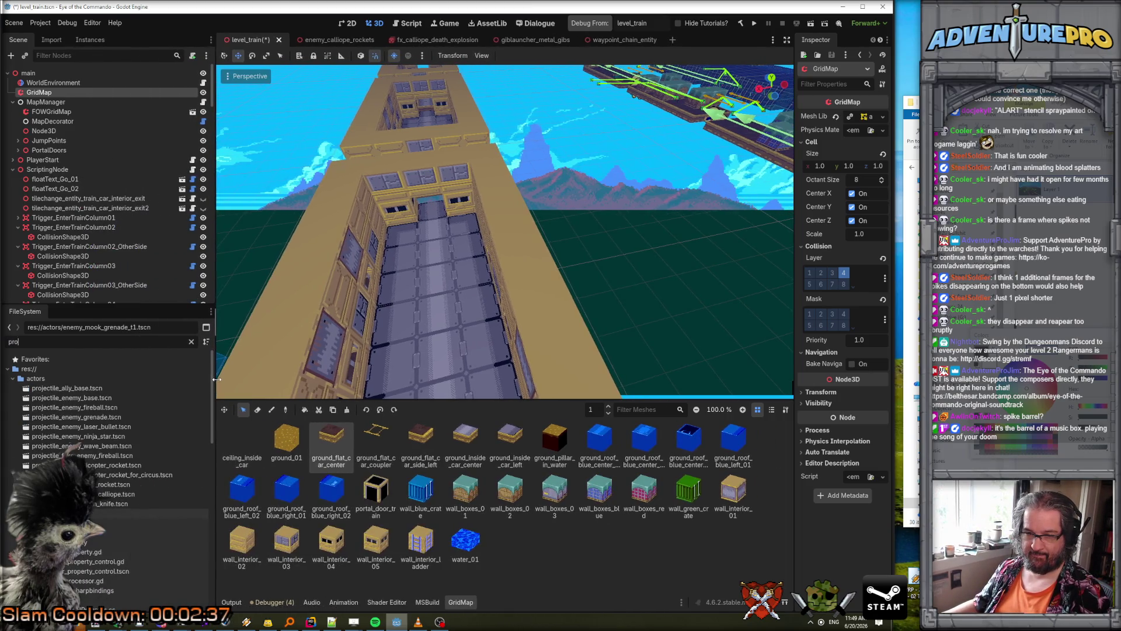
{"action": "double_click", "coordinate": [90, 400]}
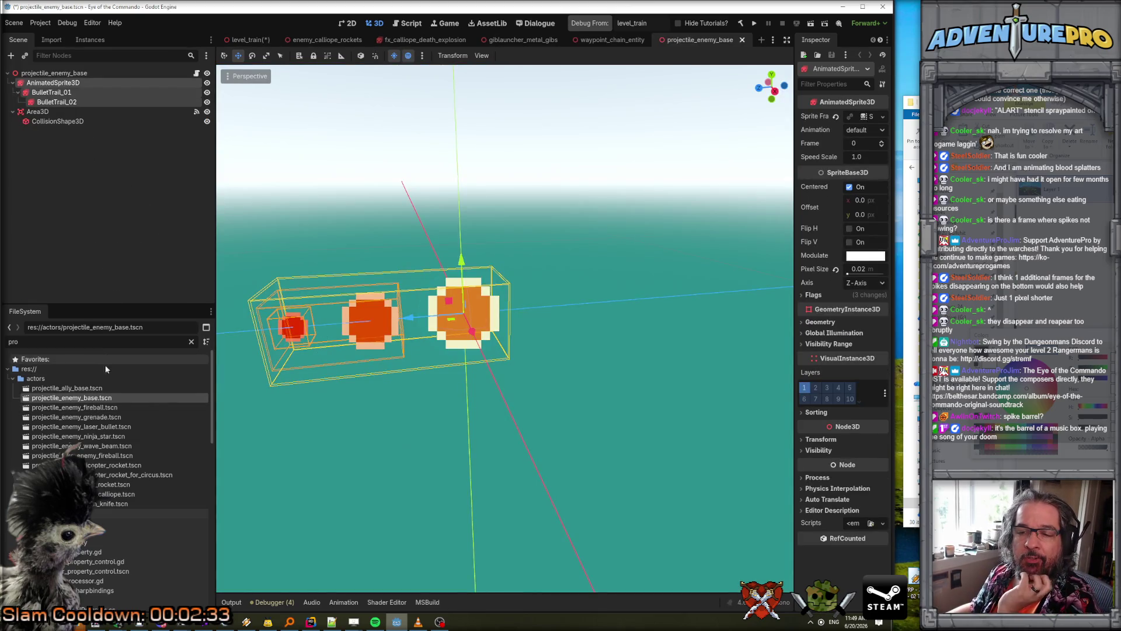
- Save the base scene via Scene > Save Scene As as projectile_enemy_rolly_barrel.tscn
{"action": "right_click", "coordinate": [76, 398]}
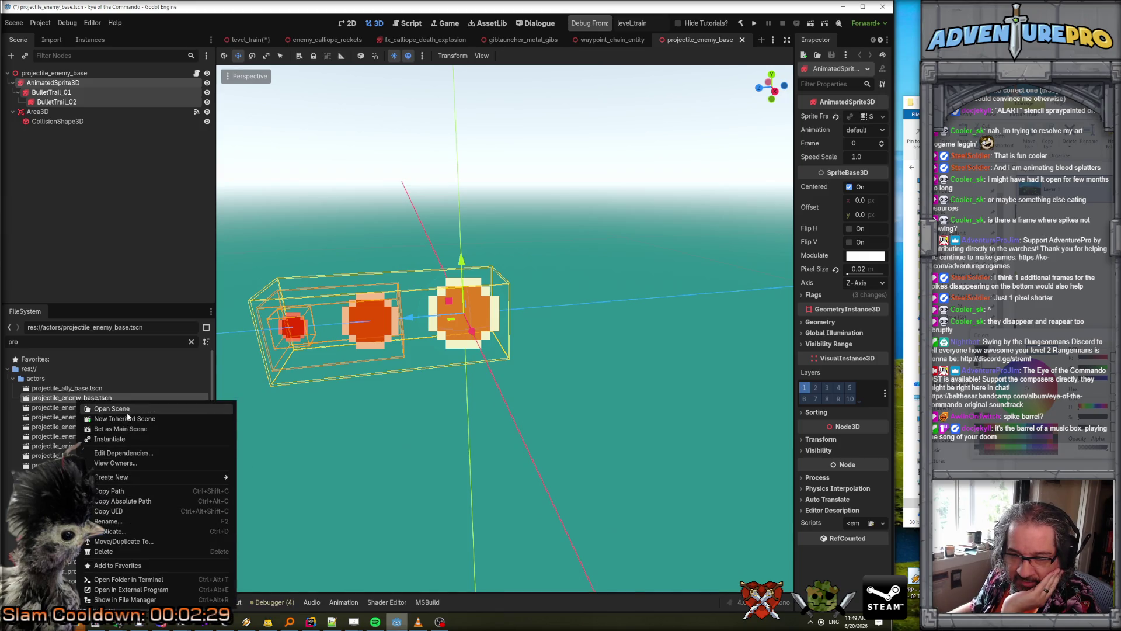
{"action": "left_click", "coordinate": [18, 26]}
{"action": "left_click", "coordinate": [15, 24]}
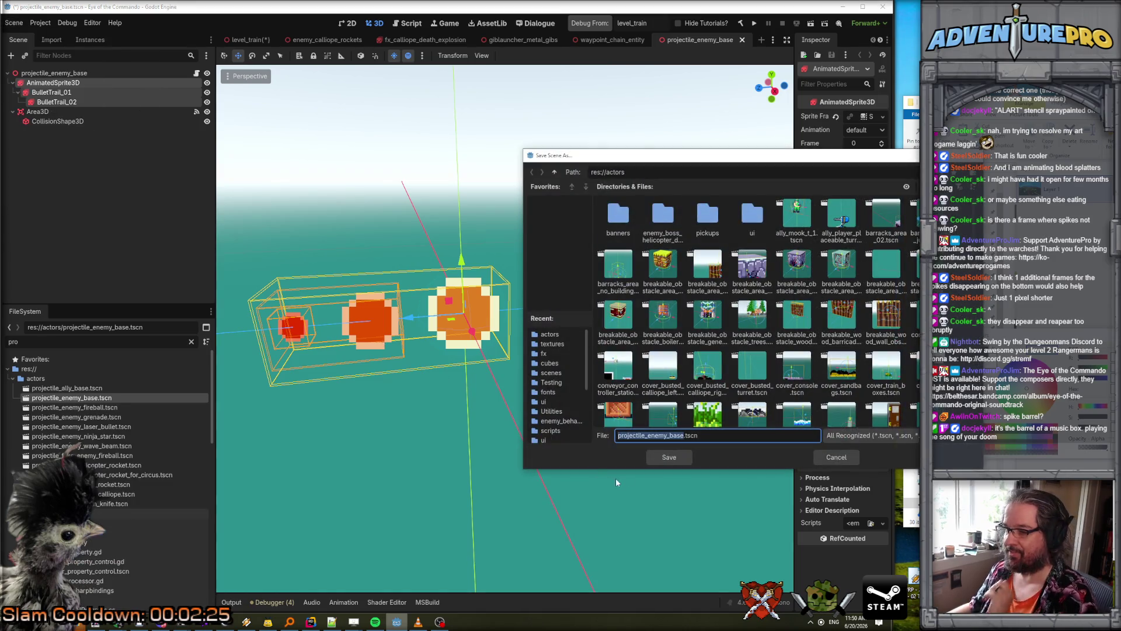
{"action": "left_click", "coordinate": [667, 436]}
{"action": "type", "text": "rolly_barrel"}
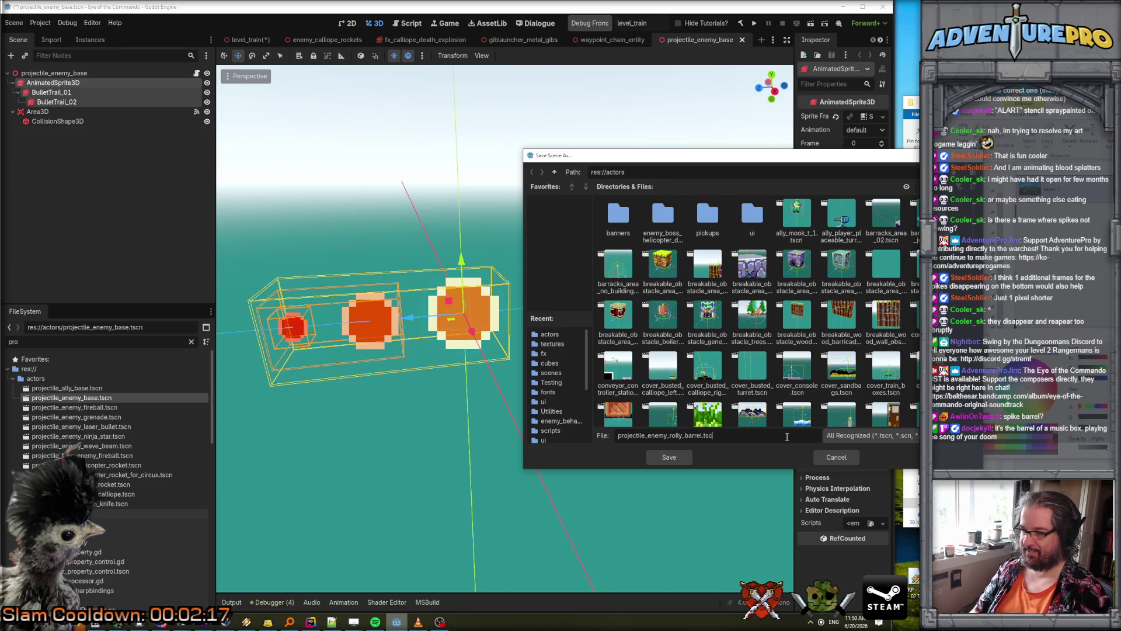
{"action": "key", "text": "Return"}
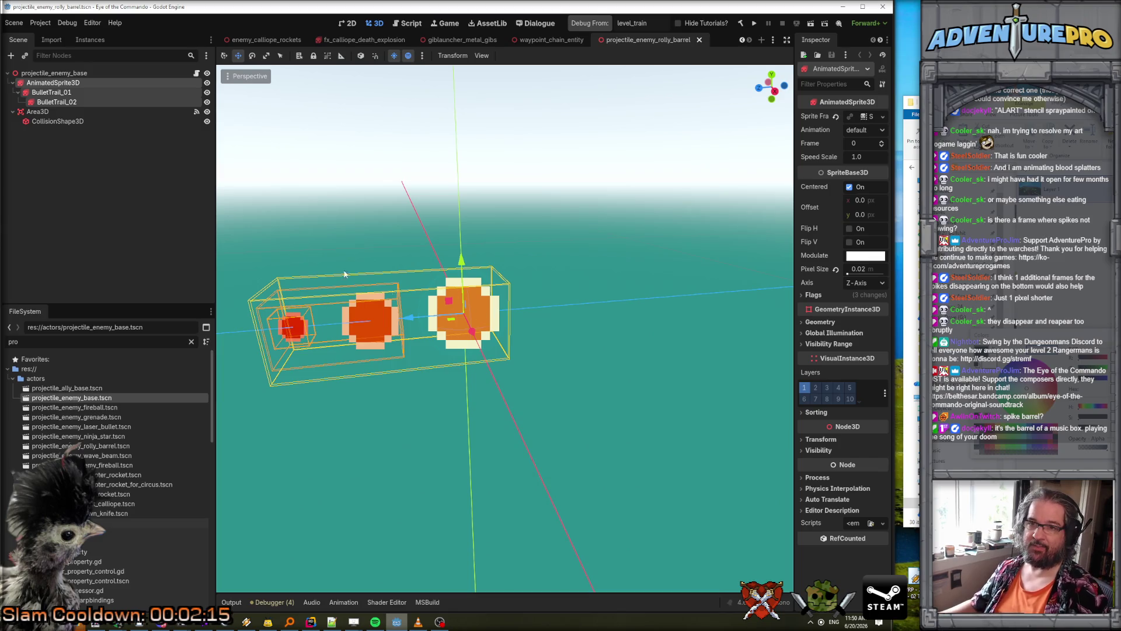
- Rename the scene's root node to projectile_enemy_rolly_barrel
{"action": "double_click", "coordinate": [54, 73]}
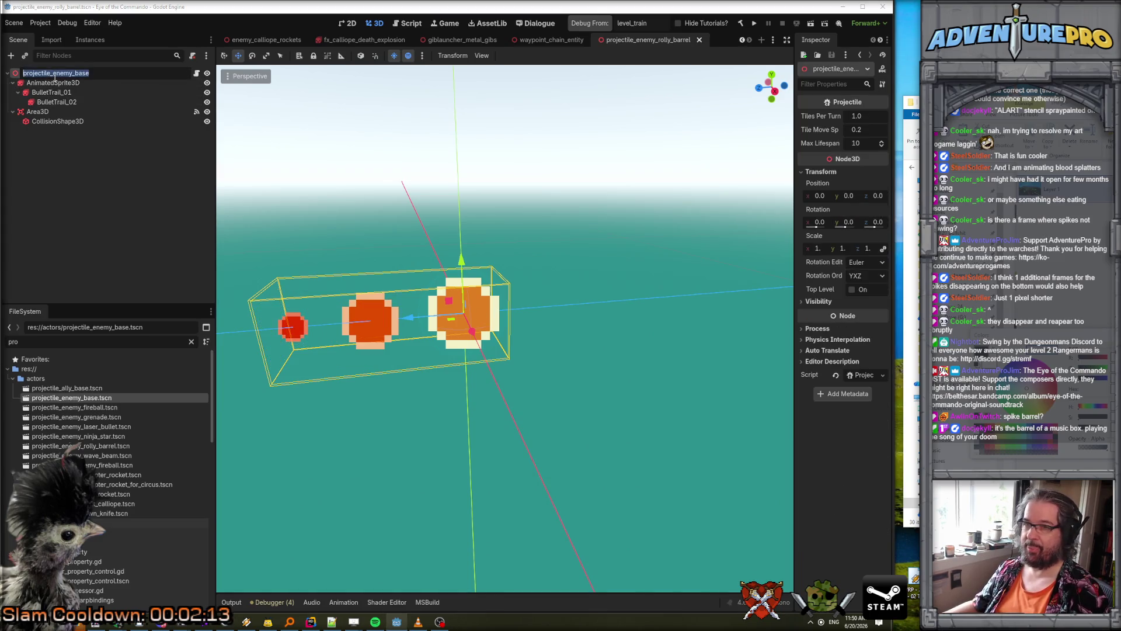
{"action": "left_click", "coordinate": [75, 73]}
{"action": "type", "text": "rolly_barrel"}
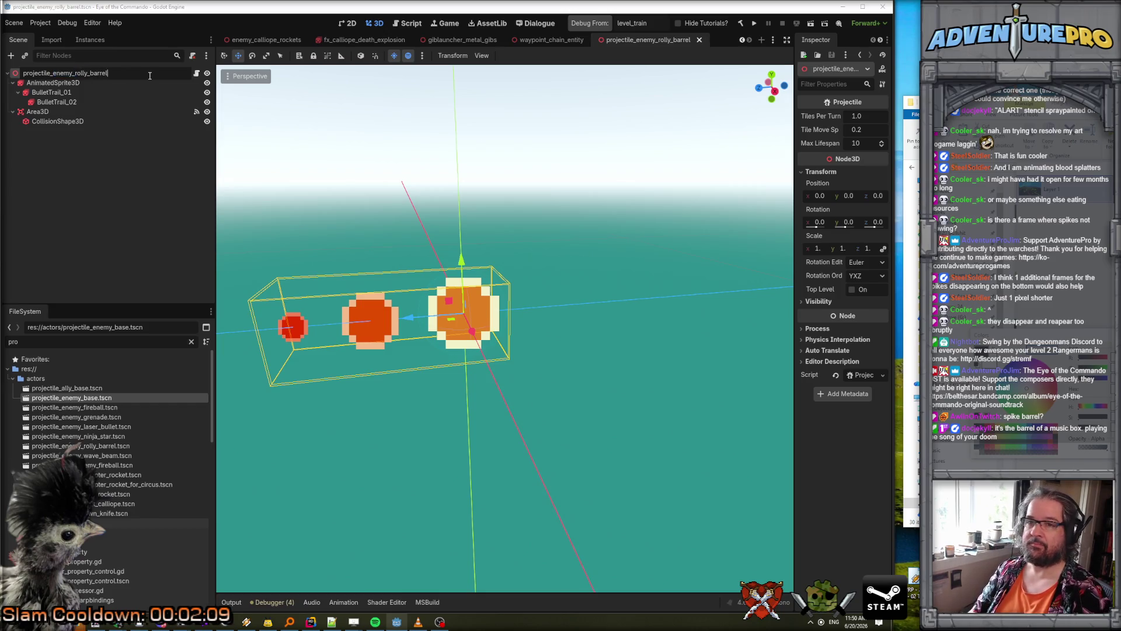
{"action": "key", "text": "Return"}
- Delete BulletTrail_01 with its children, then select the AnimatedSprite3D node
{"action": "left_click", "coordinate": [64, 93]}
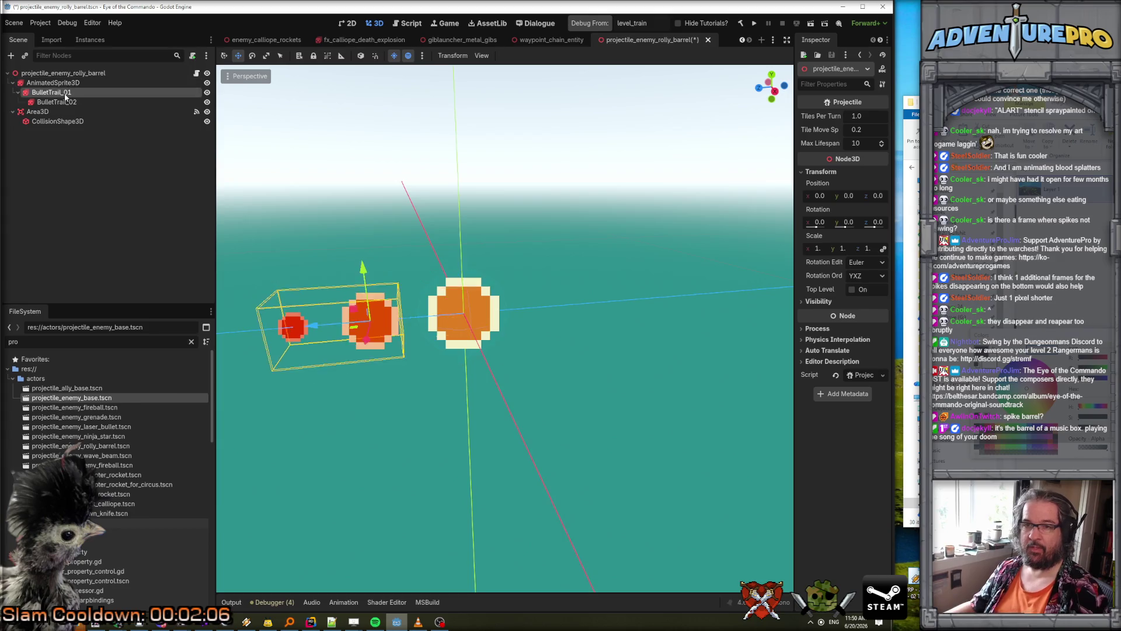
{"action": "key", "text": "Delete"}
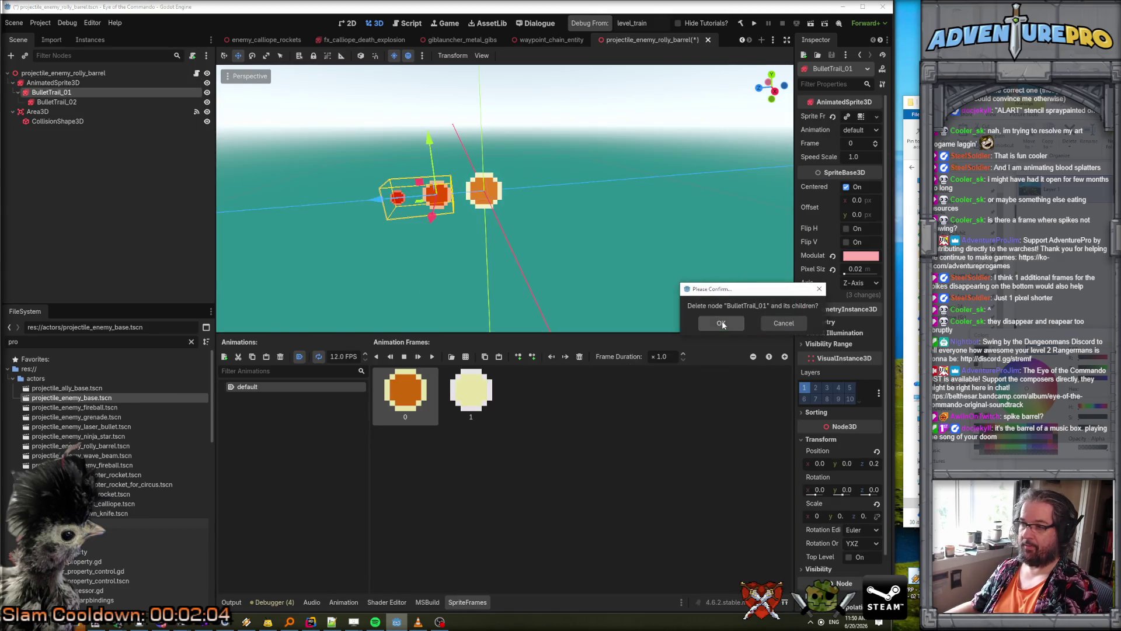
{"action": "left_click", "coordinate": [722, 323]}
{"action": "left_click", "coordinate": [48, 83]}
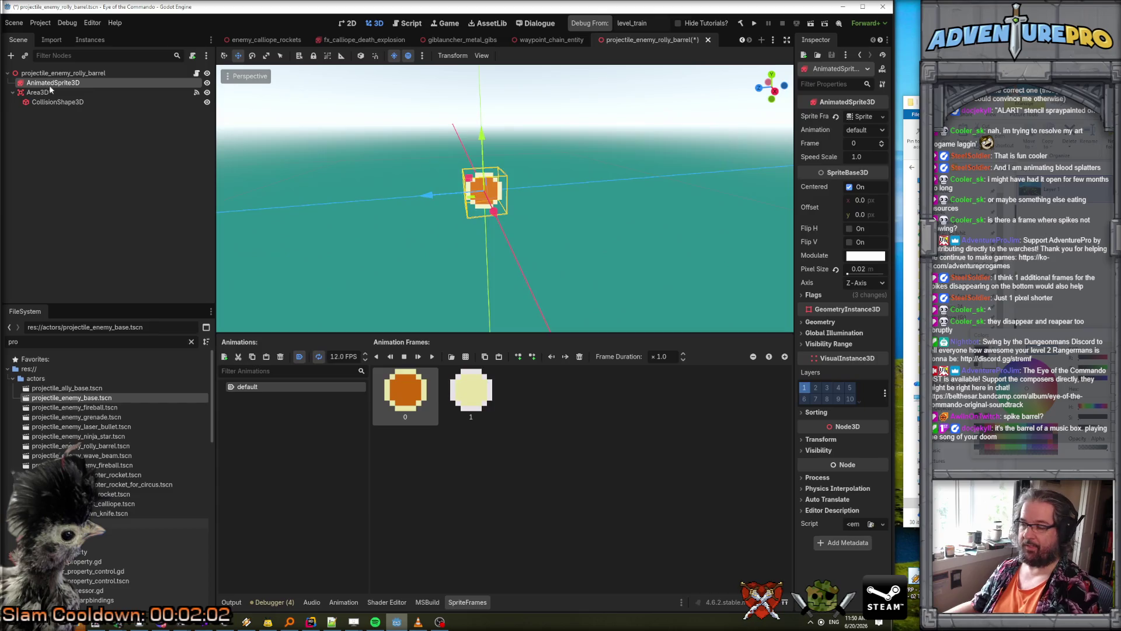
{"action": "left_click_drag", "start_coordinate": [793, 124], "coordinate": [681, 125]}
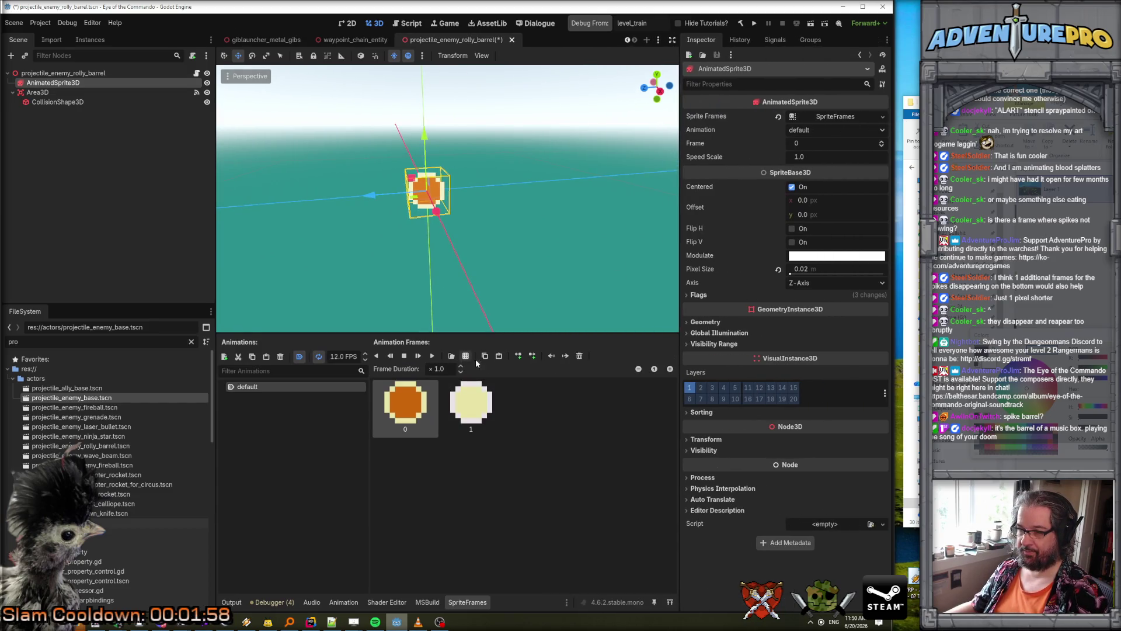
- Give the AnimatedSprite3D a new blank SpriteFrames resource
{"action": "left_click", "coordinate": [881, 117]}
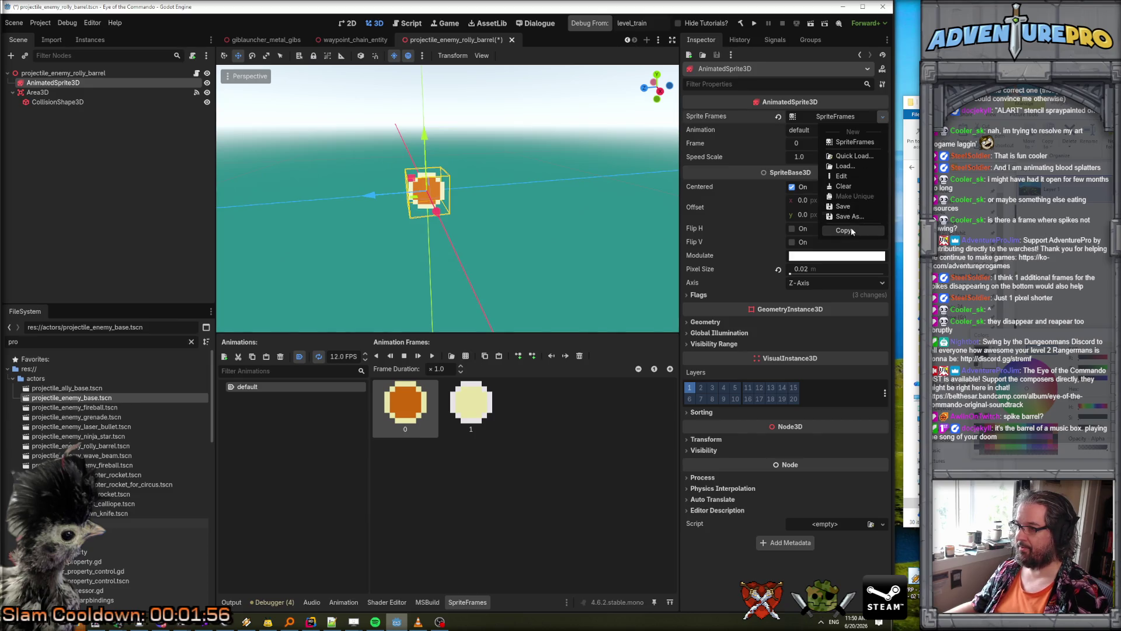
{"action": "key", "text": "Escape"}
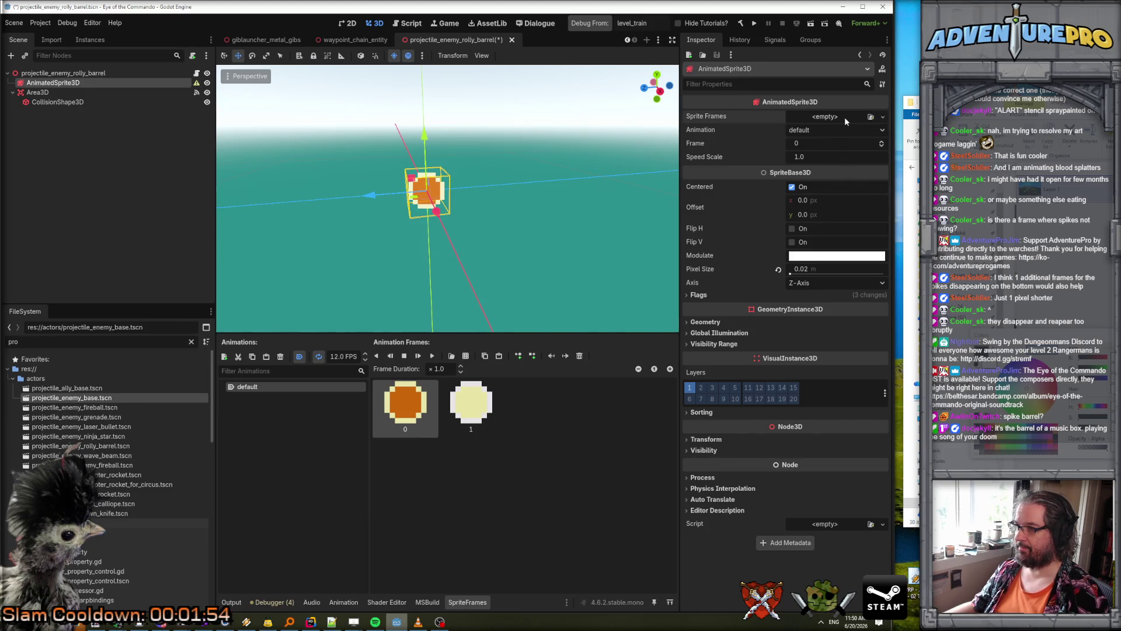
{"action": "left_click", "coordinate": [846, 118]}
{"action": "left_click", "coordinate": [853, 141]}
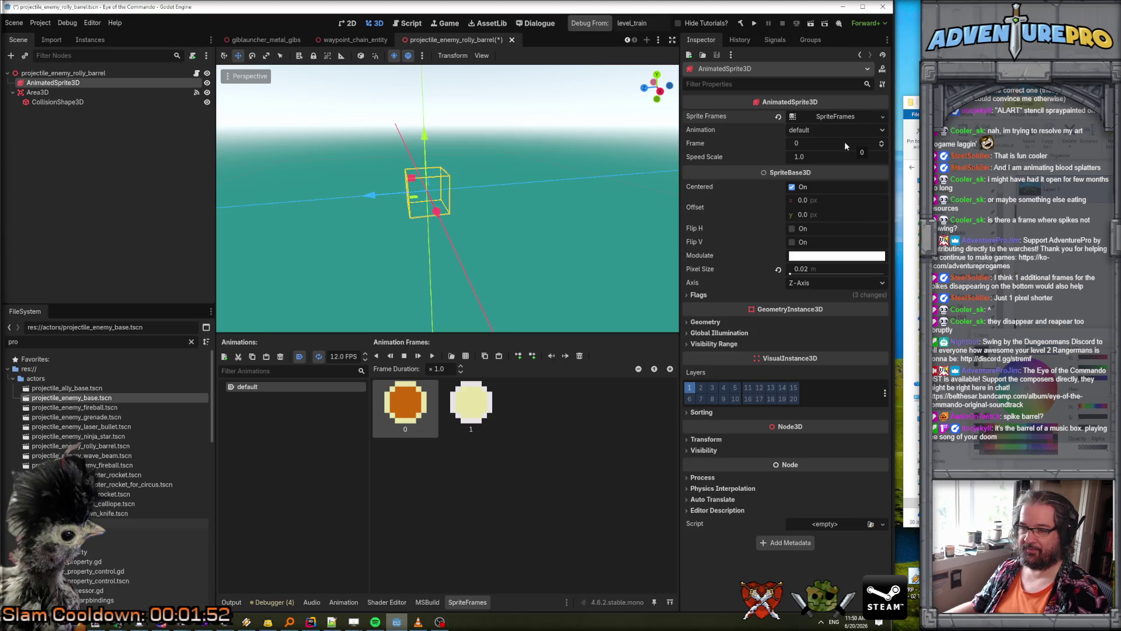
{"action": "left_click", "coordinate": [63, 73]}
{"action": "left_click", "coordinate": [52, 83]}
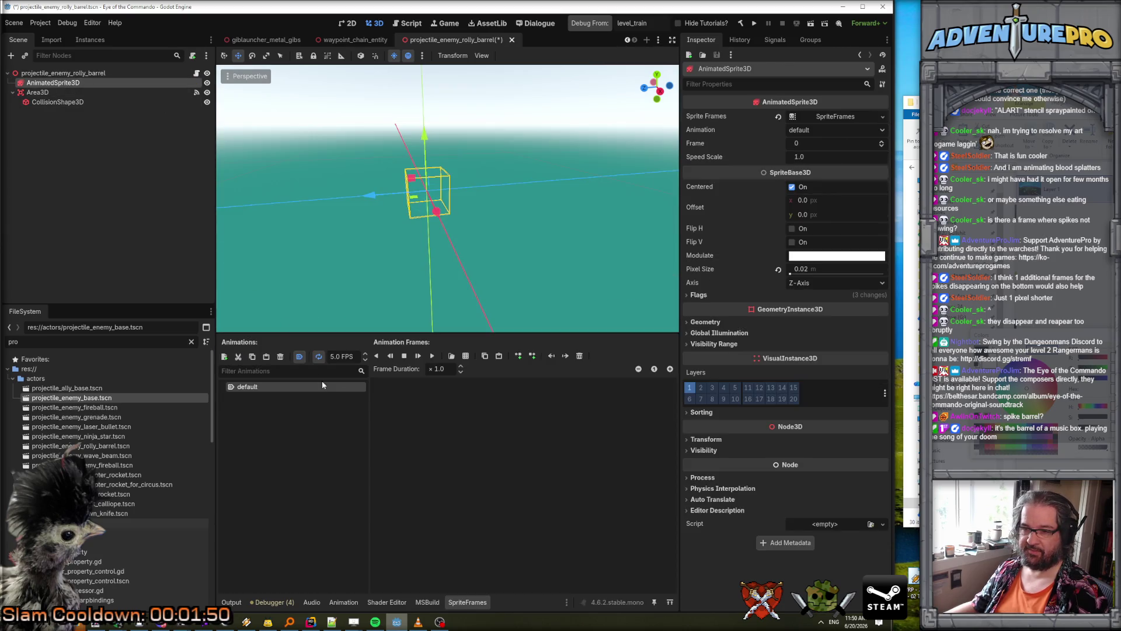
- Load the projectile_rolly_barrel.png sprite sheet for slicing into frames
{"action": "left_click", "coordinate": [469, 358]}
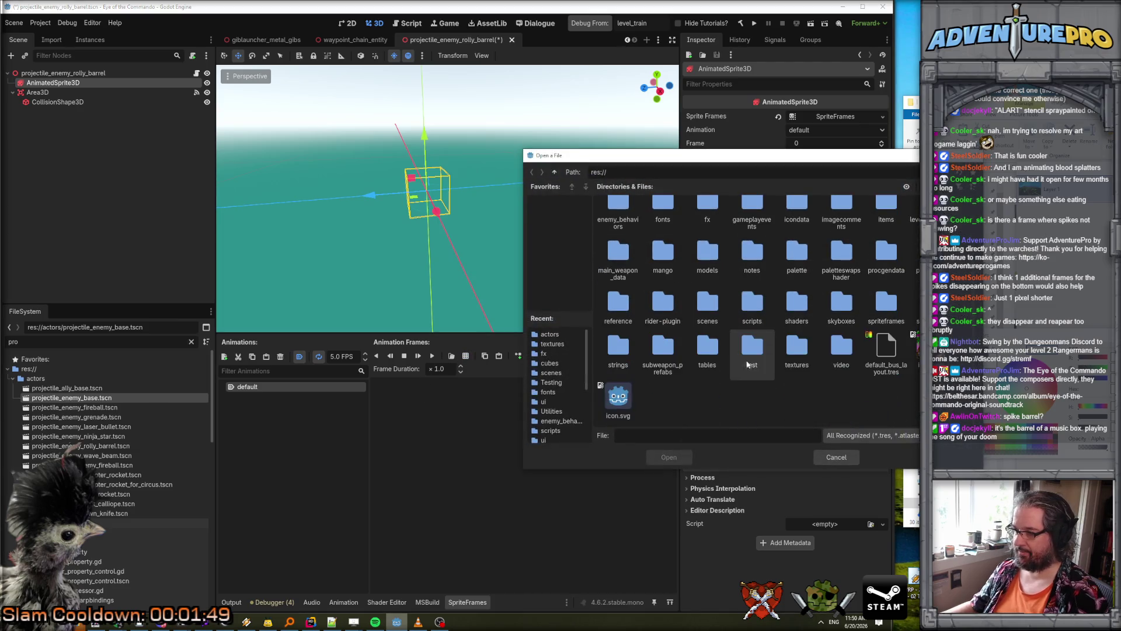
{"action": "scroll", "coordinate": [796, 349], "scroll_direction": "down", "scroll_amount": 10}
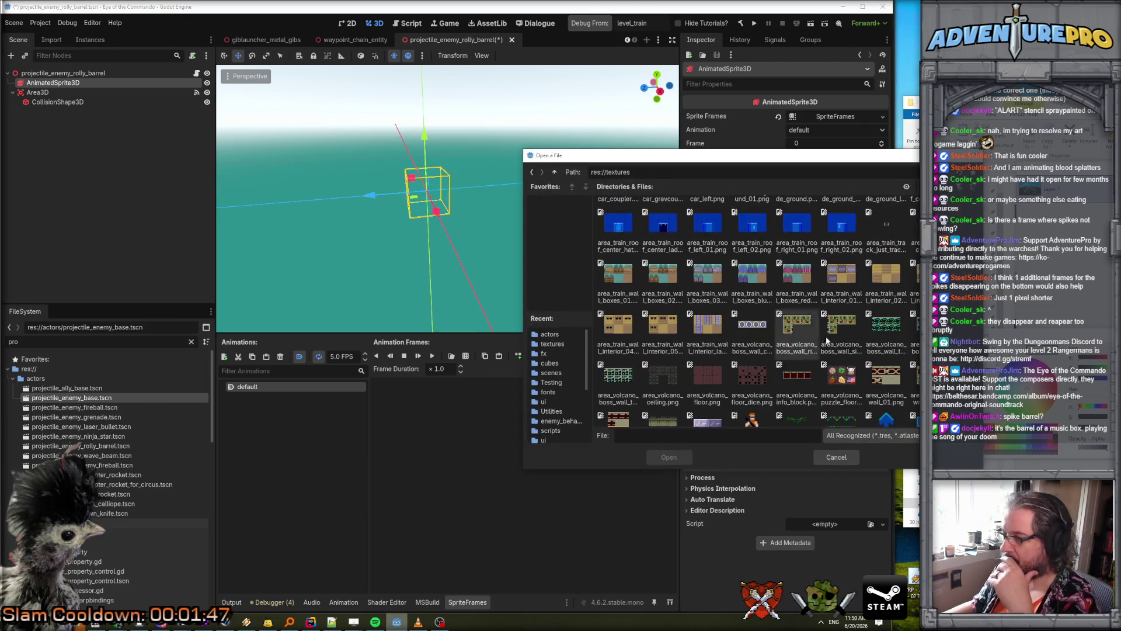
{"action": "scroll", "coordinate": [759, 310], "scroll_direction": "down", "scroll_amount": 10}
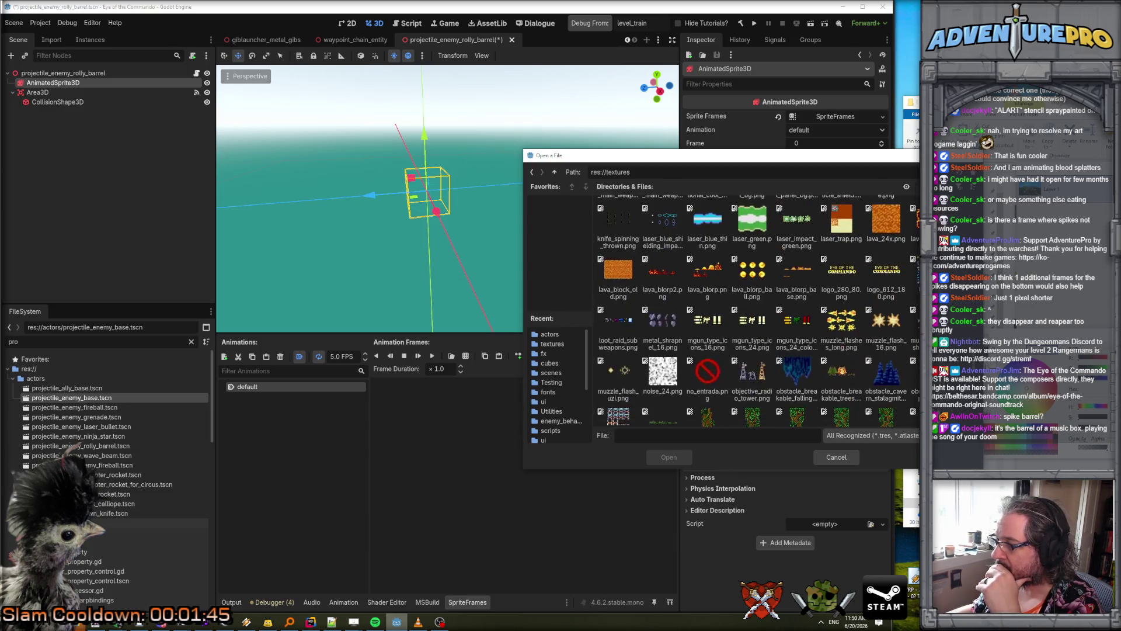
{"action": "scroll", "coordinate": [771, 310], "scroll_direction": "down", "scroll_amount": 2}
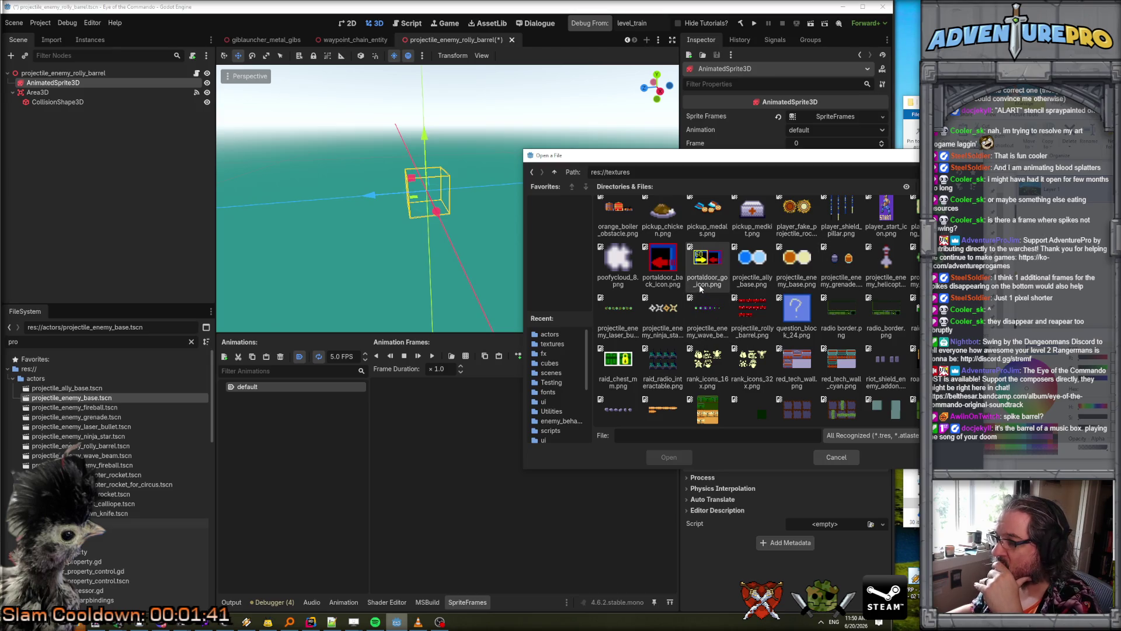
{"action": "left_click", "coordinate": [753, 309]}
{"action": "left_click", "coordinate": [669, 458]}
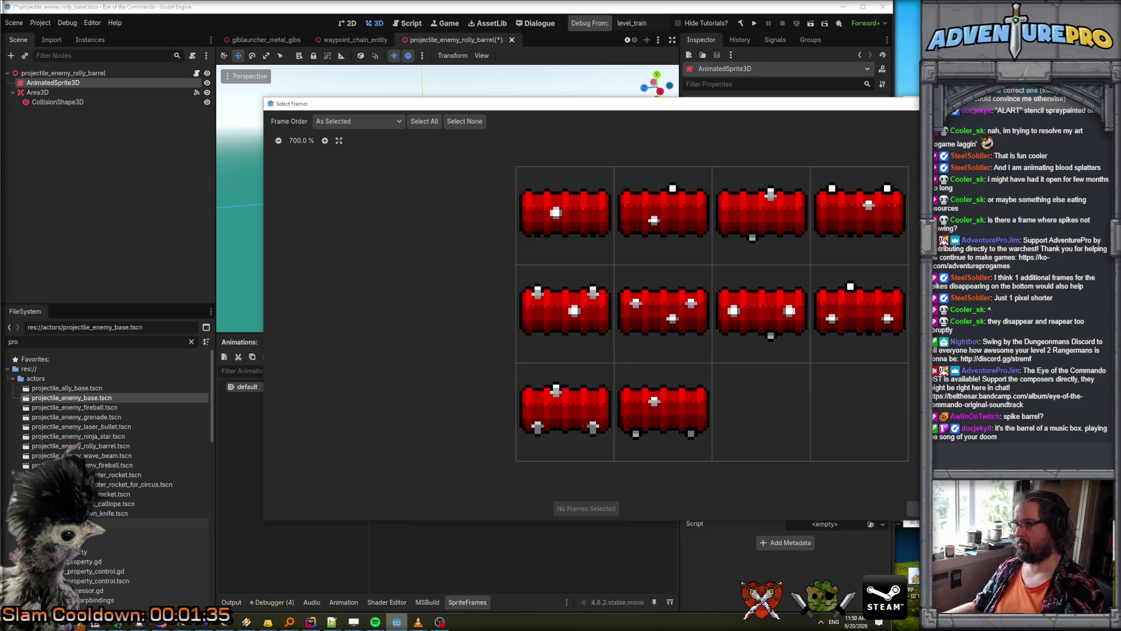
- Add all ten barrel frames (0–9) to the animation and preview it playing
{"action": "mouse_move", "coordinate": [583, 209]}
{"action": "left_mouse_down"}
{"action": "mouse_move", "coordinate": [797, 265]}
{"action": "mouse_move", "coordinate": [663, 310]}
{"action": "mouse_move", "coordinate": [859, 316]}
{"action": "left_mouse_up"}
{"action": "left_click_drag", "start_coordinate": [628, 395], "coordinate": [689, 415]}
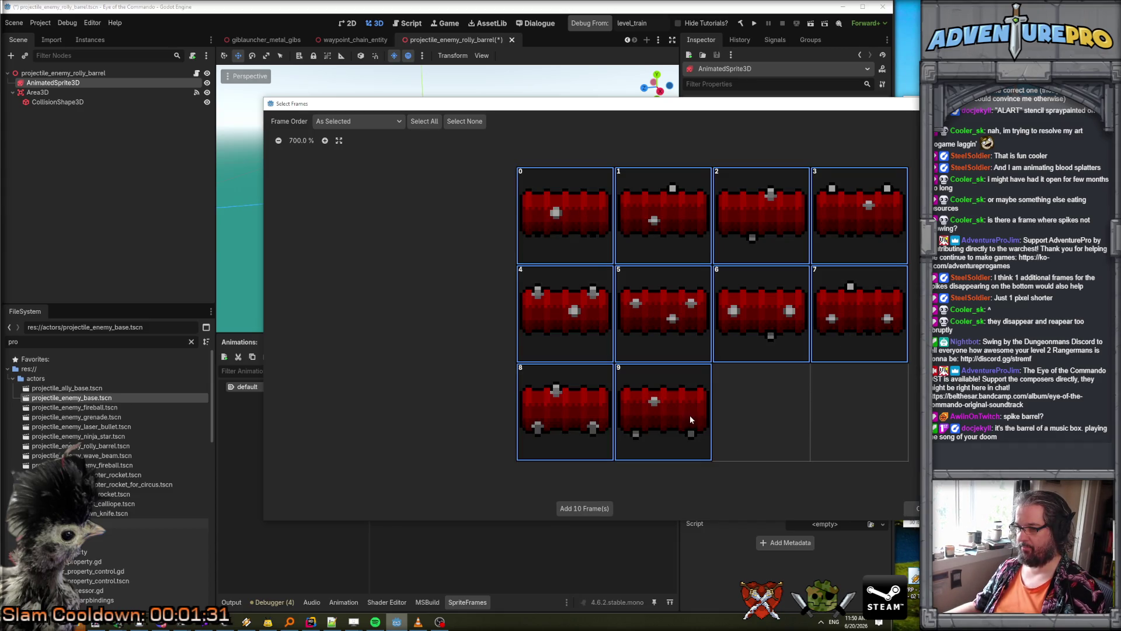
{"action": "left_click", "coordinate": [601, 509]}
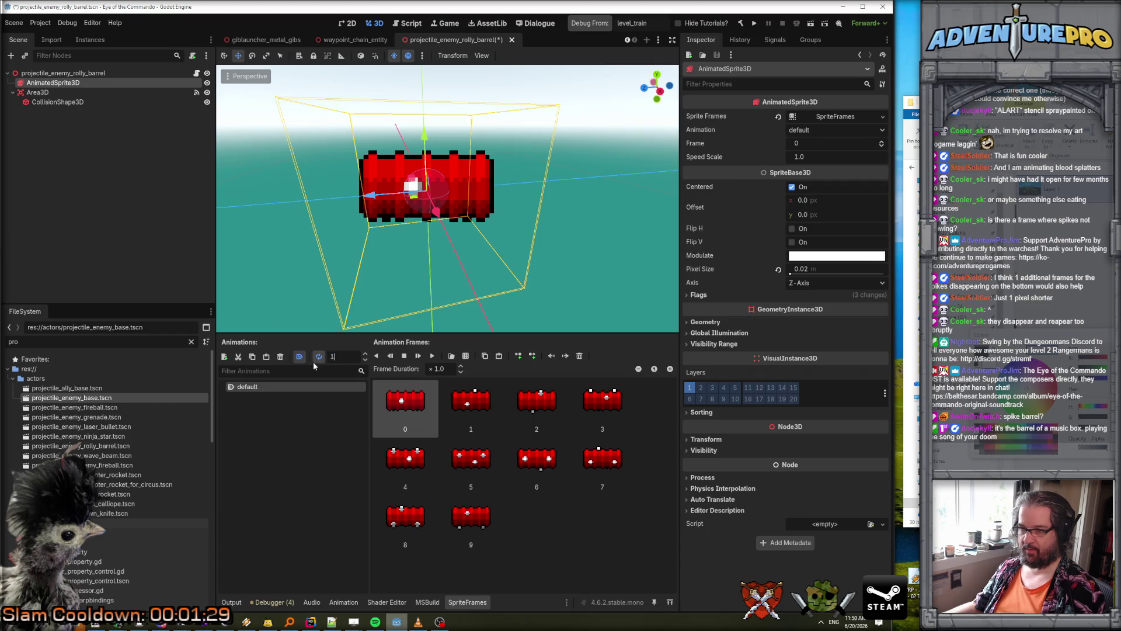
{"action": "left_click", "coordinate": [425, 358]}
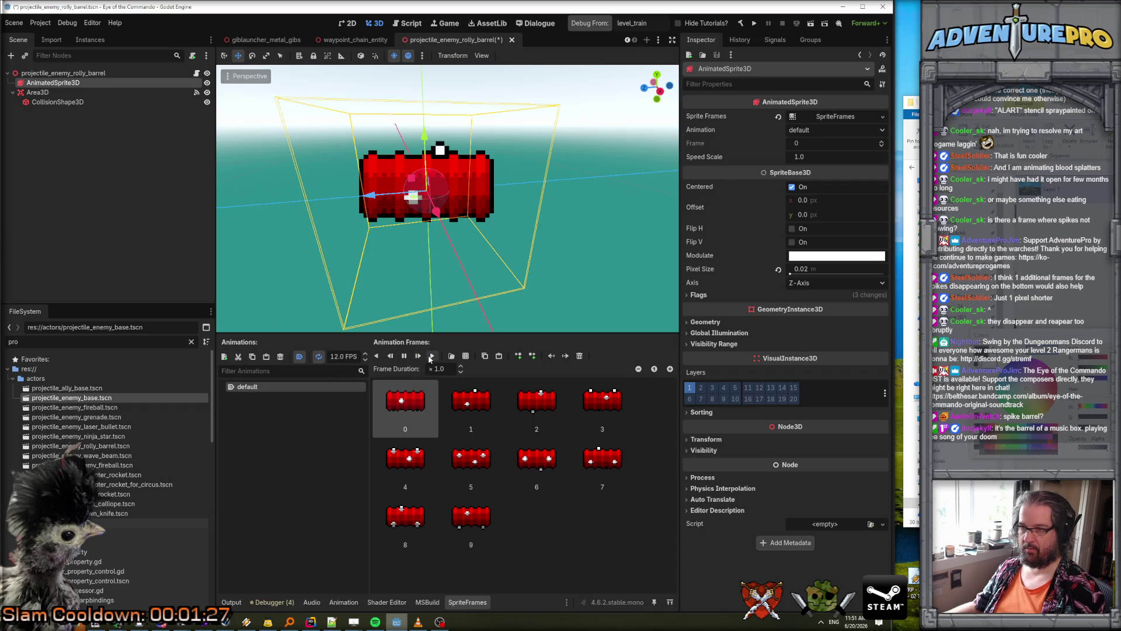
{"action": "scroll", "coordinate": [601, 282], "scroll_direction": "up", "scroll_amount": 1}
{"action": "scroll", "coordinate": [639, 289], "scroll_direction": "up", "scroll_amount": 3}
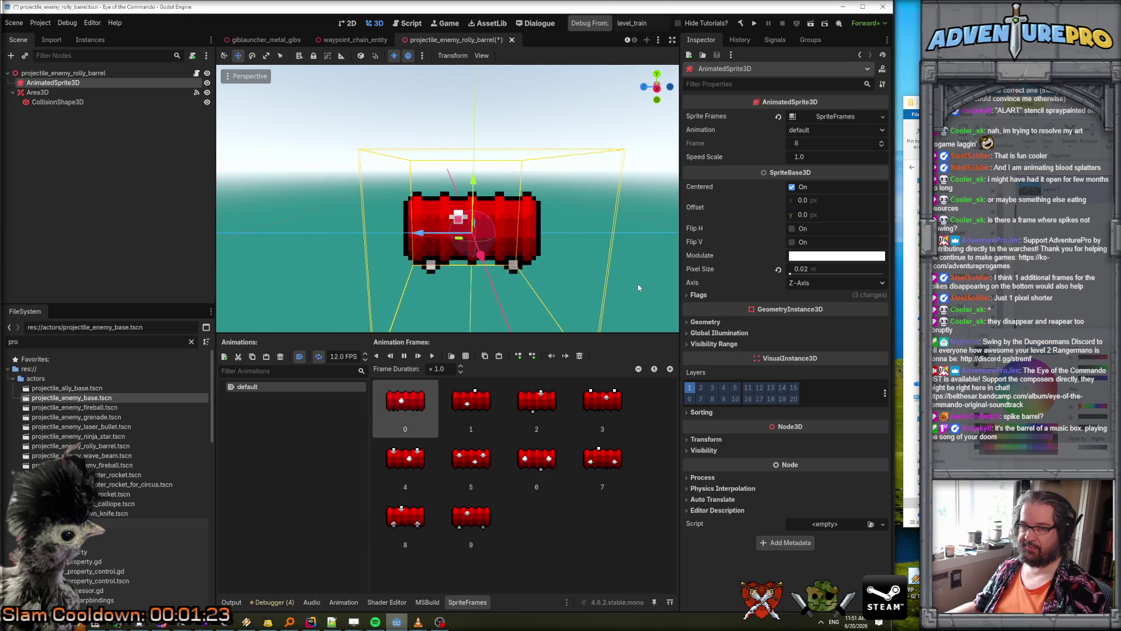
- Change the barrel's collision shape from a sphere to a CapsuleShape3D
{"action": "left_click", "coordinate": [61, 102]}
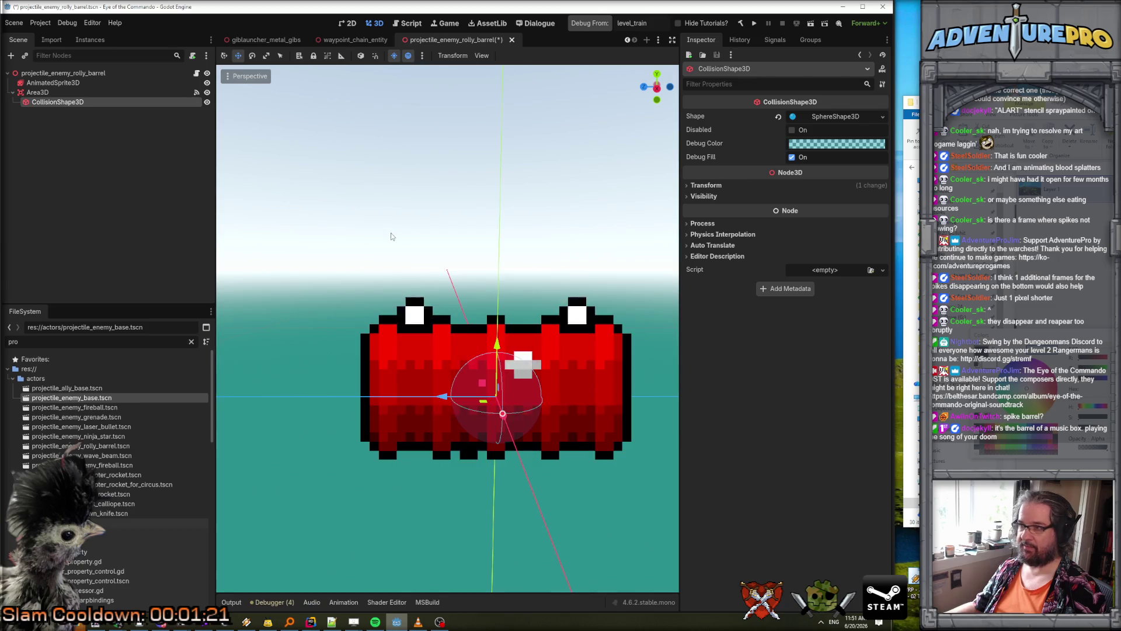
{"action": "left_click", "coordinate": [832, 116]}
{"action": "left_click", "coordinate": [830, 117]}
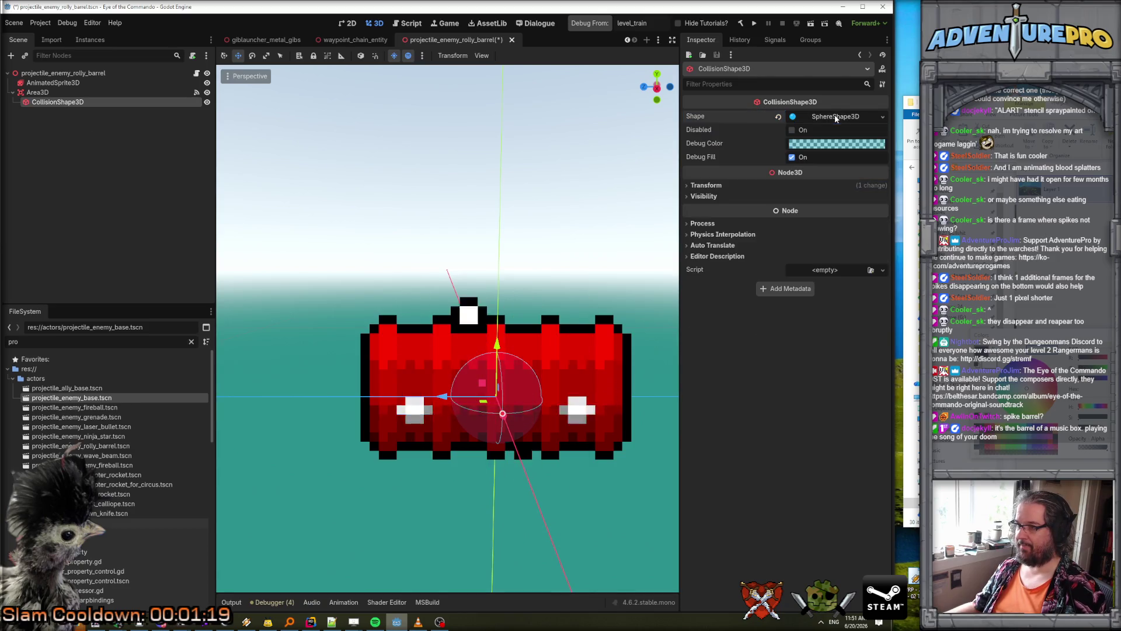
{"action": "left_click", "coordinate": [883, 117]}
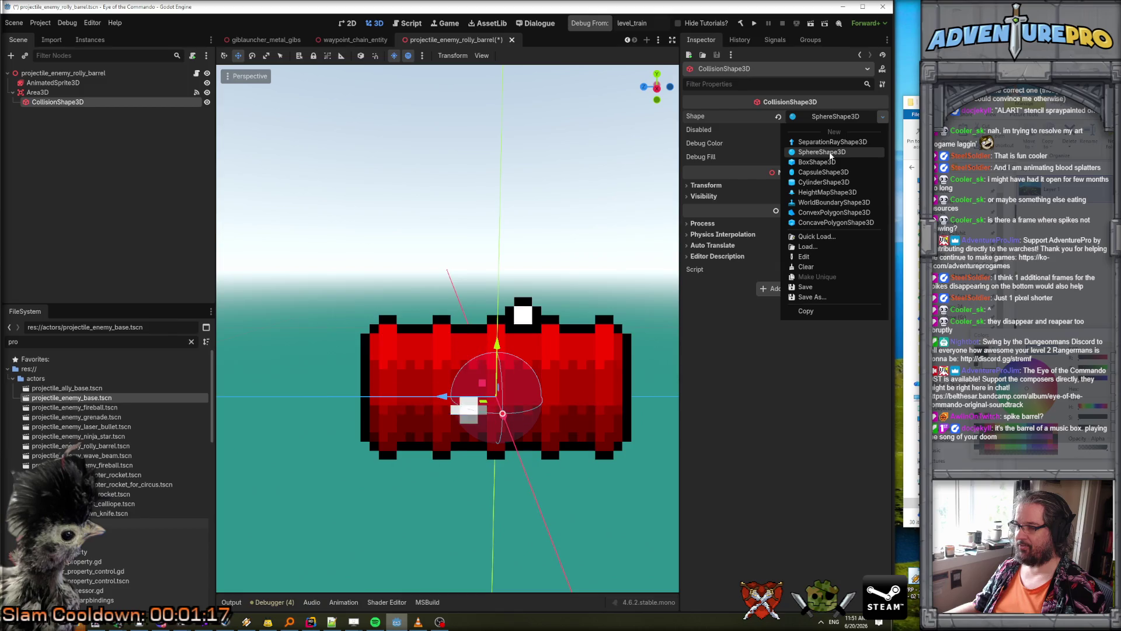
{"action": "left_click", "coordinate": [849, 117]}
{"action": "left_click", "coordinate": [851, 118]}
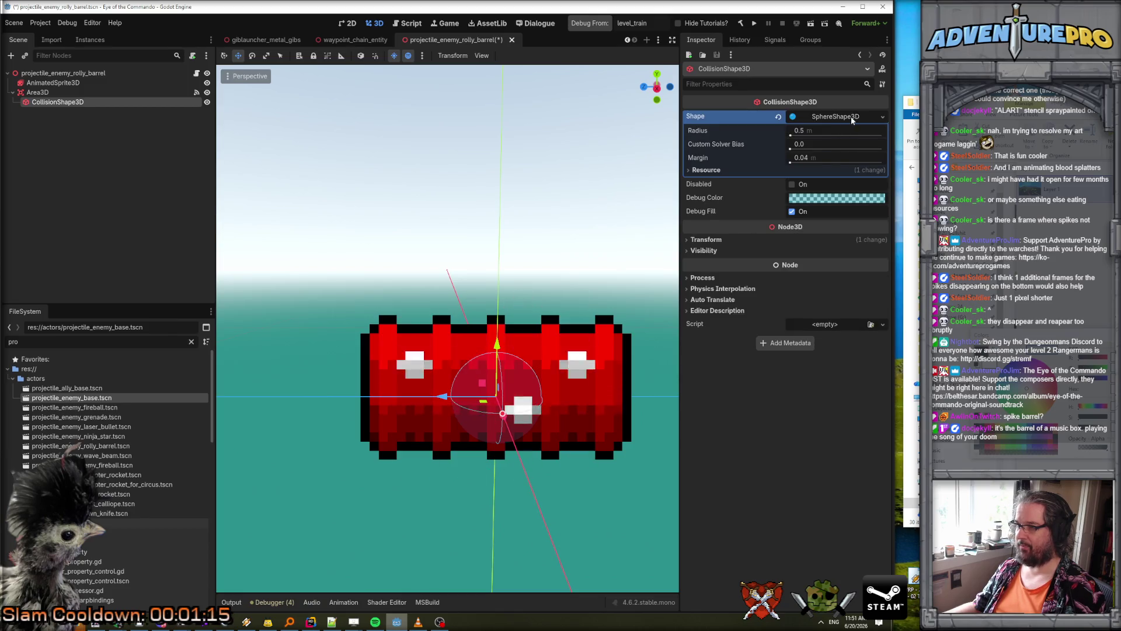
{"action": "left_click", "coordinate": [851, 119]}
{"action": "left_click", "coordinate": [882, 117]}
{"action": "left_click", "coordinate": [841, 173]}
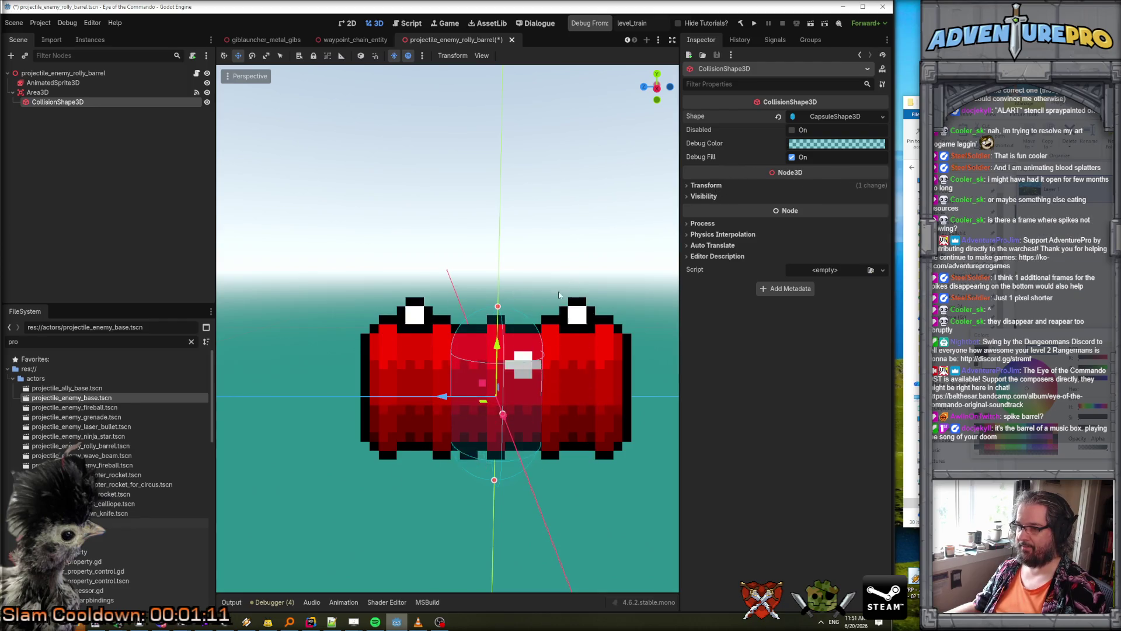
- Rotate the capsule 90° on X so it lies horizontally
{"action": "left_click", "coordinate": [714, 187]}
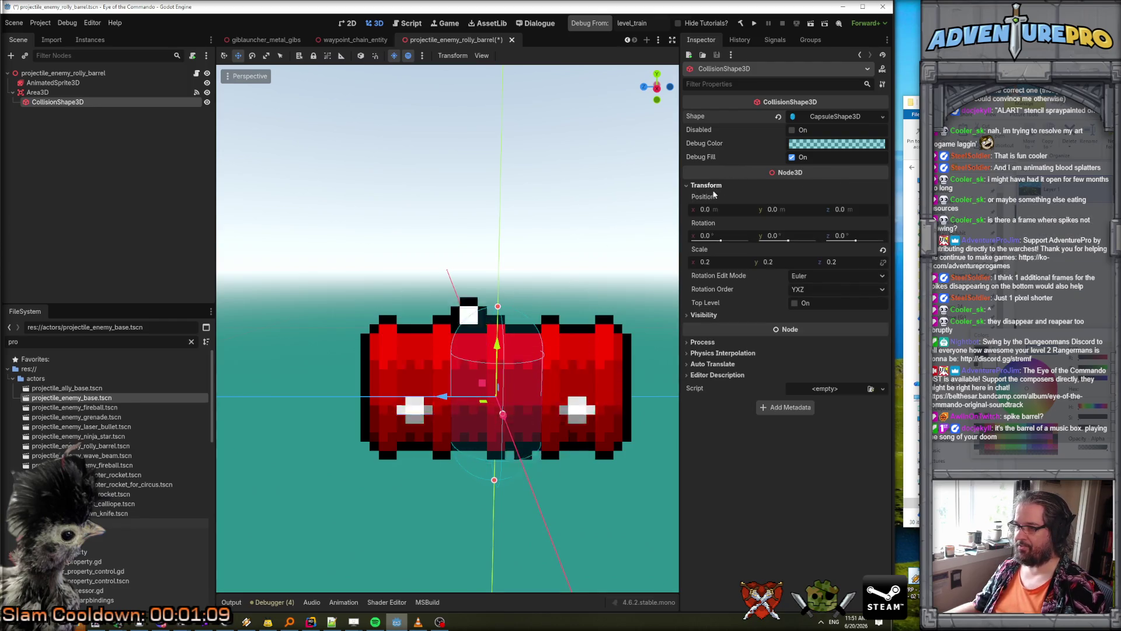
{"action": "left_click", "coordinate": [728, 240]}
{"action": "left_click", "coordinate": [722, 236]}
{"action": "type", "text": "90"}
{"action": "key", "text": "Return"}
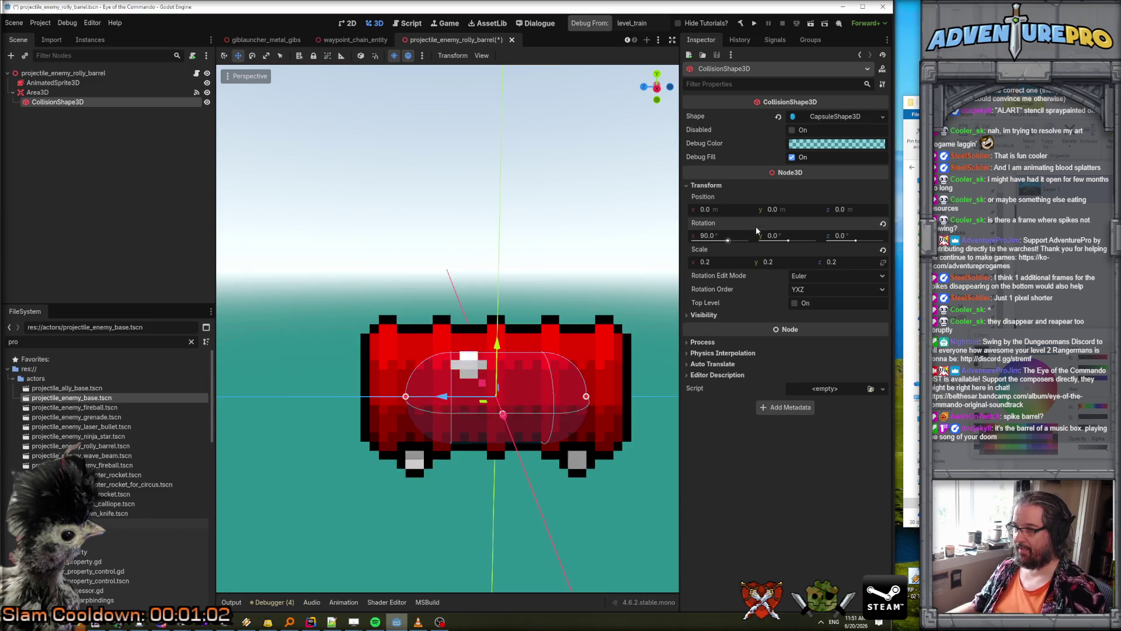
- Scale the capsule to 0.2, 0.3, 0.3, settling Y at 0.3 after trying 0.5 and 0.4
{"action": "left_click", "coordinate": [723, 263]}
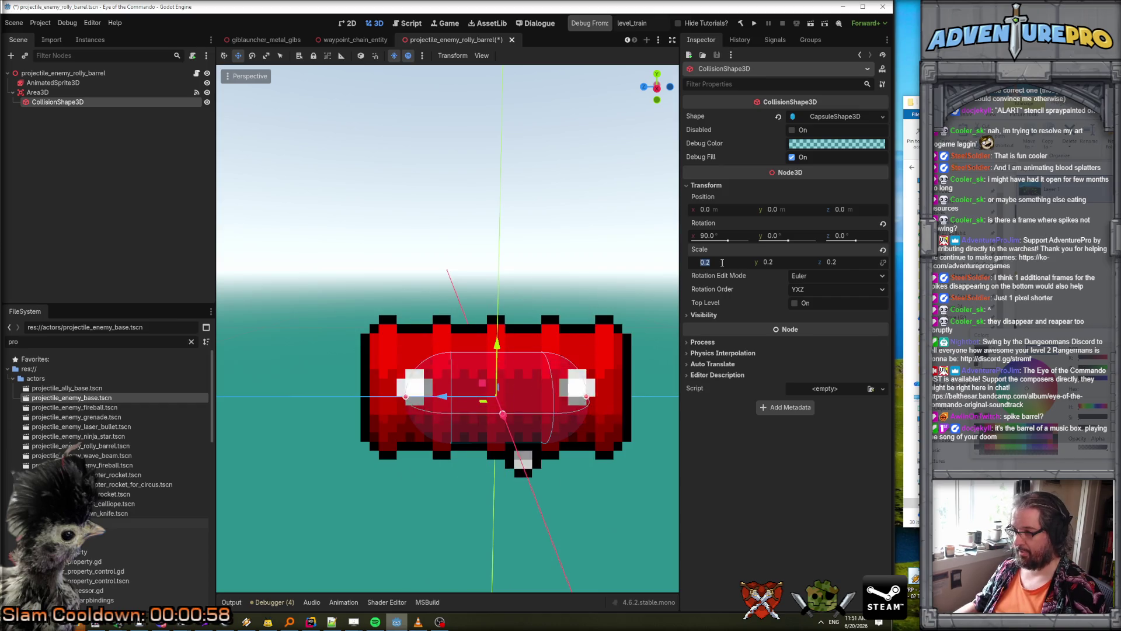
{"action": "left_click", "coordinate": [786, 263]}
{"action": "type", "text": "0.5"}
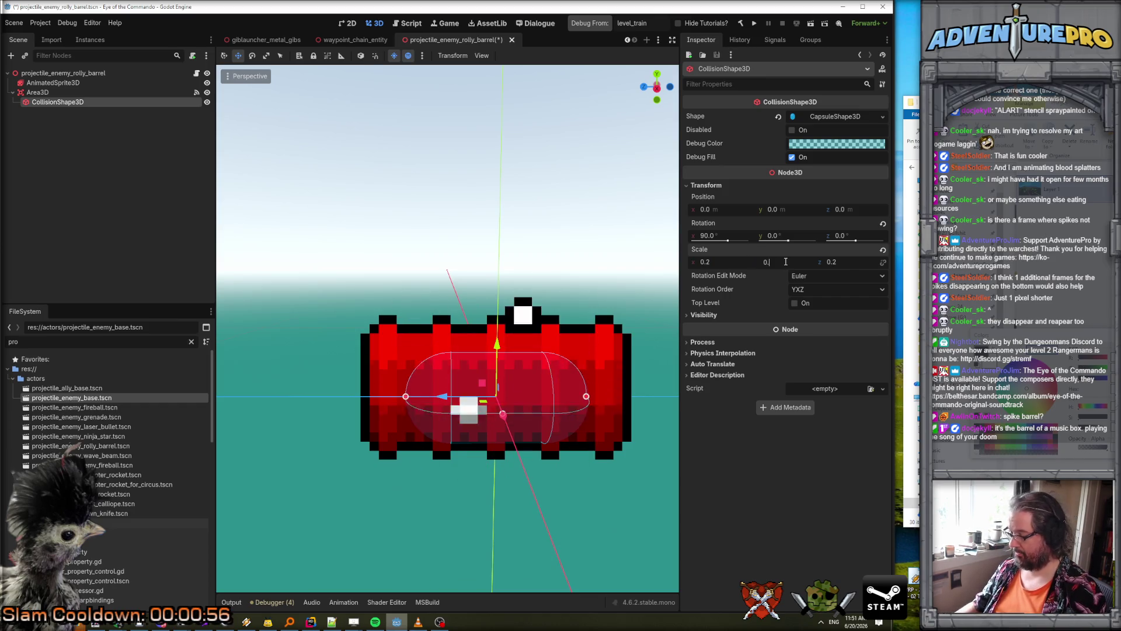
{"action": "key", "text": "Return"}
{"action": "left_click", "coordinate": [786, 262]}
{"action": "type", "text": "0.4"}
{"action": "key", "text": "Return"}
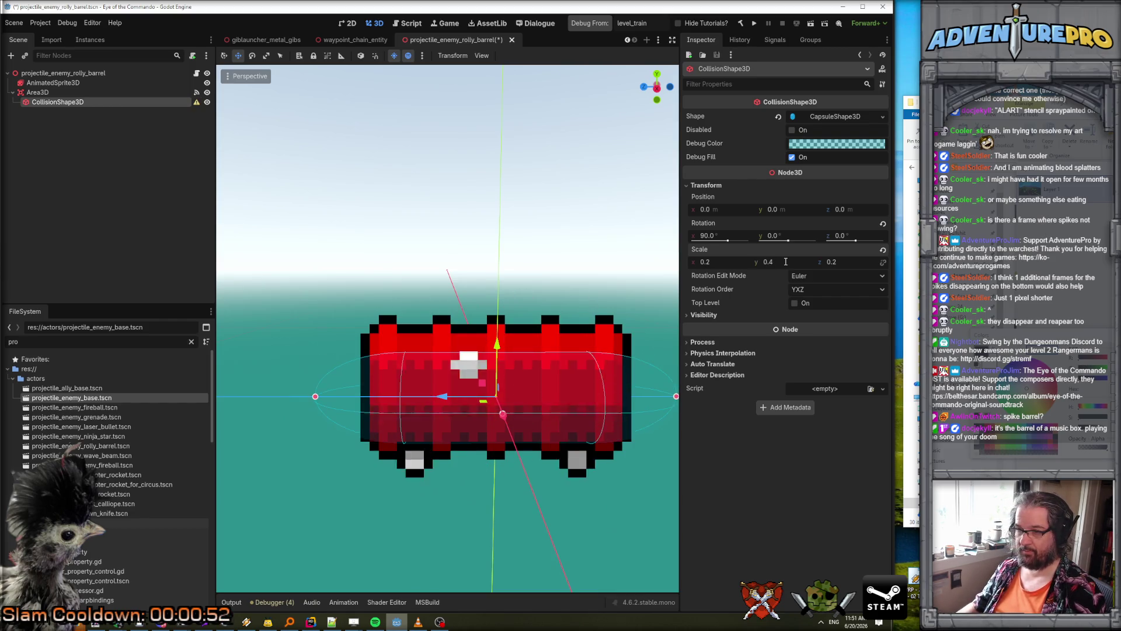
{"action": "left_click", "coordinate": [786, 262]}
{"action": "type", "text": "0.3"}
{"action": "key", "text": "Return"}
{"action": "left_click", "coordinate": [844, 262]}
{"action": "type", "text": "0.3"}
{"action": "key", "text": "Return"}
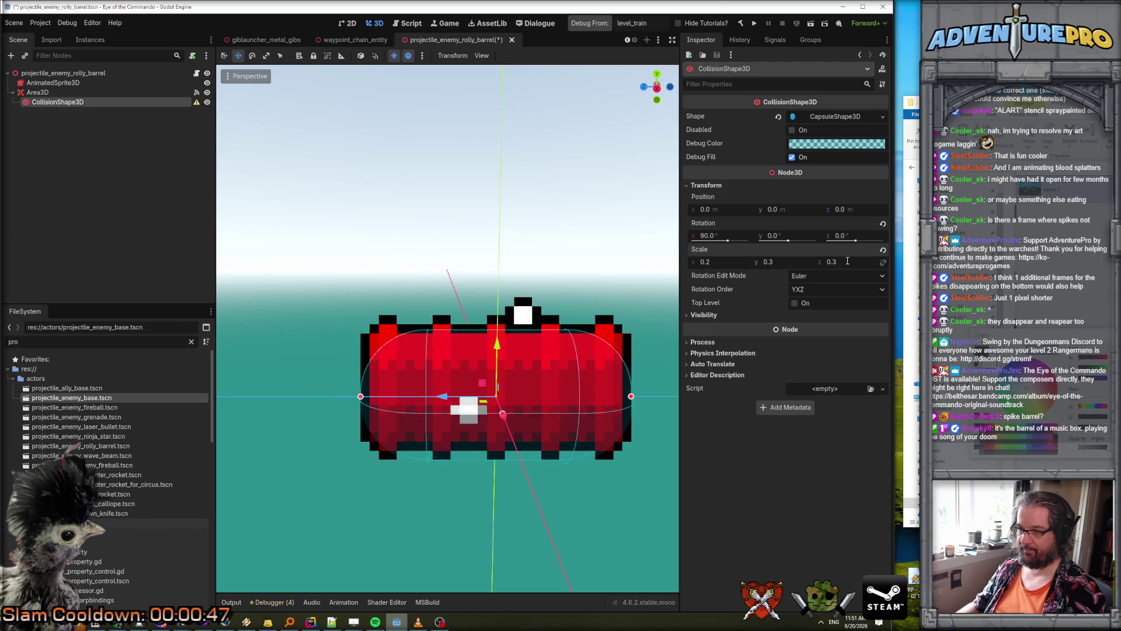
- Save the barrel scene with Ctrl+S
{"action": "scroll", "coordinate": [447, 328], "scroll_direction": "down", "scroll_amount": 3}
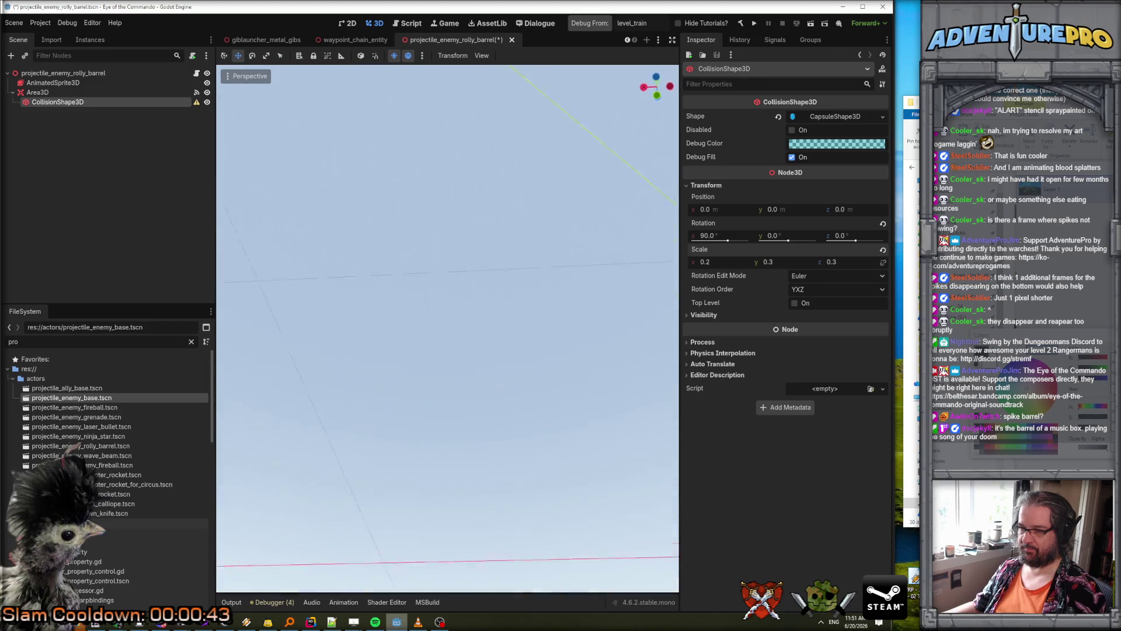
{"action": "scroll", "coordinate": [448, 328], "scroll_direction": "up", "scroll_amount": 5}
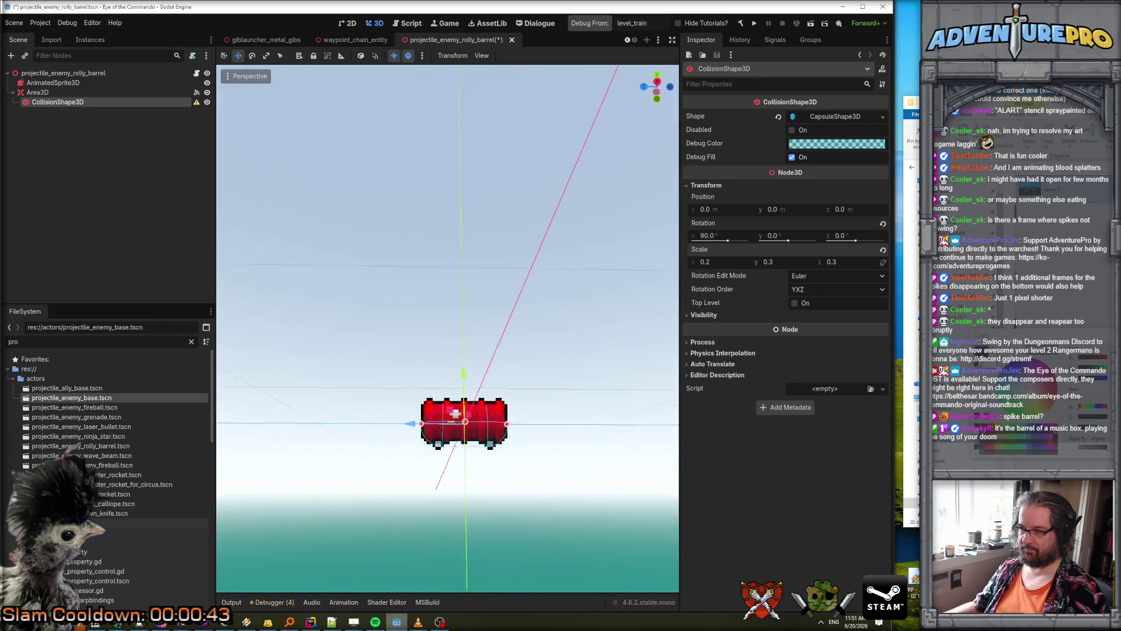
{"action": "scroll", "coordinate": [447, 329], "scroll_direction": "up", "scroll_amount": 3}
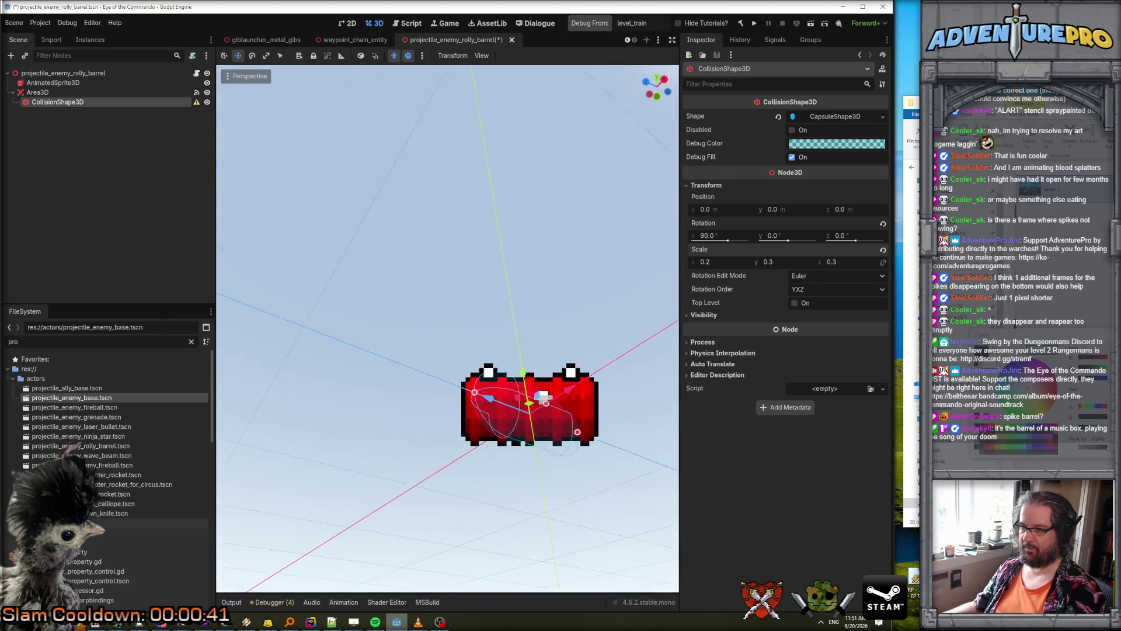
{"action": "scroll", "coordinate": [576, 239], "scroll_direction": "down", "scroll_amount": 3}
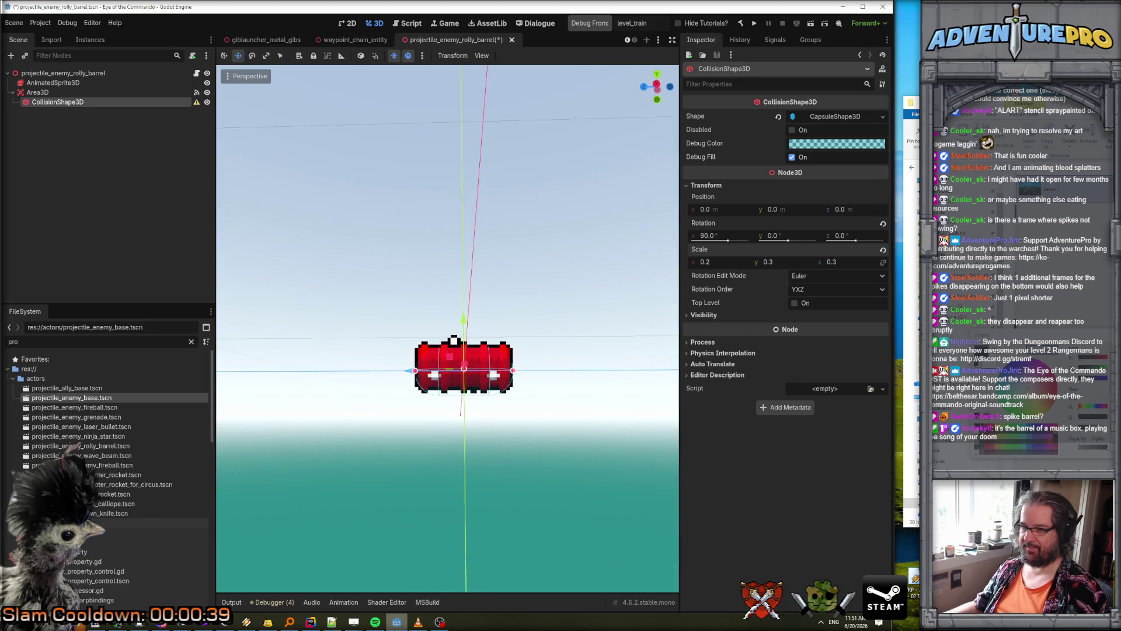
{"action": "key", "text": "ctrl+s"}
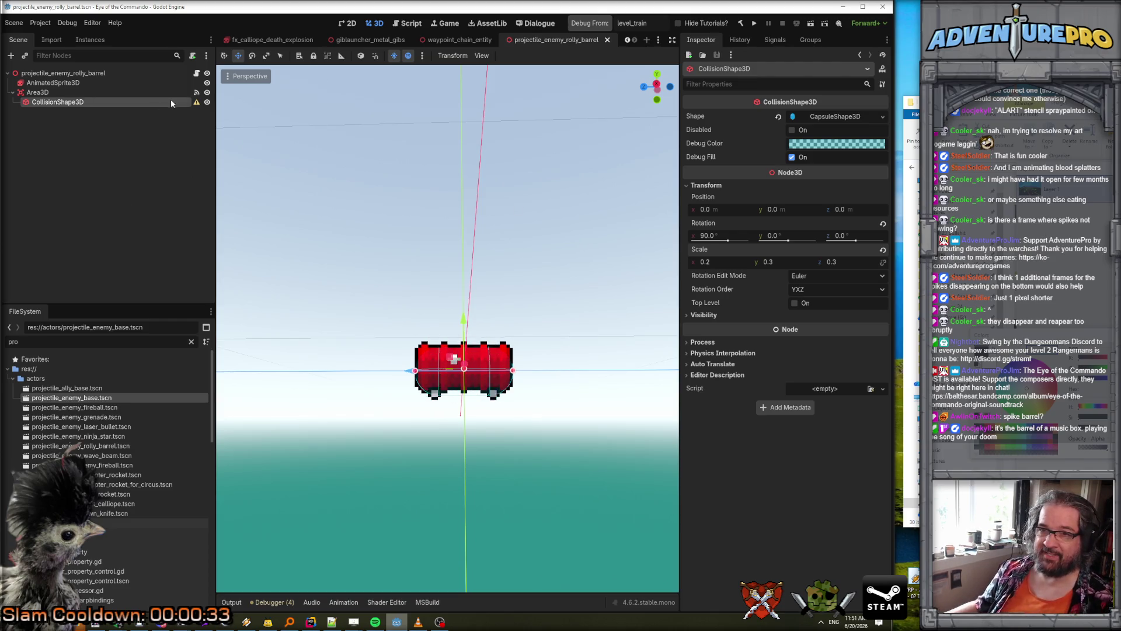
- Reset the capsule collision shape's scale back to 1
{"action": "mouse_move", "coordinate": [197, 106]}
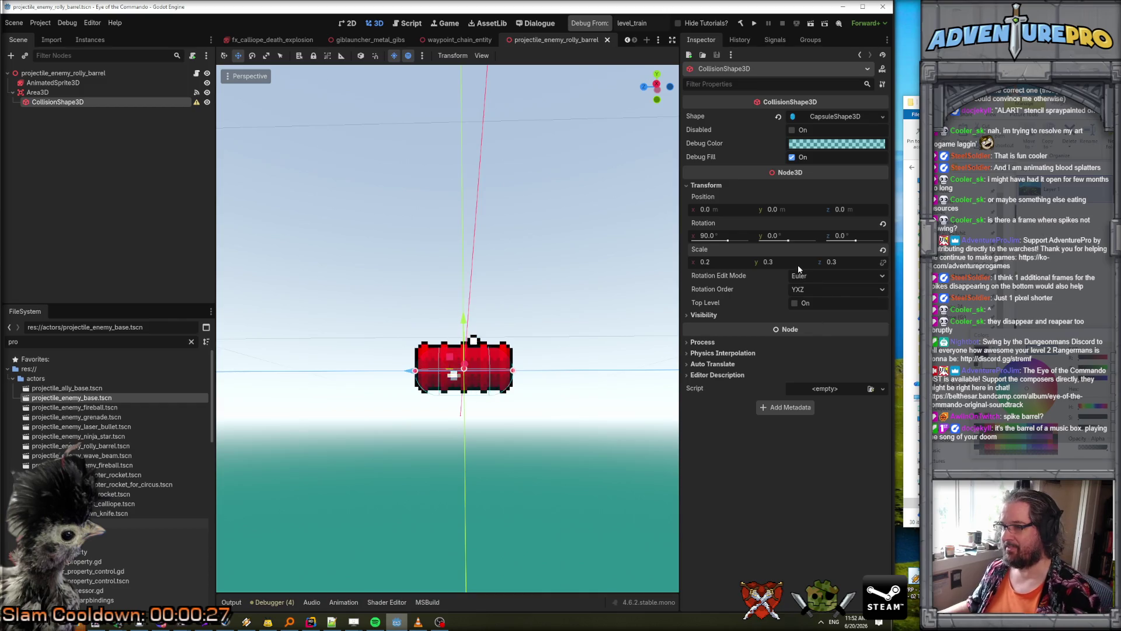
{"action": "key", "text": "Tab"}
{"action": "type", "text": "1"}
{"action": "left_click", "coordinate": [849, 262]}
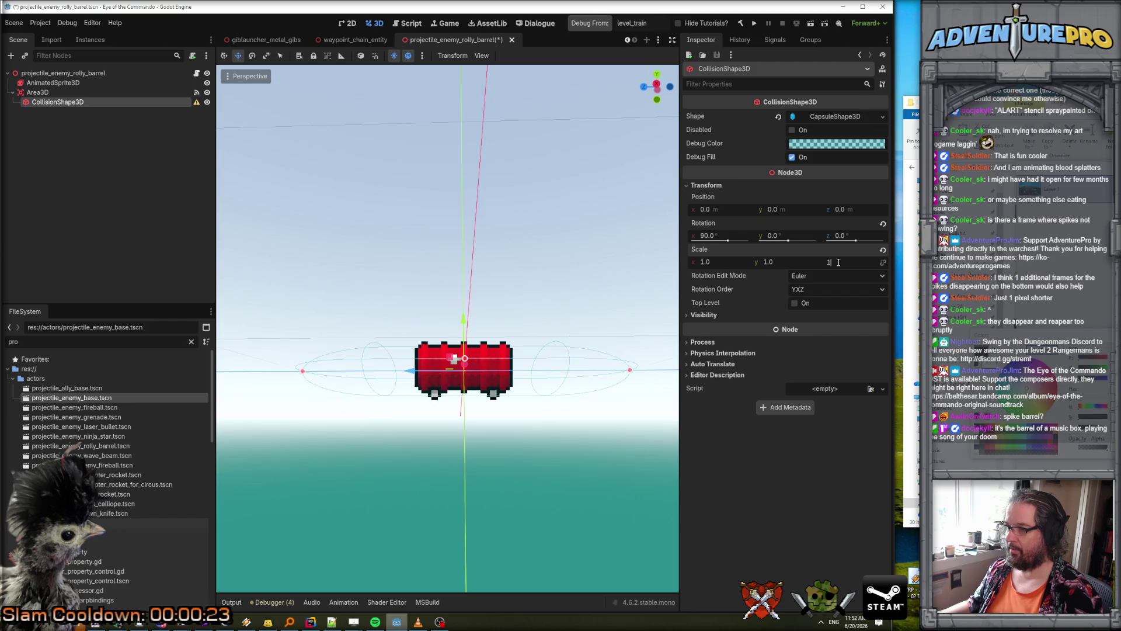
{"action": "left_click", "coordinate": [845, 211]}
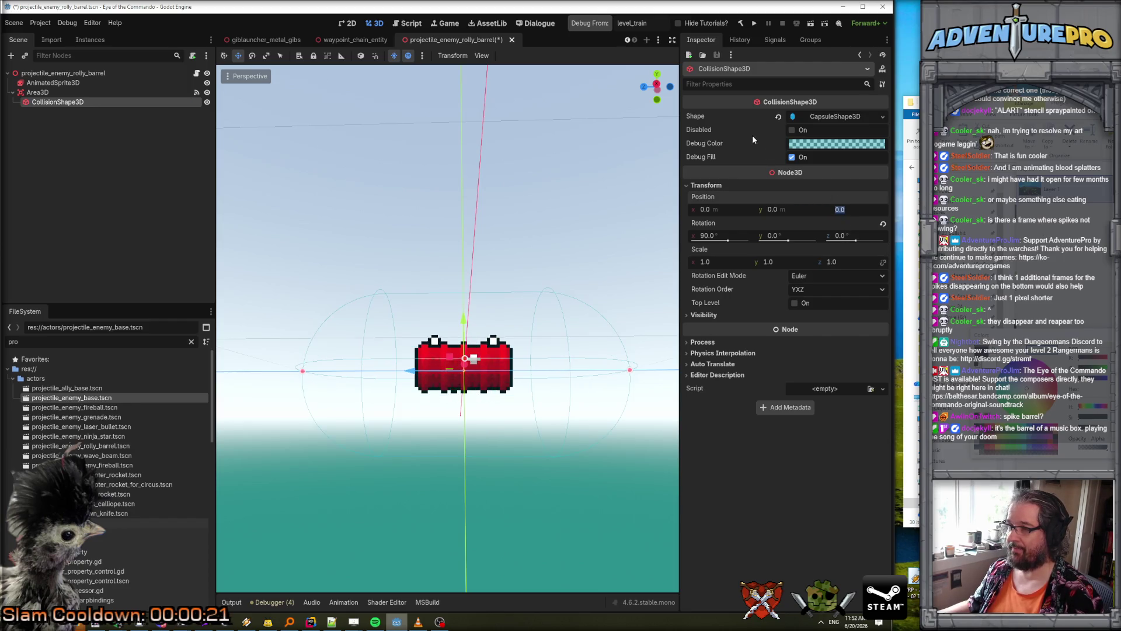
- Set the capsule's radius to 0.15 and height to 0.6
{"action": "left_click", "coordinate": [821, 118]}
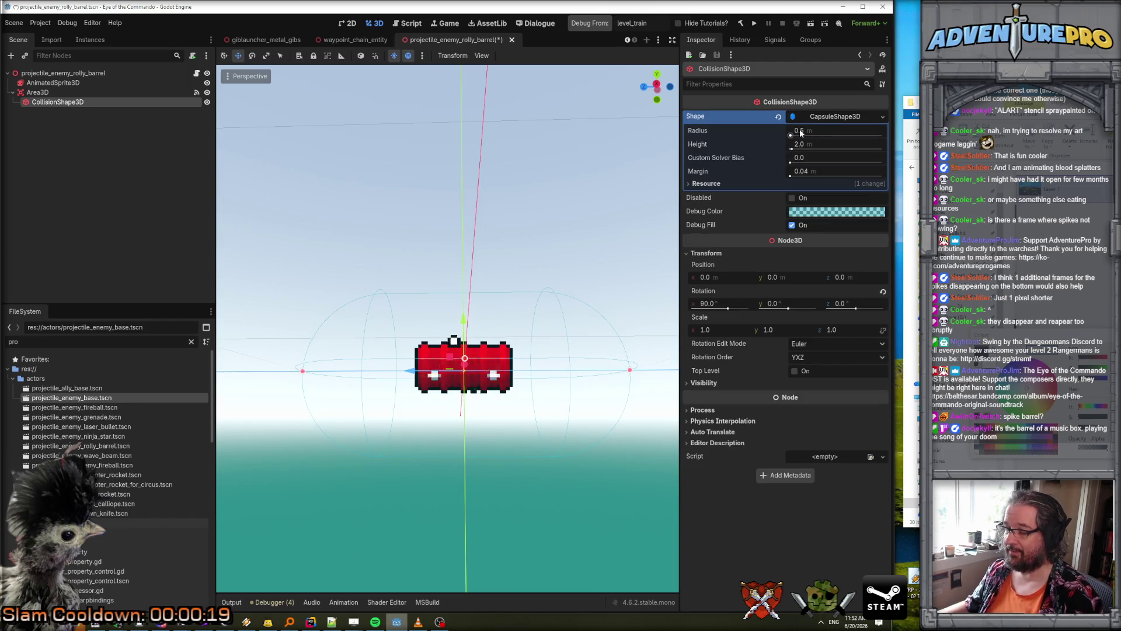
{"action": "left_click", "coordinate": [811, 146]}
{"action": "type", "text": ".4"}
{"action": "key", "text": "Return"}
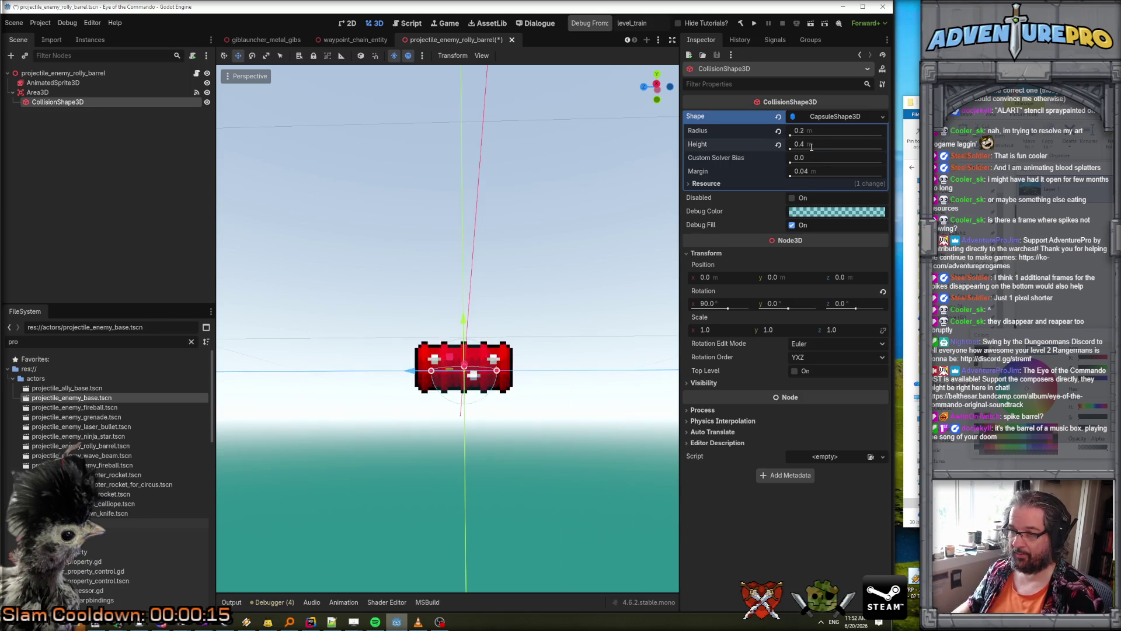
{"action": "scroll", "coordinate": [567, 262], "scroll_direction": "up", "scroll_amount": 5}
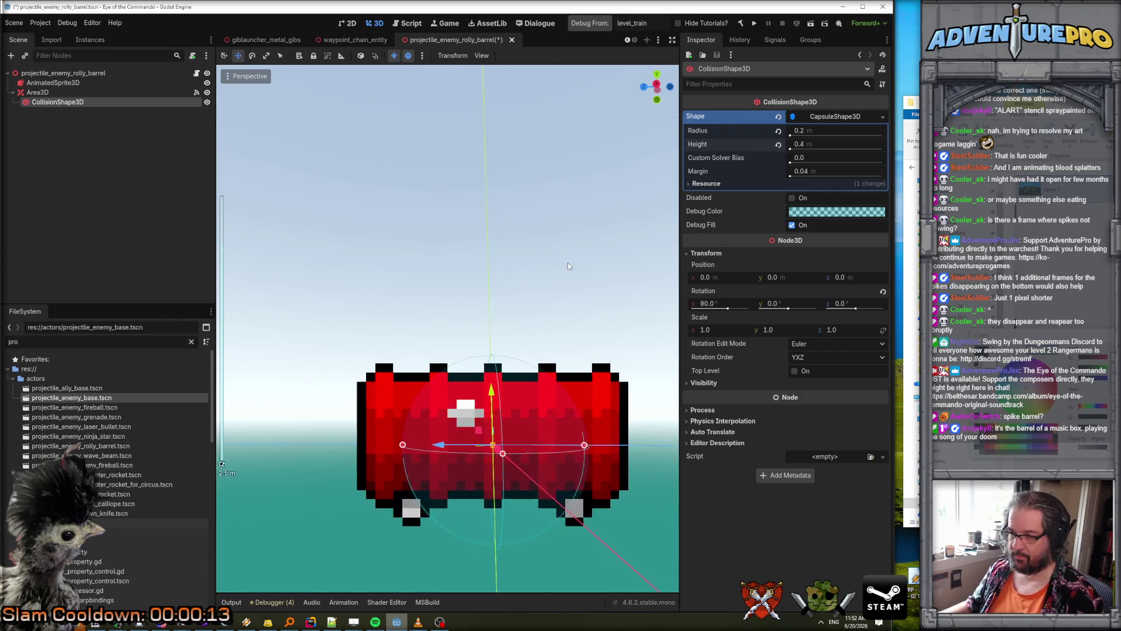
{"action": "left_click", "coordinate": [820, 131]}
{"action": "type", "text": ".15"}
{"action": "left_click", "coordinate": [820, 141]}
{"action": "type", "text": ".5"}
{"action": "key", "text": "Return"}
{"action": "type", "text": ".6"}
{"action": "key", "text": "Return"}
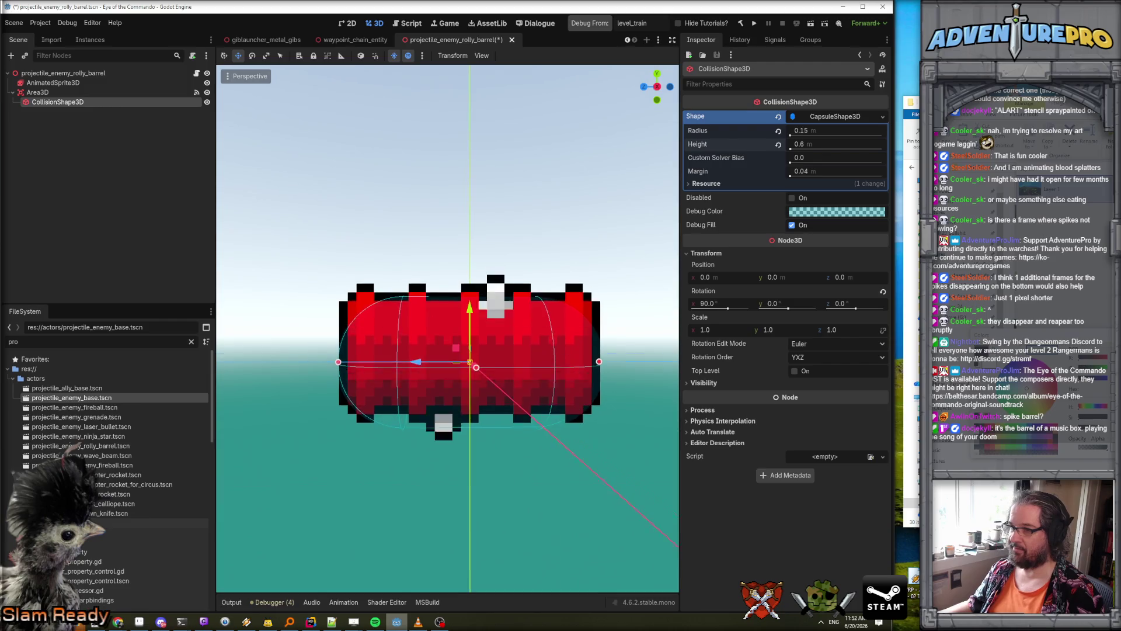
- Check the resized capsule around the barrel and save the scene
{"action": "scroll", "coordinate": [587, 200], "scroll_direction": "down", "scroll_amount": 4}
{"action": "left_click_drag", "start_coordinate": [587, 200], "coordinate": [548, 206]}
{"action": "scroll", "coordinate": [582, 203], "scroll_direction": "up", "scroll_amount": 3}
{"action": "key", "text": "ctrl+s"}
- Select the barrel's root node to view its Projectile properties, then switch to Rider
{"action": "scroll", "coordinate": [583, 202], "scroll_direction": "down", "scroll_amount": 3}
{"action": "scroll", "coordinate": [448, 327], "scroll_direction": "down", "scroll_amount": 3}
{"action": "mouse_move", "coordinate": [448, 327]}
{"action": "left_mouse_down"}
{"action": "mouse_move", "coordinate": [432, 328]}
{"action": "mouse_move", "coordinate": [444, 330]}
{"action": "mouse_move", "coordinate": [444, 362]}
{"action": "mouse_move", "coordinate": [444, 327]}
{"action": "mouse_move", "coordinate": [429, 310]}
{"action": "mouse_move", "coordinate": [445, 315]}
{"action": "mouse_move", "coordinate": [467, 285]}
{"action": "left_mouse_up"}
{"action": "left_click", "coordinate": [115, 72]}
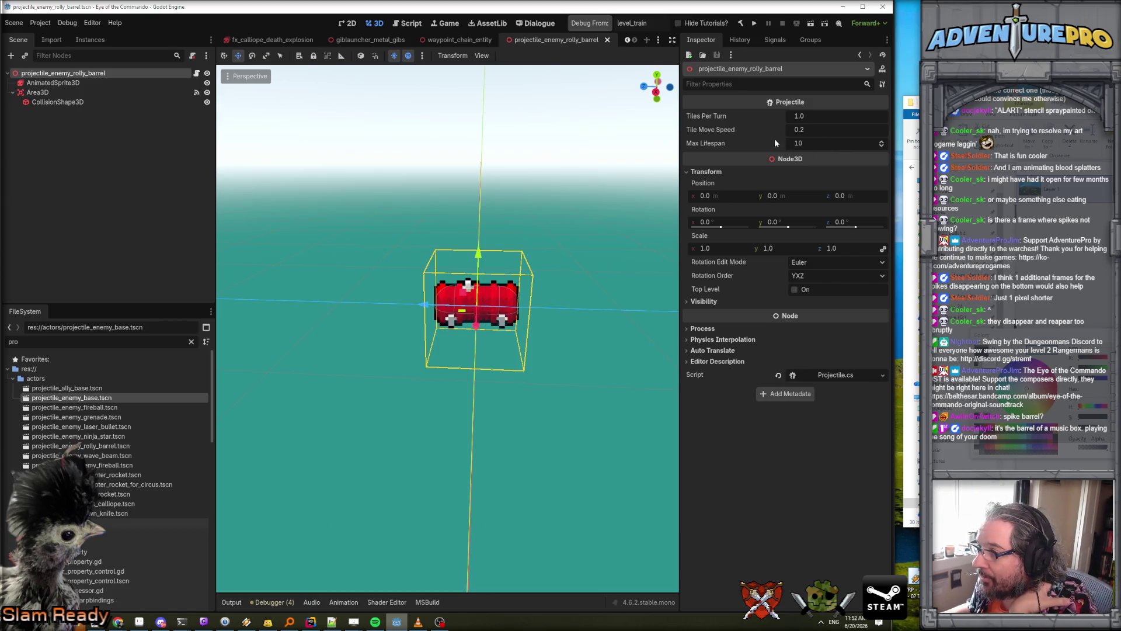
{"action": "left_click", "coordinate": [311, 621]}
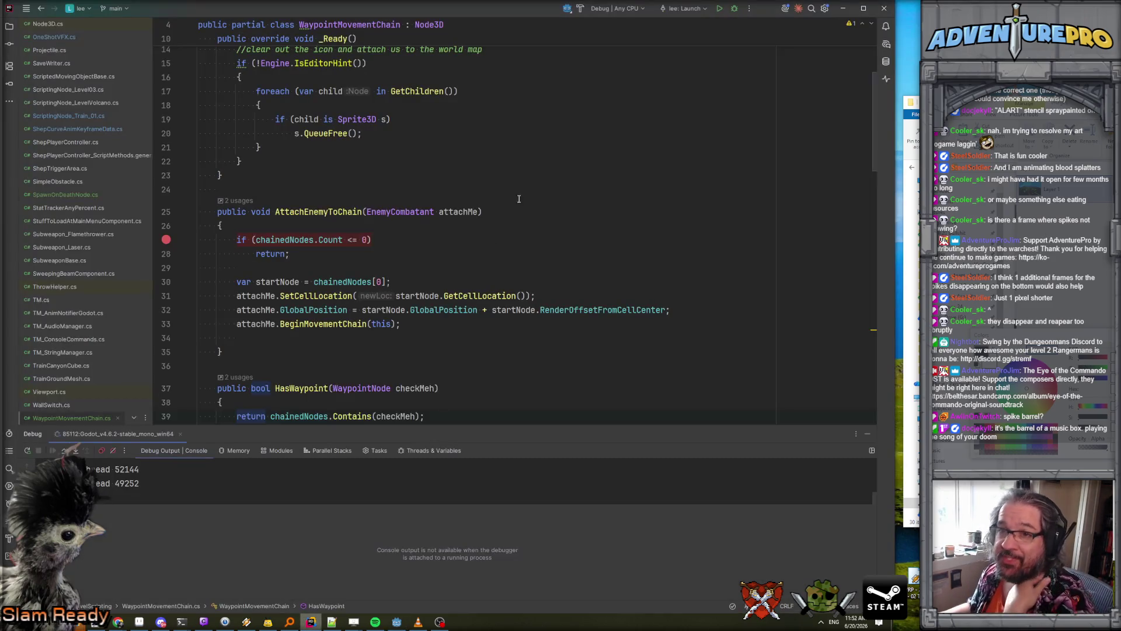
- Open Projectile.cs and find the exported fields near maxLifespan
{"action": "left_click", "coordinate": [50, 50]}
{"action": "scroll", "coordinate": [423, 156], "scroll_direction": "up", "scroll_amount": 5}
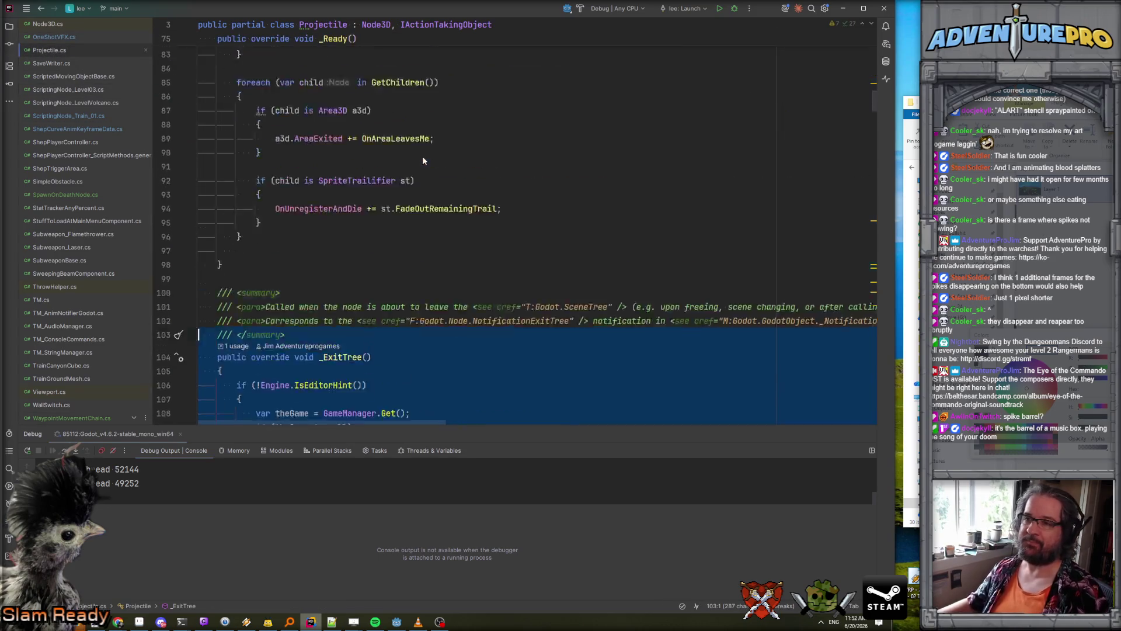
{"action": "scroll", "coordinate": [422, 156], "scroll_direction": "up", "scroll_amount": 10}
{"action": "scroll", "coordinate": [422, 156], "scroll_direction": "down", "scroll_amount": 6}
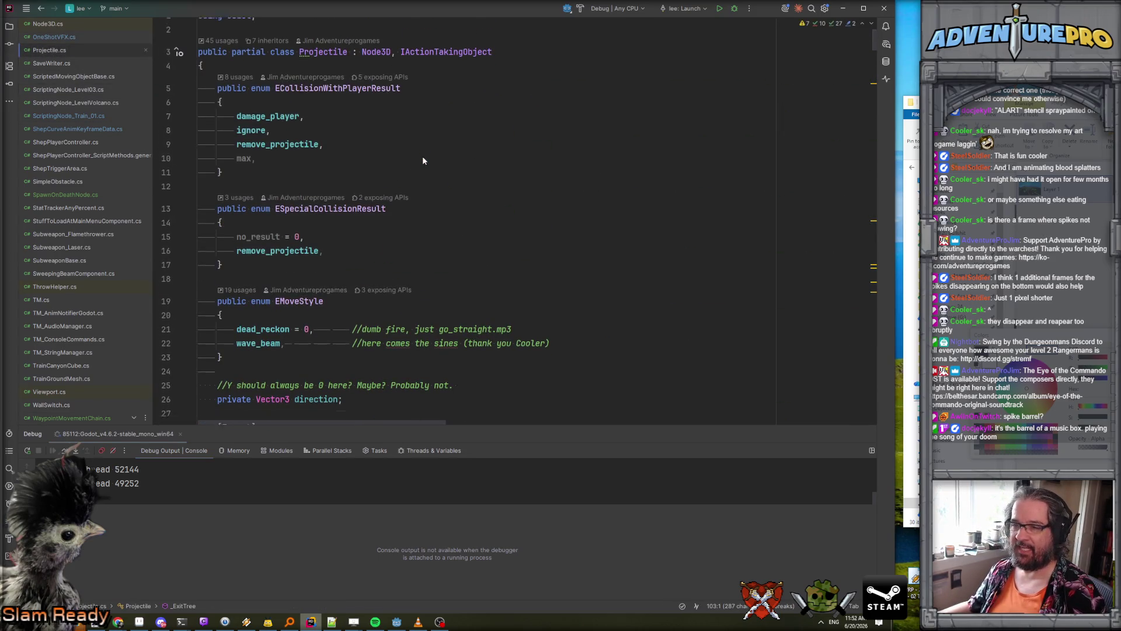
{"action": "scroll", "coordinate": [432, 222], "scroll_direction": "up", "scroll_amount": 2}
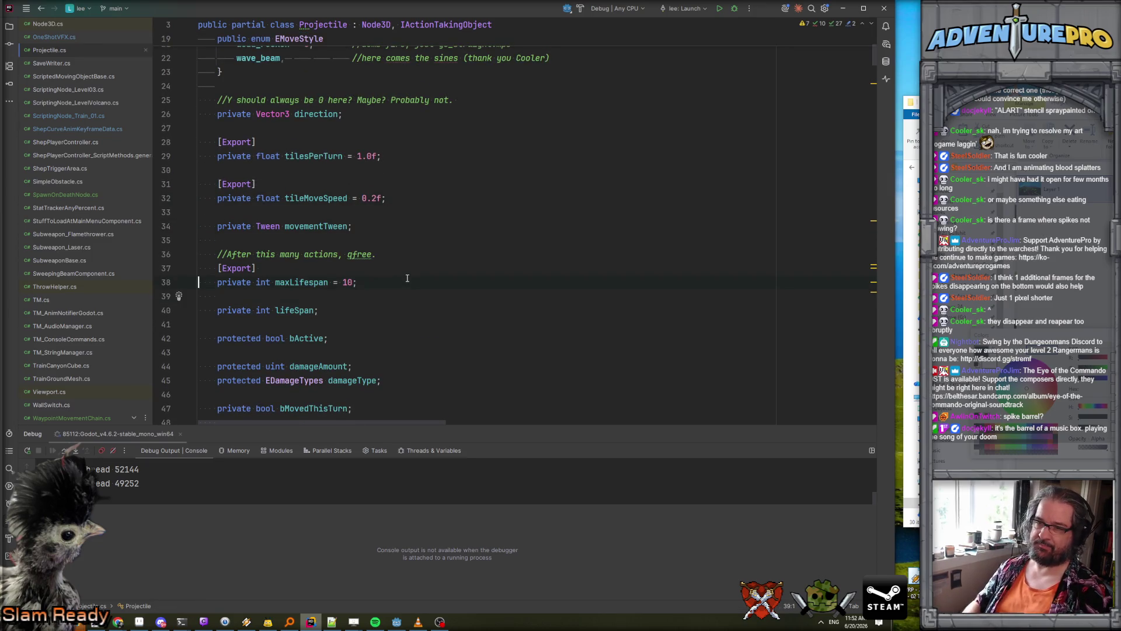
- Add '[Export] private bool bBounceAlongGroundDuringTravel;' below maxLifespan
{"action": "key", "text": "shift+Down"}
{"action": "key", "text": "ctrl+c"}
{"action": "key", "text": "Return"}
{"action": "key", "text": "ctrl+v"}
{"action": "key", "text": "Return"}
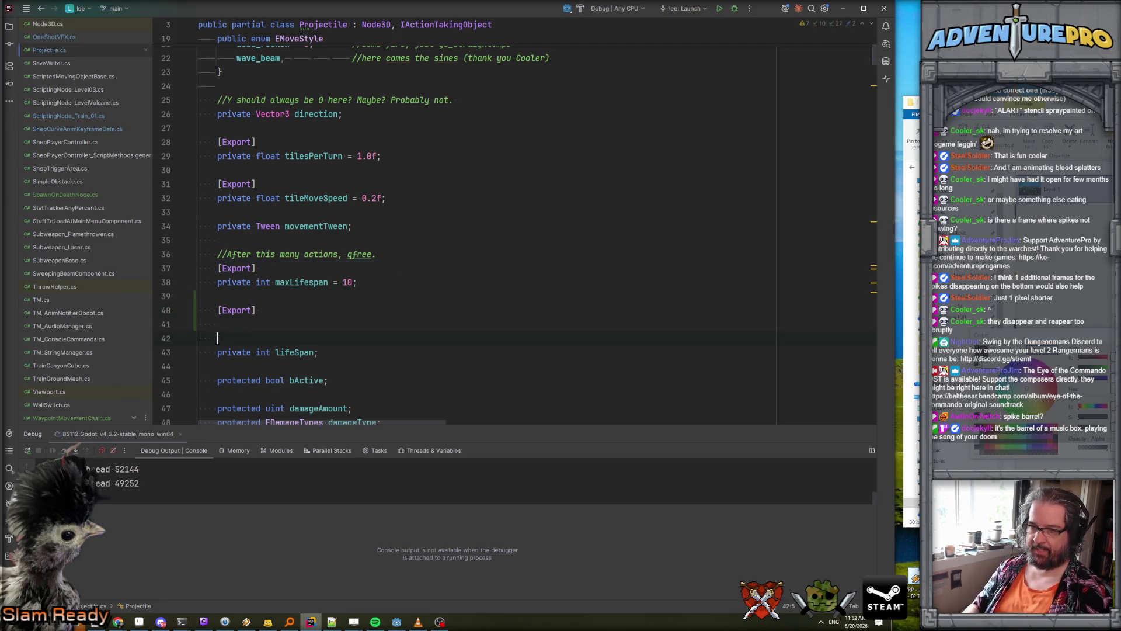
{"action": "type", "text": "pri"}
{"action": "key", "text": "Return"}
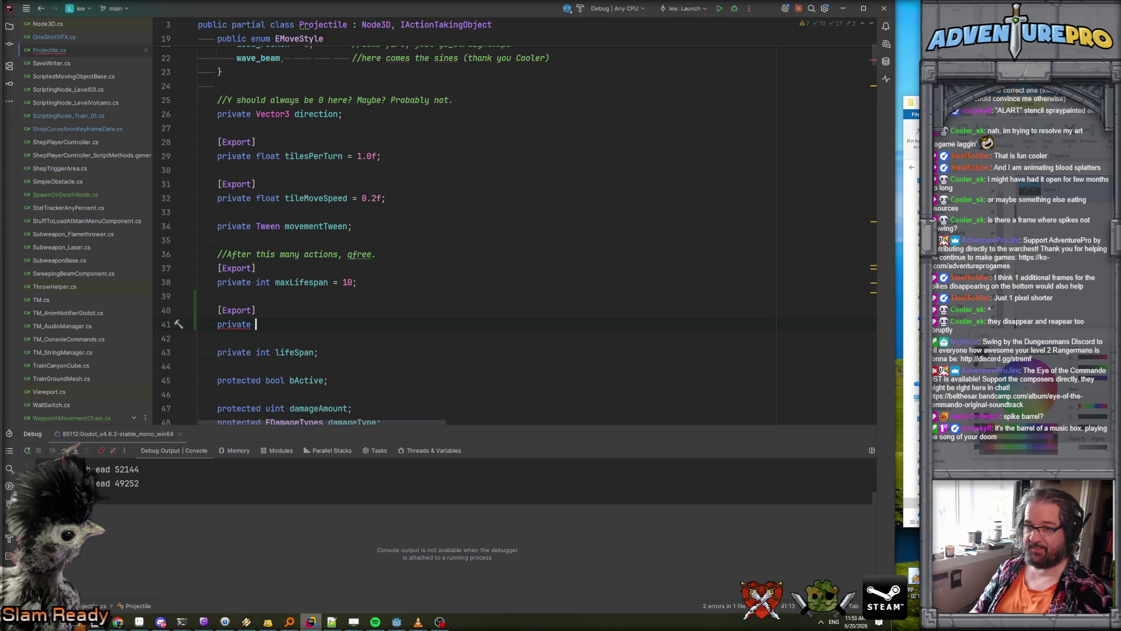
{"action": "type", "text": "bool bBounceAlongGroundDuring"}
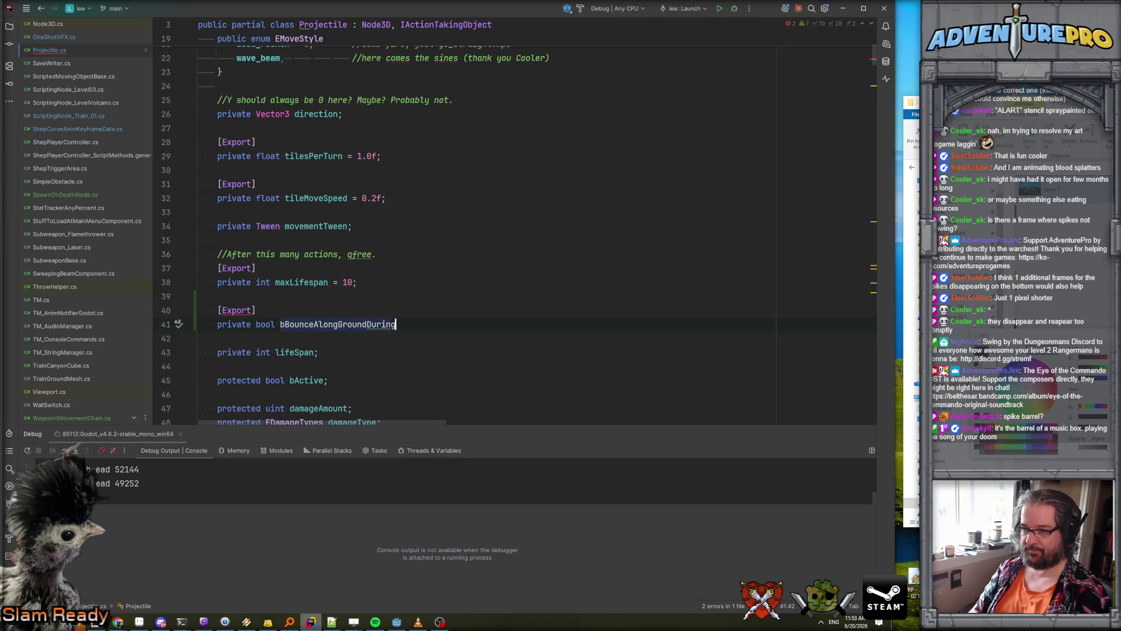
{"action": "type", "text": "Travel;"}
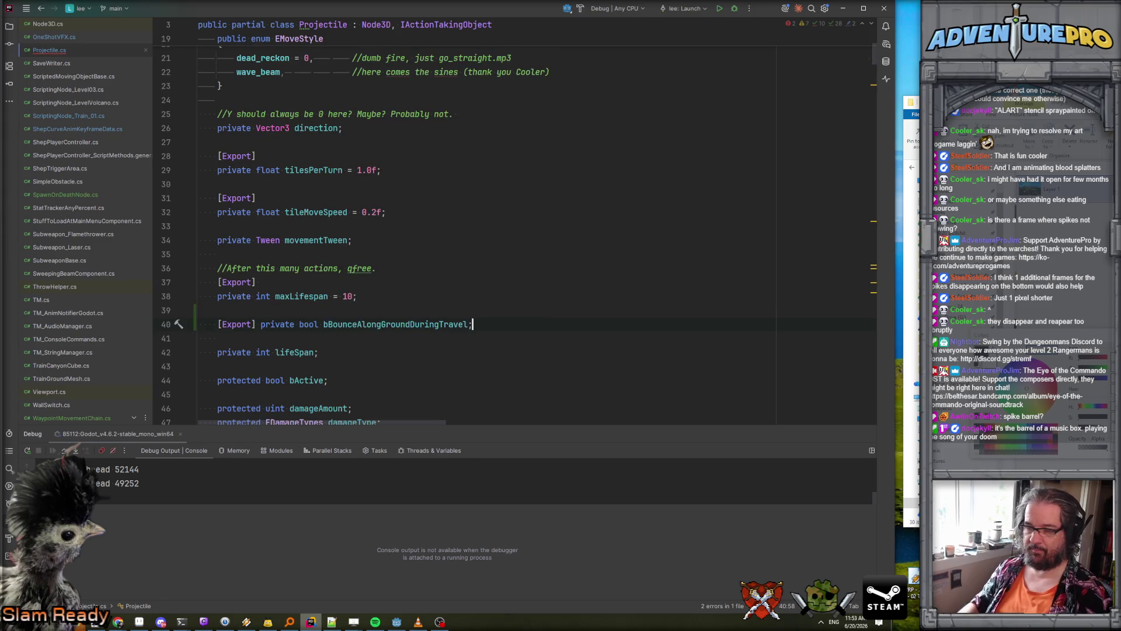
{"action": "double_click", "coordinate": [401, 324]}
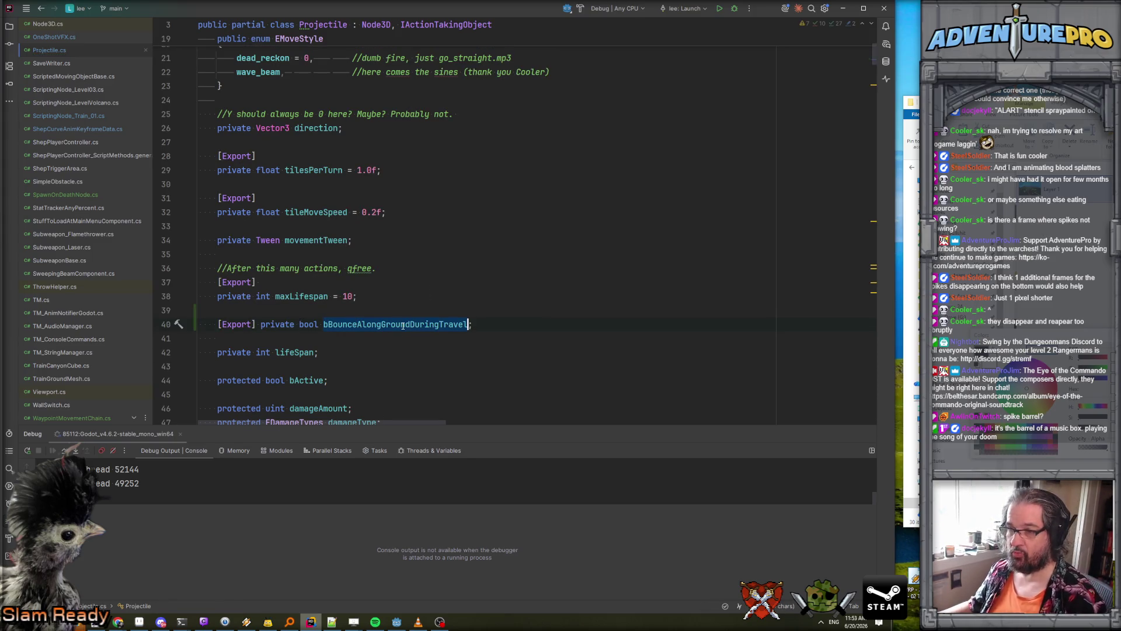
- Navigate from the moveStyle field to the EMoveStyle enum definition
{"action": "scroll", "coordinate": [402, 325], "scroll_direction": "down", "scroll_amount": 20}
{"action": "scroll", "coordinate": [402, 325], "scroll_direction": "down", "scroll_amount": 10}
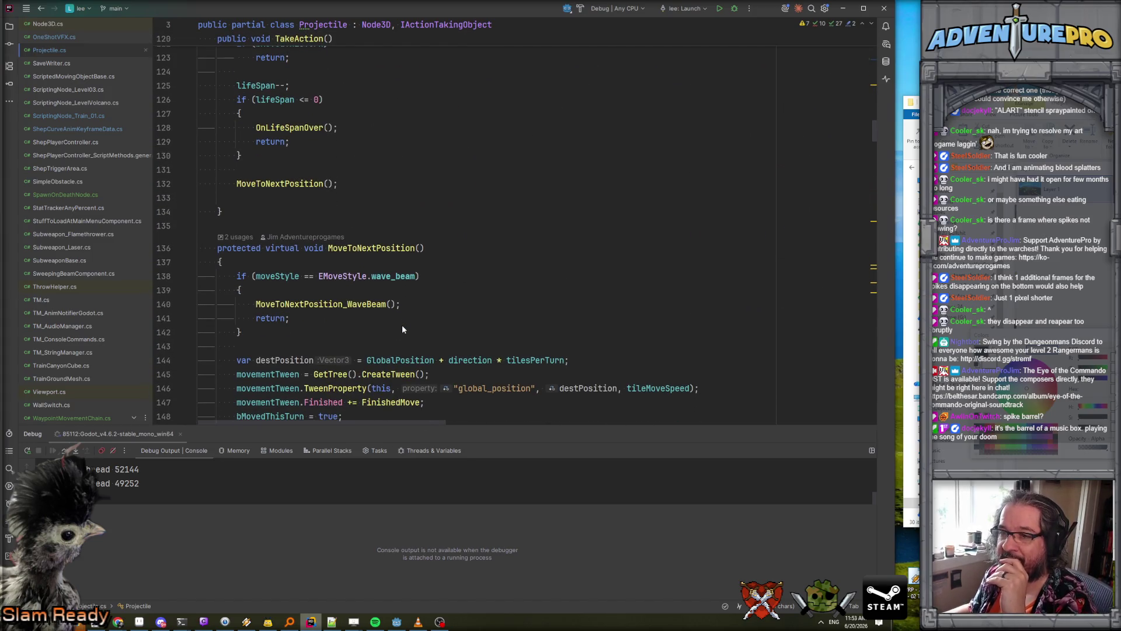
{"action": "scroll", "coordinate": [402, 325], "scroll_direction": "down", "scroll_amount": 4}
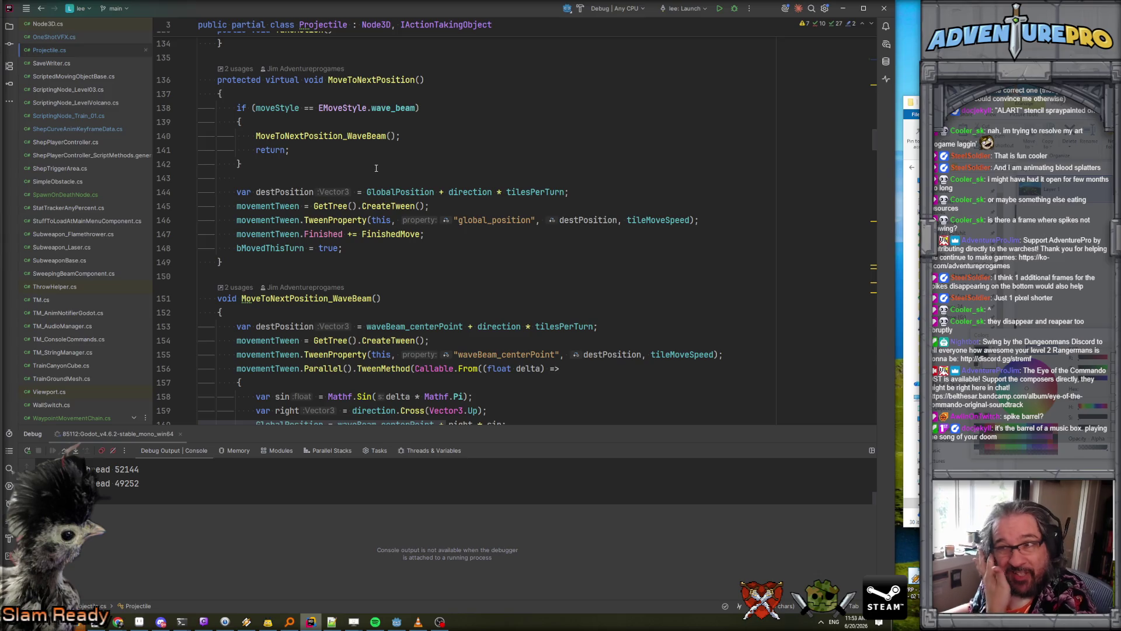
{"action": "scroll", "coordinate": [376, 169], "scroll_direction": "up", "scroll_amount": 1}
{"action": "scroll", "coordinate": [340, 214], "scroll_direction": "up", "scroll_amount": 2}
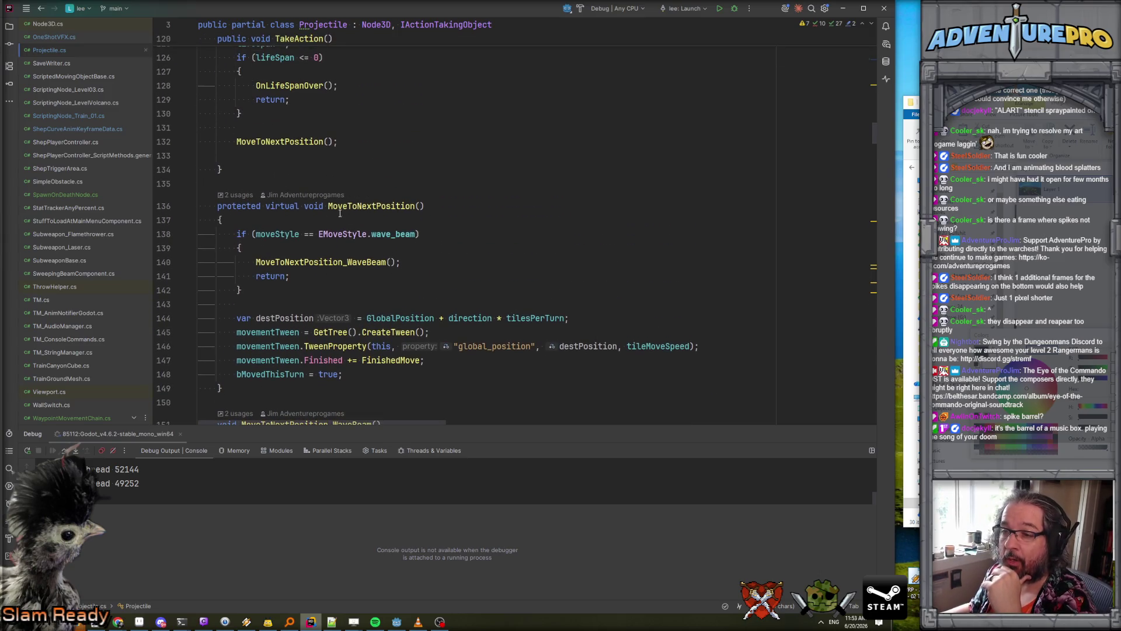
{"action": "left_click", "coordinate": [276, 235], "text": "ctrl"}
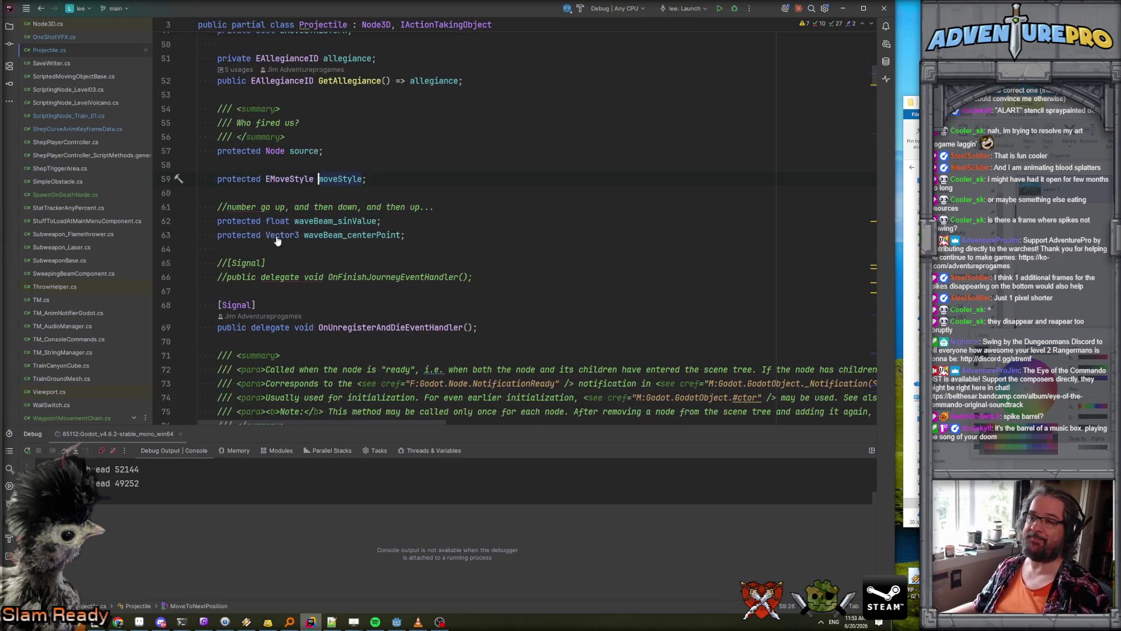
{"action": "left_click", "coordinate": [285, 179], "text": "ctrl"}
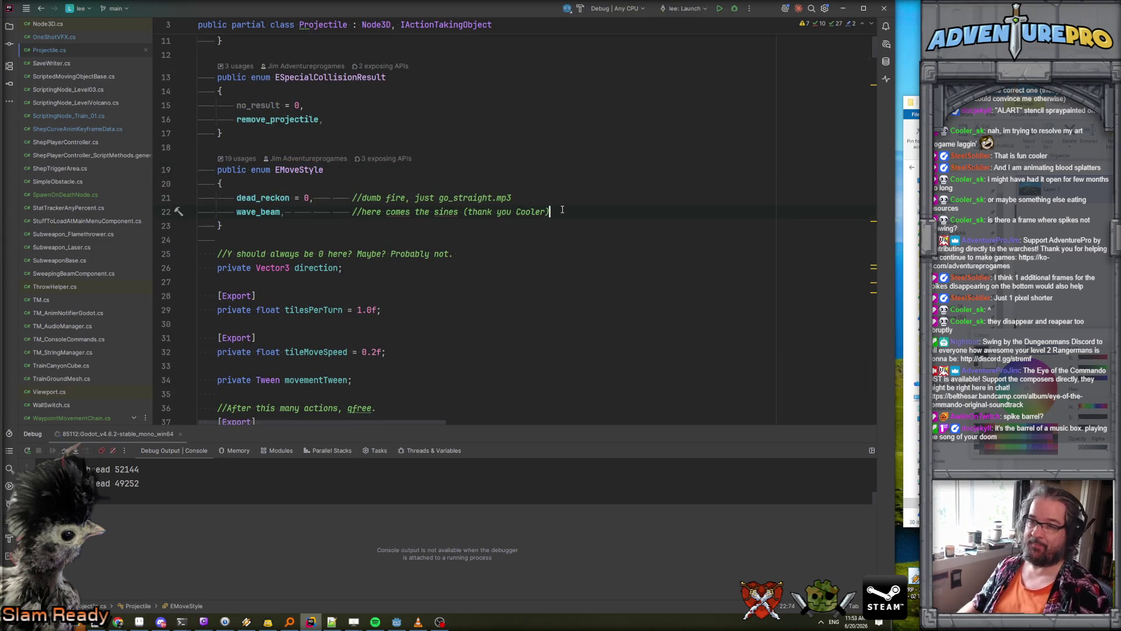
- Add 'bounce_along_ground, //like a barrel thrown by donkey kong.' to the EMoveStyle enum
{"action": "key", "text": "Return"}
{"action": "type", "text": "bounce_along_ghrou"}
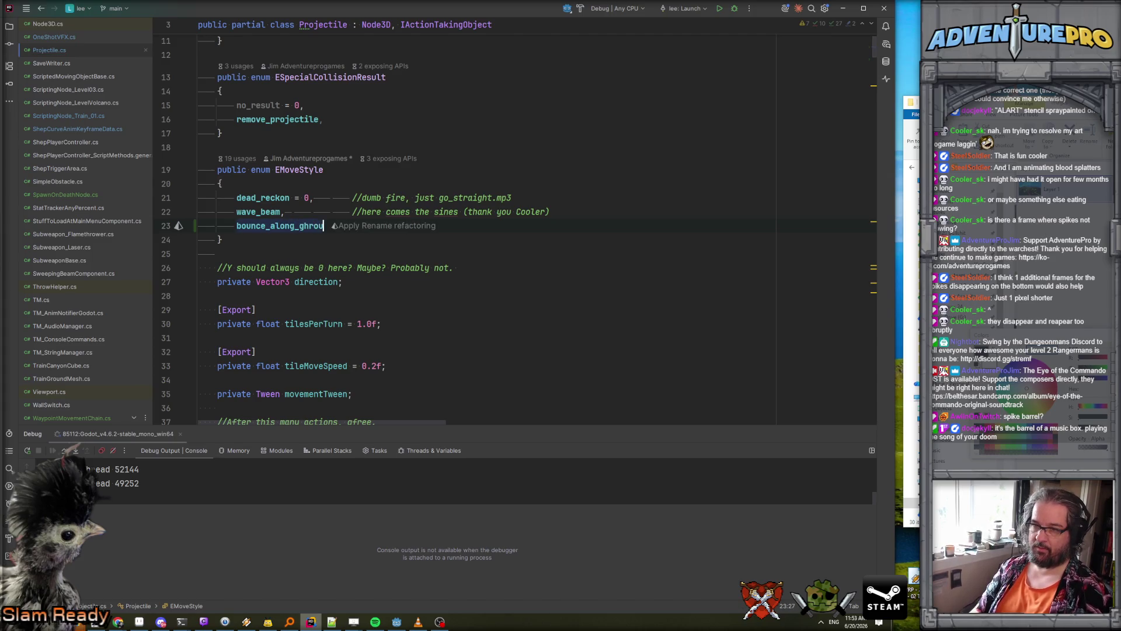
{"action": "key", "text": "BackSpace"}
{"action": "key", "text": "BackSpace"}
{"action": "type", "text": "round,m"}
{"action": "key", "text": "BackSpace"}
{"action": "key", "text": "Tab"}
{"action": "type", "text": "//like a barrel throw"}
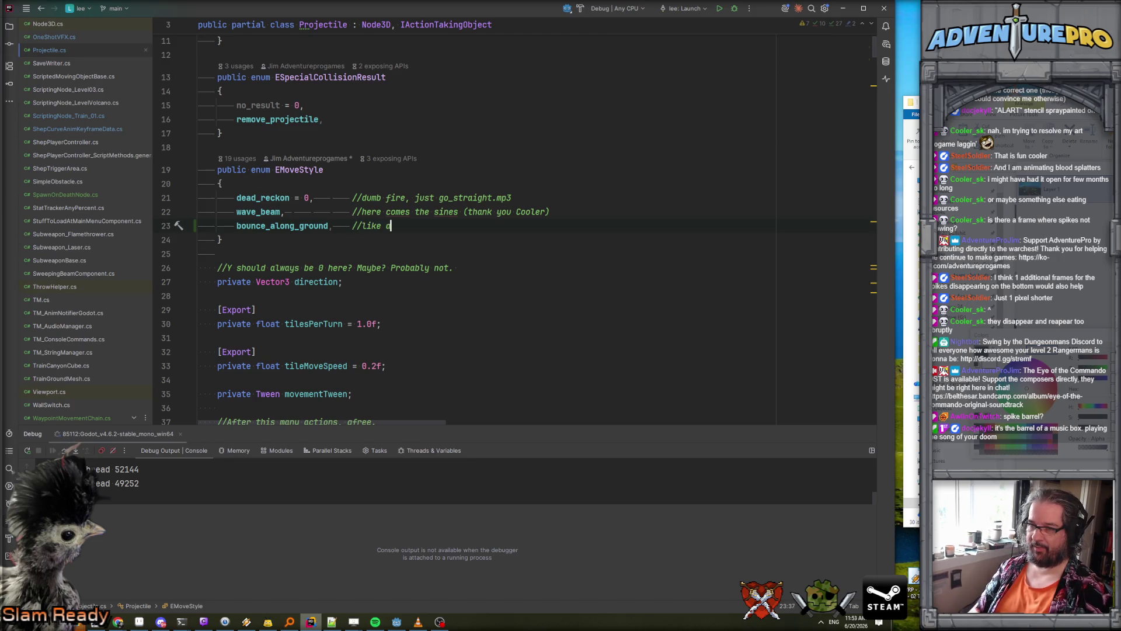
{"action": "type", "text": "n by "}
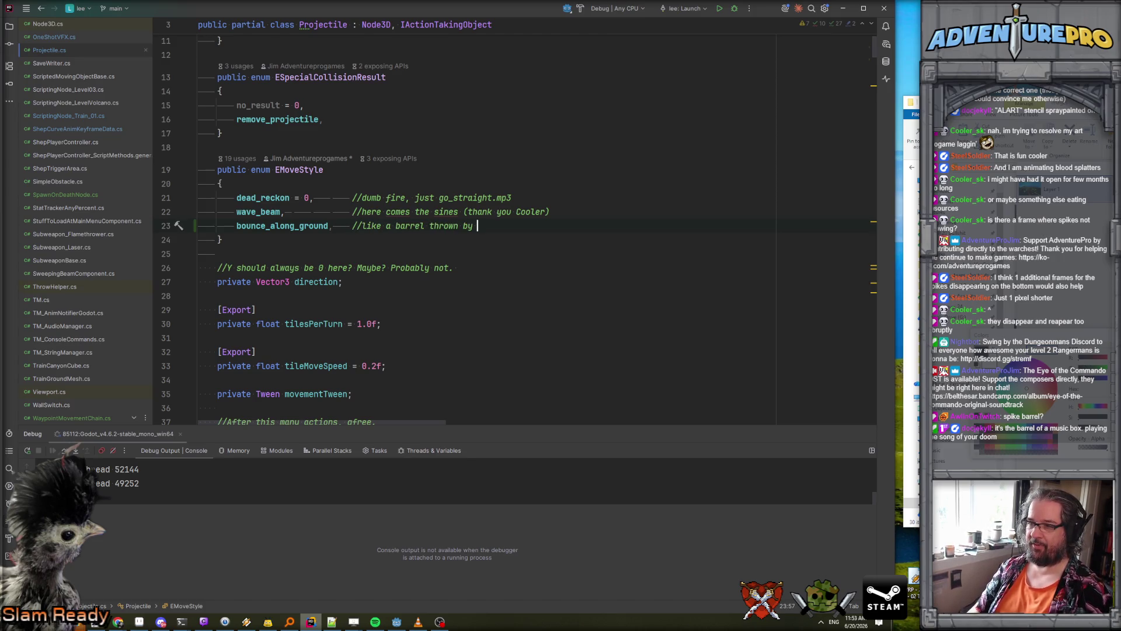
{"action": "type", "text": "donkey lon"}
{"action": "key", "text": "BackSpace"}
{"action": "key", "text": "BackSpace"}
{"action": "key", "text": "BackSpace"}
{"action": "type", "text": "koi"}
{"action": "key", "text": "BackSpace"}
{"action": "type", "text": "ng."}
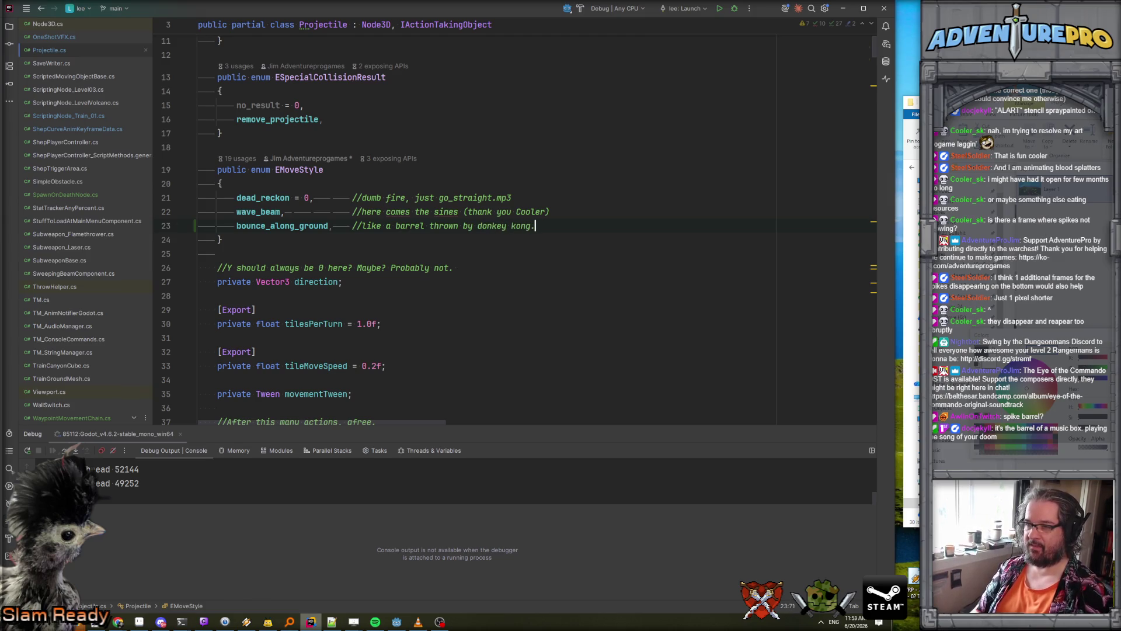
- Delete the bBounceAlongGroundDuringTravel field line
{"action": "scroll", "coordinate": [487, 237], "scroll_direction": "up", "scroll_amount": 5}
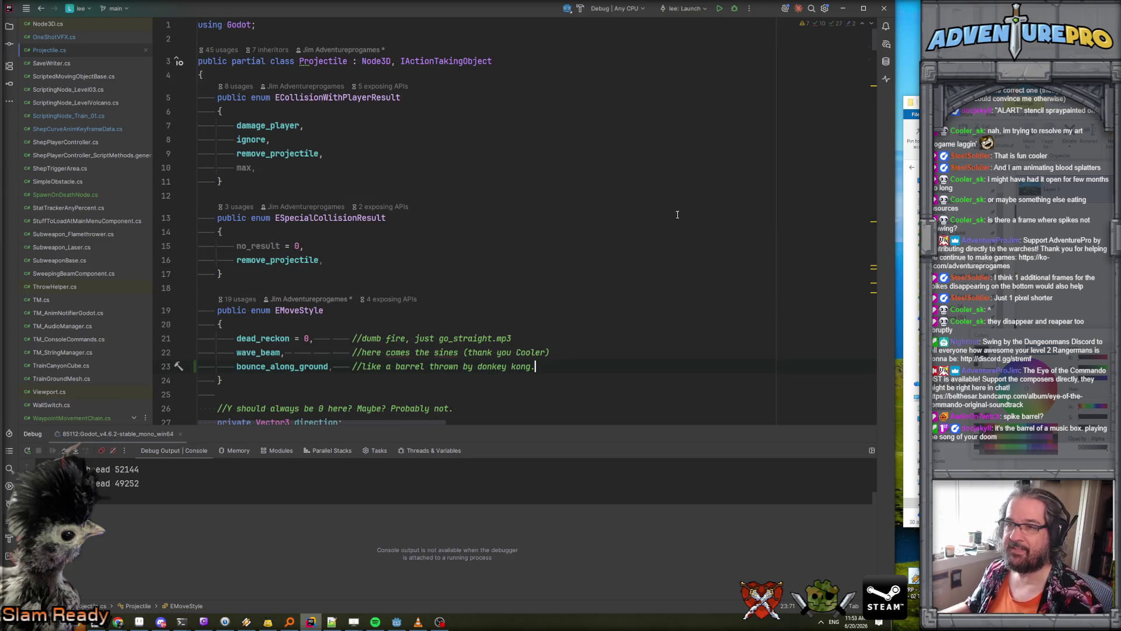
{"action": "scroll", "coordinate": [487, 237], "scroll_direction": "down", "scroll_amount": 5}
{"action": "scroll", "coordinate": [487, 237], "scroll_direction": "down", "scroll_amount": 6}
{"action": "left_click", "coordinate": [533, 178]}
{"action": "key", "text": "shift+Up"}
{"action": "key", "text": "Delete"}
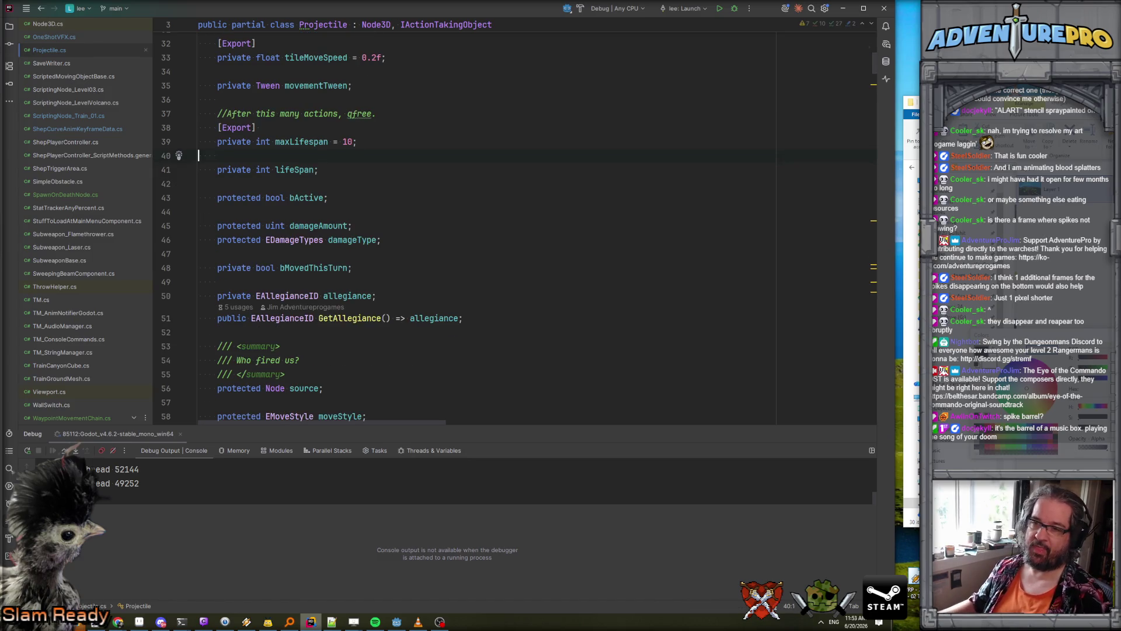
- Add a blank line after MoveToNextPosition_WaveBeam and select its header line
{"action": "scroll", "coordinate": [549, 197], "scroll_direction": "down", "scroll_amount": 20}
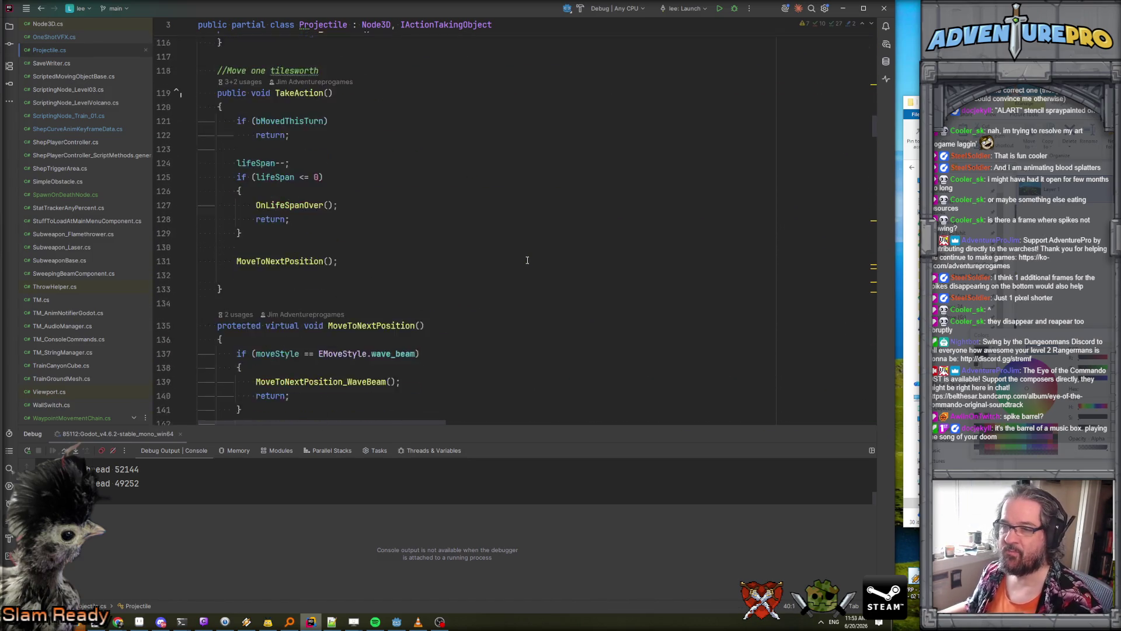
{"action": "scroll", "coordinate": [527, 259], "scroll_direction": "up", "scroll_amount": 5}
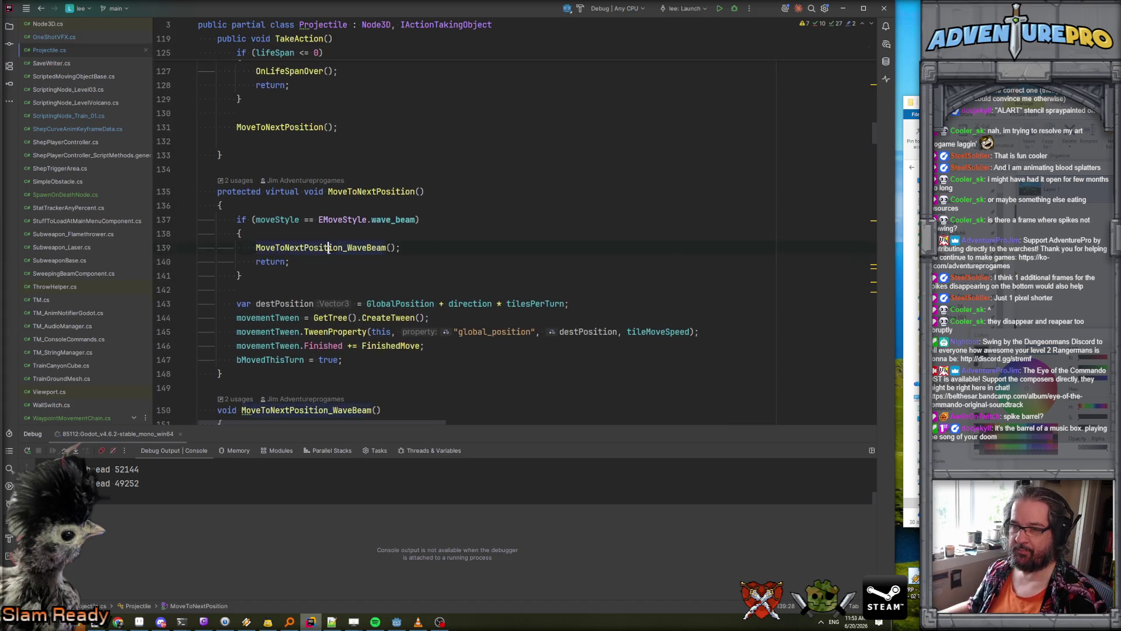
{"action": "scroll", "coordinate": [363, 260], "scroll_direction": "down", "scroll_amount": 6}
{"action": "scroll", "coordinate": [363, 260], "scroll_direction": "down", "scroll_amount": 3}
{"action": "left_click", "coordinate": [246, 282]}
{"action": "key", "text": "Return"}
{"action": "scroll", "coordinate": [193, 176], "scroll_direction": "up", "scroll_amount": 2}
{"action": "left_click", "coordinate": [181, 115]}
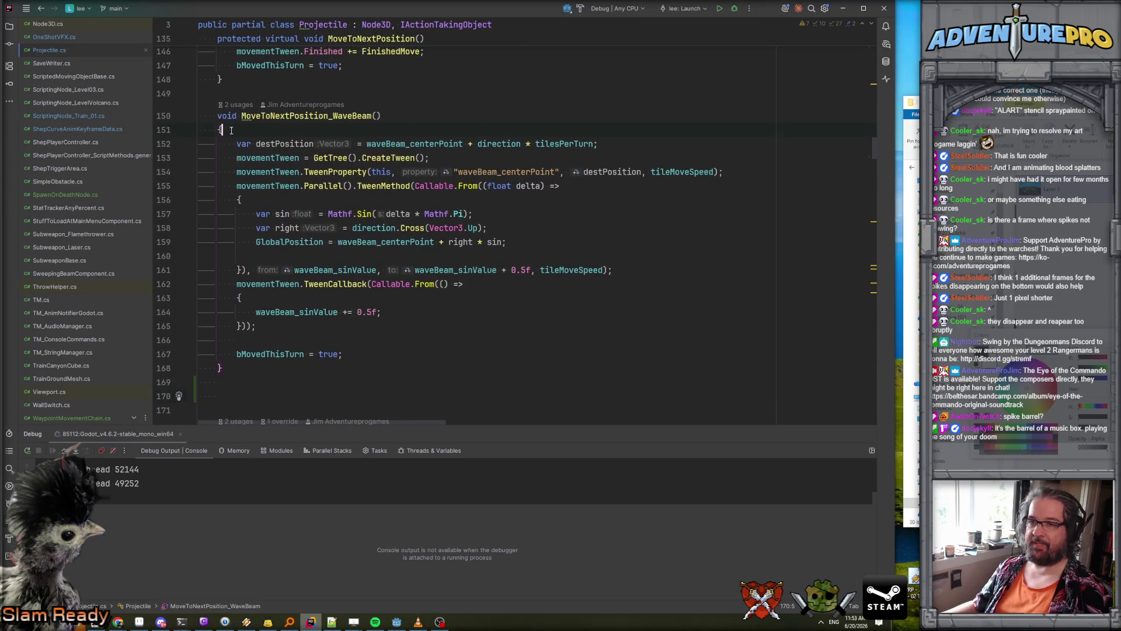
- Create an empty MoveToNextPosition_BouncyBarrel method from a copy of the WaveBeam header
{"action": "key", "text": "ctrl+c"}
{"action": "left_click", "coordinate": [344, 381]}
{"action": "key", "text": "ctrl+v"}
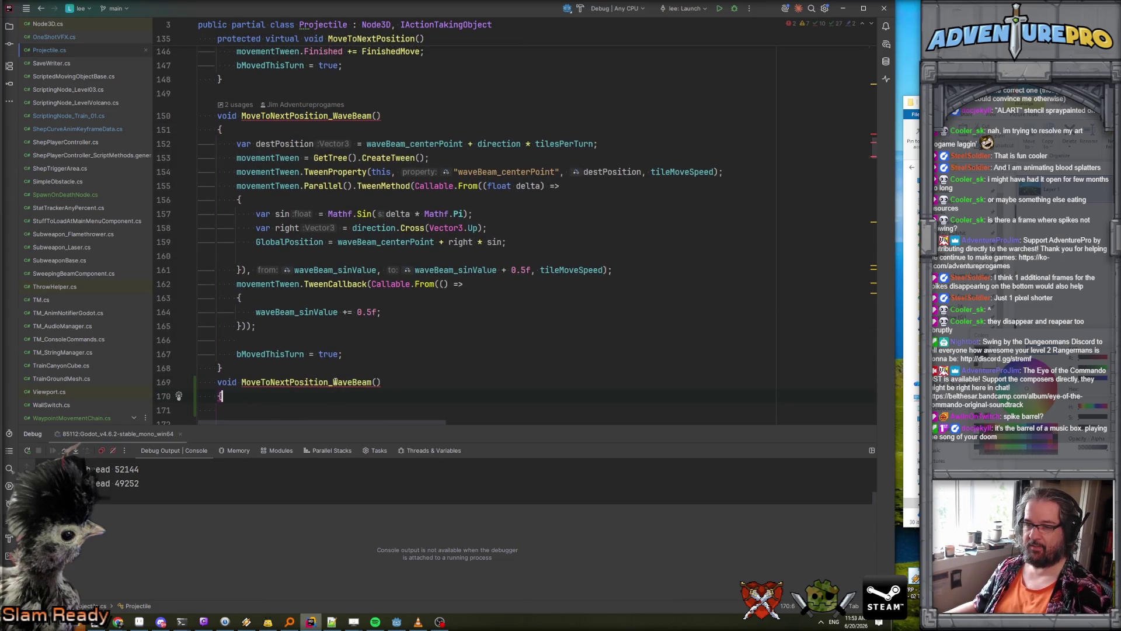
{"action": "left_click", "coordinate": [371, 382]}
{"action": "key", "text": "BackSpace"}
{"action": "key", "text": "BackSpace"}
{"action": "key", "text": "BackSpace"}
{"action": "type", "text": "Bouncy"}
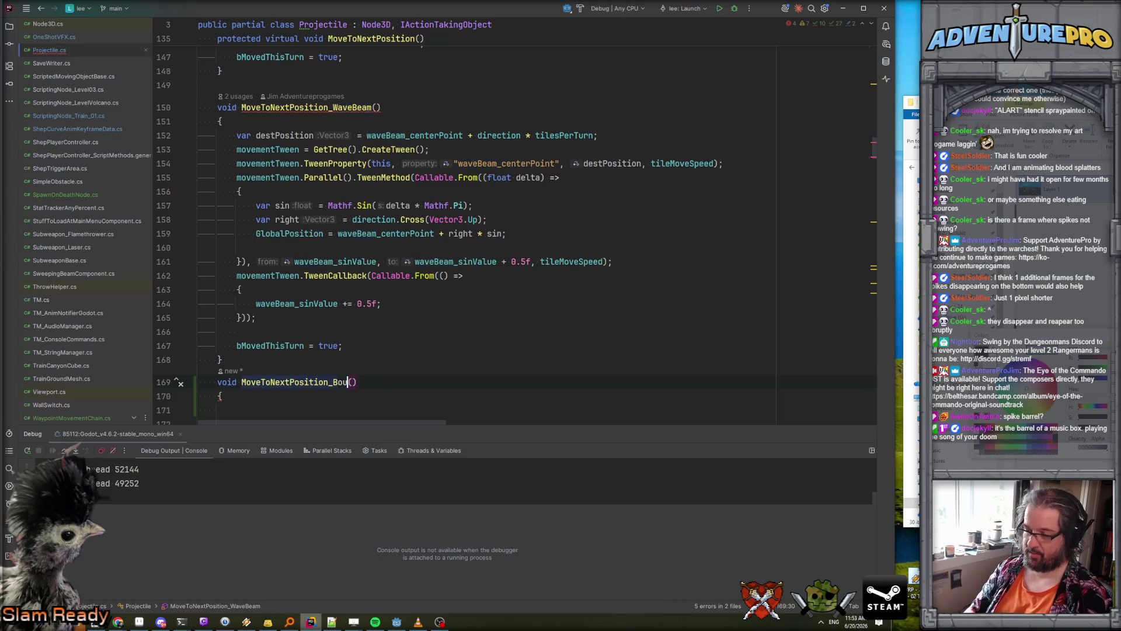
{"action": "type", "text": "Barrel"}
{"action": "left_click", "coordinate": [222, 360]}
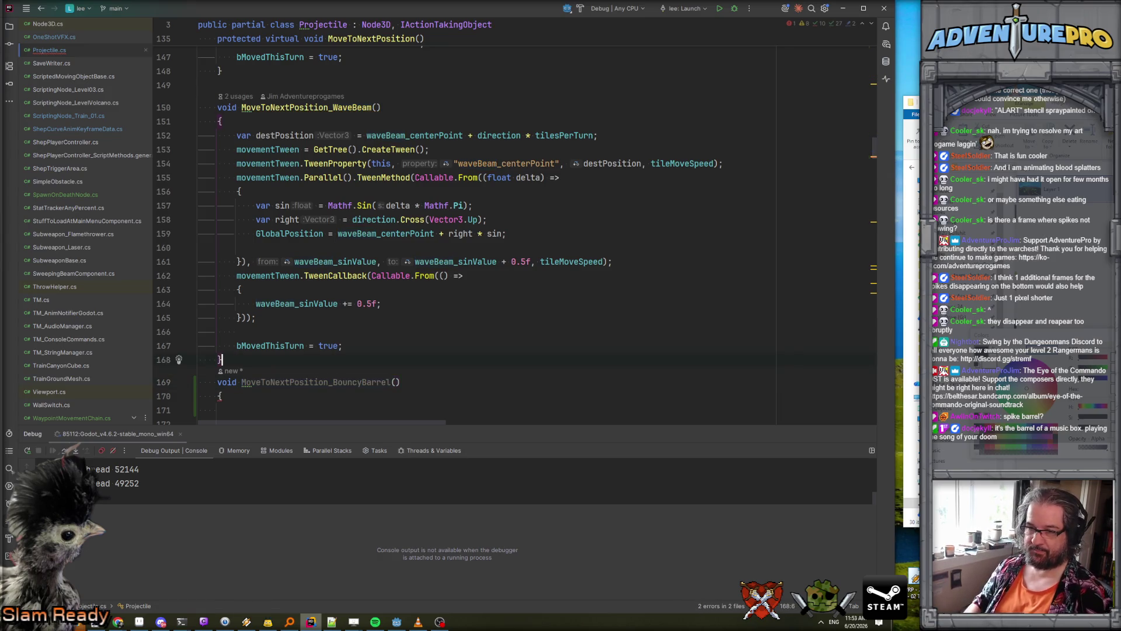
{"action": "key", "text": "Return"}
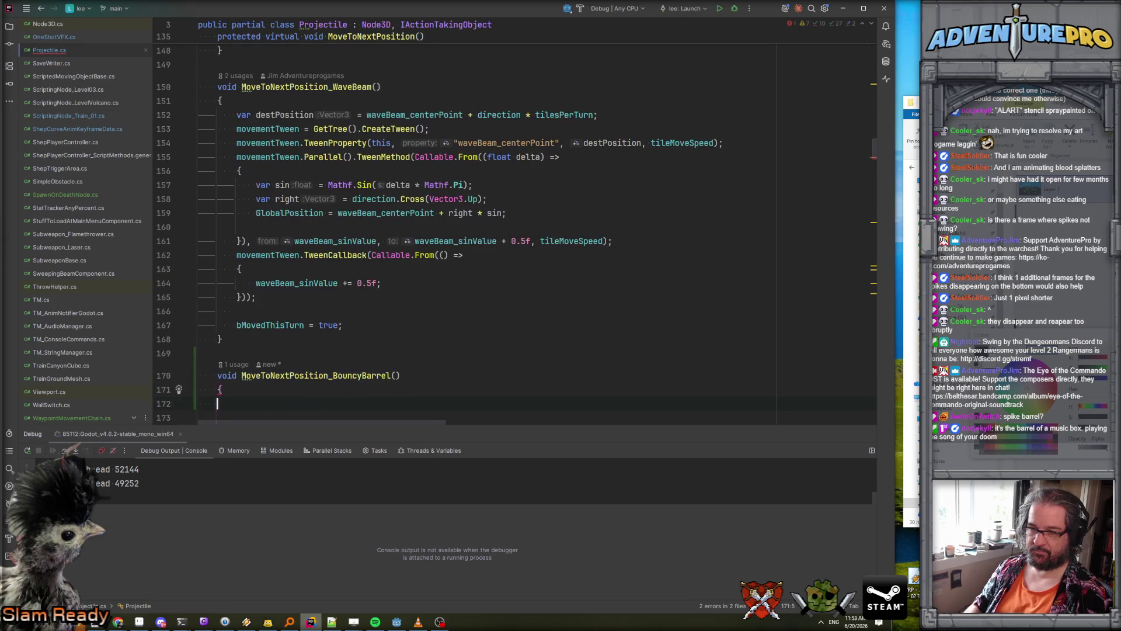
{"action": "left_click", "coordinate": [199, 405]}
{"action": "type", "text": "}"}
- Copy MoveToNextPosition's tween lines into the BouncyBarrel body and review the pasted code
{"action": "scroll", "coordinate": [363, 249], "scroll_direction": "down", "scroll_amount": 5}
{"action": "scroll", "coordinate": [363, 249], "scroll_direction": "up", "scroll_amount": 10}
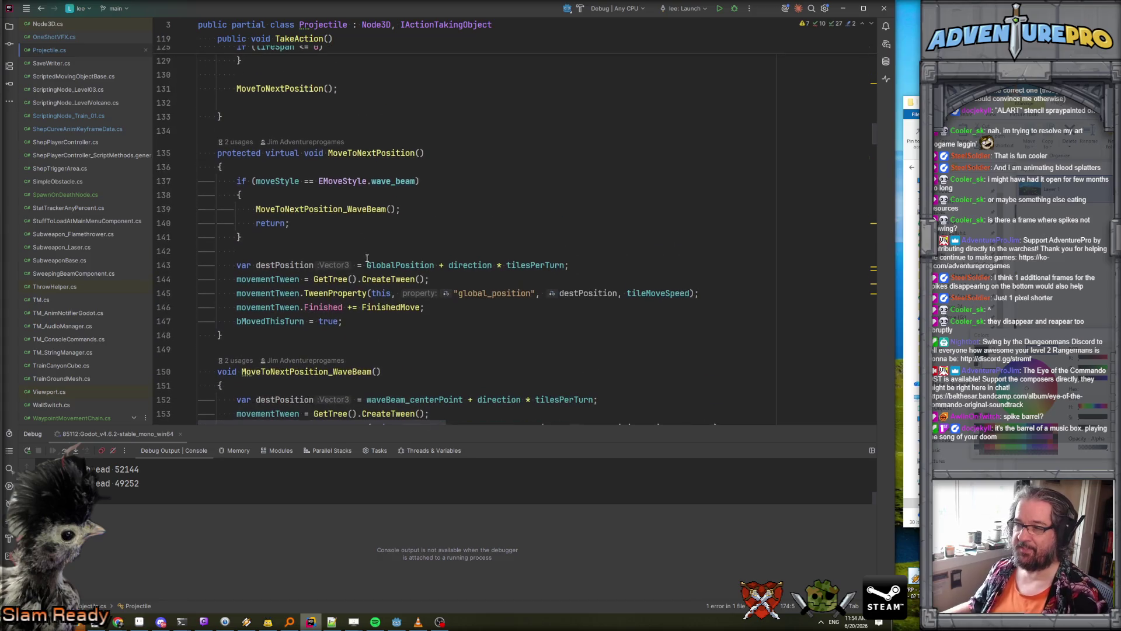
{"action": "mouse_move", "coordinate": [343, 321]}
{"action": "left_mouse_down"}
{"action": "mouse_move", "coordinate": [199, 286]}
{"action": "mouse_move", "coordinate": [198, 264]}
{"action": "left_mouse_up"}
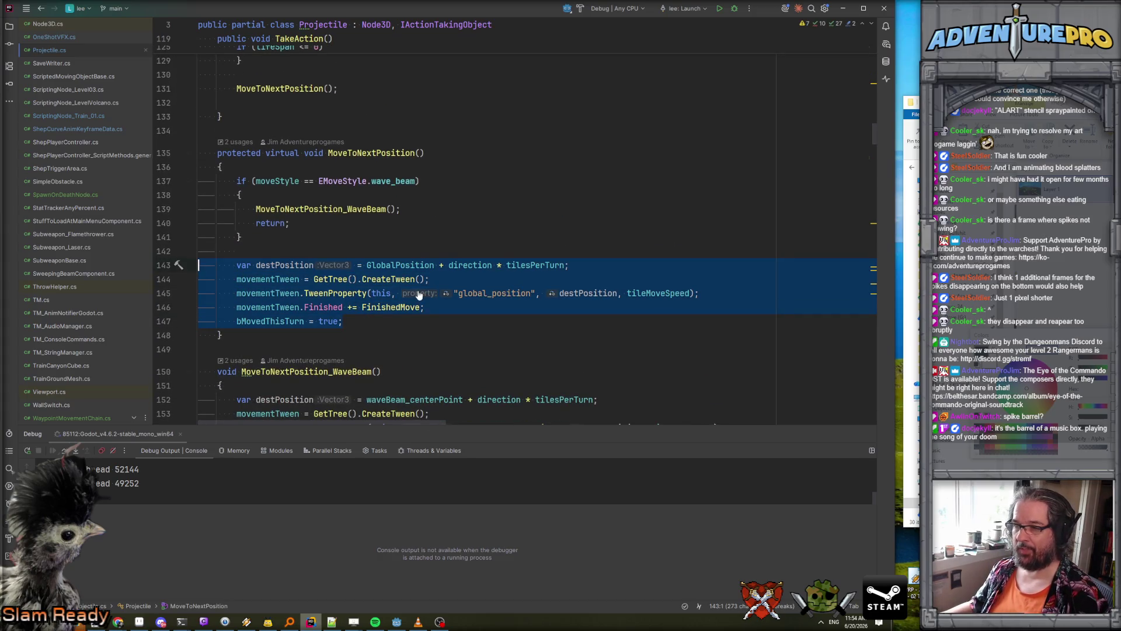
{"action": "key", "text": "ctrl+c"}
{"action": "scroll", "coordinate": [418, 295], "scroll_direction": "down", "scroll_amount": 10}
{"action": "left_click", "coordinate": [374, 269]}
{"action": "key", "text": "ctrl+v"}
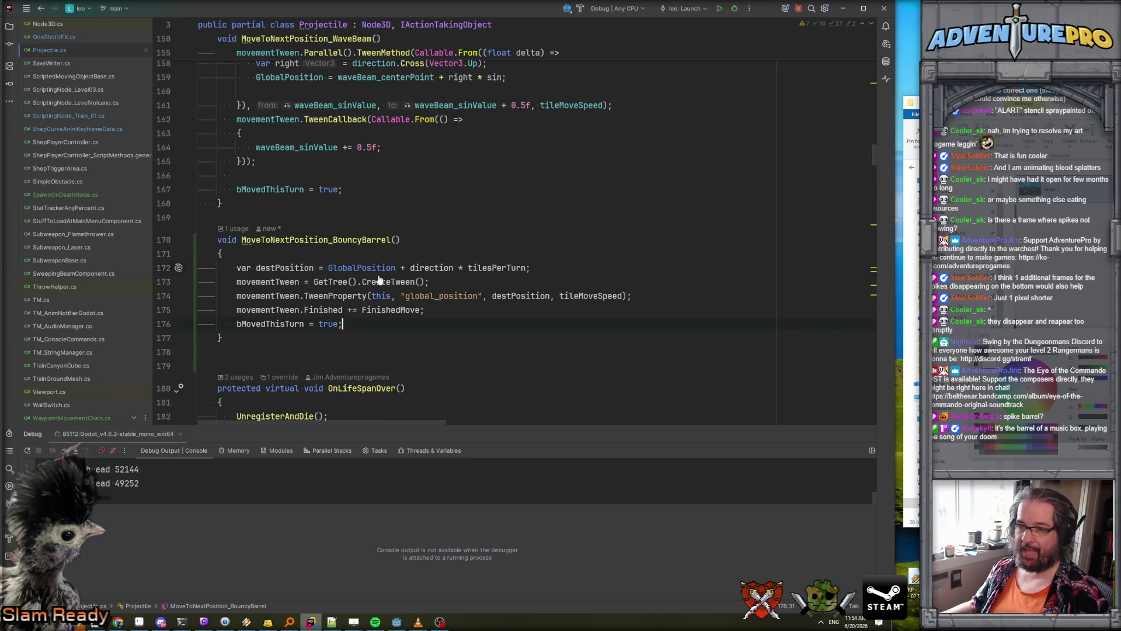
{"action": "left_click", "coordinate": [507, 267]}
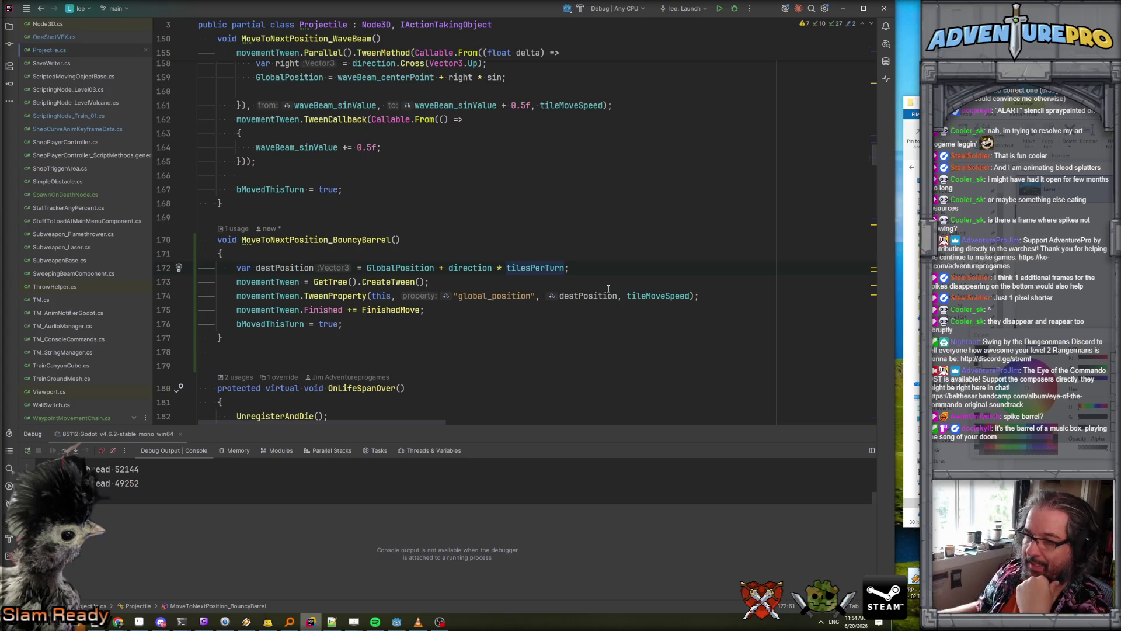
{"action": "left_click", "coordinate": [338, 296]}
{"action": "scroll", "coordinate": [396, 273], "scroll_direction": "up", "scroll_amount": 4}
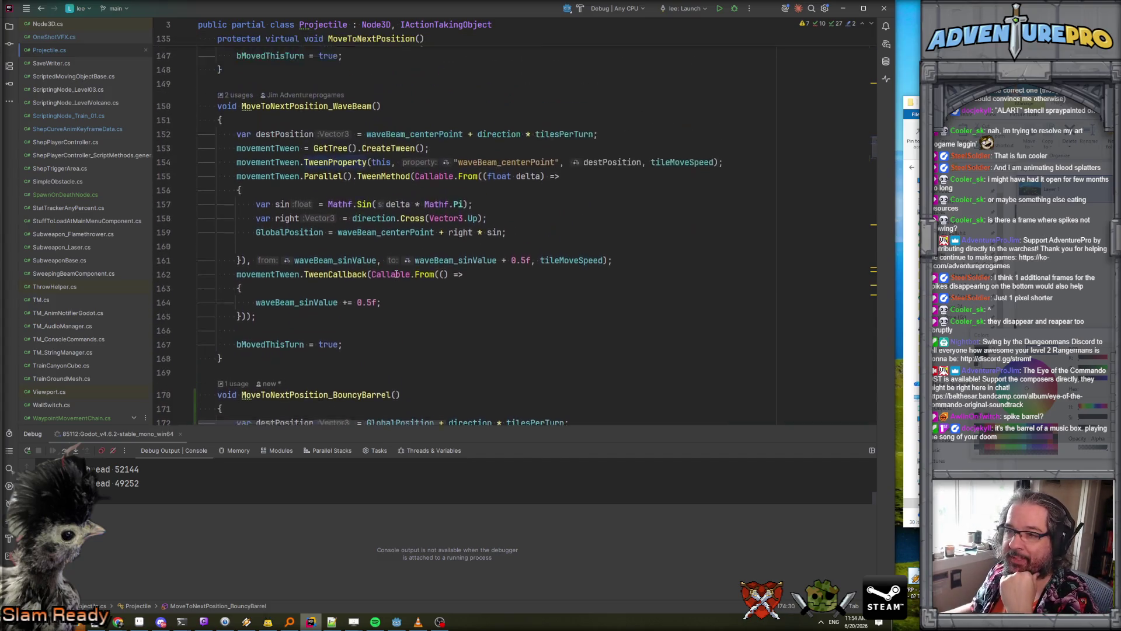
- Copy WaveBeam's sine TweenMethod and callback lines and paste them after BouncyBarrel's global_position tween
{"action": "scroll", "coordinate": [327, 256], "scroll_direction": "up", "scroll_amount": 2}
{"action": "scroll", "coordinate": [314, 259], "scroll_direction": "down", "scroll_amount": 1}
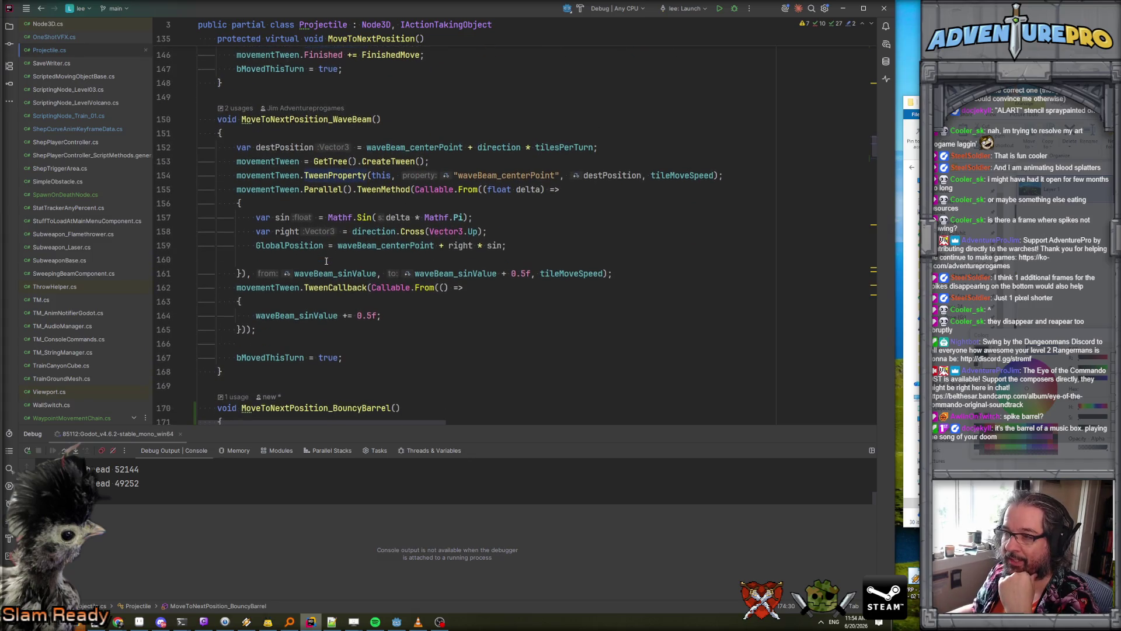
{"action": "scroll", "coordinate": [259, 193], "scroll_direction": "down", "scroll_amount": 1}
{"action": "scroll", "coordinate": [398, 208], "scroll_direction": "down", "scroll_amount": 1}
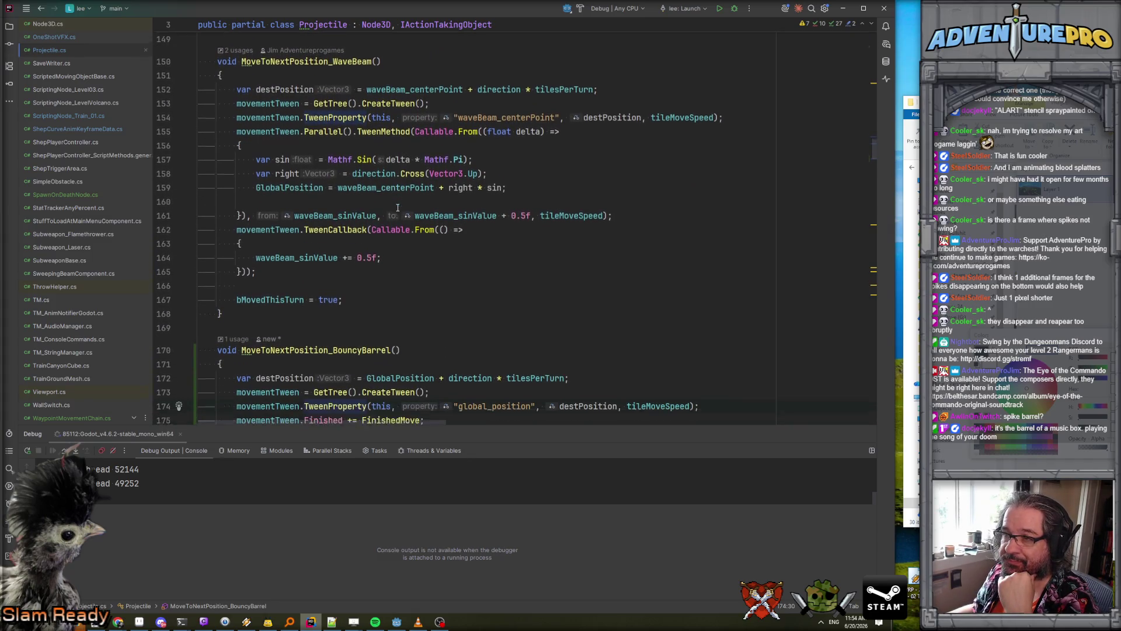
{"action": "scroll", "coordinate": [397, 208], "scroll_direction": "up", "scroll_amount": 1}
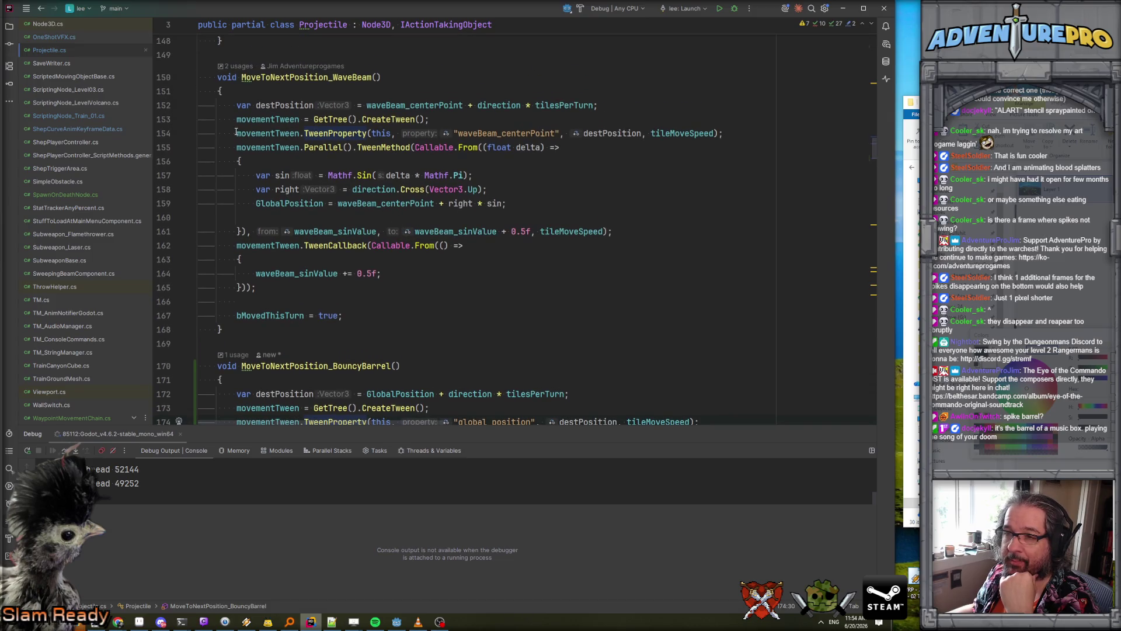
{"action": "mouse_move", "coordinate": [237, 133]}
{"action": "left_mouse_down"}
{"action": "mouse_move", "coordinate": [362, 248]}
{"action": "mouse_move", "coordinate": [372, 292]}
{"action": "left_mouse_up"}
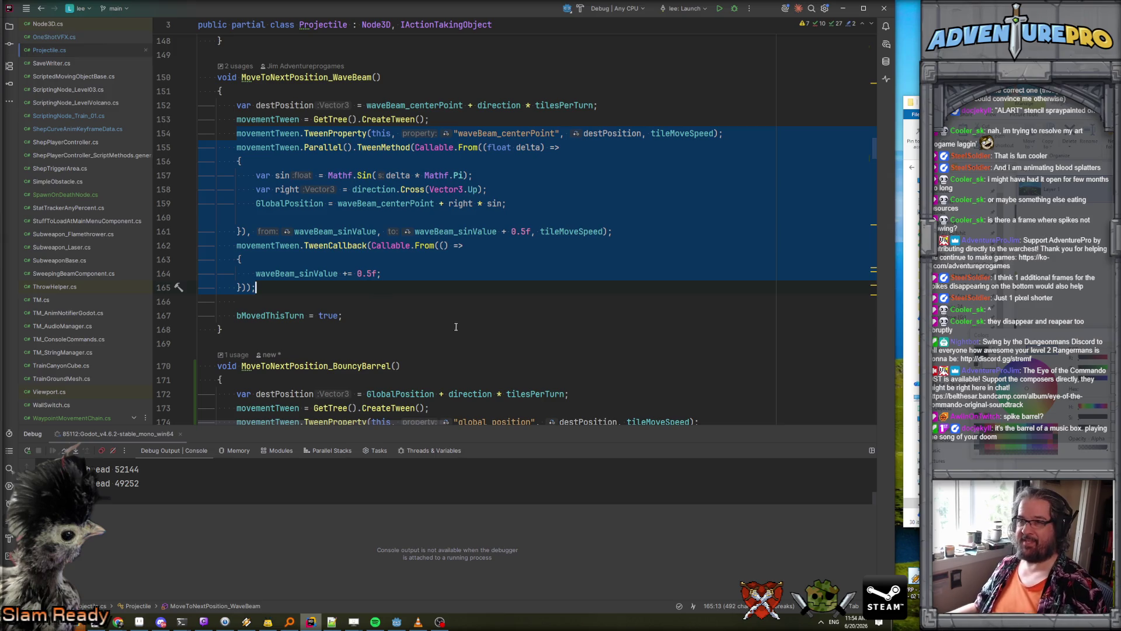
{"action": "scroll", "coordinate": [468, 304], "scroll_direction": "down", "scroll_amount": 4}
{"action": "left_click", "coordinate": [715, 253]}
{"action": "key", "text": "Return"}
{"action": "key", "text": "ctrl+v"}
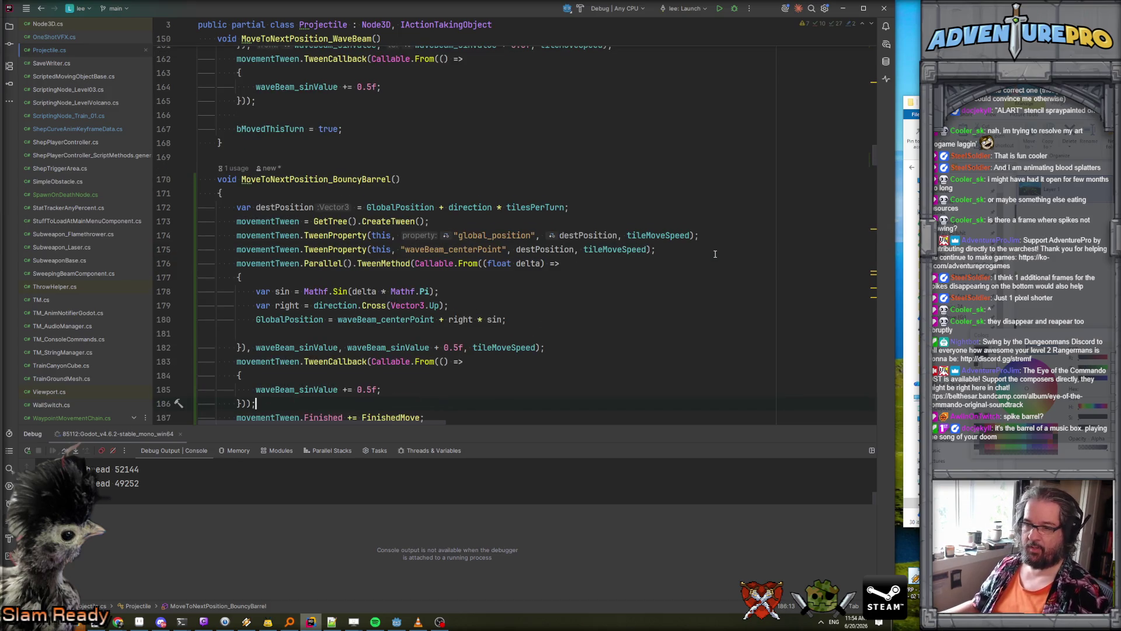
- Remove the duplicated waveBeam_centerPoint tween line from the pasted block
{"action": "scroll", "coordinate": [345, 319], "scroll_direction": "down", "scroll_amount": 2}
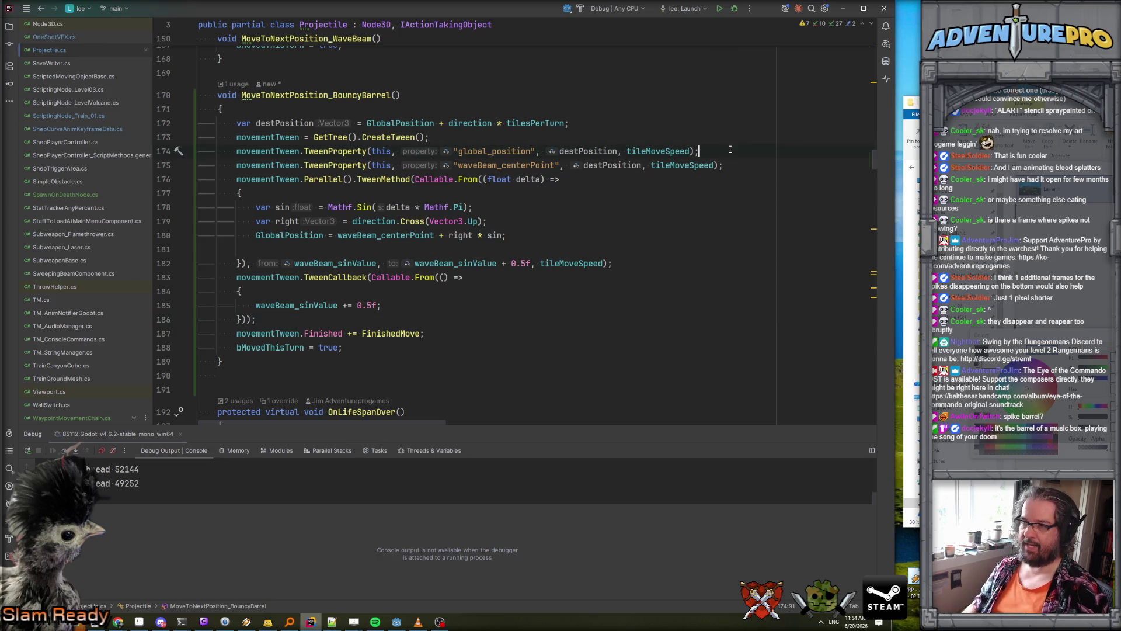
{"action": "key", "text": "Down"}
{"action": "key", "text": "ctrl+x"}
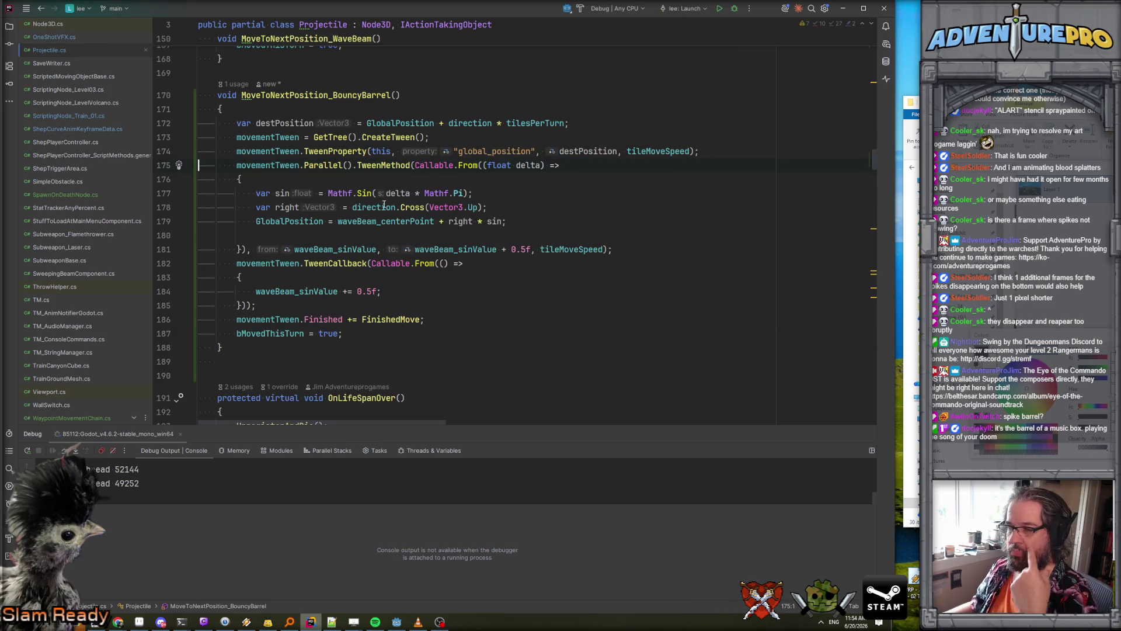
- Review the pasted sine code's uses of waveBeam_centerPoint, sin, delta, Mathf.Pi and waveBeam_sinValue
{"action": "left_click", "coordinate": [361, 221]}
{"action": "key", "text": "ctrl+Left"}
{"action": "key", "text": "ctrl+Left"}
{"action": "left_click", "coordinate": [362, 221]}
{"action": "left_click", "coordinate": [294, 193]}
{"action": "key", "text": "Up"}
{"action": "left_click", "coordinate": [281, 193]}
{"action": "left_click", "coordinate": [402, 194]}
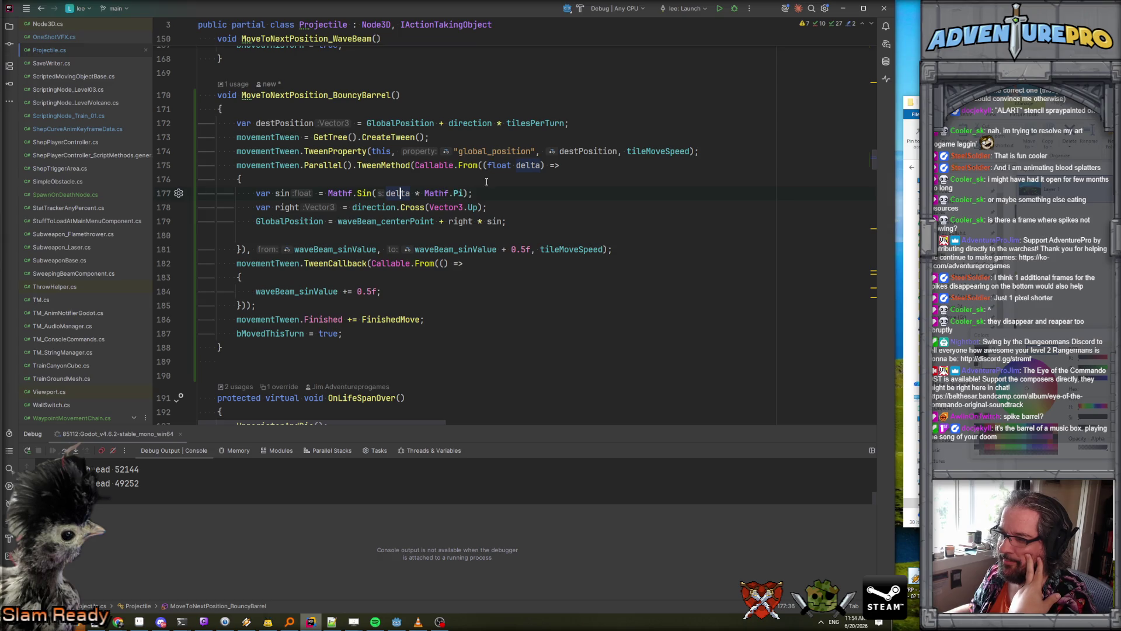
{"action": "left_click", "coordinate": [454, 193]}
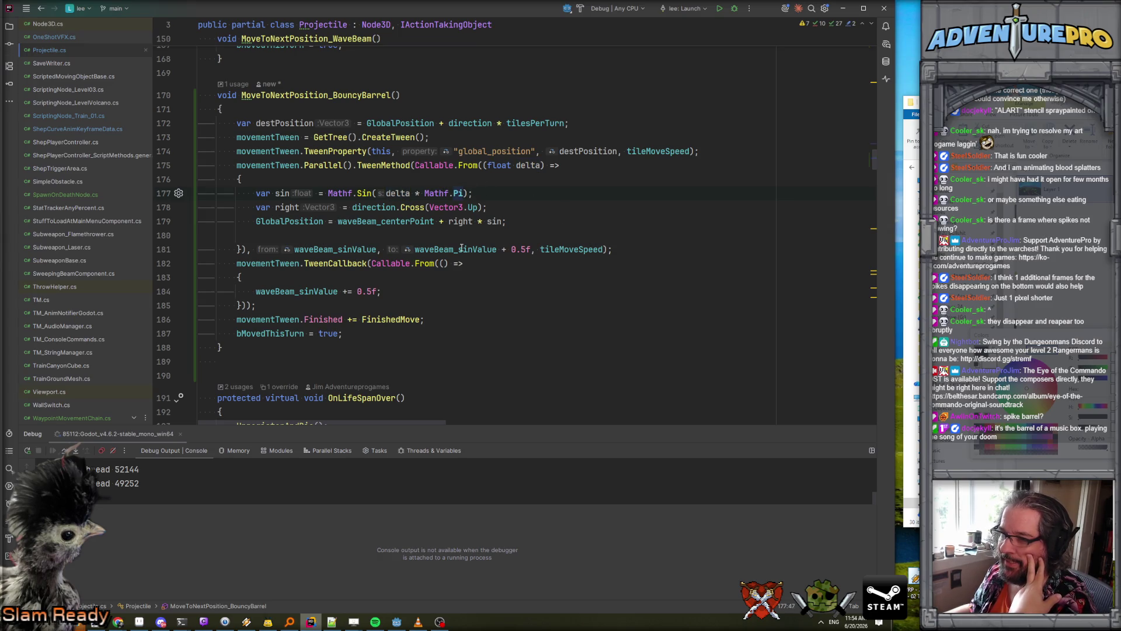
{"action": "left_click", "coordinate": [334, 250]}
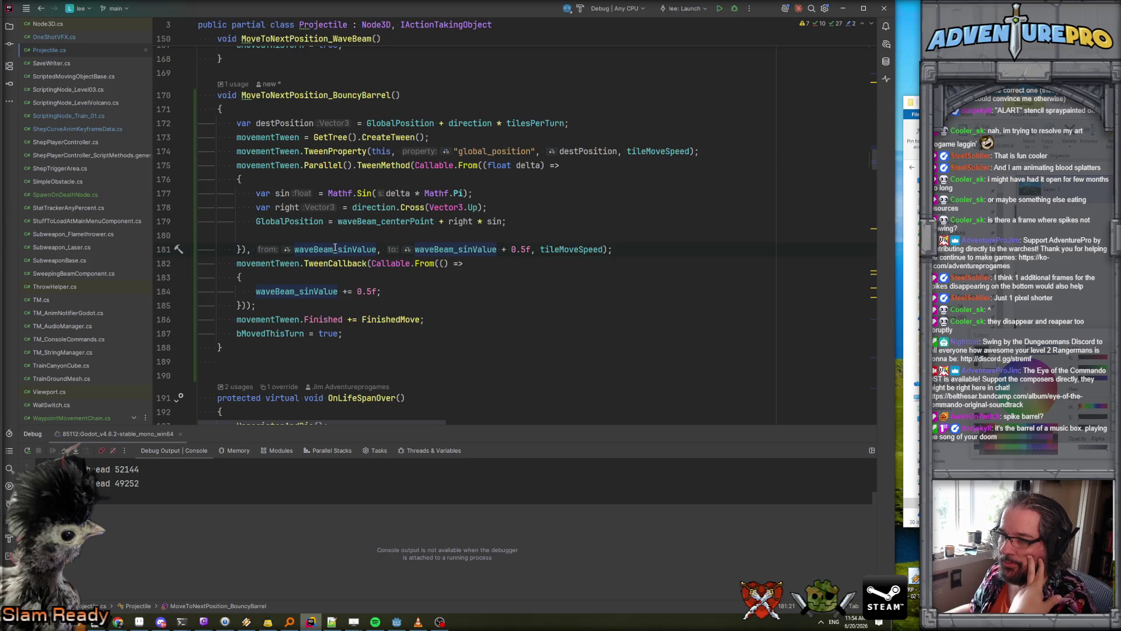
{"action": "scroll", "coordinate": [335, 248], "scroll_direction": "up", "scroll_amount": 20}
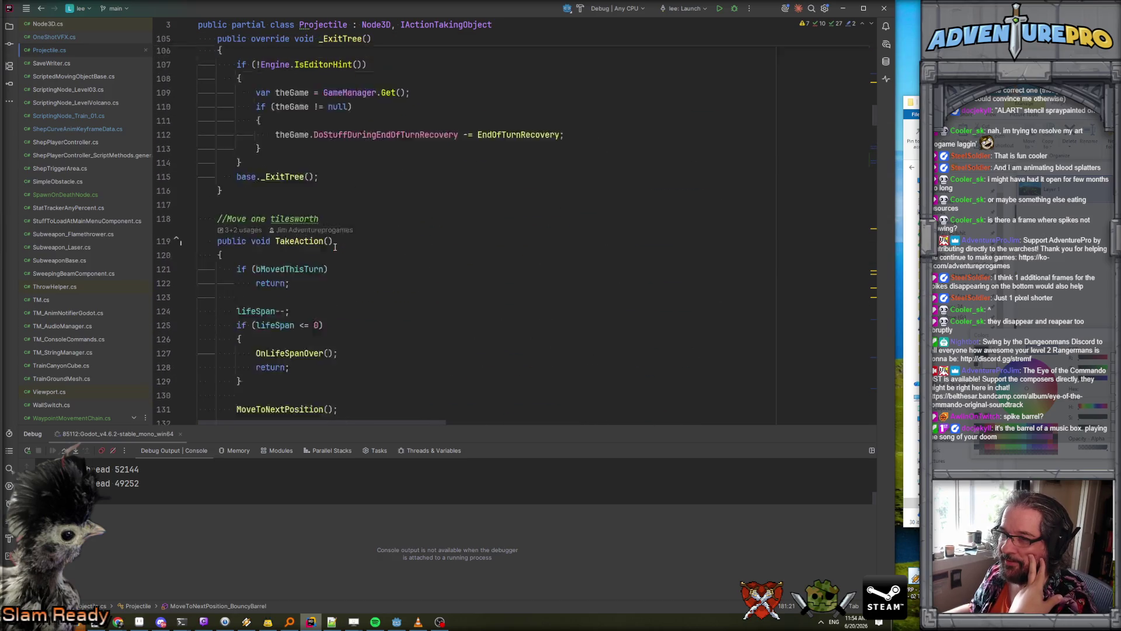
{"action": "scroll", "coordinate": [334, 247], "scroll_direction": "up", "scroll_amount": 10}
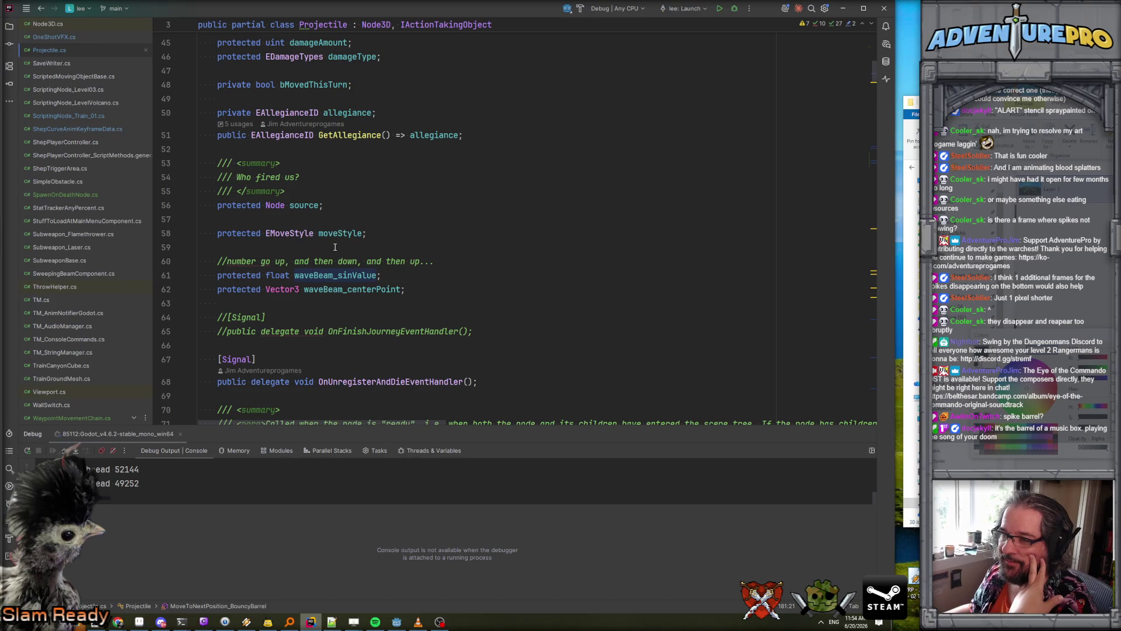
{"action": "scroll", "coordinate": [335, 261], "scroll_direction": "down", "scroll_amount": 20}
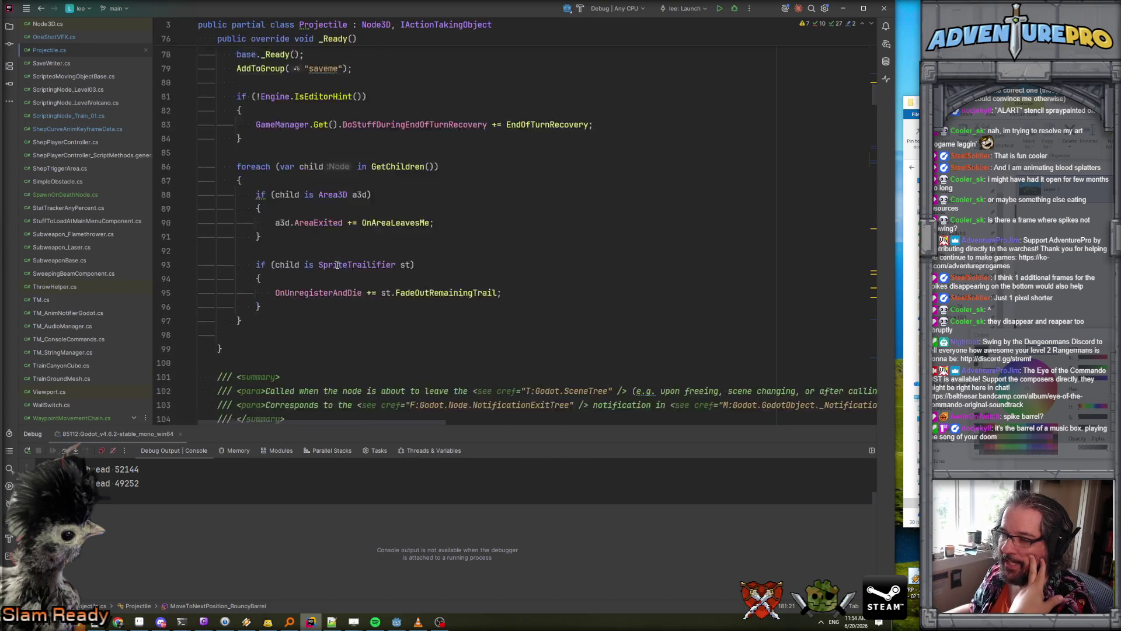
{"action": "scroll", "coordinate": [337, 265], "scroll_direction": "down", "scroll_amount": 9}
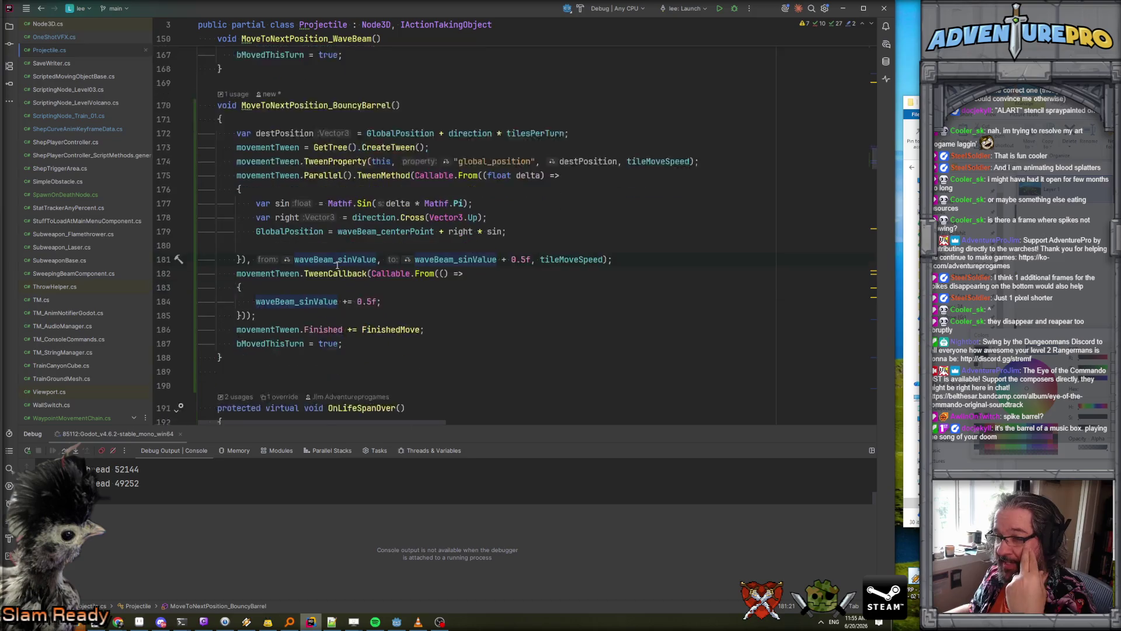
{"action": "left_click", "coordinate": [432, 262]}
{"action": "left_click", "coordinate": [322, 277]}
{"action": "left_click", "coordinate": [480, 278]}
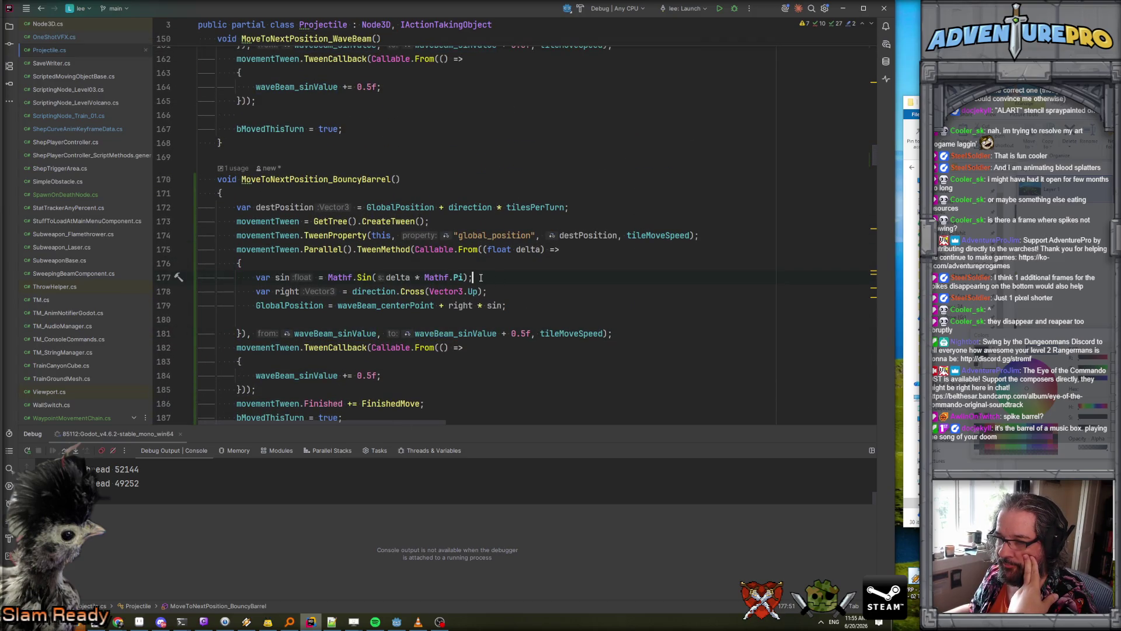
{"action": "left_click", "coordinate": [391, 277]}
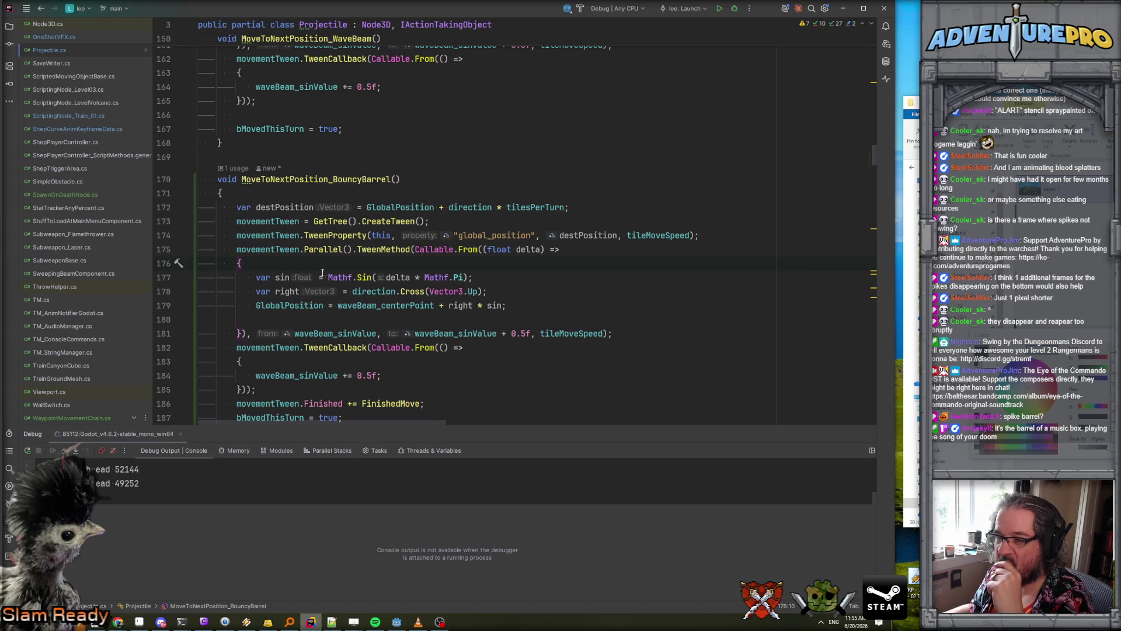
{"action": "left_click", "coordinate": [279, 276]}
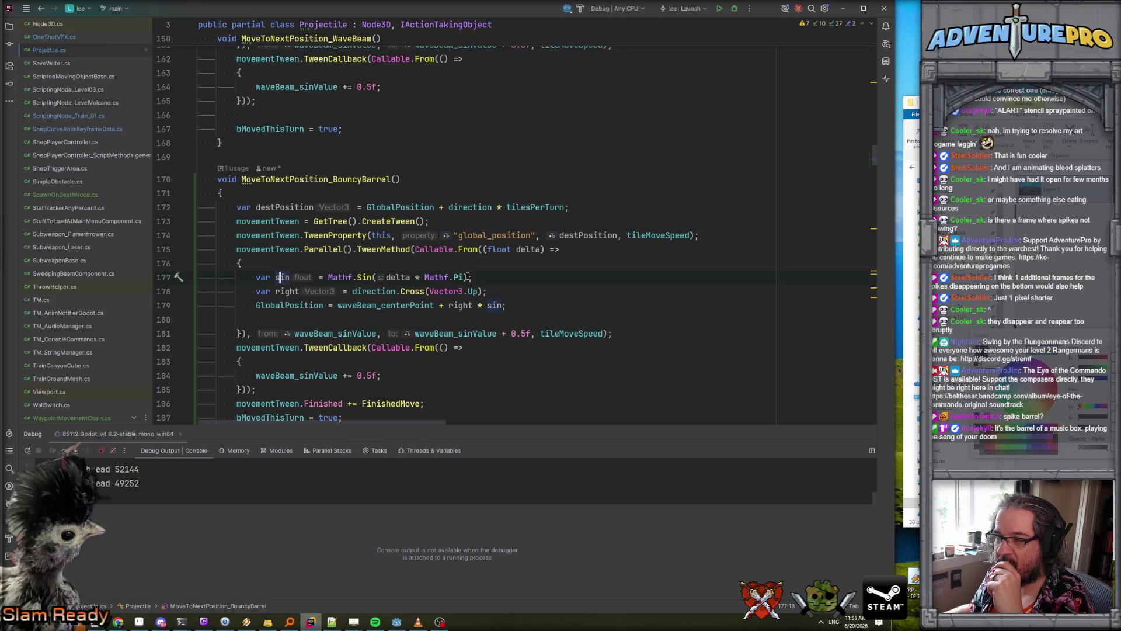
{"action": "left_click", "coordinate": [405, 278]}
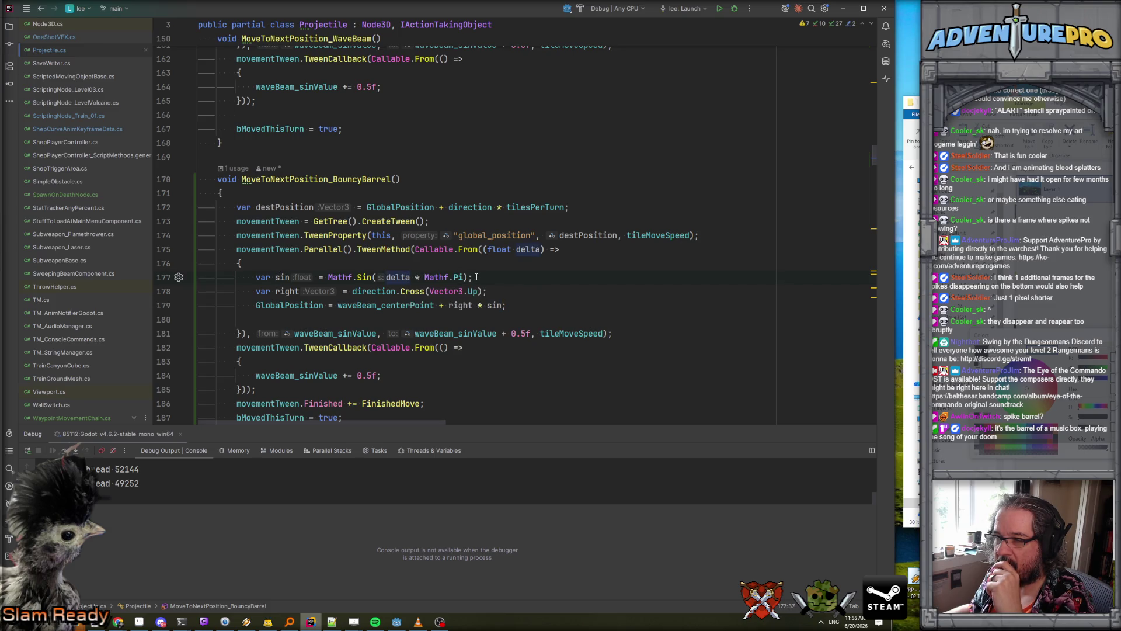
{"action": "left_click", "coordinate": [537, 250]}
{"action": "scroll", "coordinate": [536, 250], "scroll_direction": "down", "scroll_amount": 1}
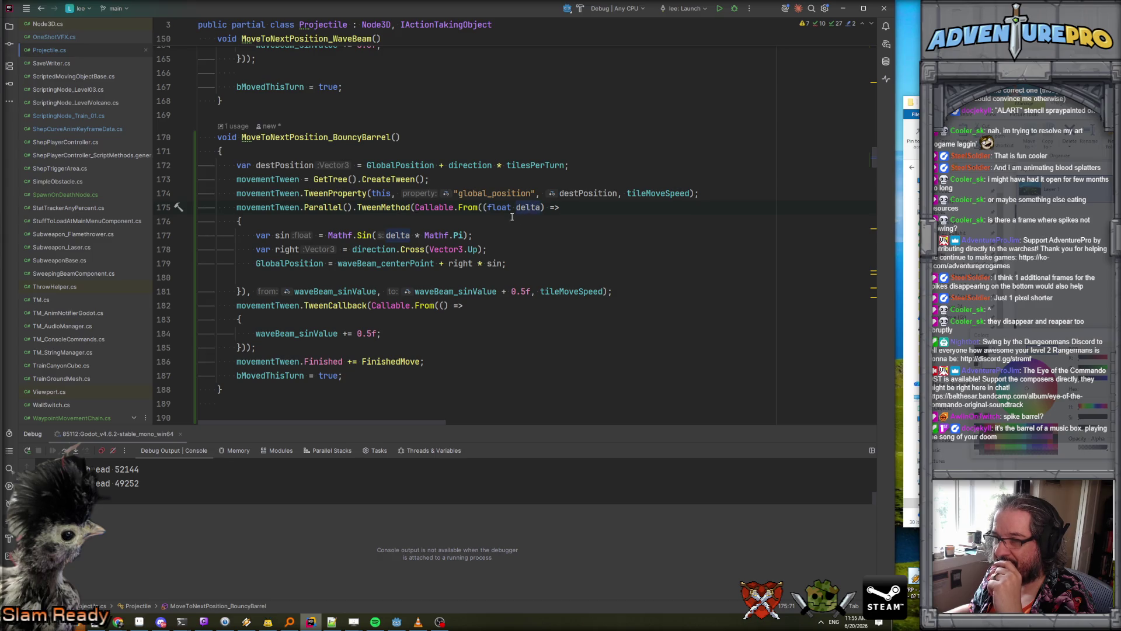
{"action": "mouse_move", "coordinate": [343, 197]}
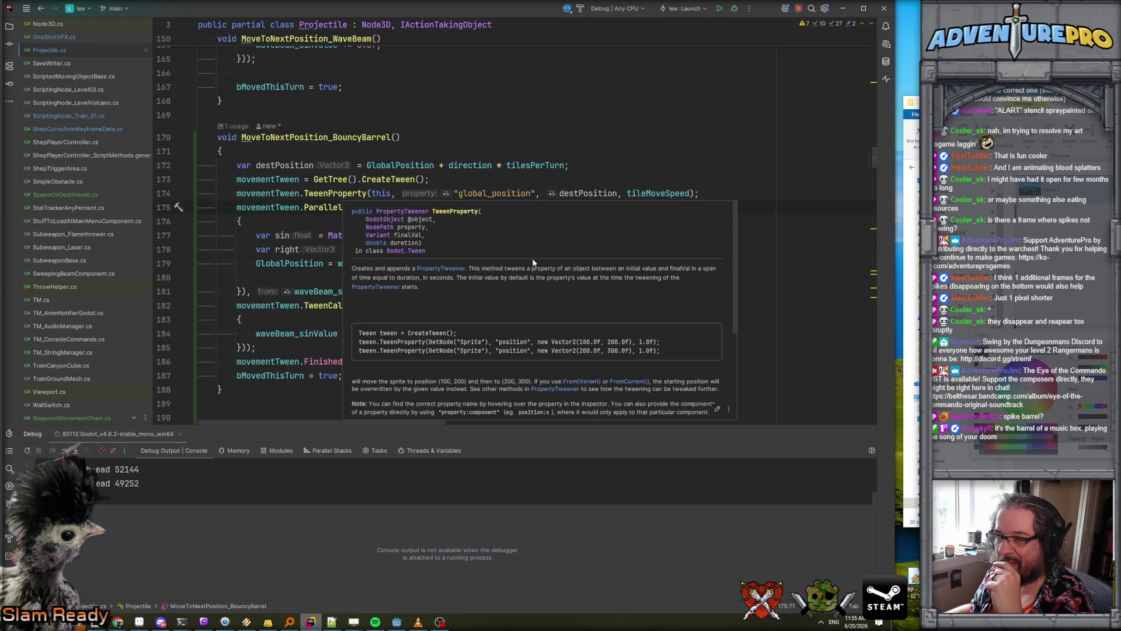
{"action": "left_click", "coordinate": [337, 291]}
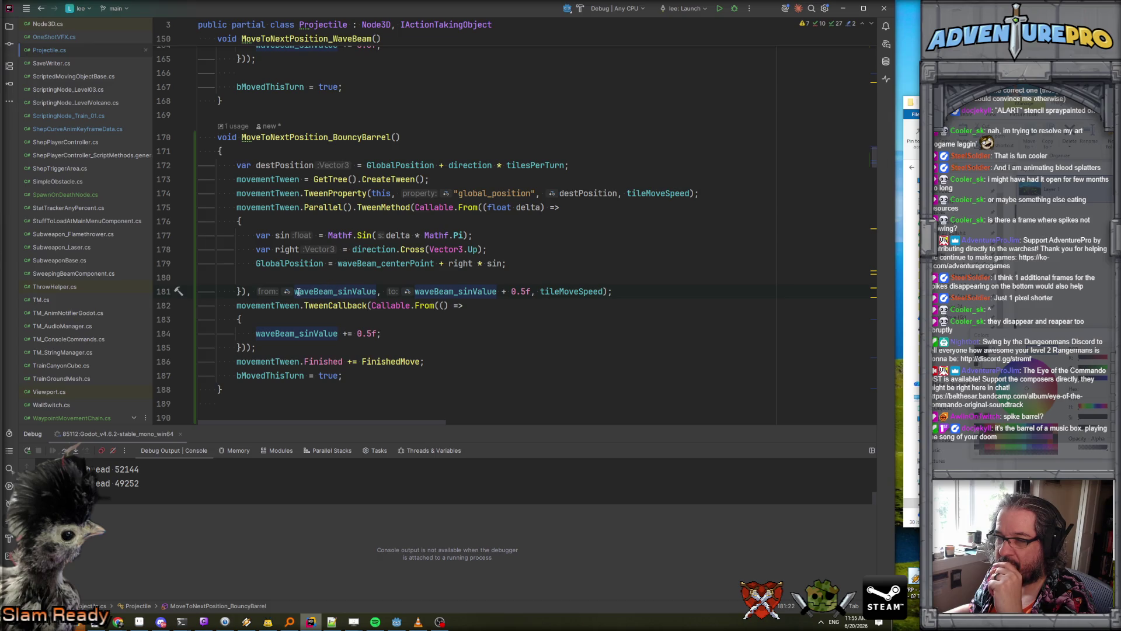
{"action": "mouse_move", "coordinate": [295, 290]}
{"action": "left_mouse_down"}
{"action": "mouse_move", "coordinate": [564, 291]}
{"action": "mouse_move", "coordinate": [532, 292]}
{"action": "left_mouse_up"}
- Make the sine tween run from 0 to 1 and replace the right-vector line with 'var pos = GlobalPosition;'
{"action": "type", "text": "0"}
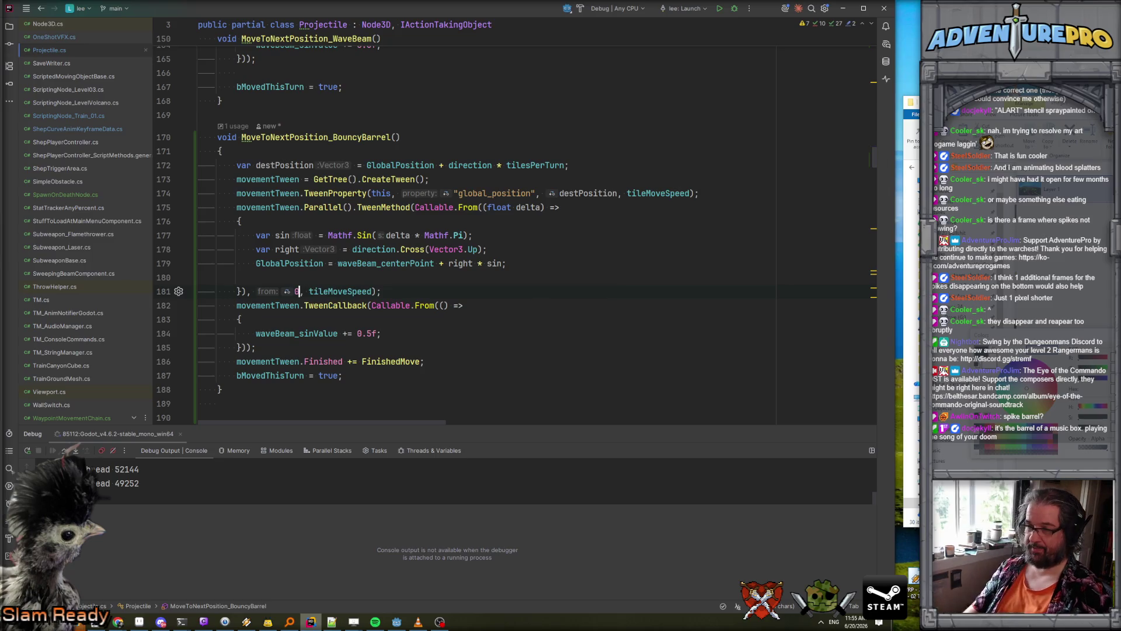
{"action": "type", "text": ", 1"}
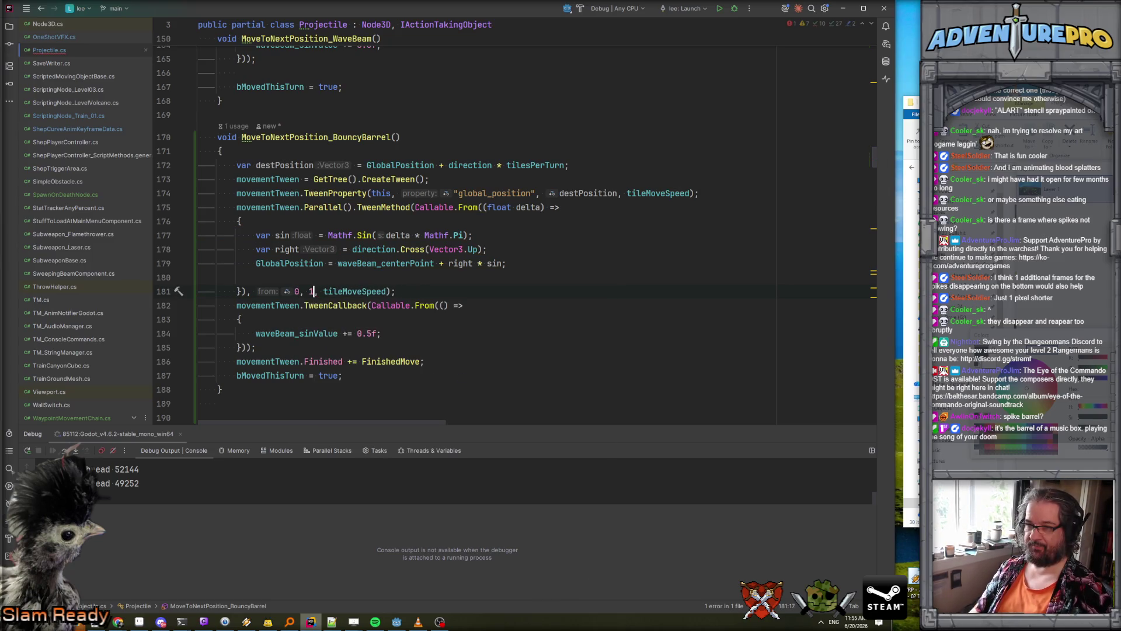
{"action": "left_click_drag", "start_coordinate": [256, 250], "coordinate": [526, 250]}
{"action": "key", "text": "ctrl+x"}
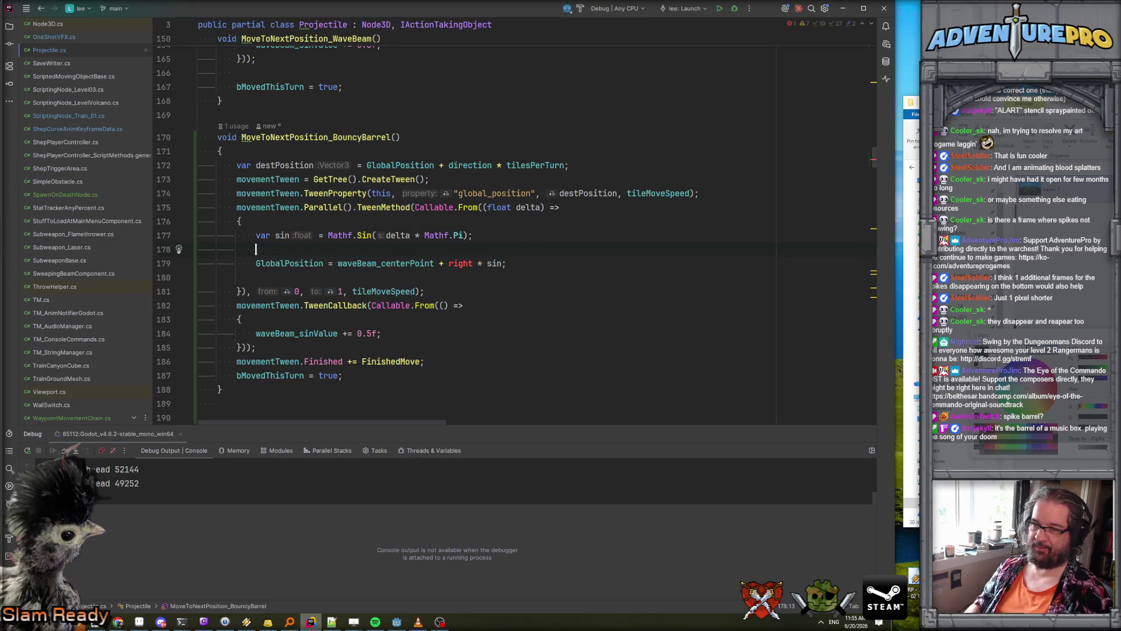
{"action": "type", "text": "var pos "}
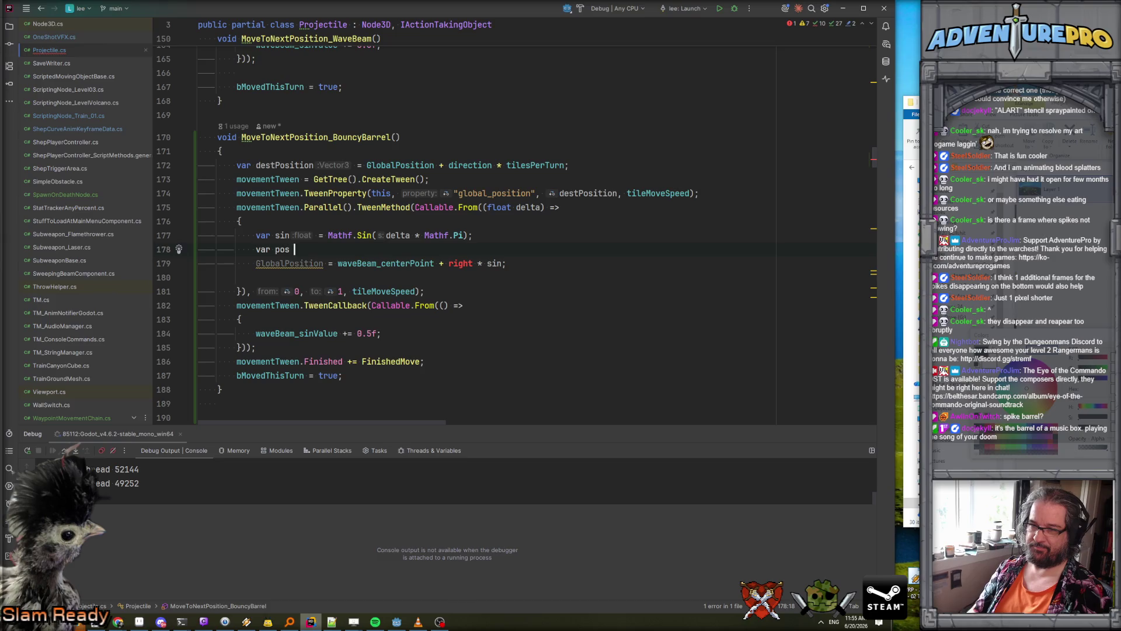
{"action": "type", "text": "= Glo"}
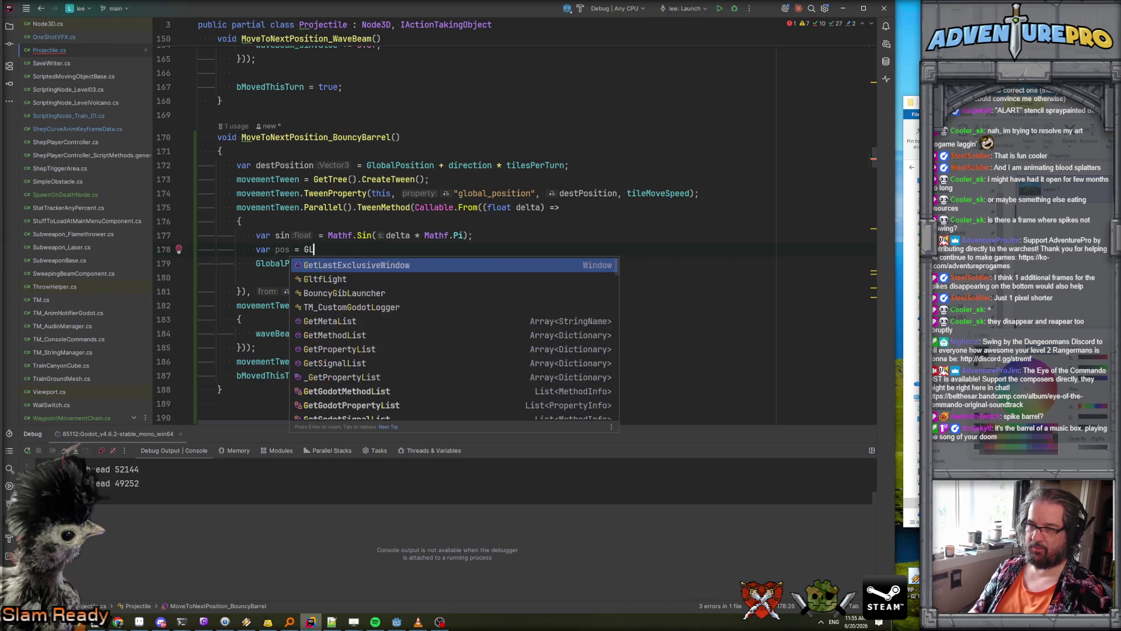
{"action": "key", "text": "Return"}
{"action": "type", "text": ";"}
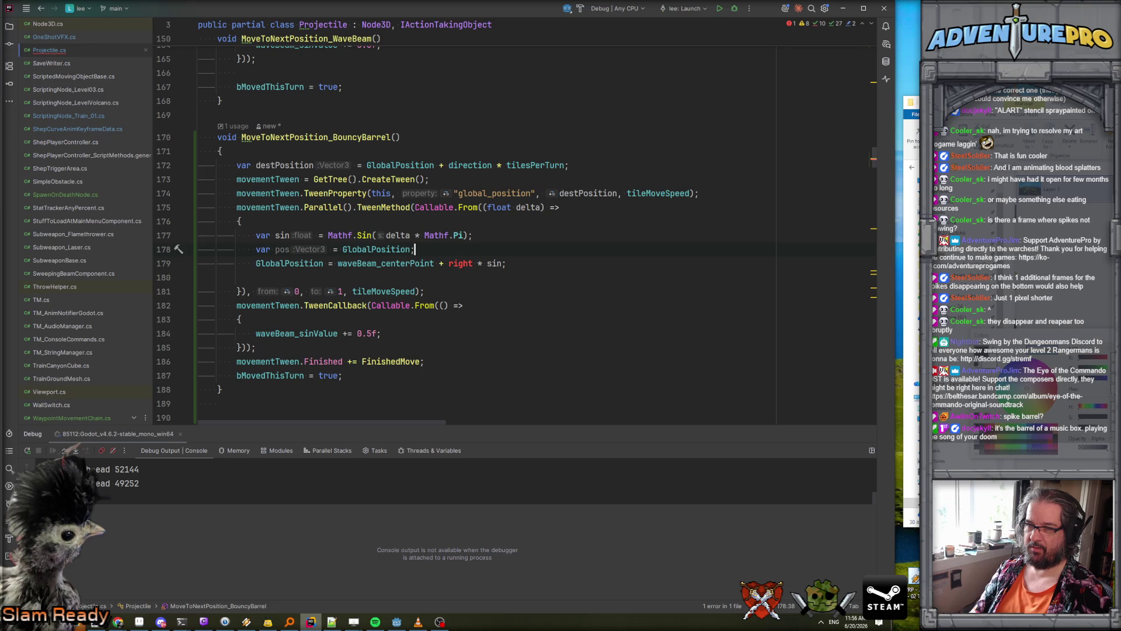
- Add 'pos.Y = 0.5f * sin;' and change the next line's assignment to 'GlobalPosition = pos;'
{"action": "key", "text": "Return"}
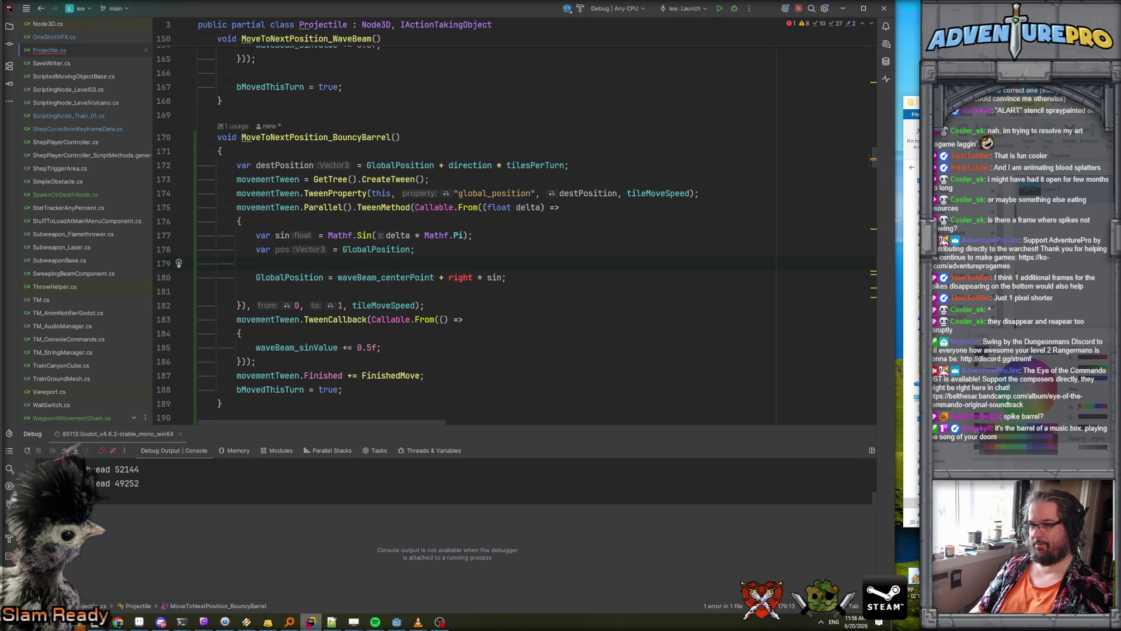
{"action": "type", "text": "pos."}
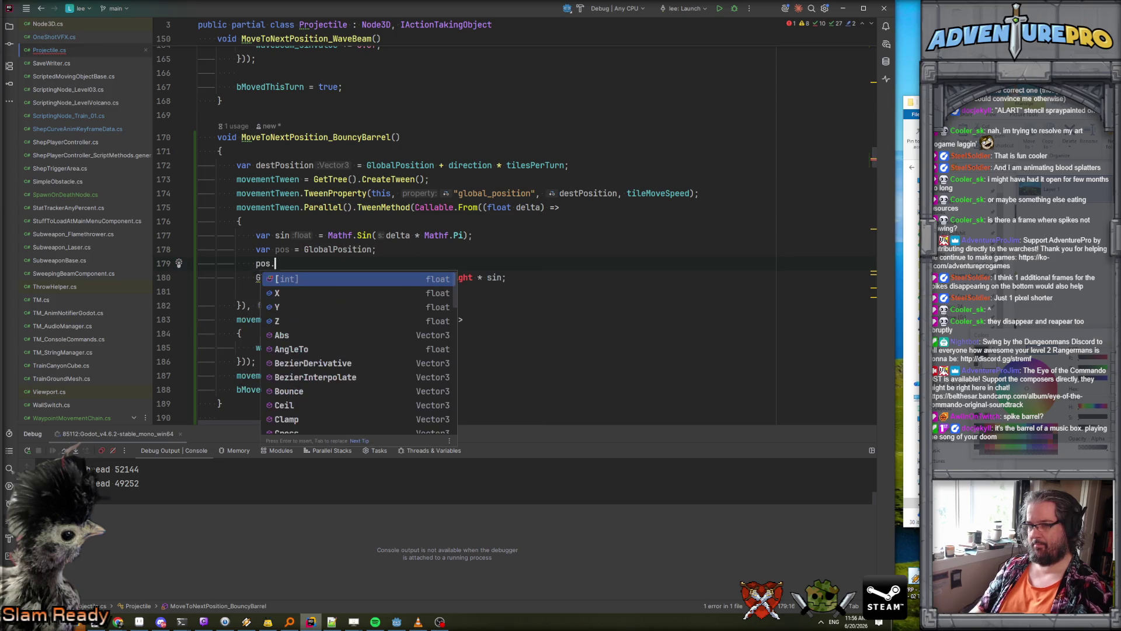
{"action": "type", "text": "Y "}
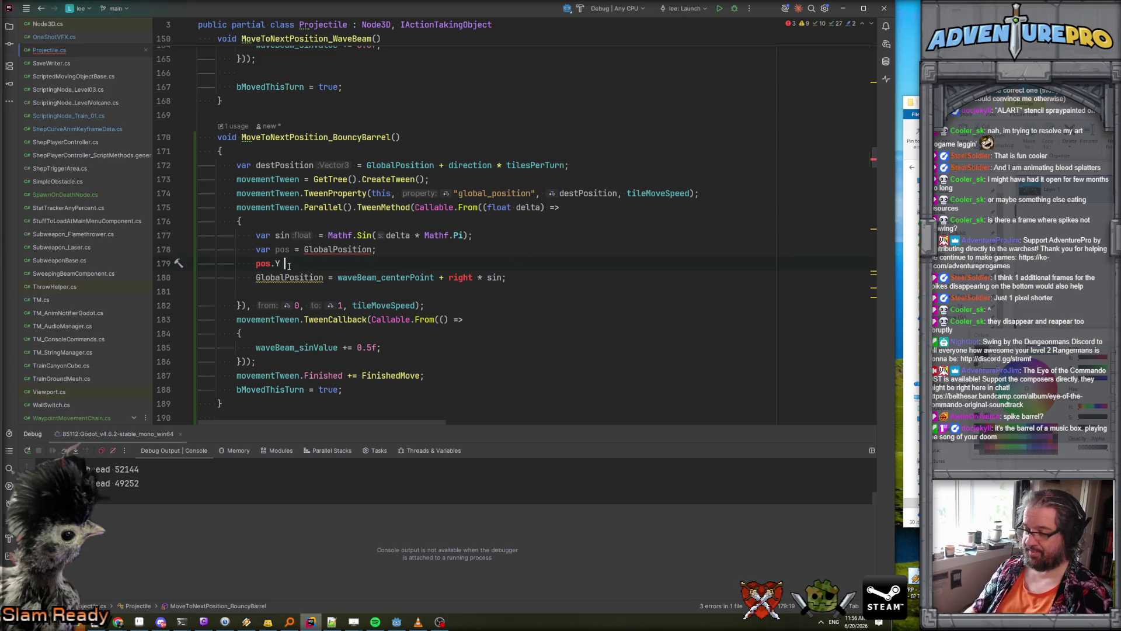
{"action": "type", "text": "= 0.5"}
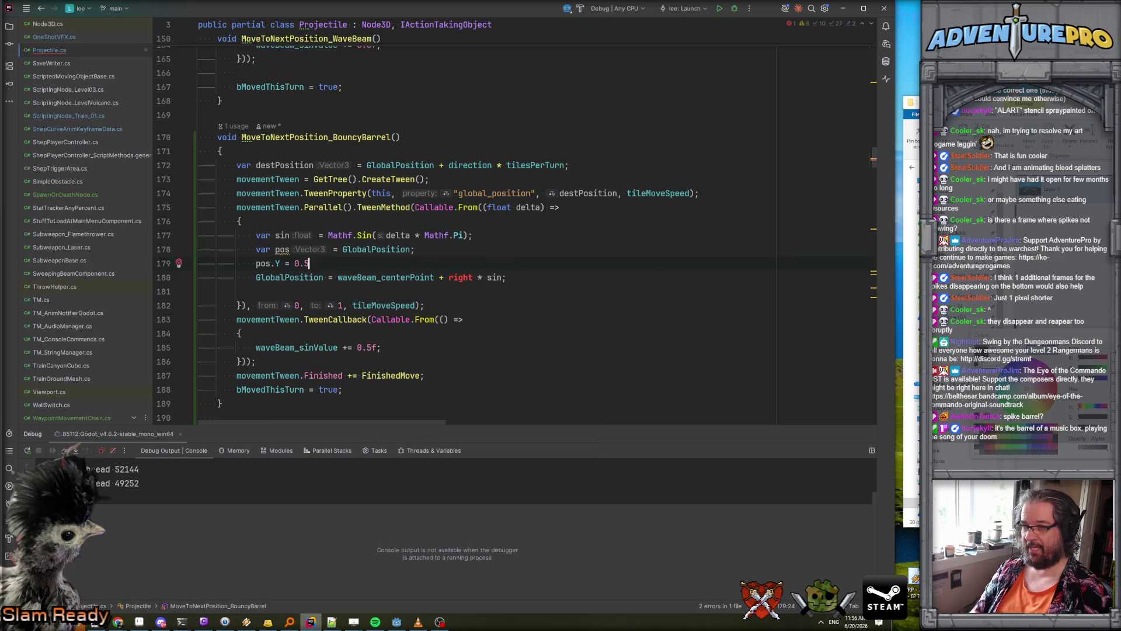
{"action": "type", "text": " * sin;"}
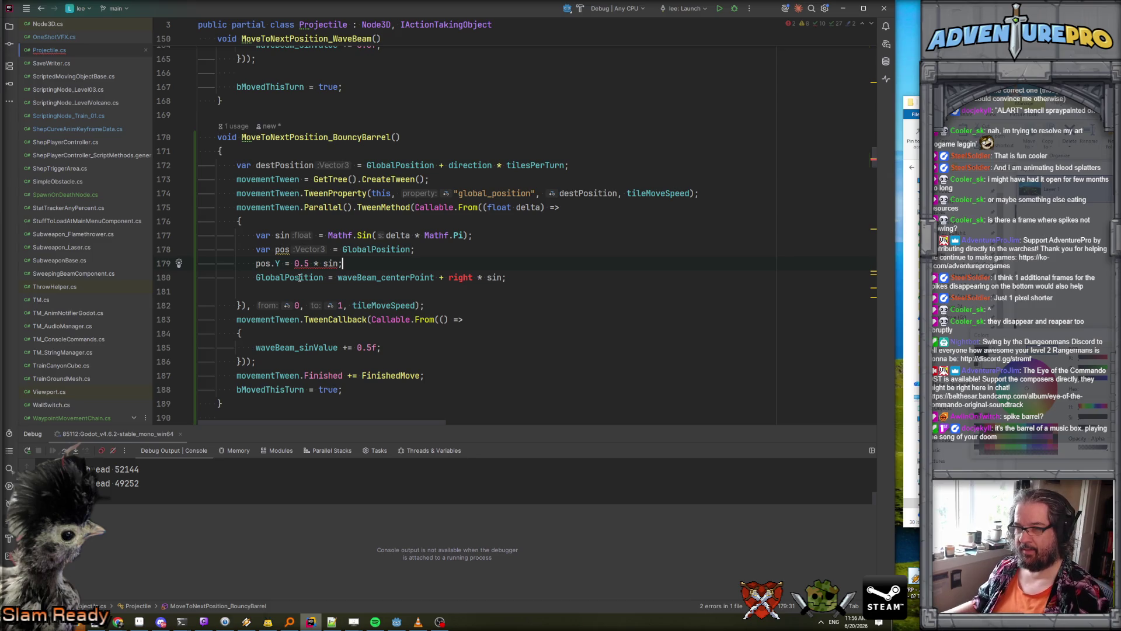
{"action": "type", "text": "f"}
{"action": "key", "text": "End"}
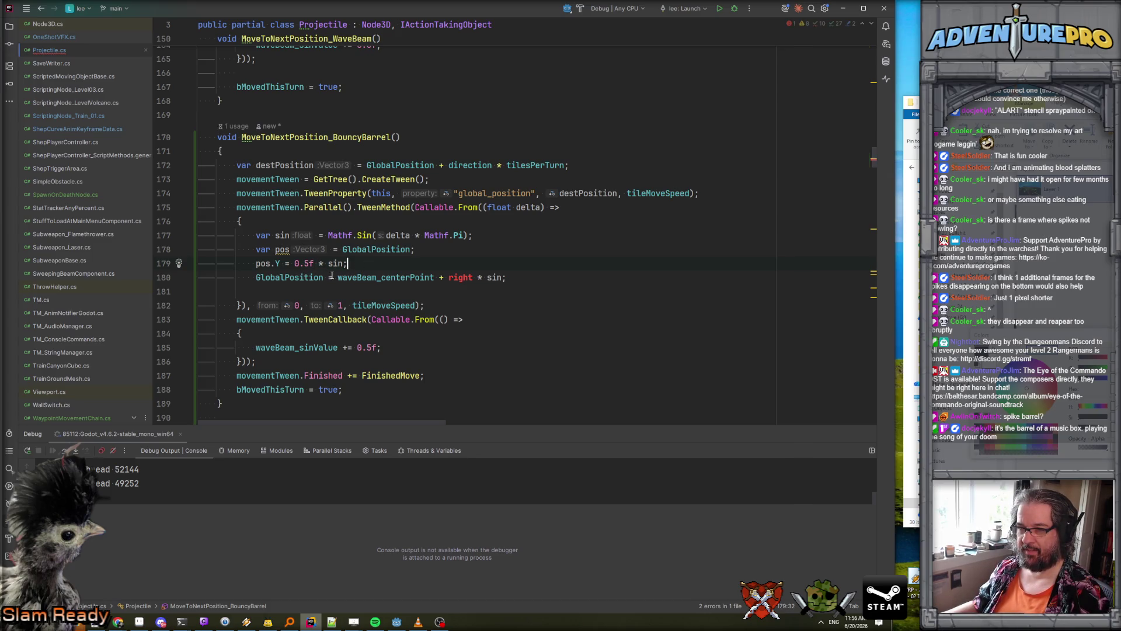
{"action": "left_click_drag", "start_coordinate": [337, 278], "coordinate": [554, 277]}
{"action": "type", "text": "pos;"}
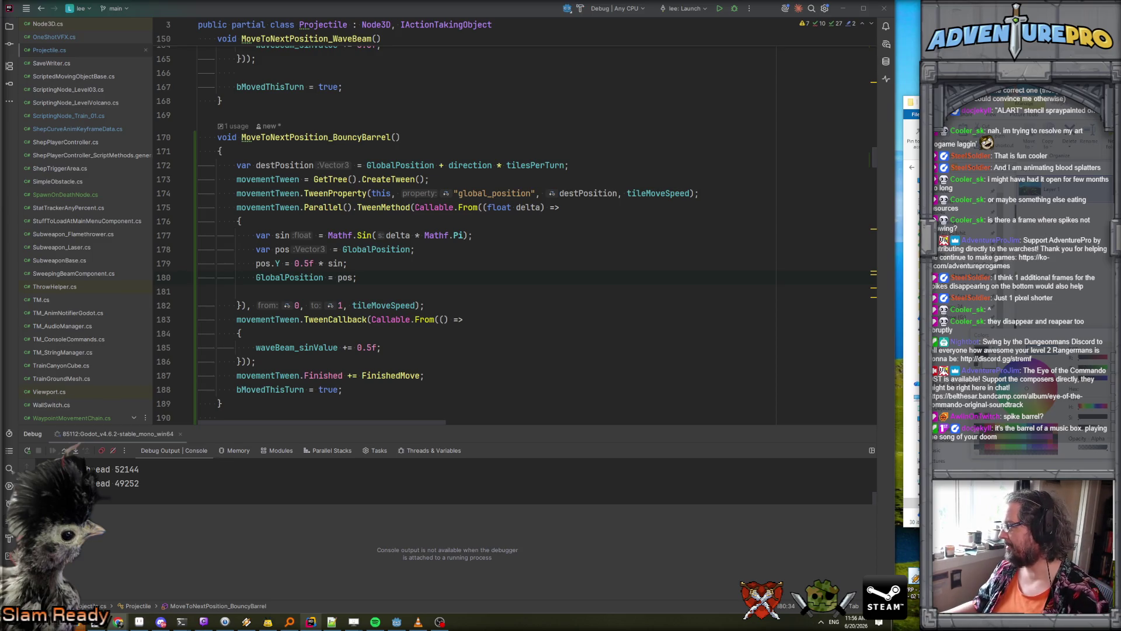
{"action": "left_click", "coordinate": [318, 264]}
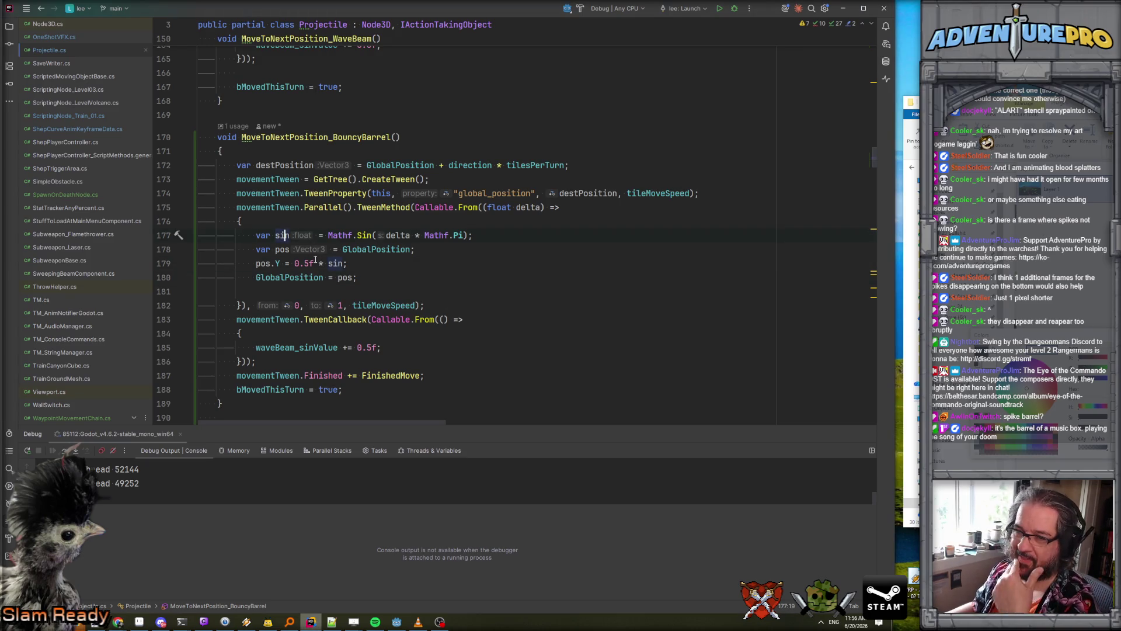
- Rewrite line 179 as 'pos.Y = 0.5f + sin * -0.5f;'
{"action": "key", "text": "Right"}
{"action": "key", "text": "Right"}
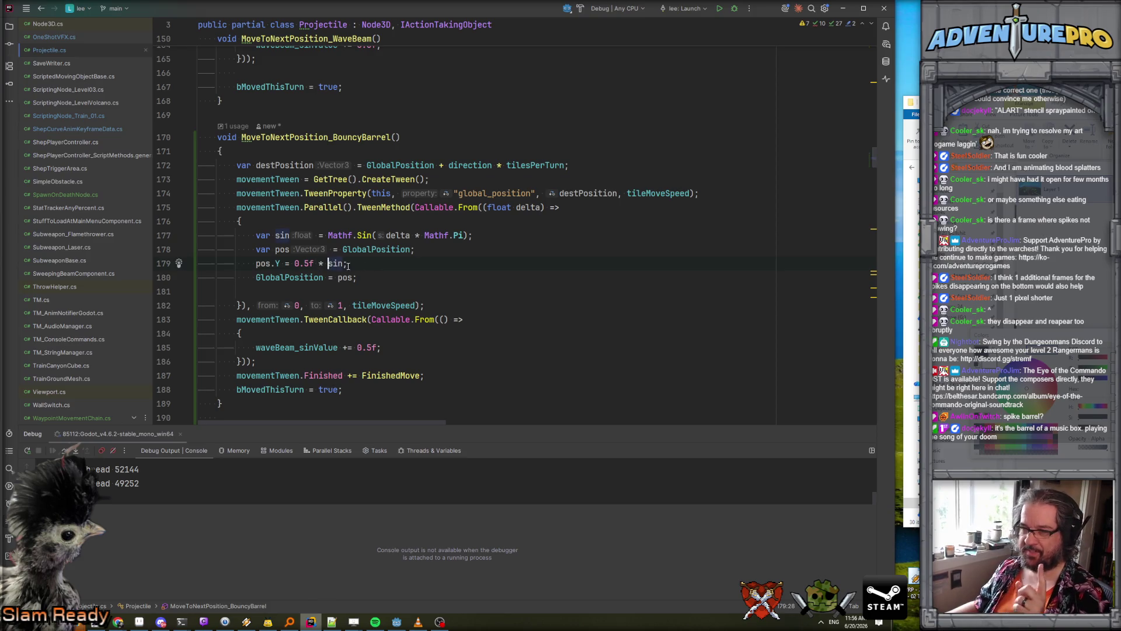
{"action": "key", "text": "alt+Tab"}
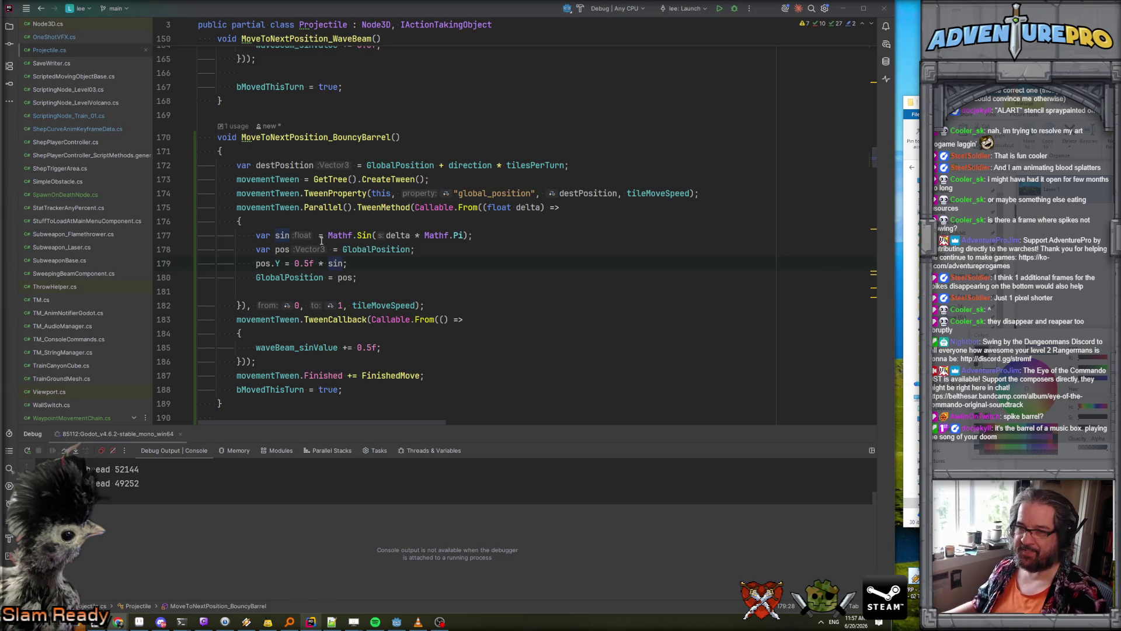
{"action": "left_click", "coordinate": [313, 270]}
{"action": "left_click_drag", "start_coordinate": [317, 266], "coordinate": [401, 268]}
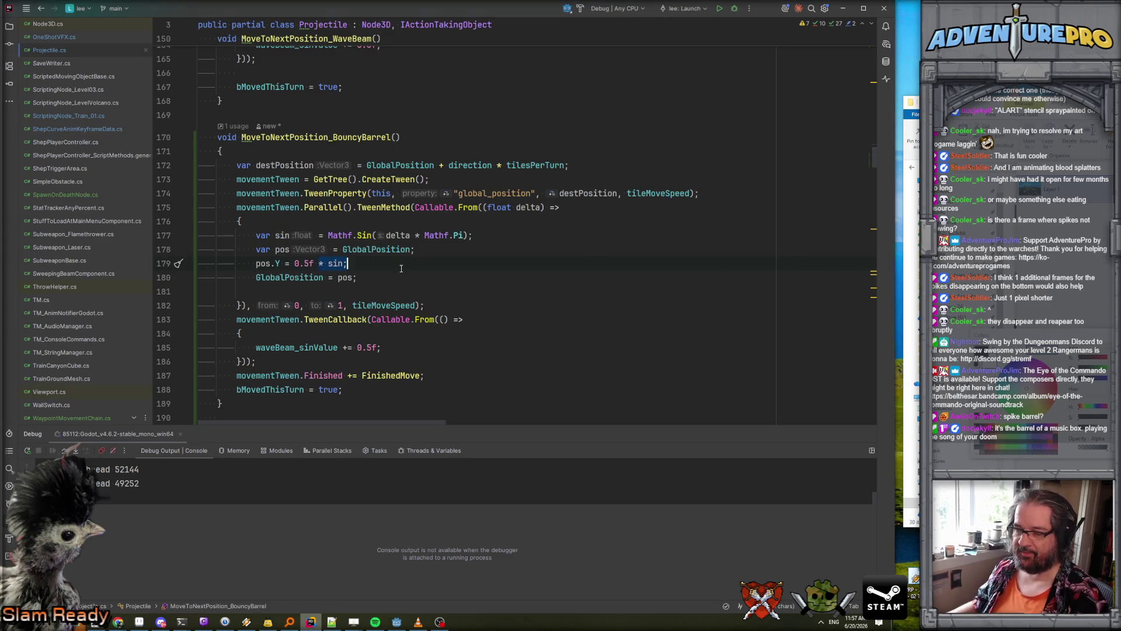
{"action": "type", "text": "+ sin * ("}
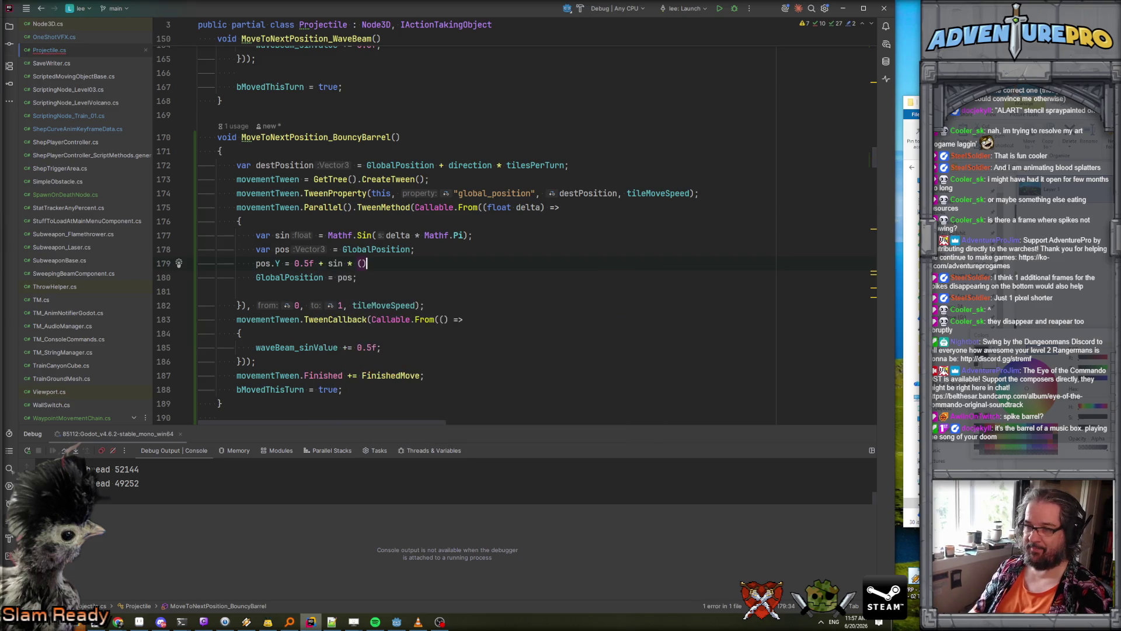
{"action": "type", "text": "-0.5f);"}
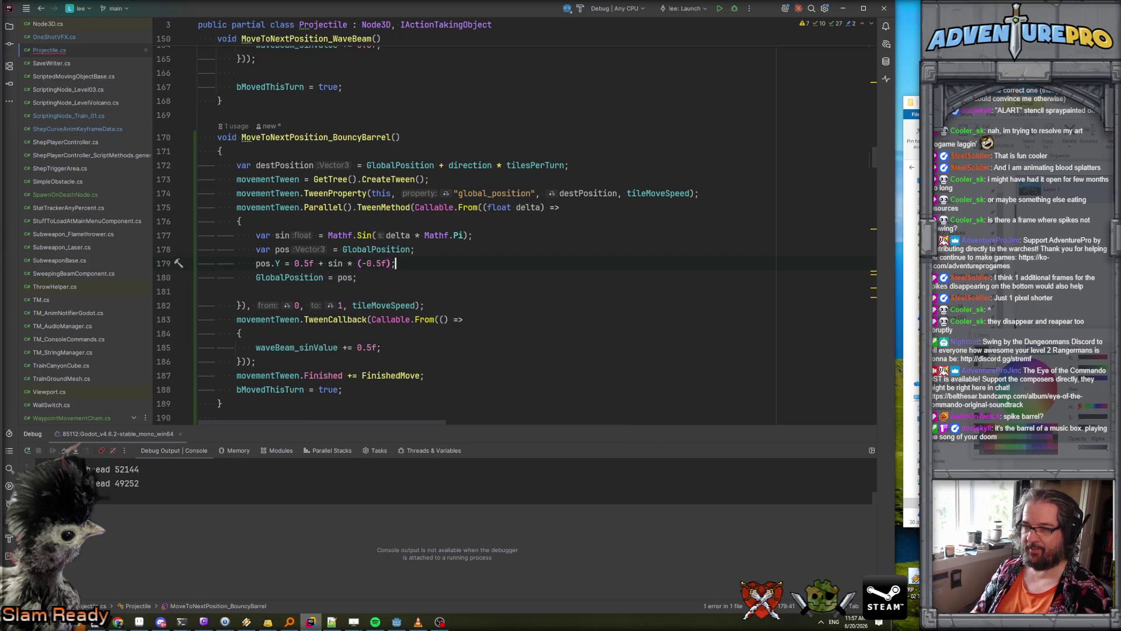
{"action": "key", "text": "Left"}
{"action": "key", "text": "BackSpace"}
{"action": "key", "text": "Left"}
{"action": "key", "text": "Left"}
{"action": "key", "text": "Left"}
{"action": "key", "text": "Left"}
{"action": "key", "text": "Left"}
{"action": "key", "text": "BackSpace"}
{"action": "left_click", "coordinate": [498, 248]}
- Delete the waveBeam_sinValue TweenCallback block and its leftover empty line
{"action": "scroll", "coordinate": [496, 233], "scroll_direction": "down", "scroll_amount": 3}
{"action": "left_click", "coordinate": [488, 169]}
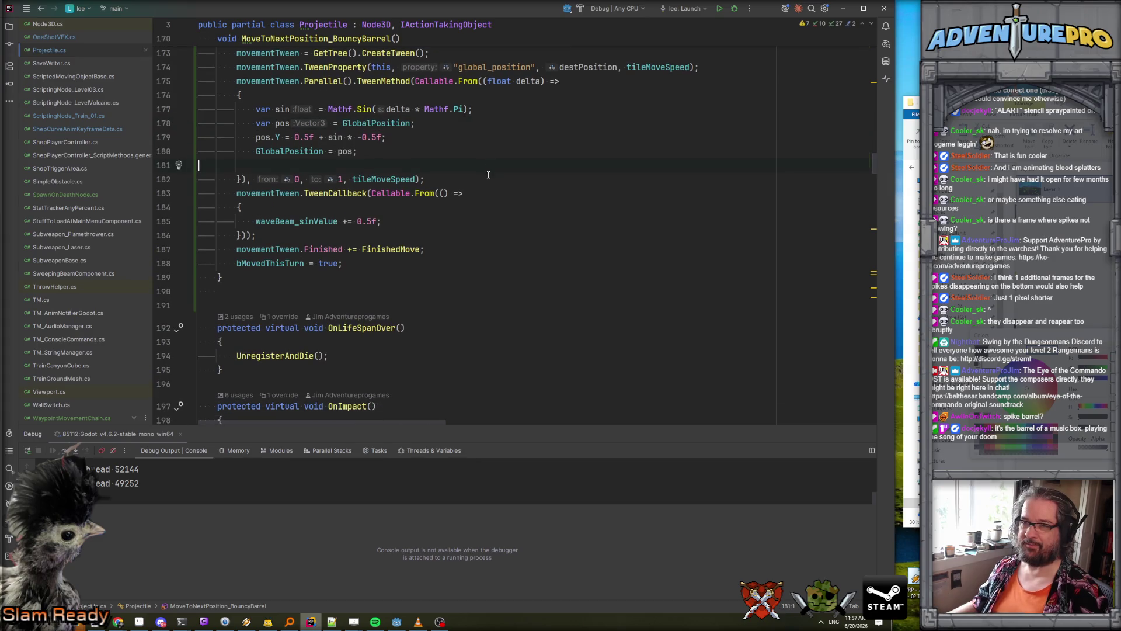
{"action": "left_click", "coordinate": [475, 220]}
{"action": "key", "text": "Up"}
{"action": "scroll", "coordinate": [221, 240], "scroll_direction": "up", "scroll_amount": 1}
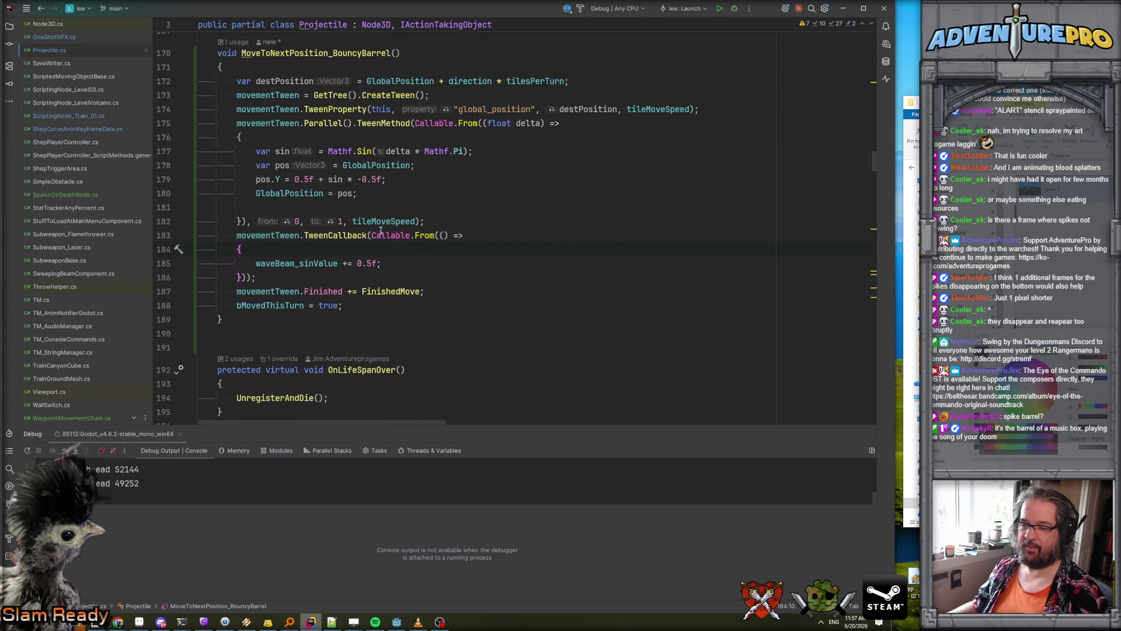
{"action": "left_click_drag", "start_coordinate": [222, 239], "coordinate": [339, 276]}
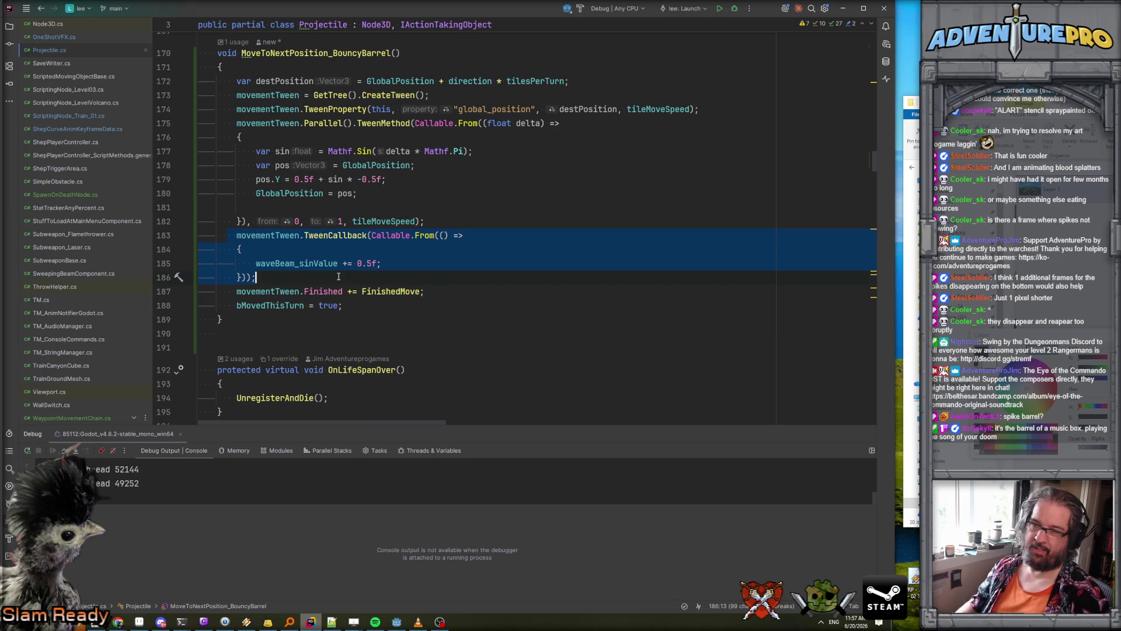
{"action": "key", "text": "Delete"}
{"action": "key", "text": "ctrl+y"}
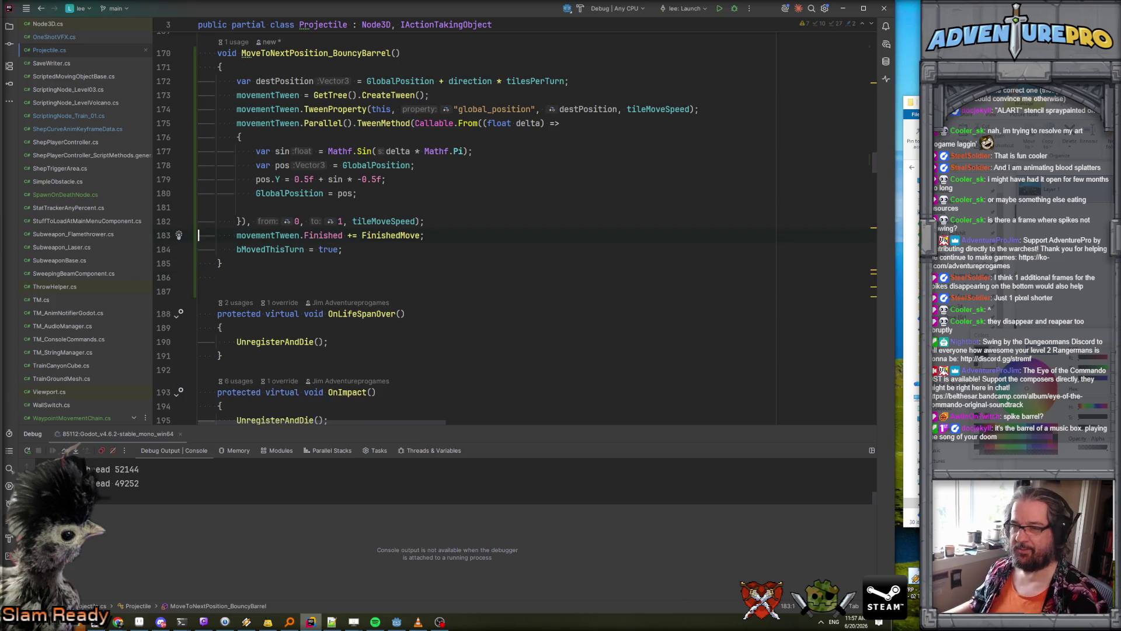
{"action": "scroll", "coordinate": [483, 245], "scroll_direction": "up", "scroll_amount": 2}
{"action": "scroll", "coordinate": [483, 245], "scroll_direction": "down", "scroll_amount": 1}
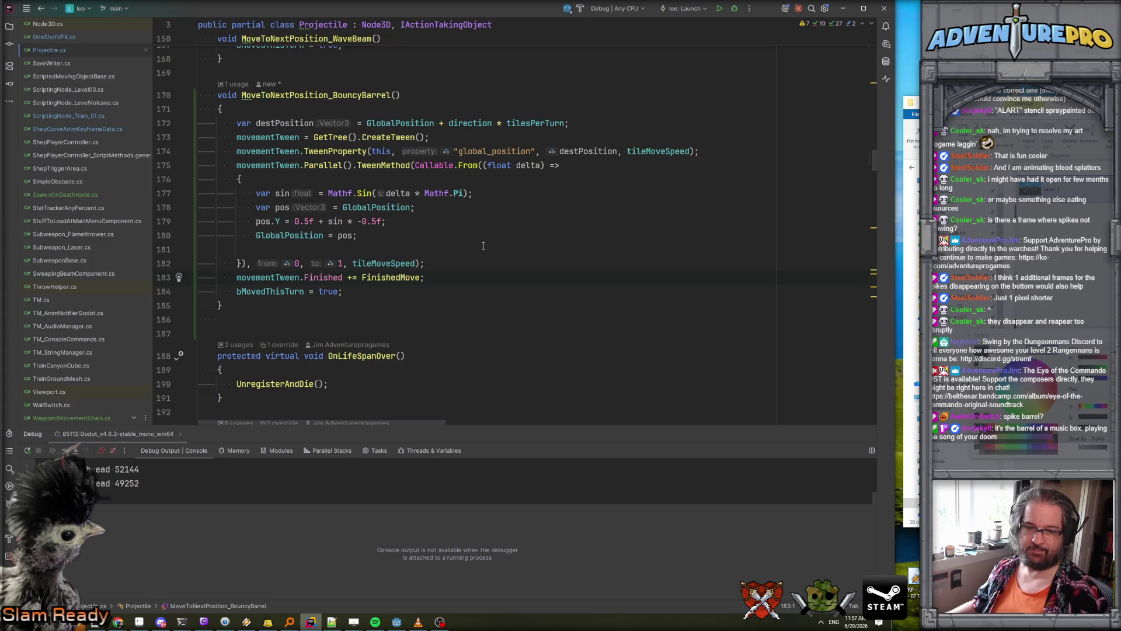
{"action": "scroll", "coordinate": [483, 245], "scroll_direction": "up", "scroll_amount": 2}
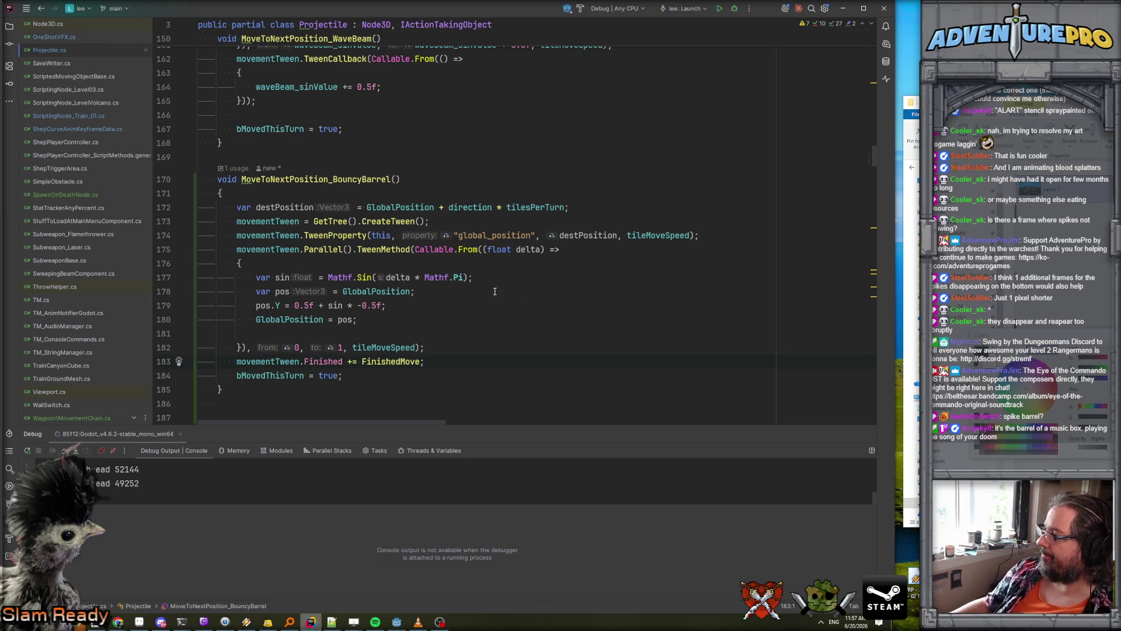
{"action": "scroll", "coordinate": [495, 291], "scroll_direction": "up", "scroll_amount": 10}
{"action": "scroll", "coordinate": [488, 309], "scroll_direction": "down", "scroll_amount": 10}
{"action": "scroll", "coordinate": [486, 314], "scroll_direction": "down", "scroll_amount": 2}
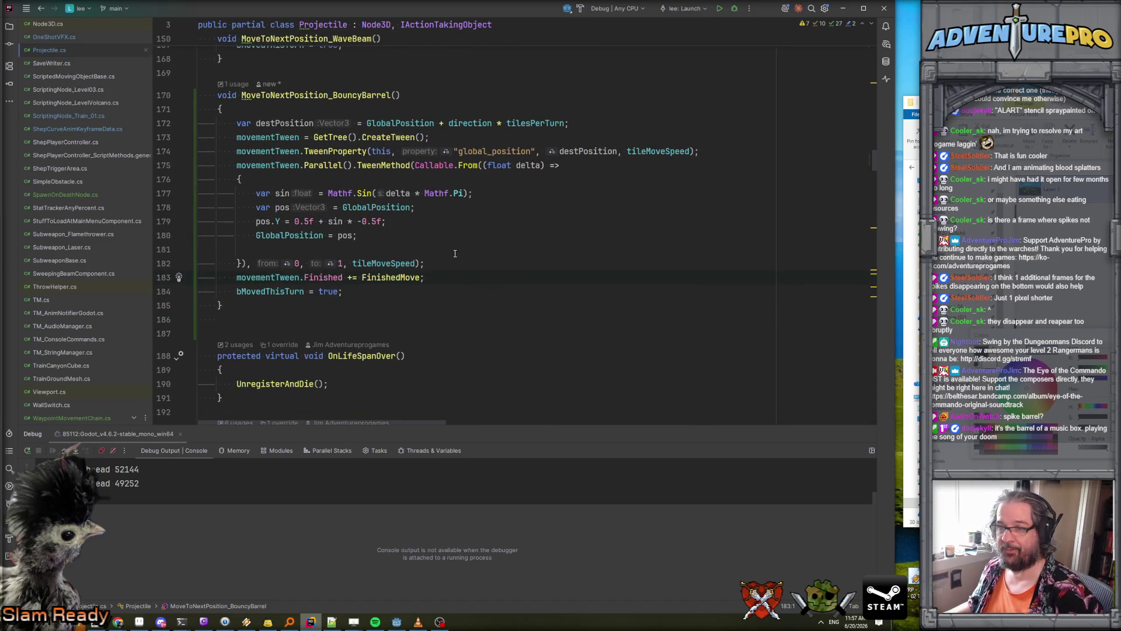
{"action": "scroll", "coordinate": [455, 255], "scroll_direction": "up", "scroll_amount": 12}
{"action": "scroll", "coordinate": [473, 241], "scroll_direction": "up", "scroll_amount": 12}
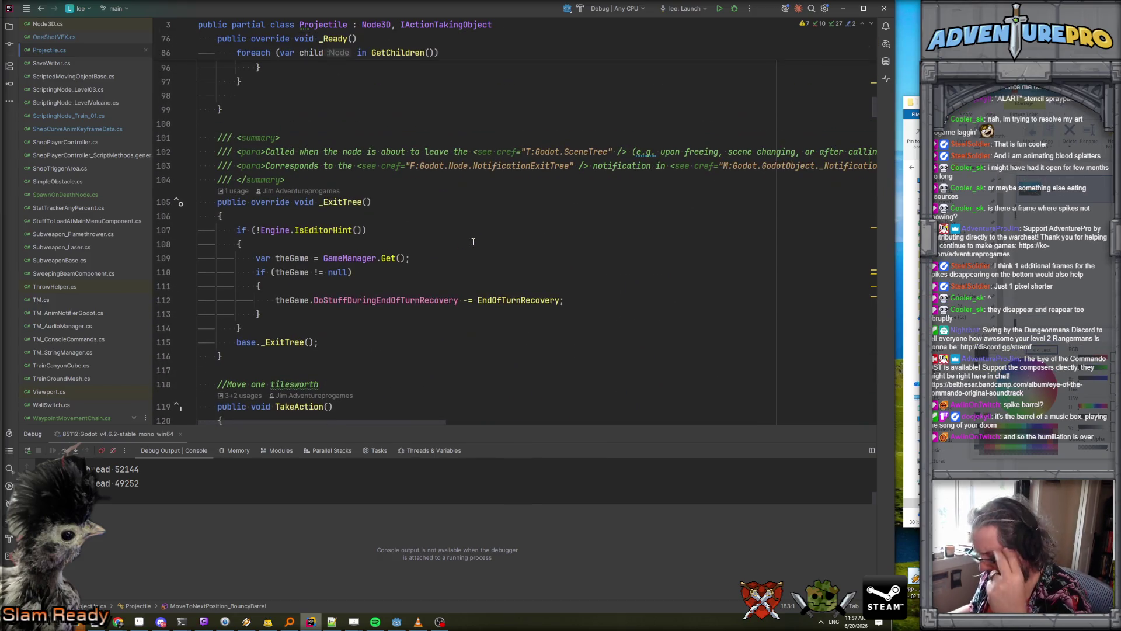
{"action": "scroll", "coordinate": [473, 241], "scroll_direction": "down", "scroll_amount": 15}
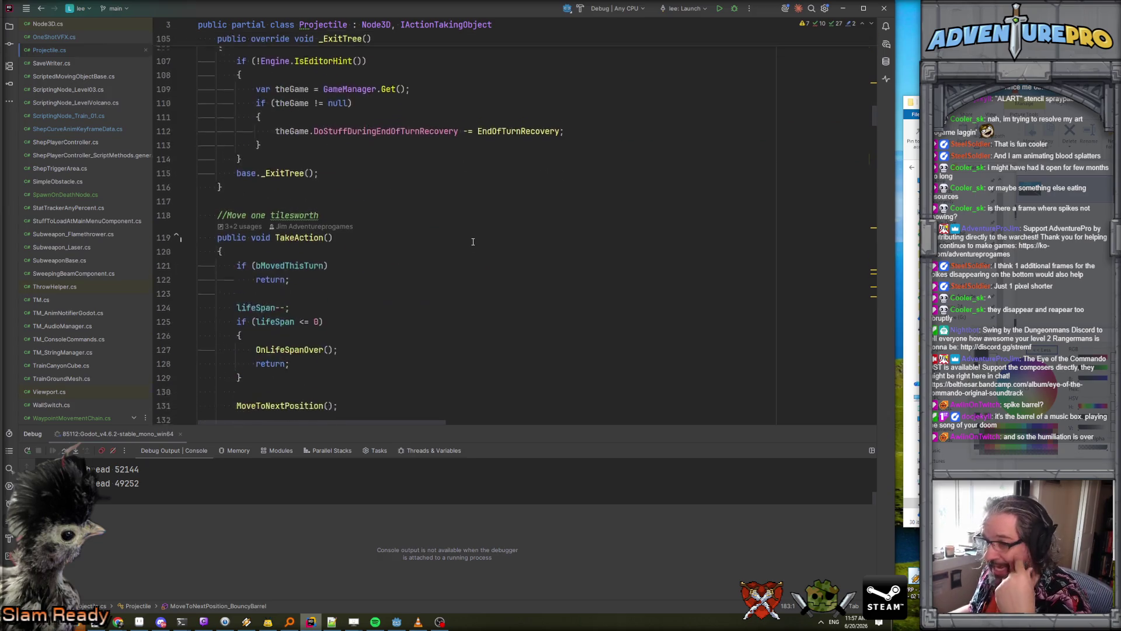
{"action": "scroll", "coordinate": [473, 256], "scroll_direction": "down", "scroll_amount": 6}
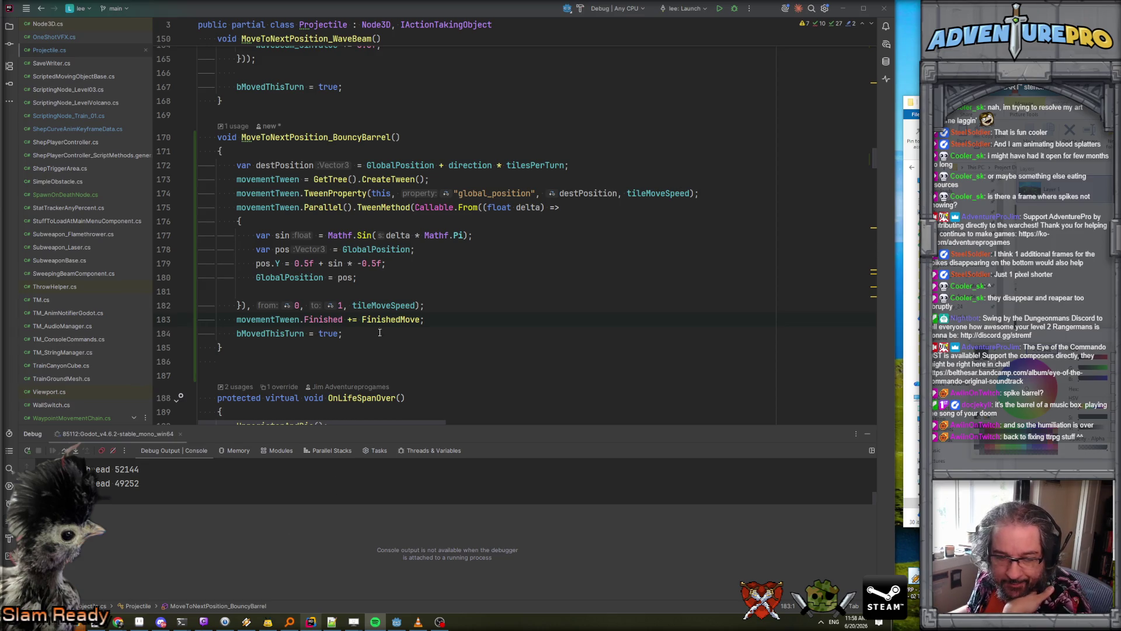
{"action": "key", "text": "XF86AudioLowerVolume"}
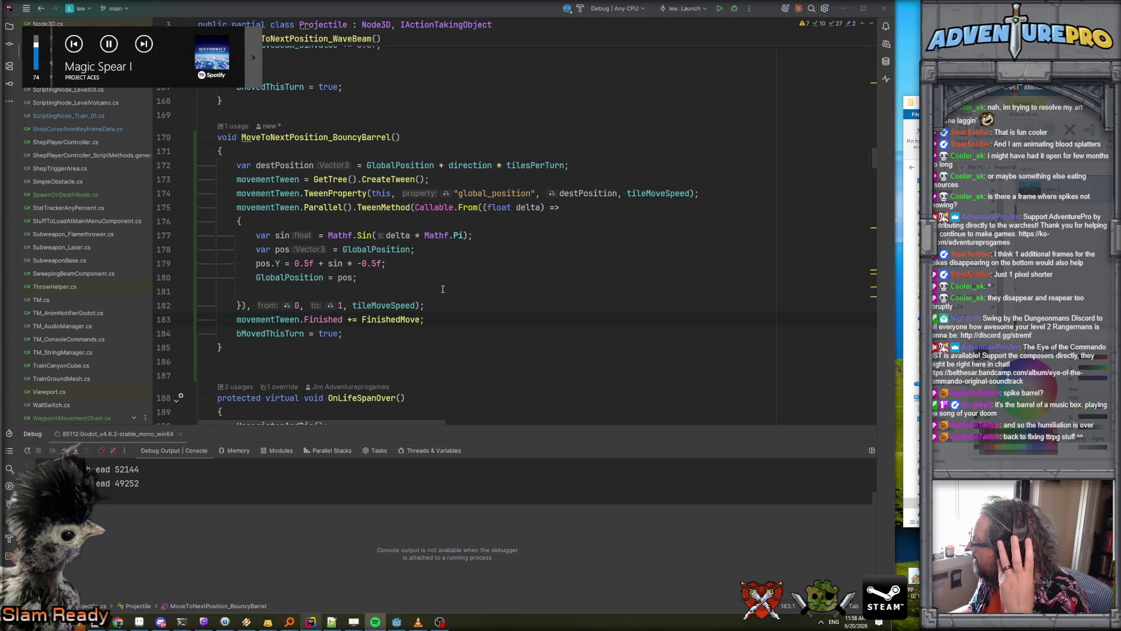
{"action": "left_click", "coordinate": [440, 279]}
{"action": "left_click", "coordinate": [439, 308]}
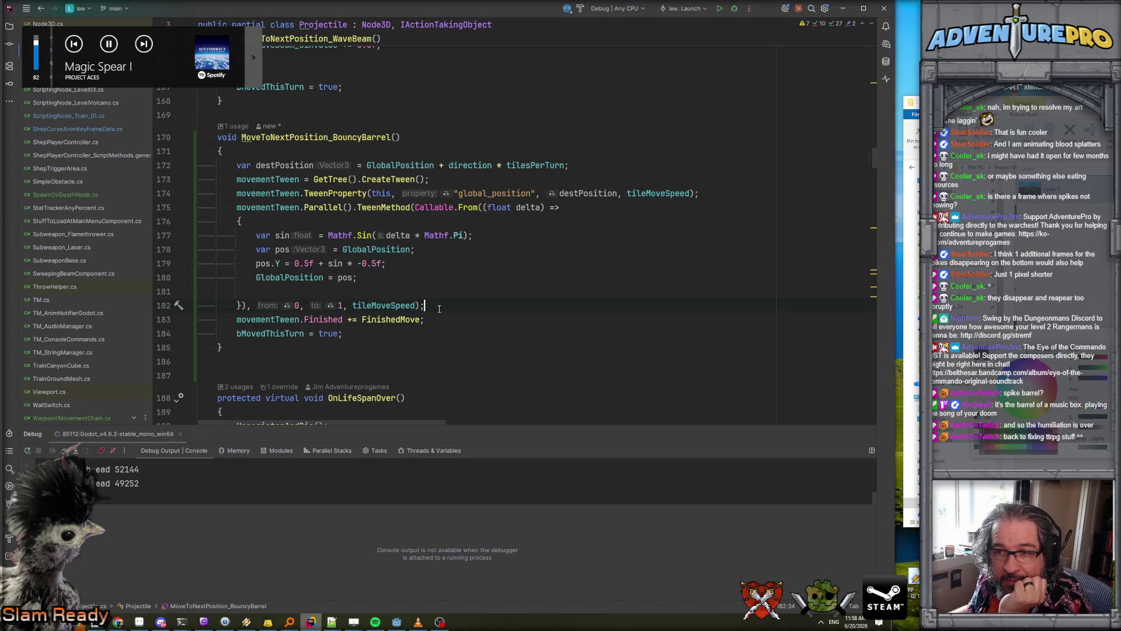
{"action": "left_click", "coordinate": [466, 292]}
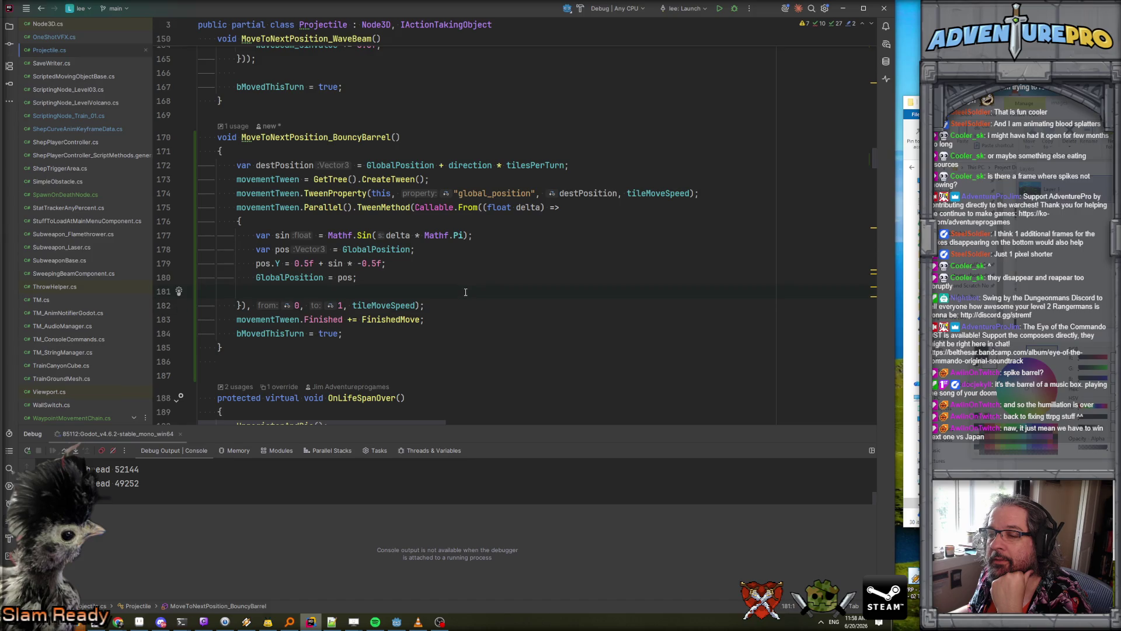
{"action": "left_click", "coordinate": [458, 308]}
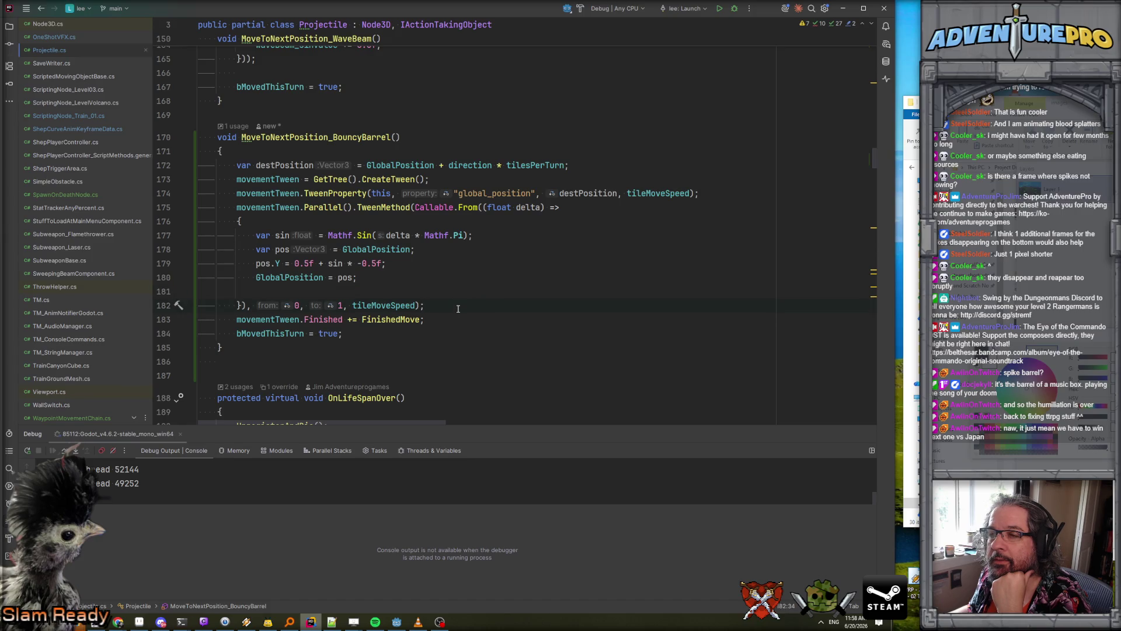
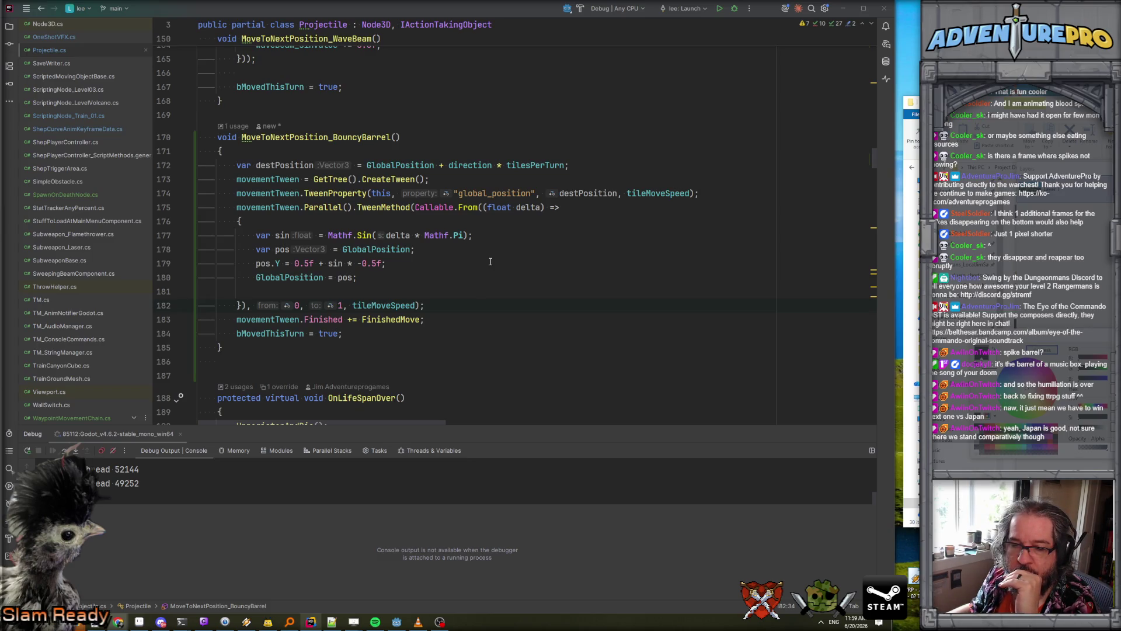
- Glance at the Godot editor, then return to the Projectile.cs field declarations
{"action": "scroll", "coordinate": [476, 239], "scroll_direction": "up", "scroll_amount": 4}
{"action": "scroll", "coordinate": [471, 230], "scroll_direction": "up", "scroll_amount": 3}
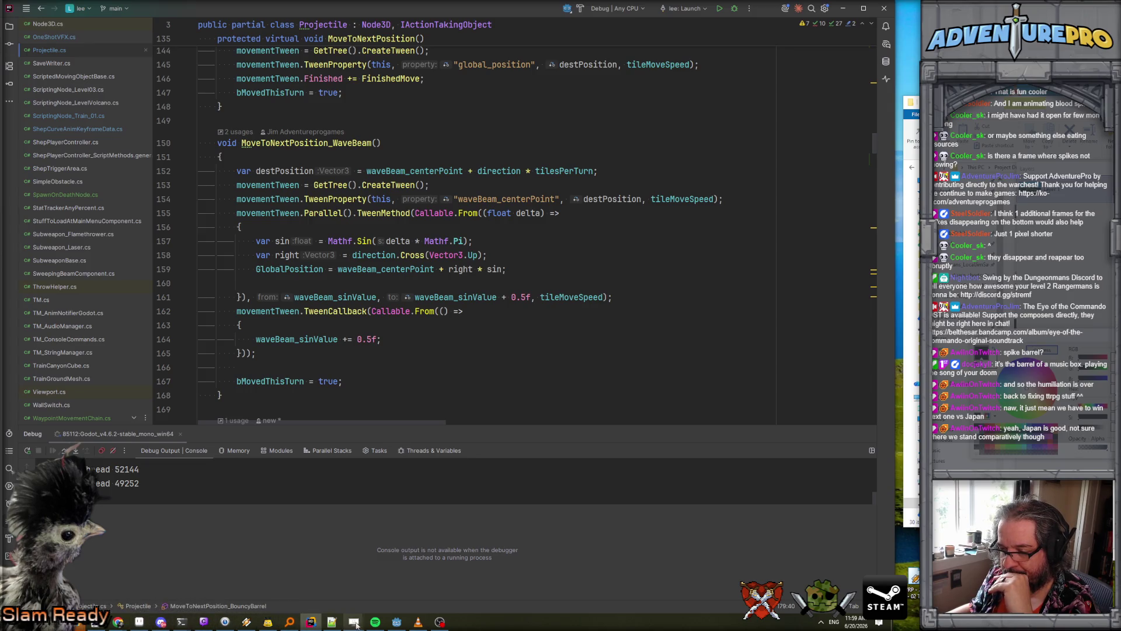
{"action": "left_click", "coordinate": [396, 621]}
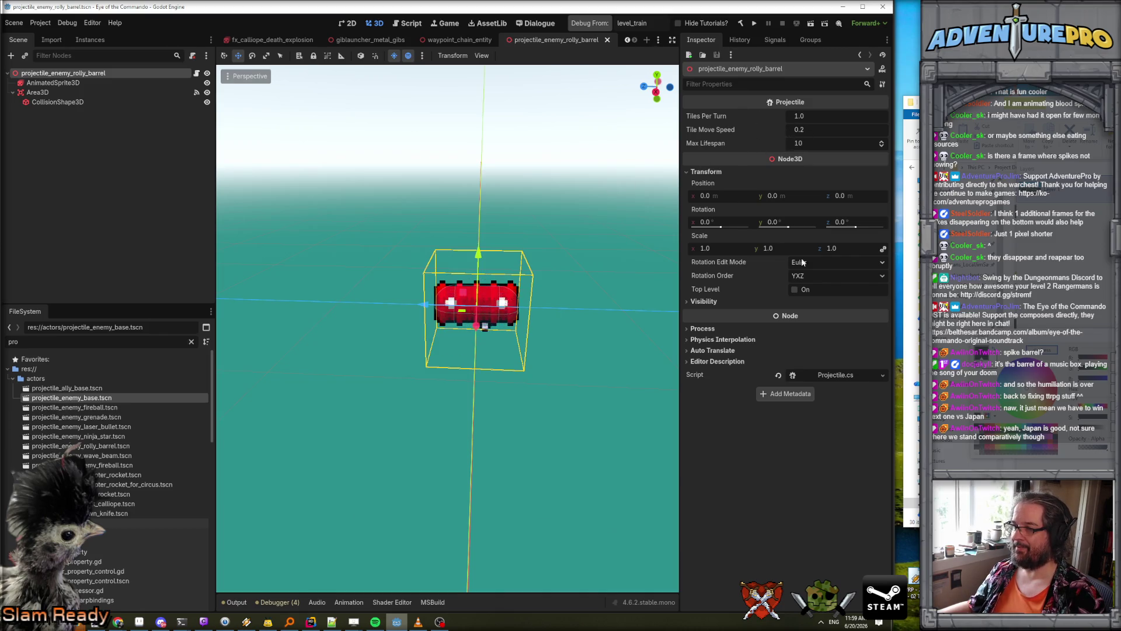
{"action": "key", "text": "alt+Tab"}
{"action": "scroll", "coordinate": [445, 151], "scroll_direction": "up", "scroll_amount": 15}
{"action": "scroll", "coordinate": [446, 151], "scroll_direction": "up", "scroll_amount": 20}
{"action": "scroll", "coordinate": [446, 150], "scroll_direction": "down", "scroll_amount": 5}
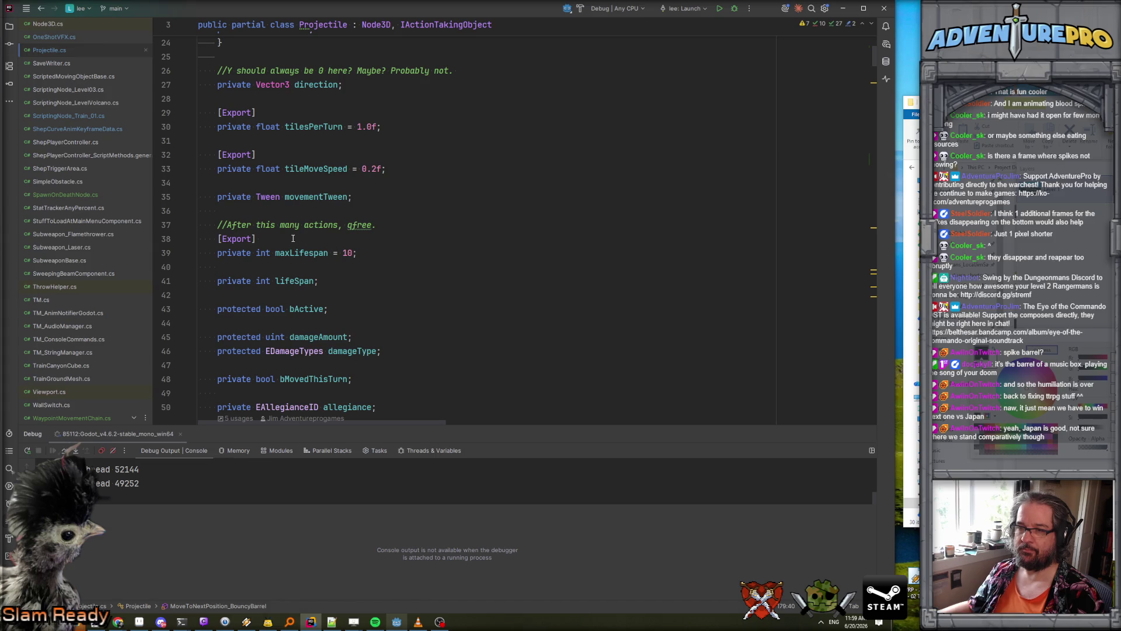
- Copy the [Export] attribute from line 38 and paste it above the moveStyle field
{"action": "left_click_drag", "start_coordinate": [282, 238], "coordinate": [214, 239]}
{"action": "key", "text": "ctrl+c"}
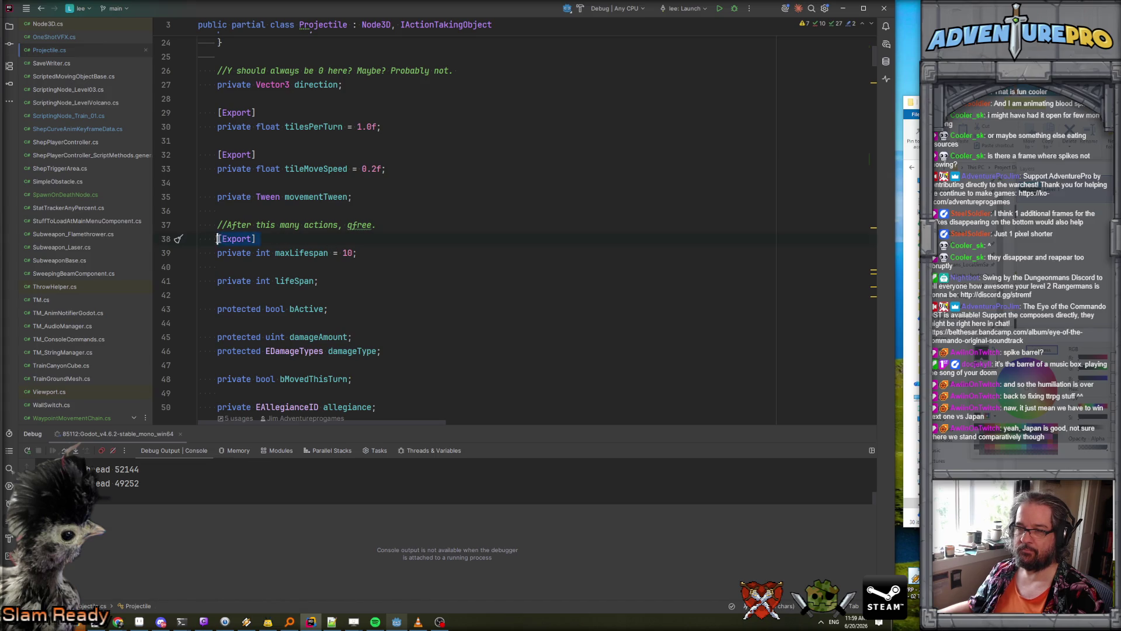
{"action": "scroll", "coordinate": [245, 251], "scroll_direction": "down", "scroll_amount": 6}
{"action": "left_click", "coordinate": [269, 260]}
{"action": "key", "text": "ctrl+v"}
{"action": "left_click", "coordinate": [344, 249]}
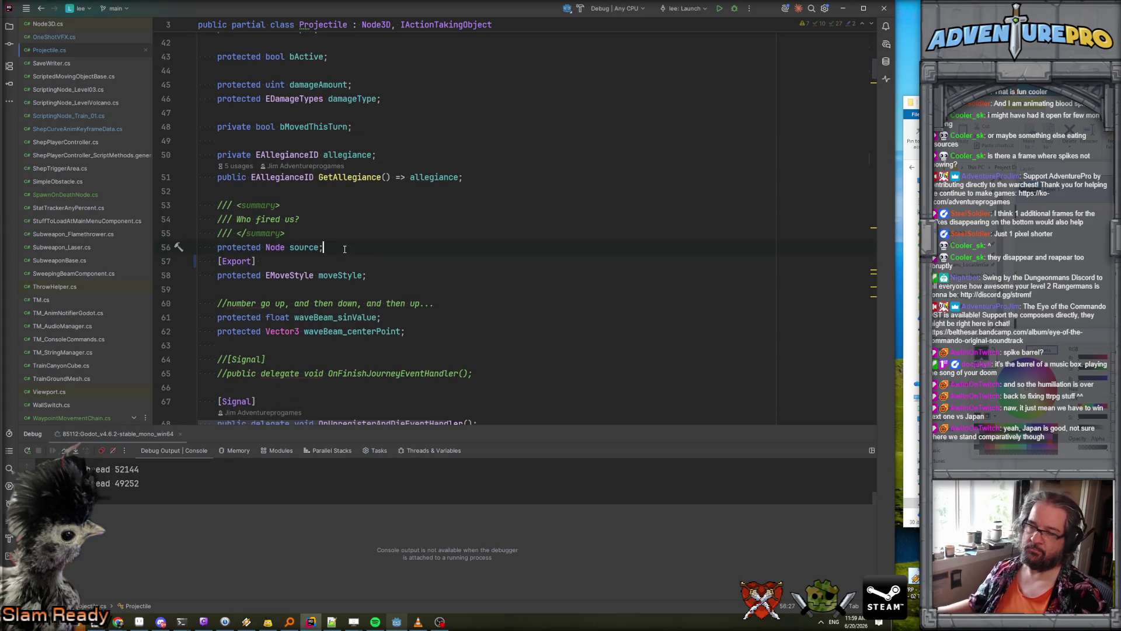
{"action": "key", "text": "Return"}
{"action": "key", "text": "alt+Tab"}
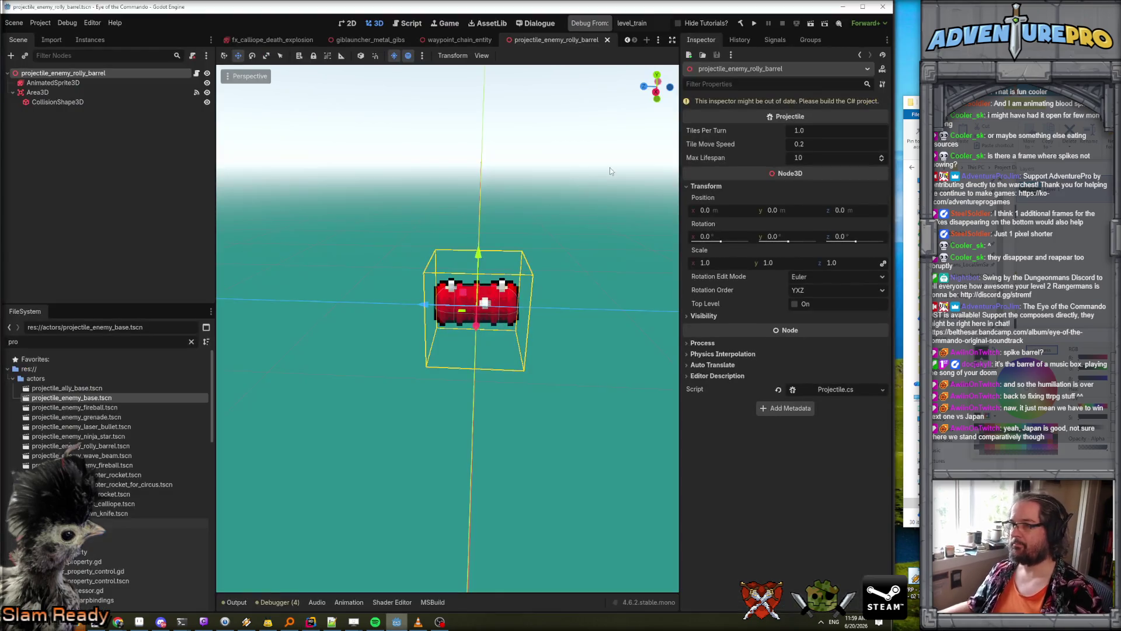
- Rebuild the C# project and set the barrel's Move Style to bounce_along_ground, then save
{"action": "left_click", "coordinate": [740, 23]}
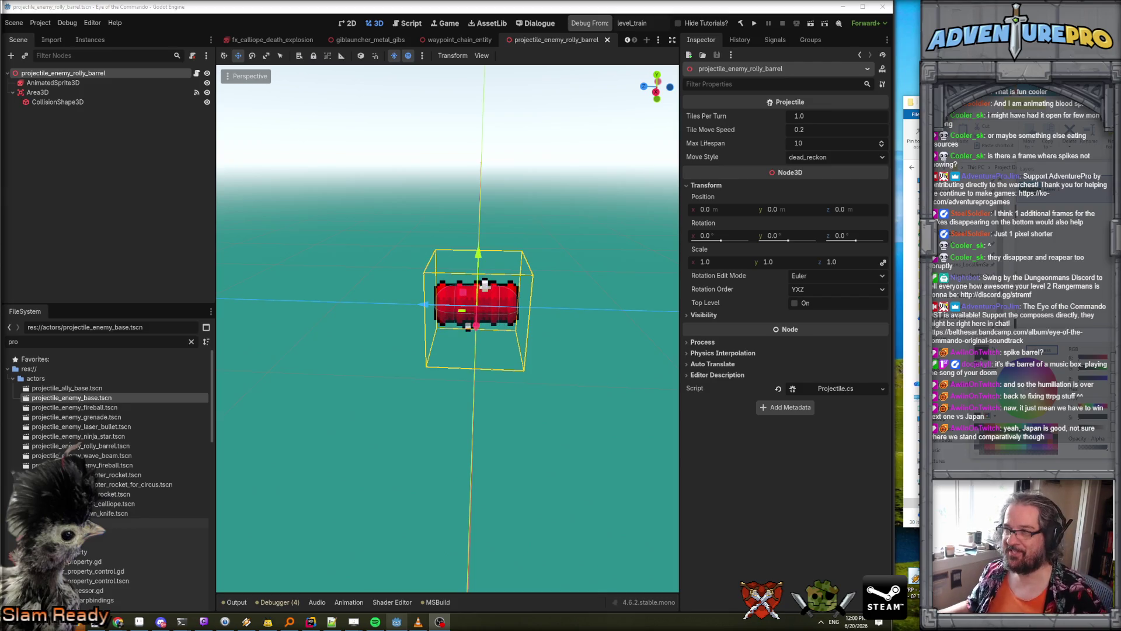
{"action": "left_click", "coordinate": [828, 158]}
{"action": "left_click", "coordinate": [825, 191]}
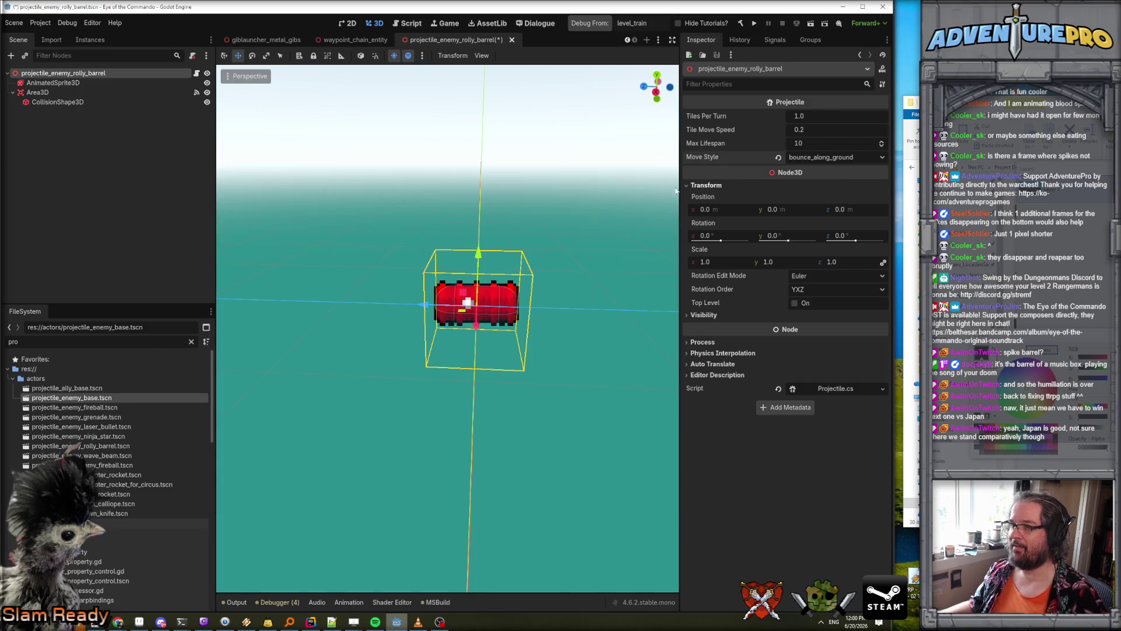
{"action": "key", "text": "ctrl+s"}
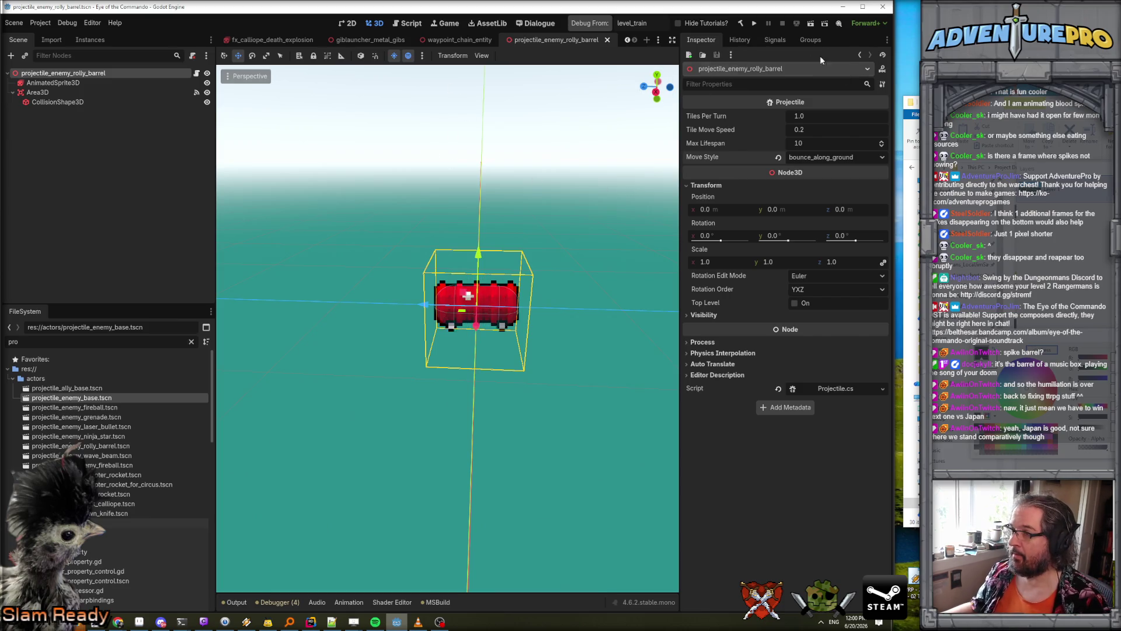
- Set Tile Move Speed to 0.5, then lower it to 0.4, saving the barrel scene
{"action": "left_click", "coordinate": [824, 129]}
{"action": "type", "text": "0.5"}
{"action": "key", "text": "Return"}
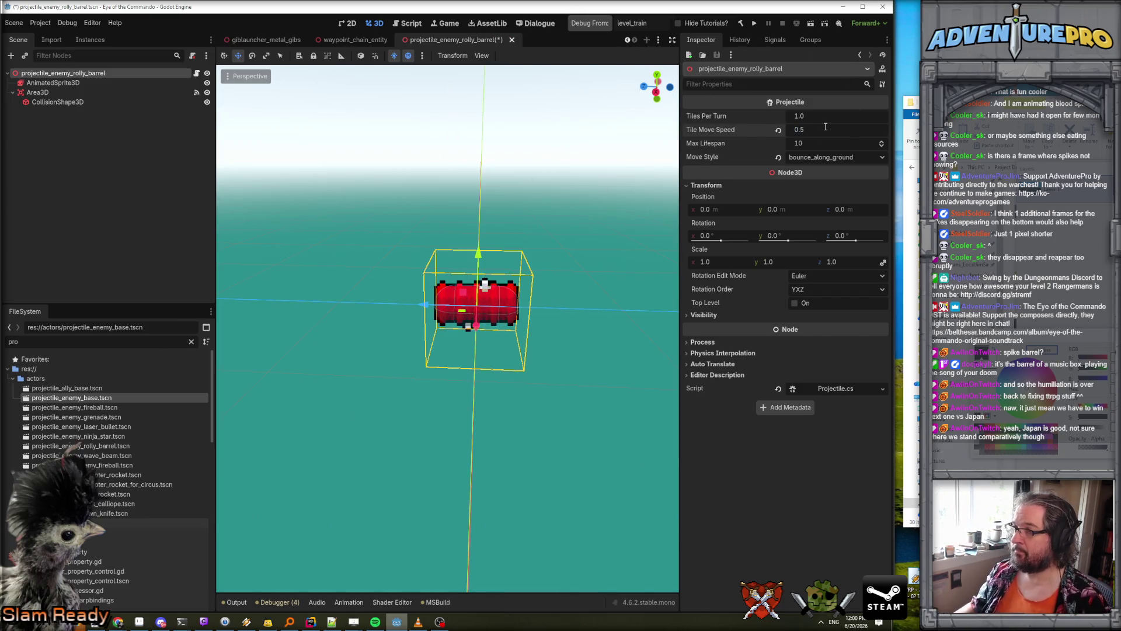
{"action": "key", "text": "ctrl+s"}
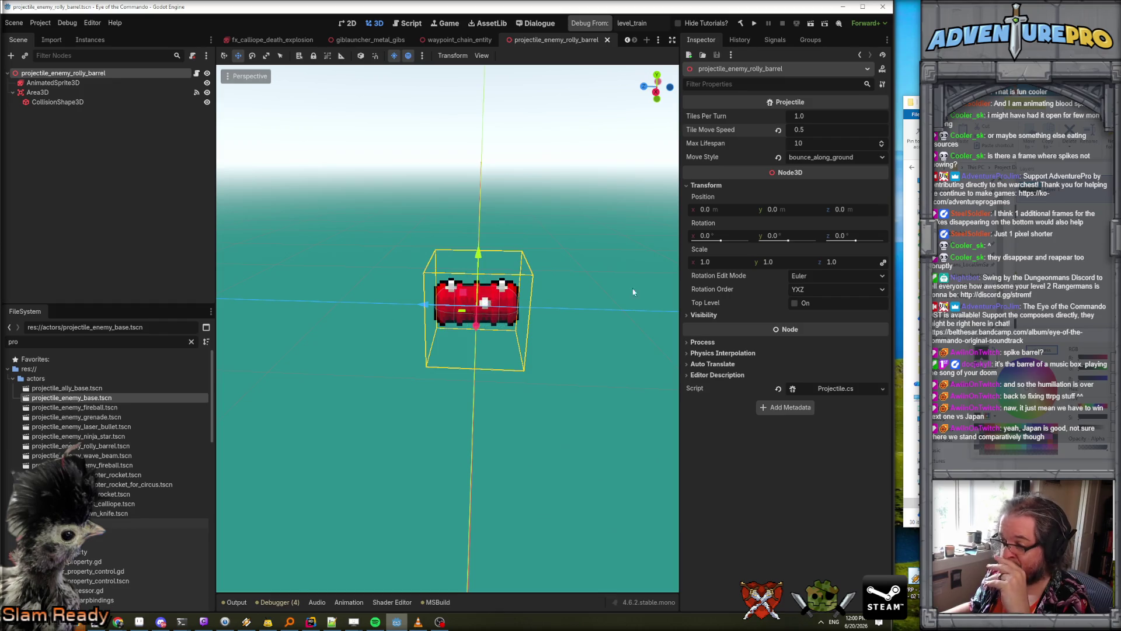
{"action": "left_click", "coordinate": [827, 129]}
{"action": "type", "text": "0.4"}
{"action": "key", "text": "Return"}
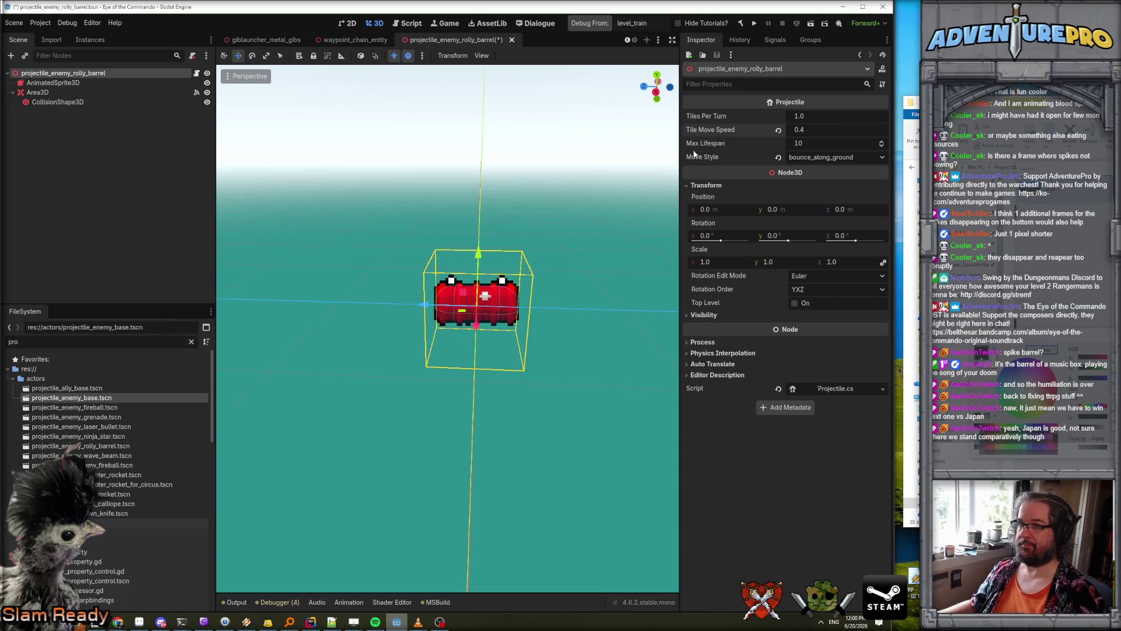
{"action": "key", "text": "ctrl+s"}
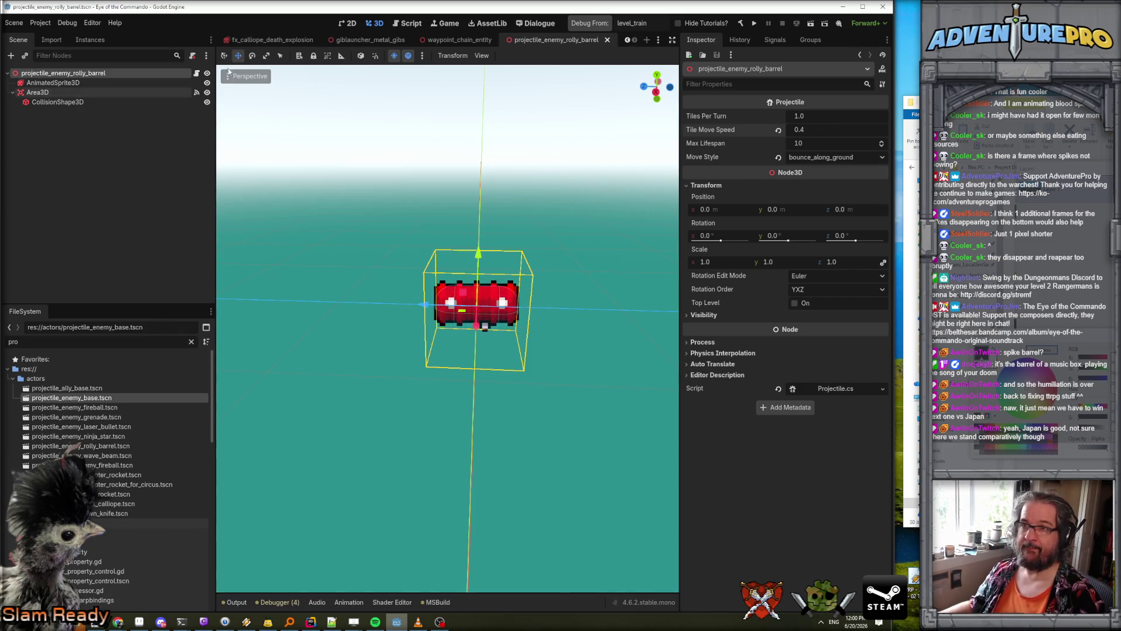
{"action": "scroll", "coordinate": [309, 40], "scroll_direction": "up", "scroll_amount": 2}
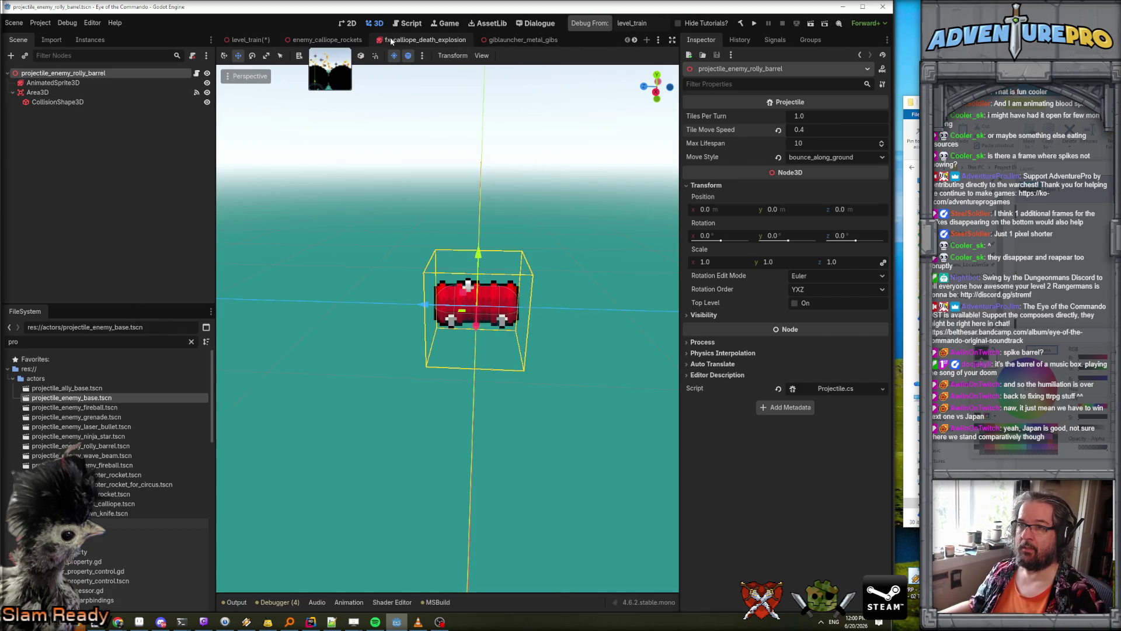
- Switch to the level_train scene and save it
{"action": "left_click", "coordinate": [252, 40]}
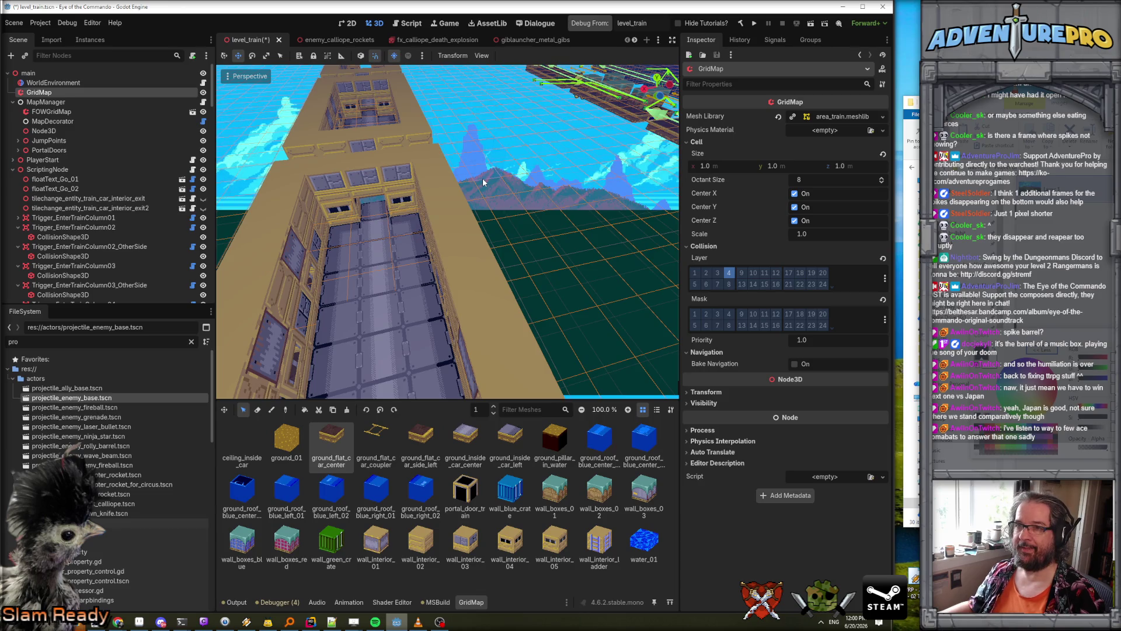
{"action": "key", "text": "ctrl+s"}
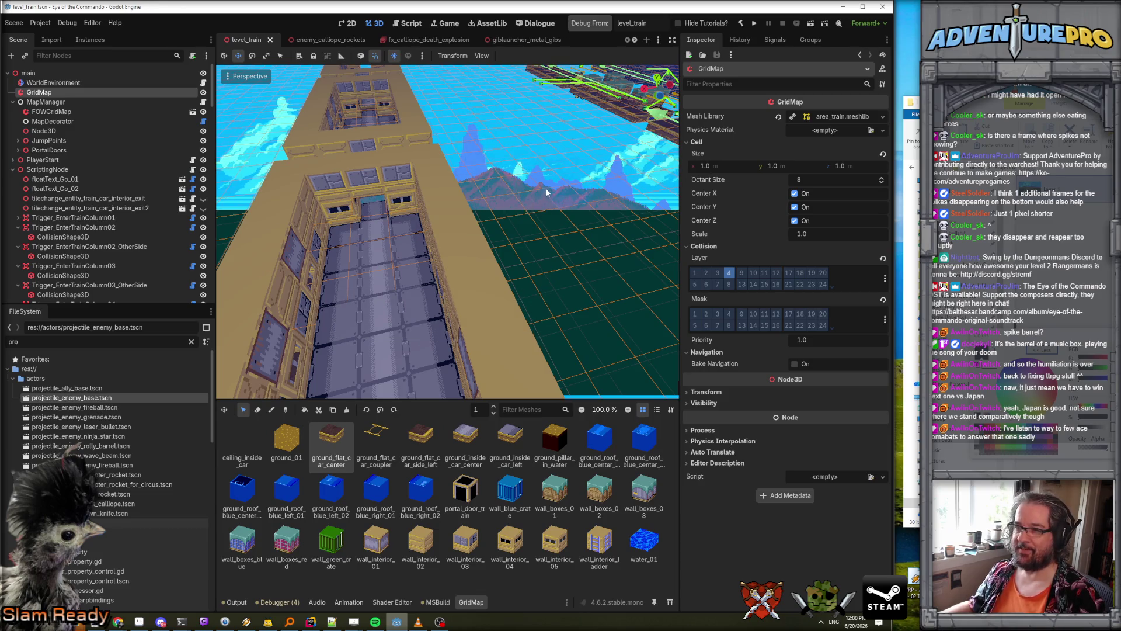
{"action": "left_click", "coordinate": [54, 83]}
- Fly the viewport to a train car and open the wall cannon's own scene
{"action": "key", "text": "w"}
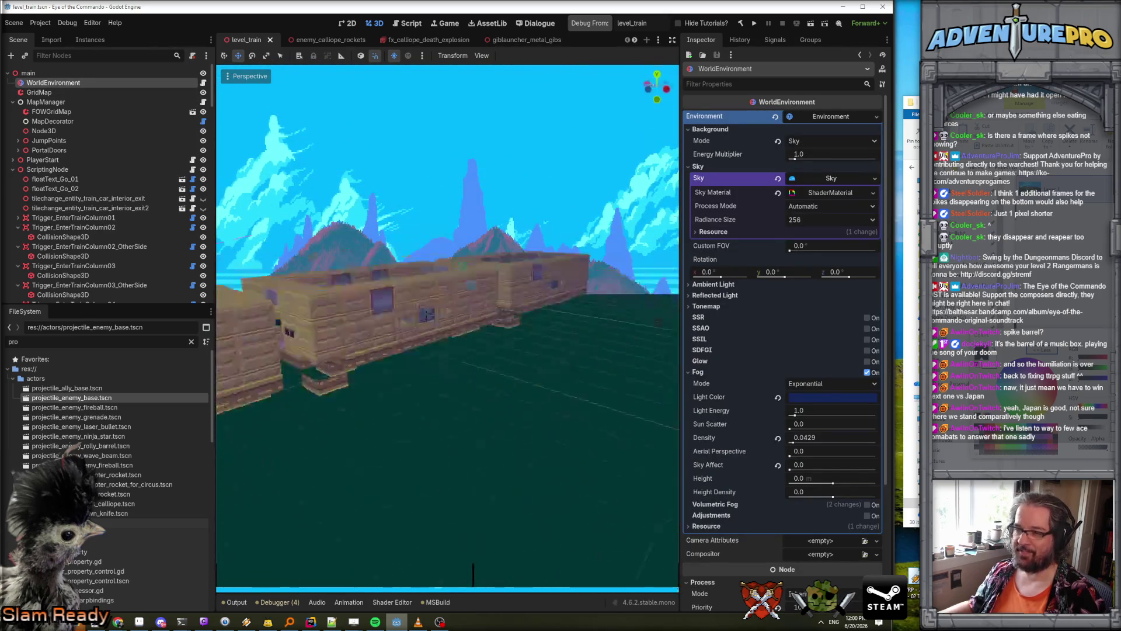
{"action": "key", "text": "s"}
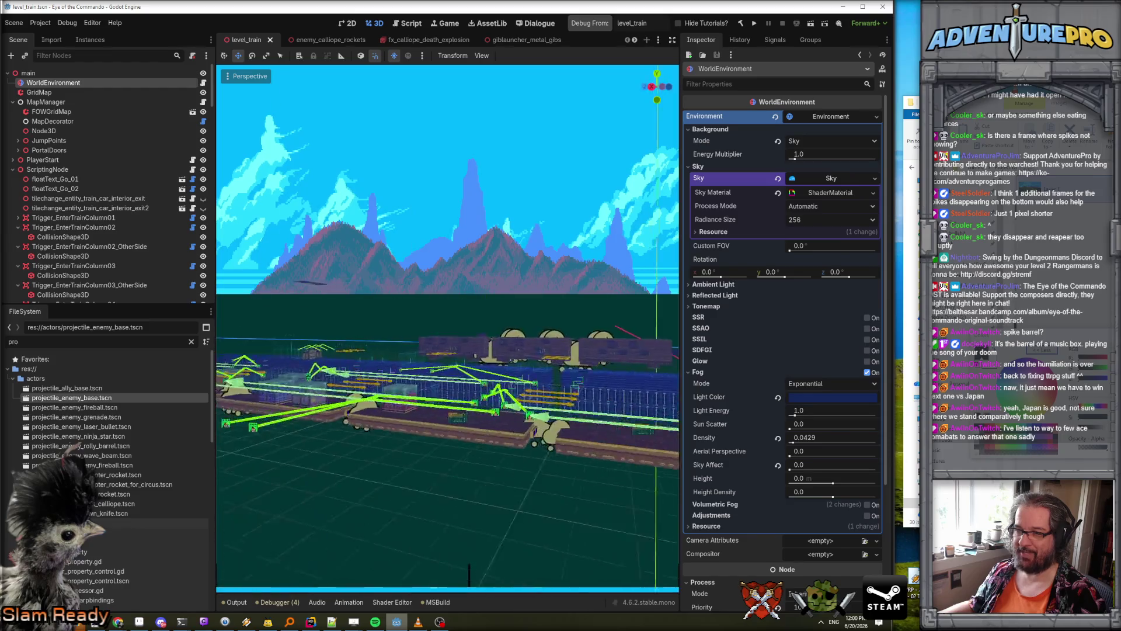
{"action": "key", "text": "w"}
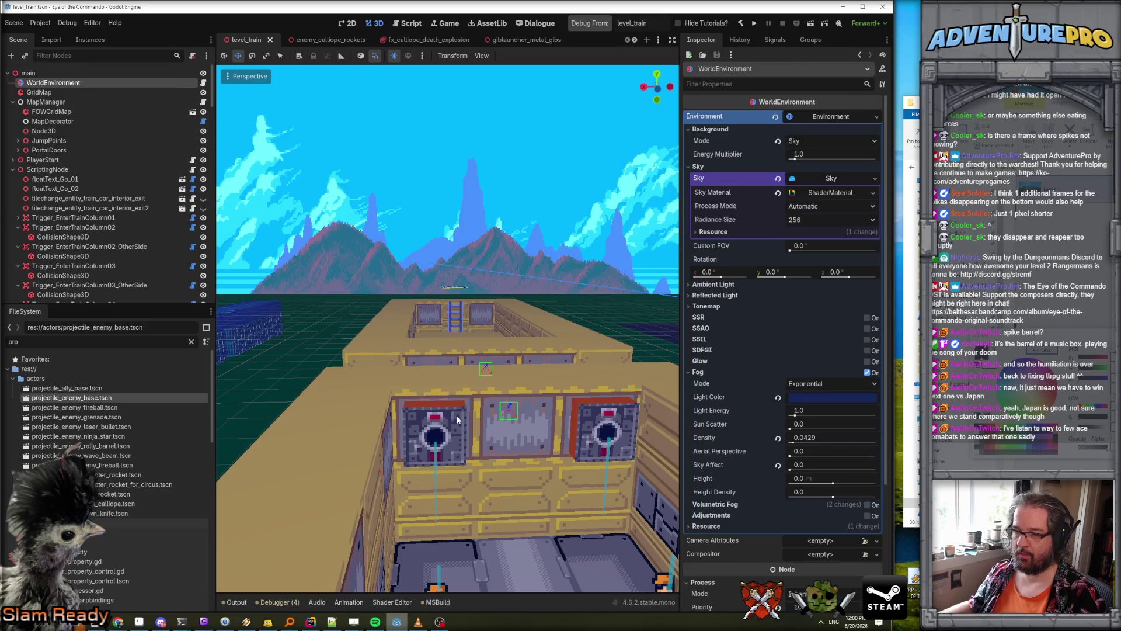
{"action": "left_click", "coordinate": [458, 419]}
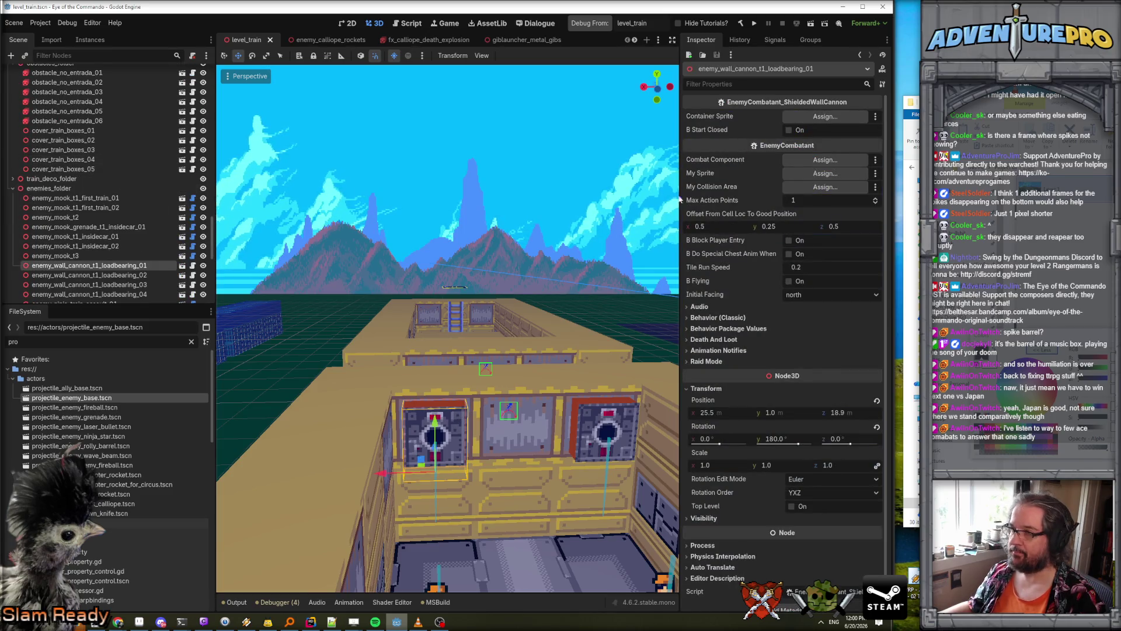
{"action": "left_click", "coordinate": [182, 266]}
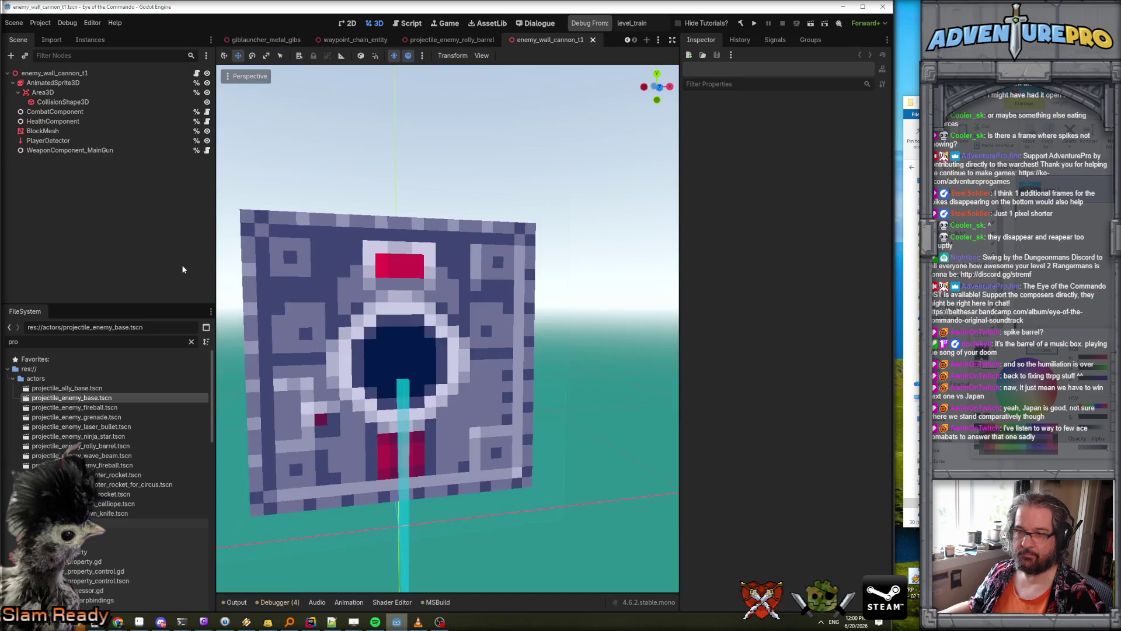
- Make WeaponComponent_MainGun fire projectile_enemy_rolly_barrel.tscn and save the cannon scene
{"action": "left_click", "coordinate": [88, 150]}
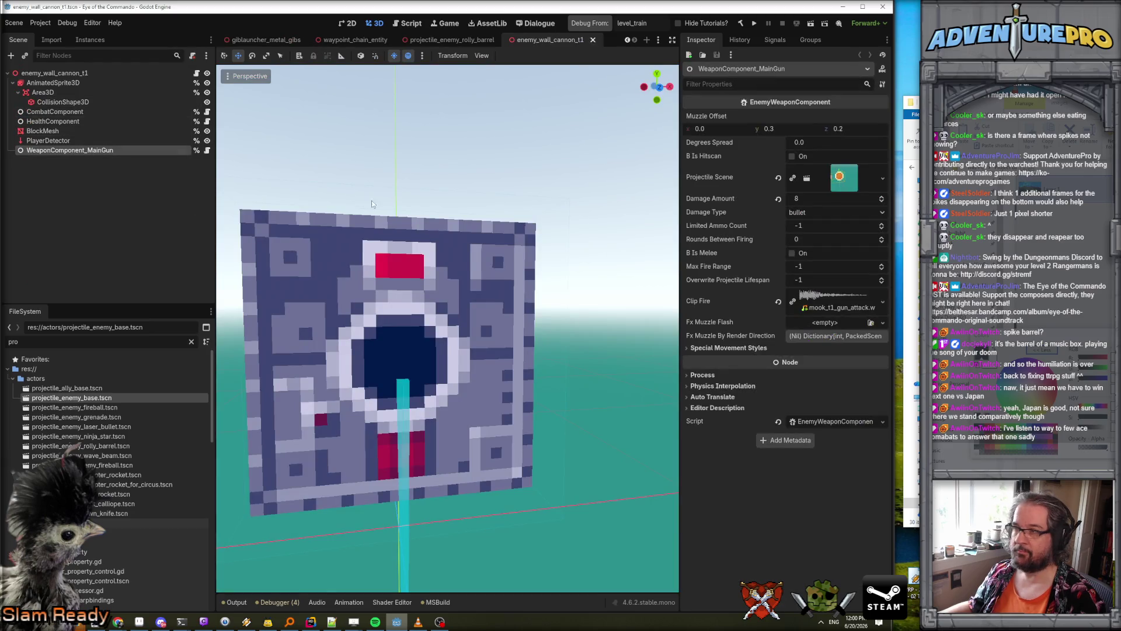
{"action": "left_click", "coordinate": [845, 180]}
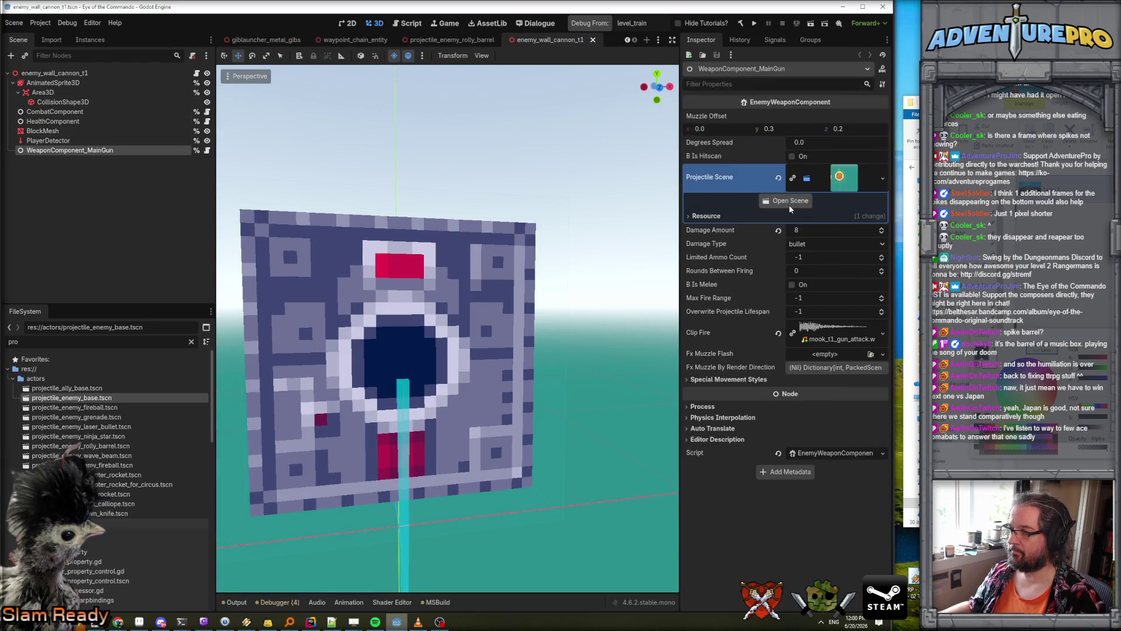
{"action": "left_click", "coordinate": [882, 177]}
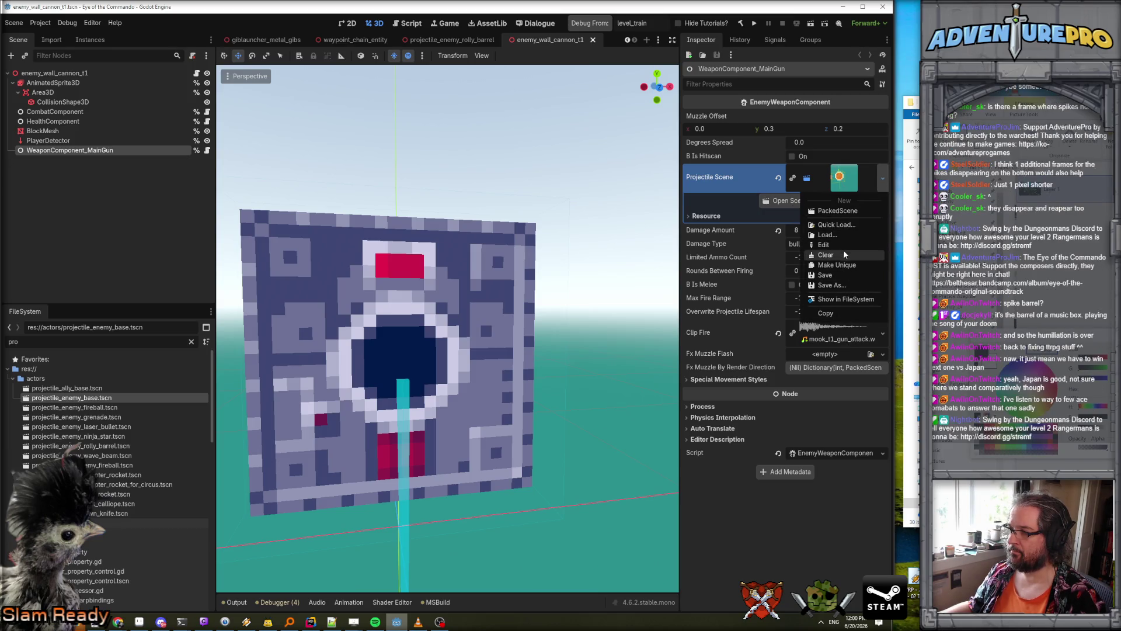
{"action": "left_click", "coordinate": [838, 225]}
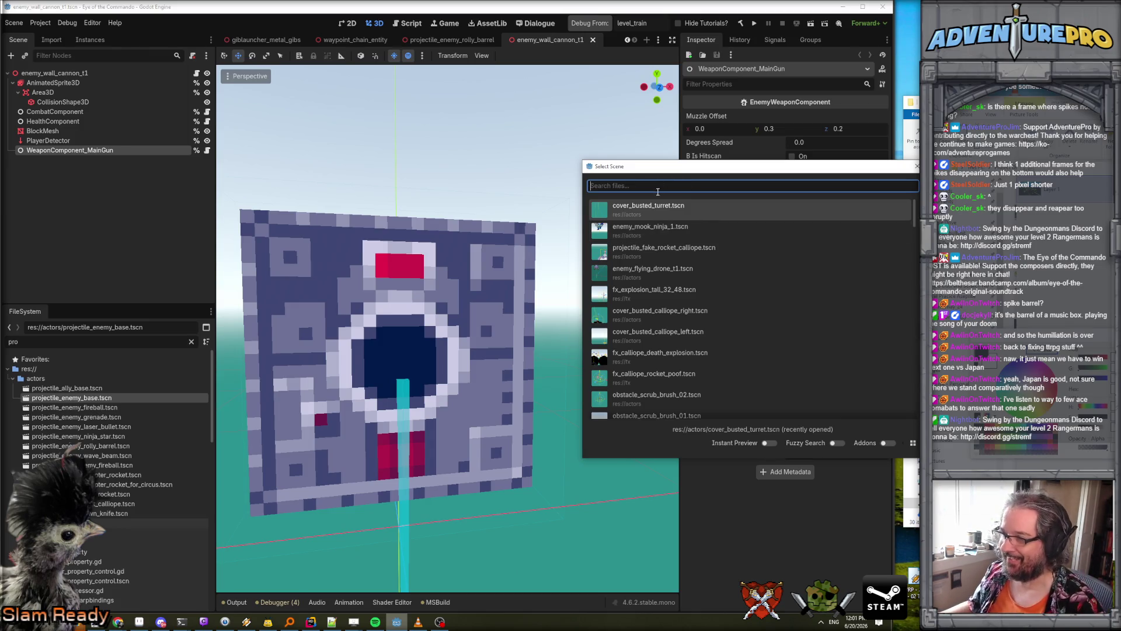
{"action": "type", "text": "rolly"}
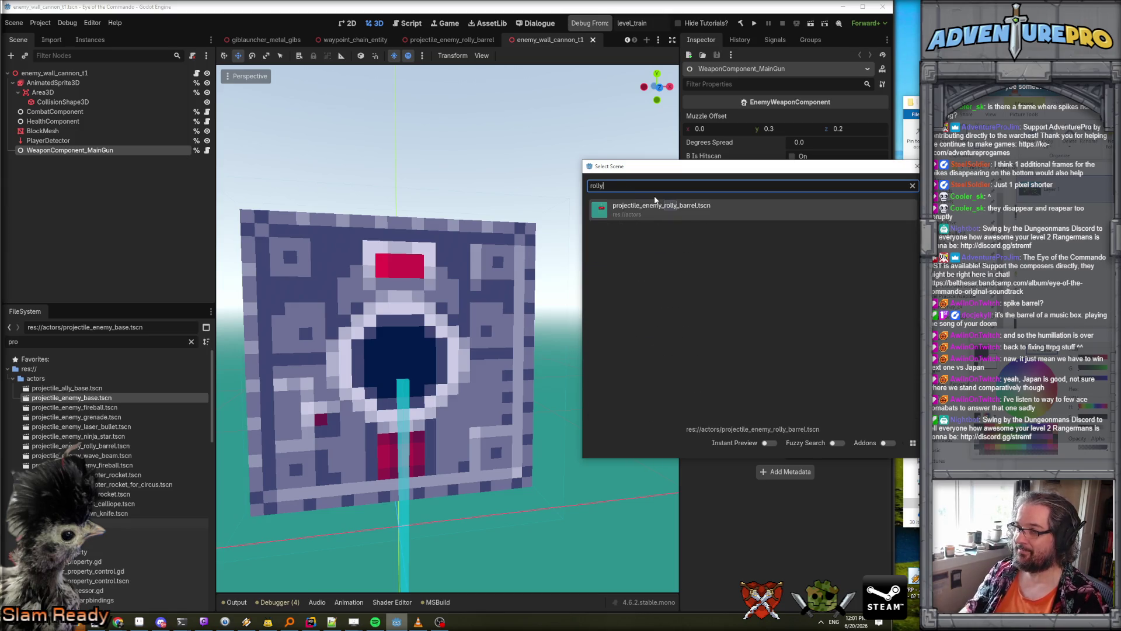
{"action": "double_click", "coordinate": [655, 207]}
{"action": "key", "text": "ctrl+s"}
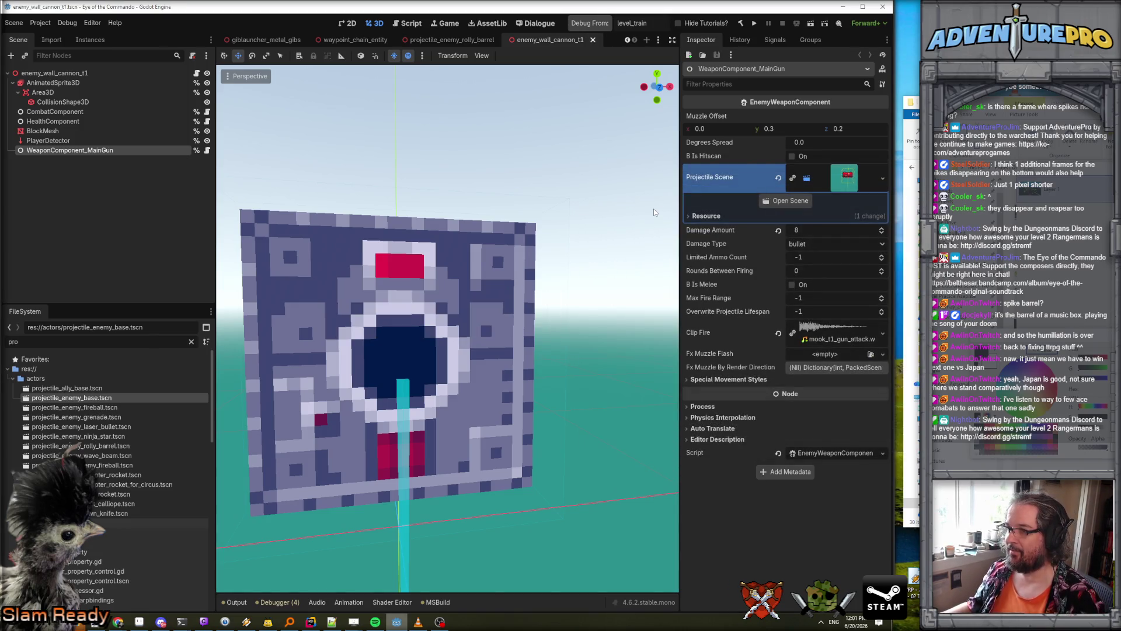
- Launch the game to playtest from level_train
{"action": "scroll", "coordinate": [608, 229], "scroll_direction": "down", "scroll_amount": 5}
{"action": "scroll", "coordinate": [608, 233], "scroll_direction": "up", "scroll_amount": 3}
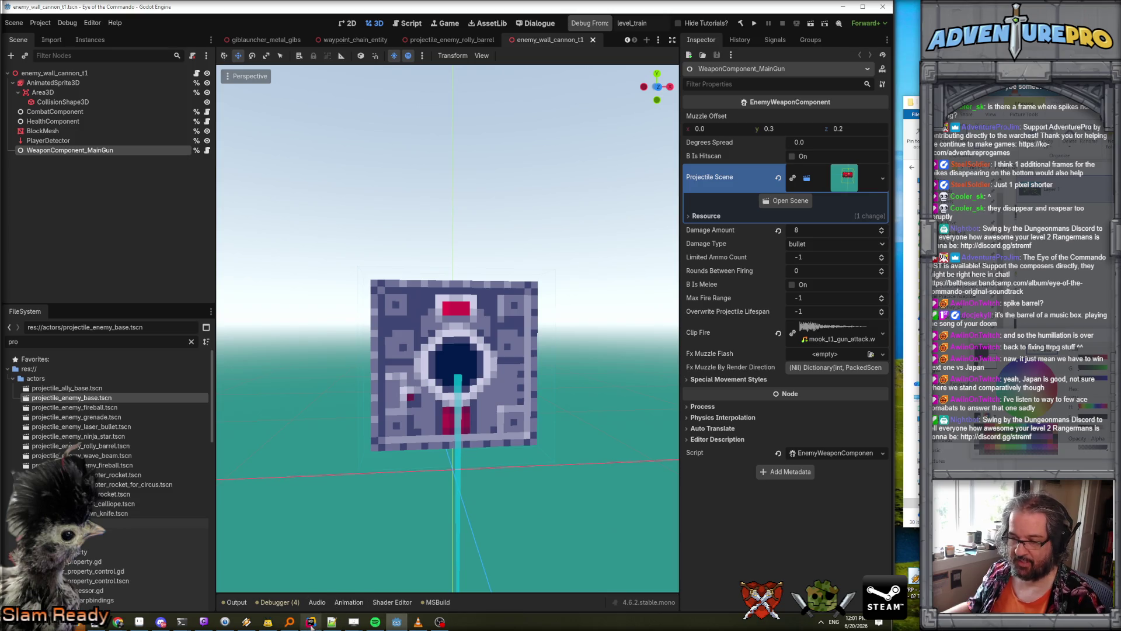
{"action": "left_click", "coordinate": [597, 22]}
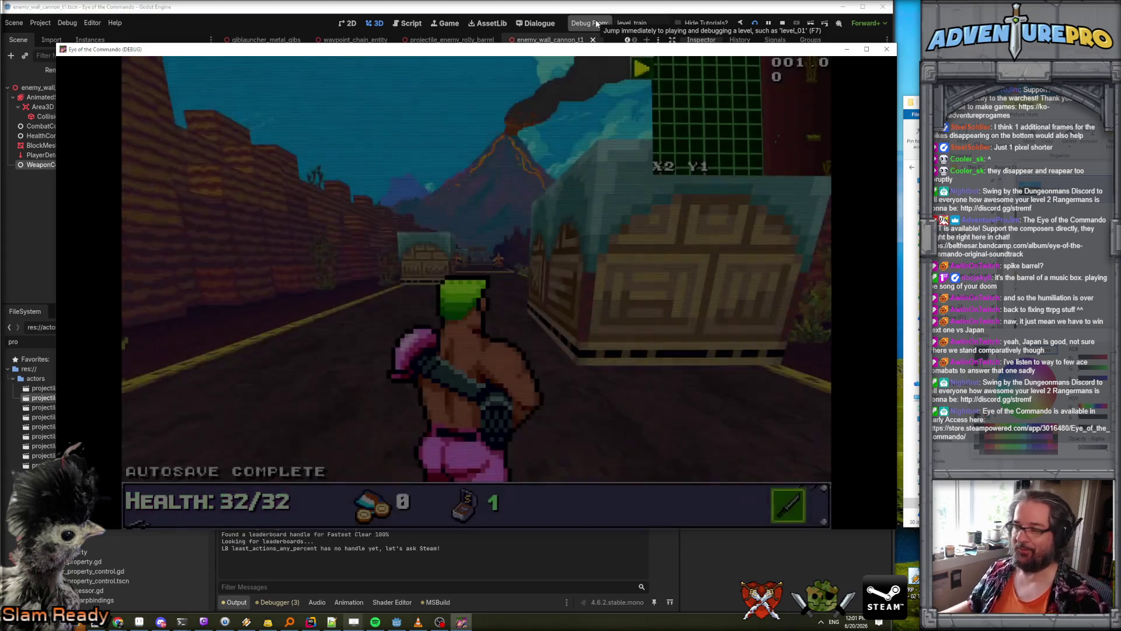
- Enter the WARGOD and UNDYING cheats in the in-game console
{"action": "key", "text": "grave"}
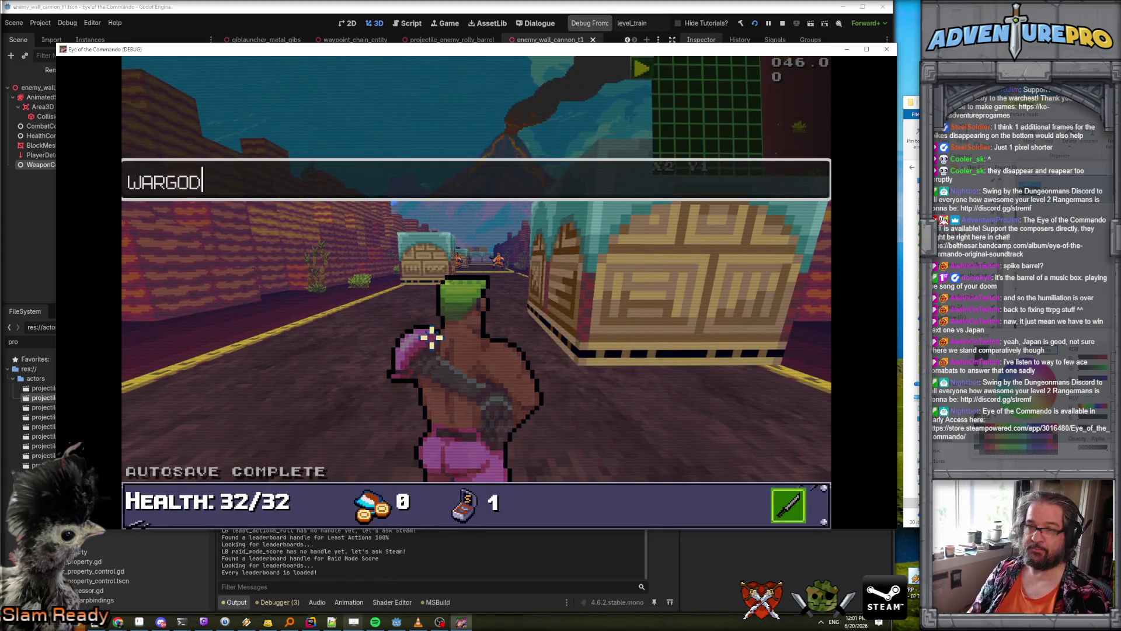
{"action": "key", "text": "Return"}
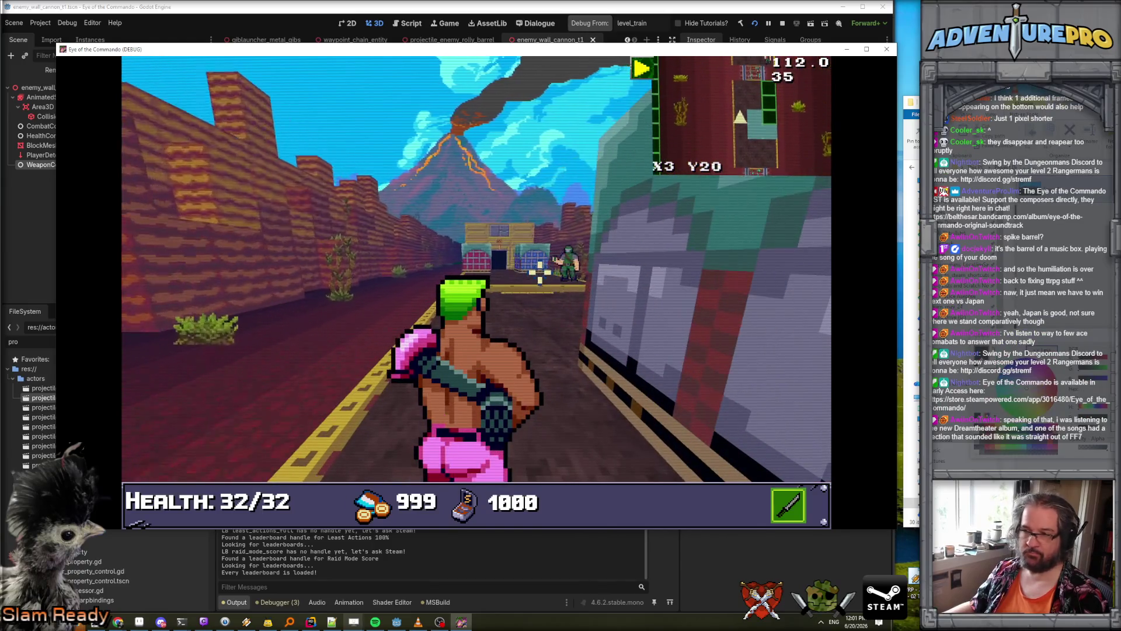
{"action": "key", "text": "grave"}
{"action": "type", "text": "wargod"}
{"action": "key", "text": "Return"}
{"action": "type", "text": "NG"}
{"action": "key", "text": "Return"}
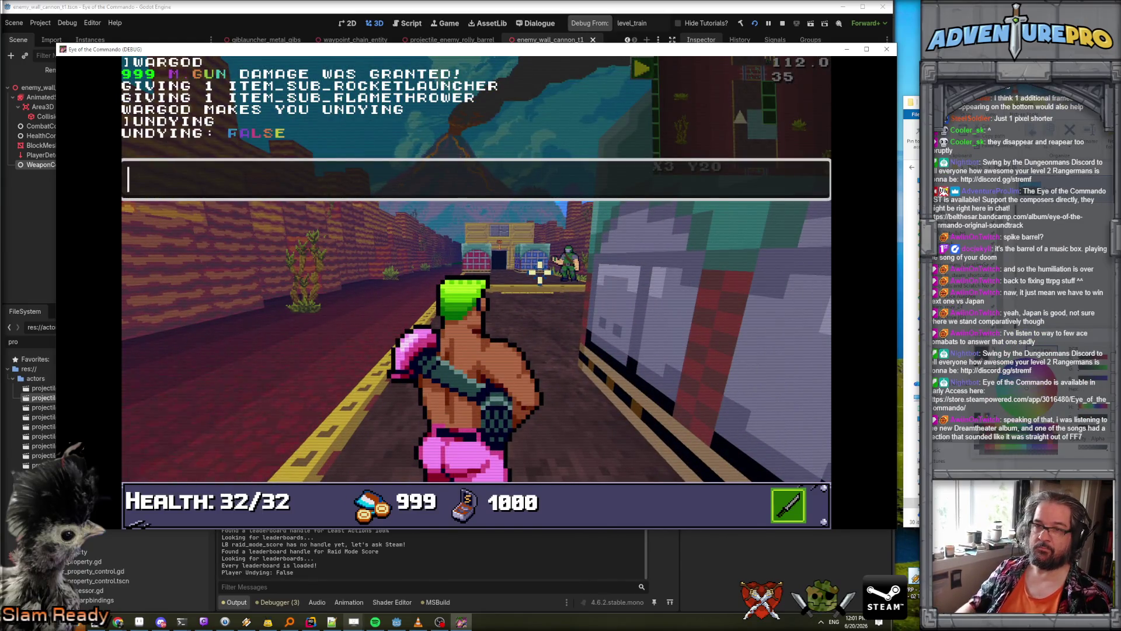
{"action": "type", "text": "undying"}
{"action": "key", "text": "Return"}
{"action": "key", "text": "grave"}
- Walk through the building and corridors to the dart pickup
{"action": "key", "text": "w"}
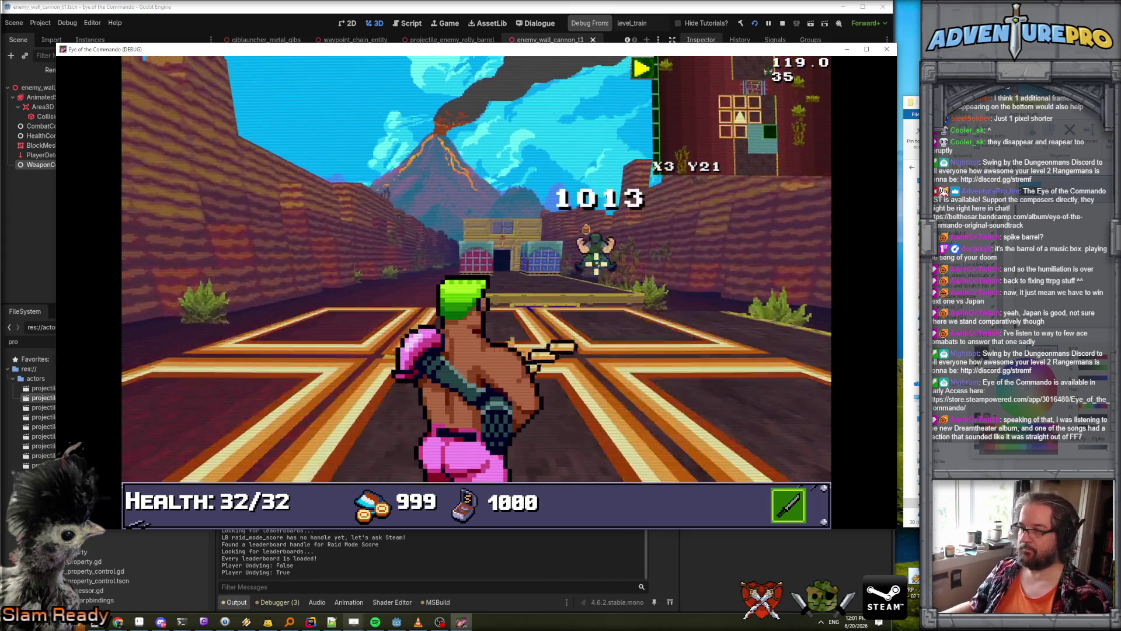
{"action": "key", "text": "w"}
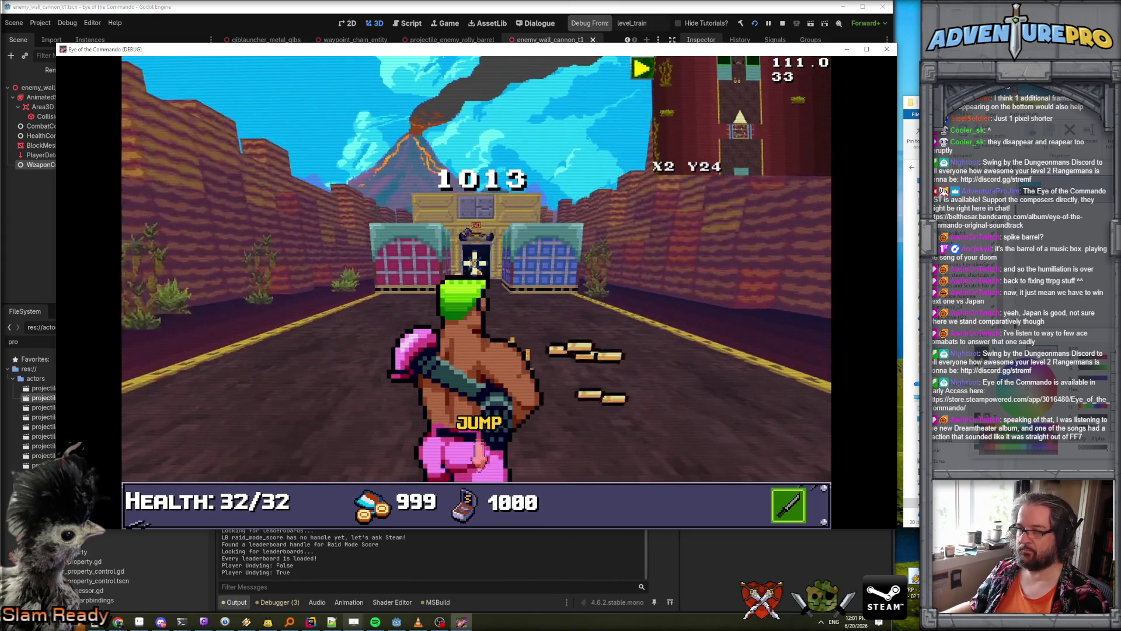
{"action": "key", "text": "w"}
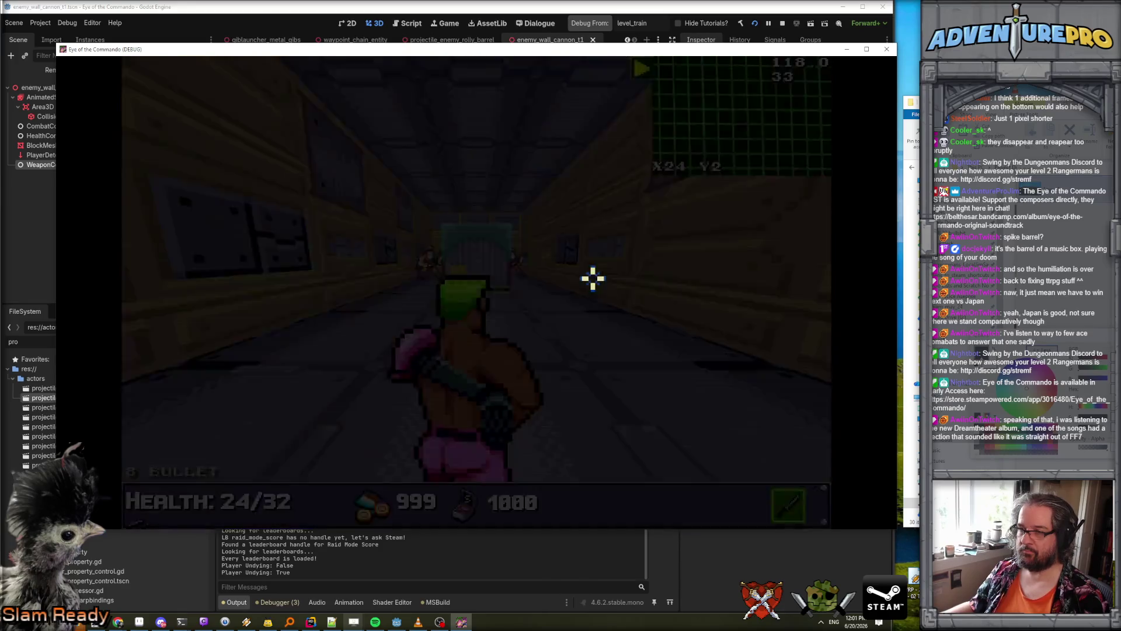
{"action": "key", "text": "w"}
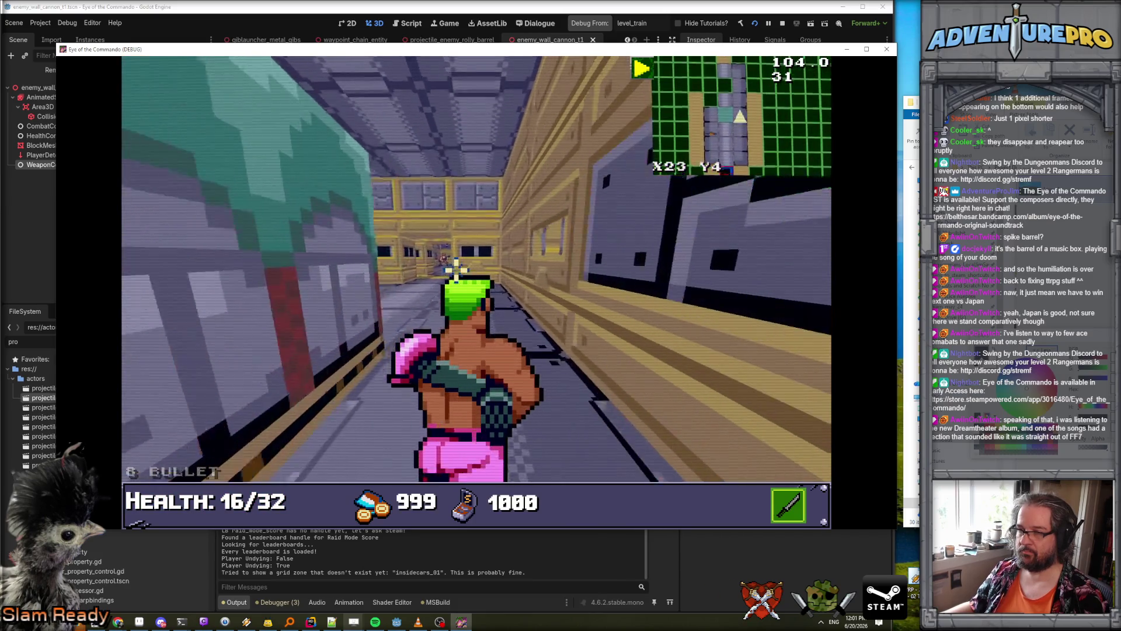
{"action": "key", "text": "w"}
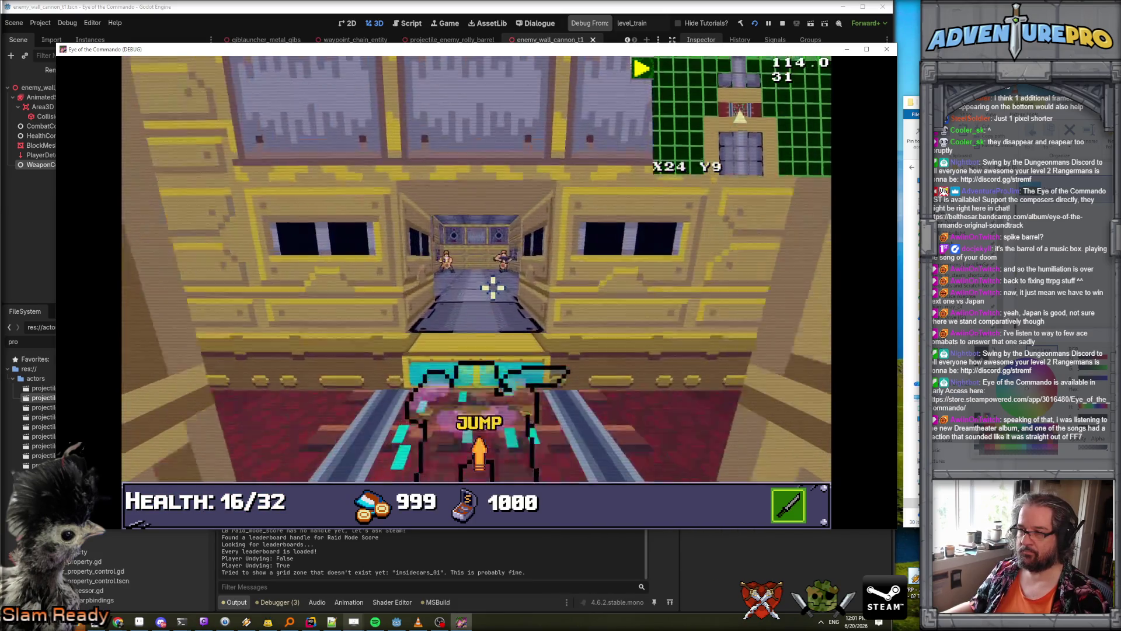
{"action": "key", "text": "w"}
{"action": "key", "text": "w"}
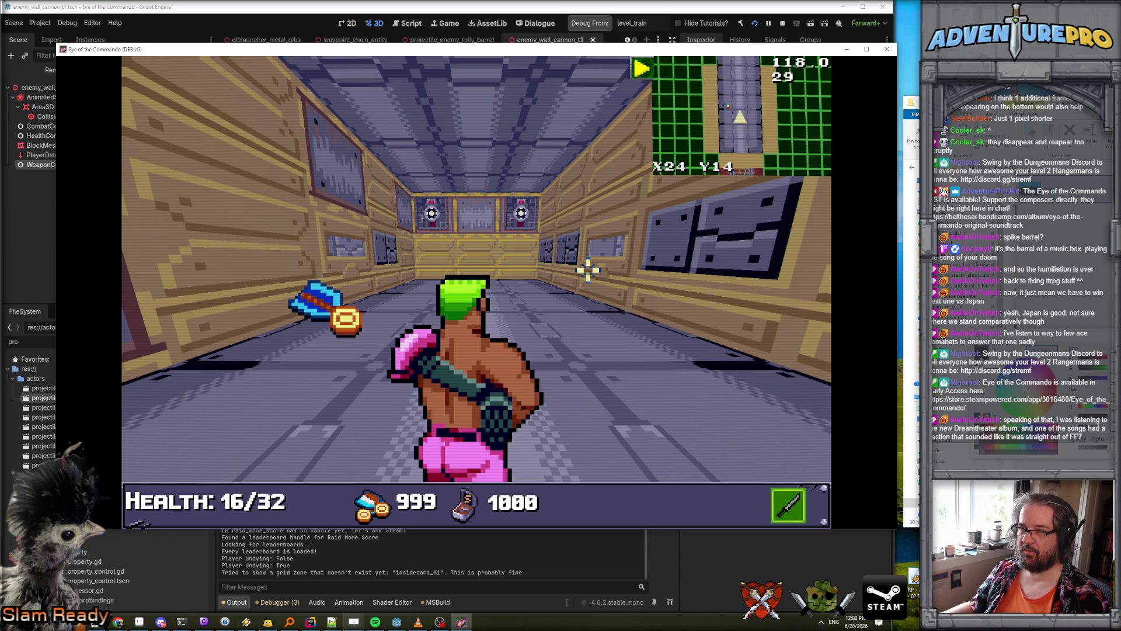
{"action": "key", "text": "w"}
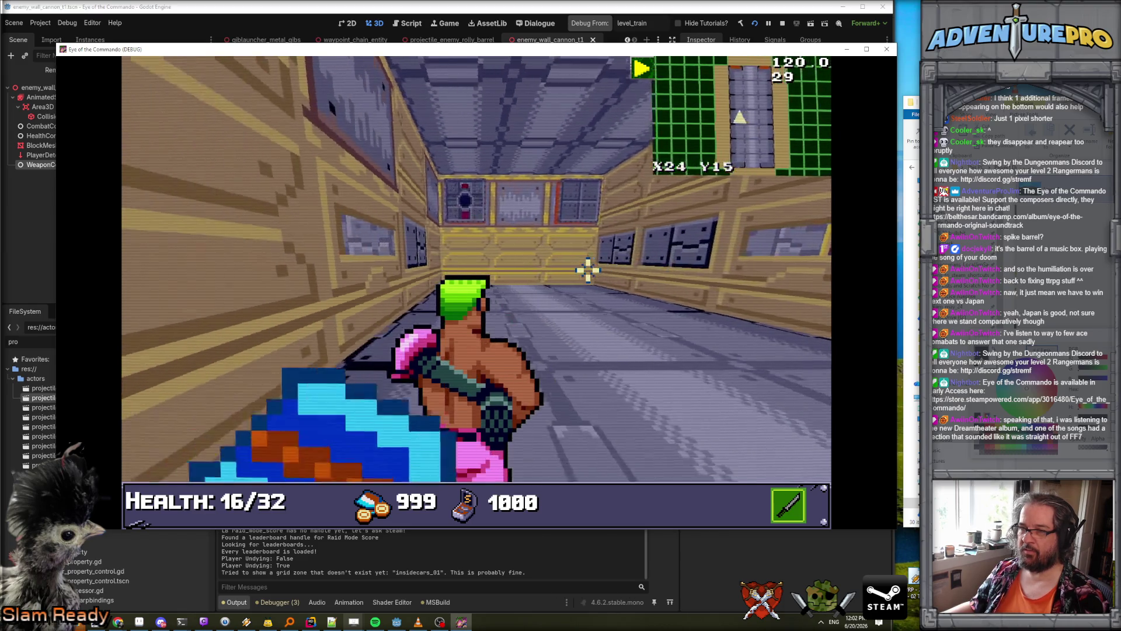
{"action": "key", "text": "a"}
- Dismiss the Freedom Medal message, look around the next corridor, and return to the editor
{"action": "left_click", "coordinate": [349, 232]}
{"action": "key", "text": "w"}
{"action": "key", "text": "w"}
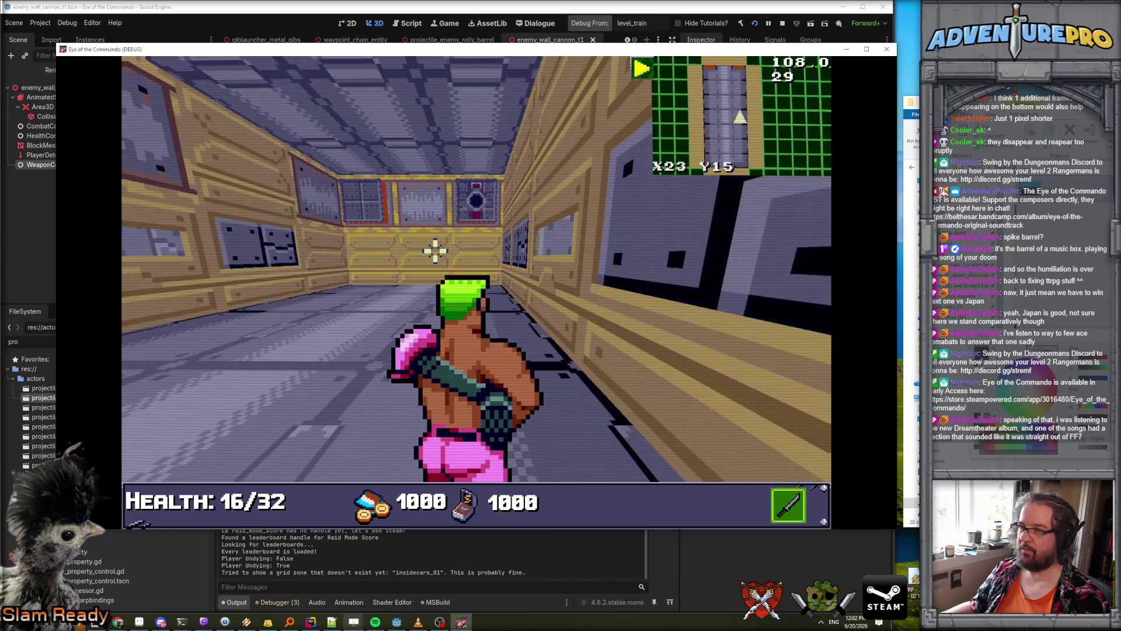
{"action": "key", "text": "a"}
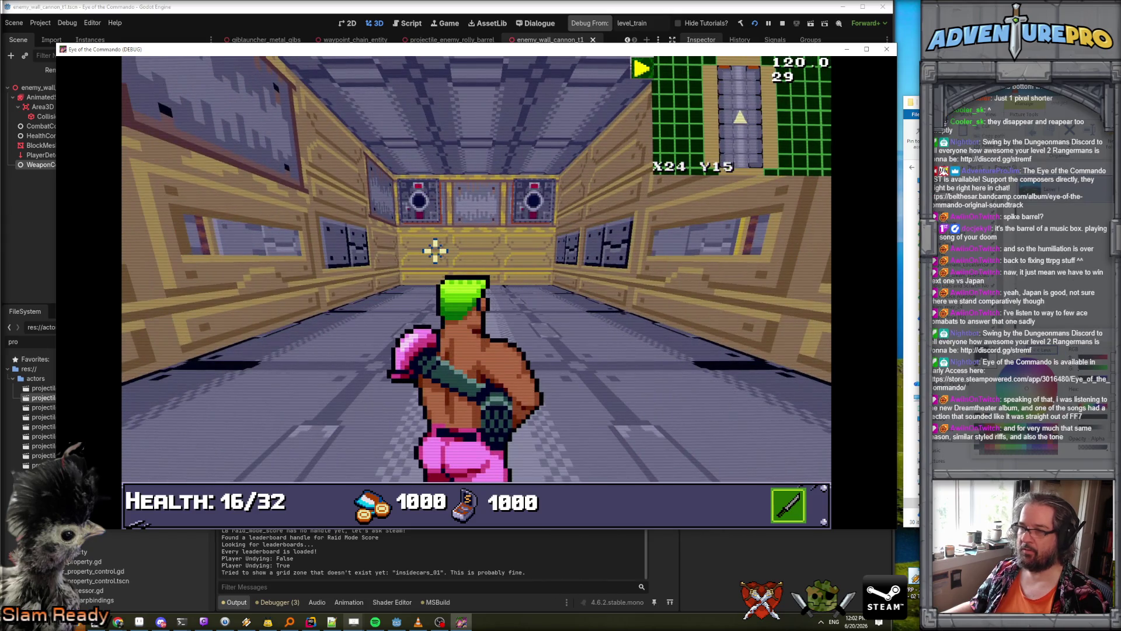
{"action": "key", "text": "e"}
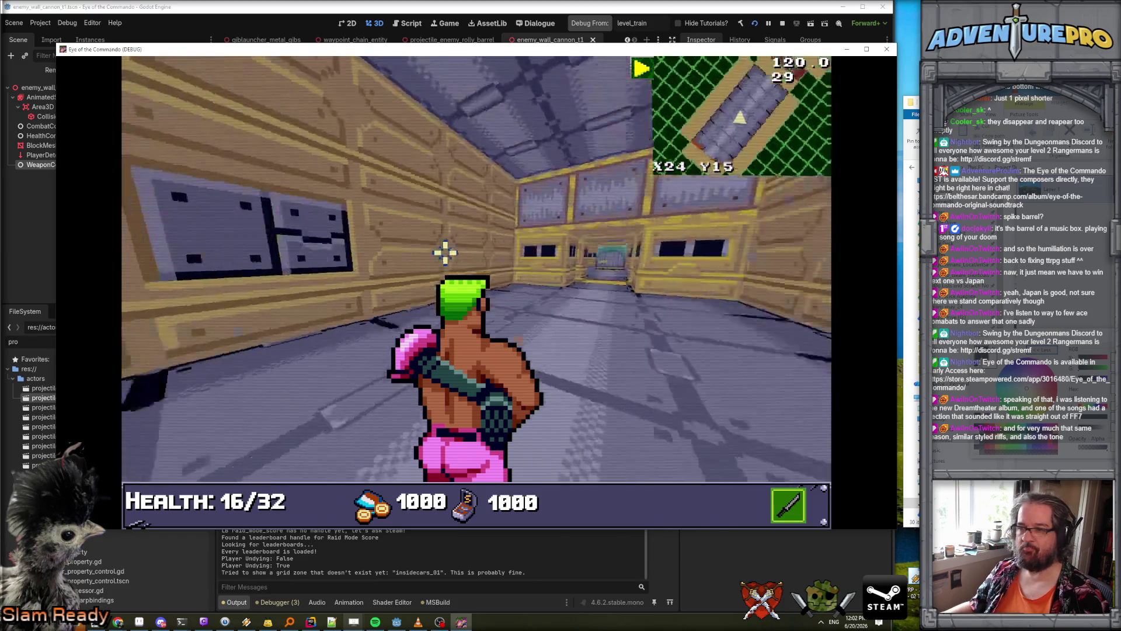
{"action": "key", "text": "q"}
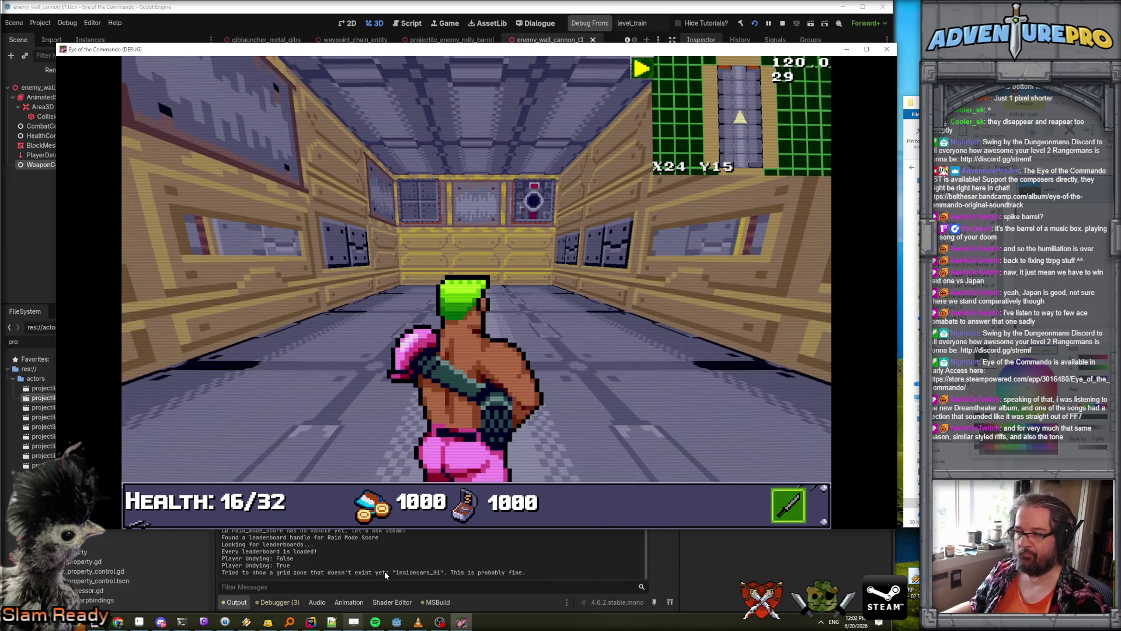
{"action": "left_click", "coordinate": [396, 556]}
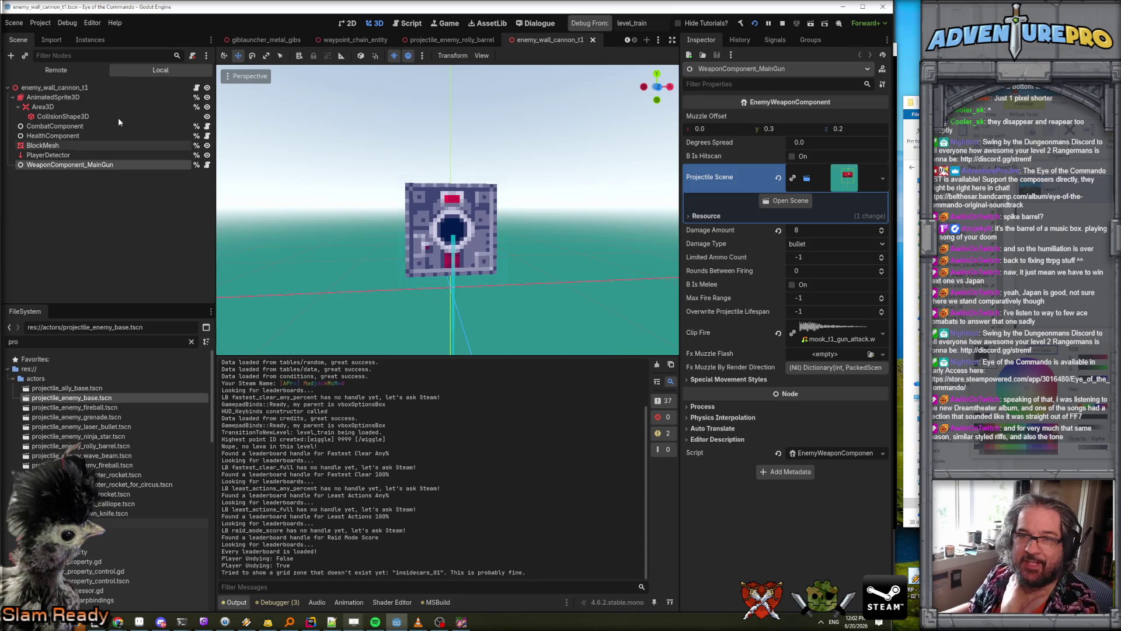
- Inspect the live projectile_enemy_rolly_barrel's position in the Remote tree, then return to Projectile.cs
{"action": "left_click", "coordinate": [58, 70]}
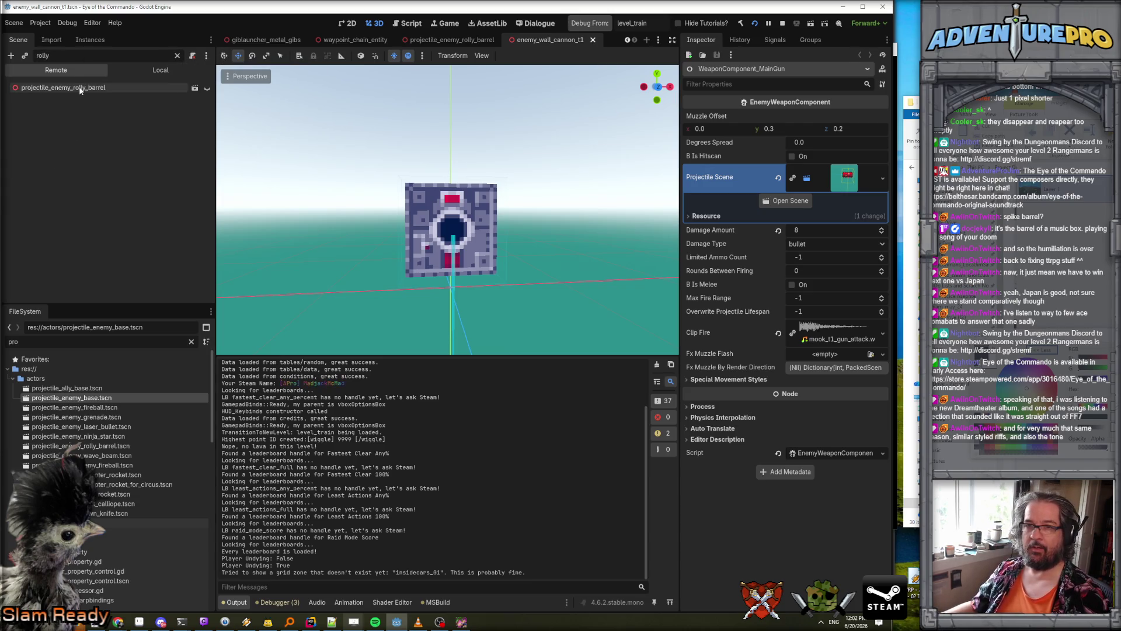
{"action": "left_click", "coordinate": [79, 87]}
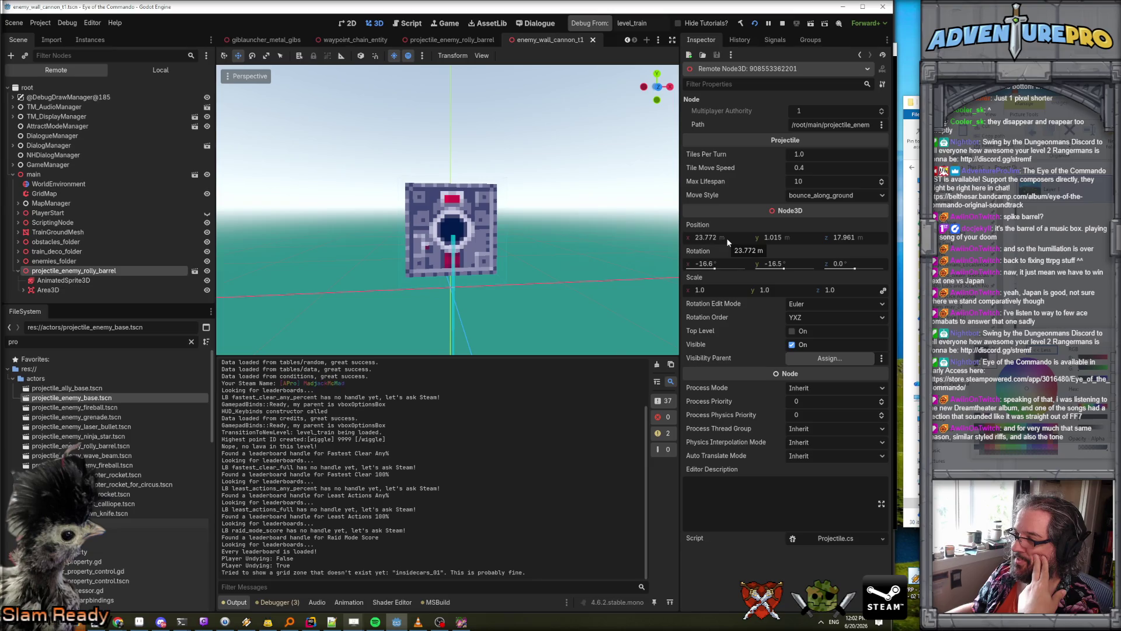
{"action": "left_click", "coordinate": [793, 239]}
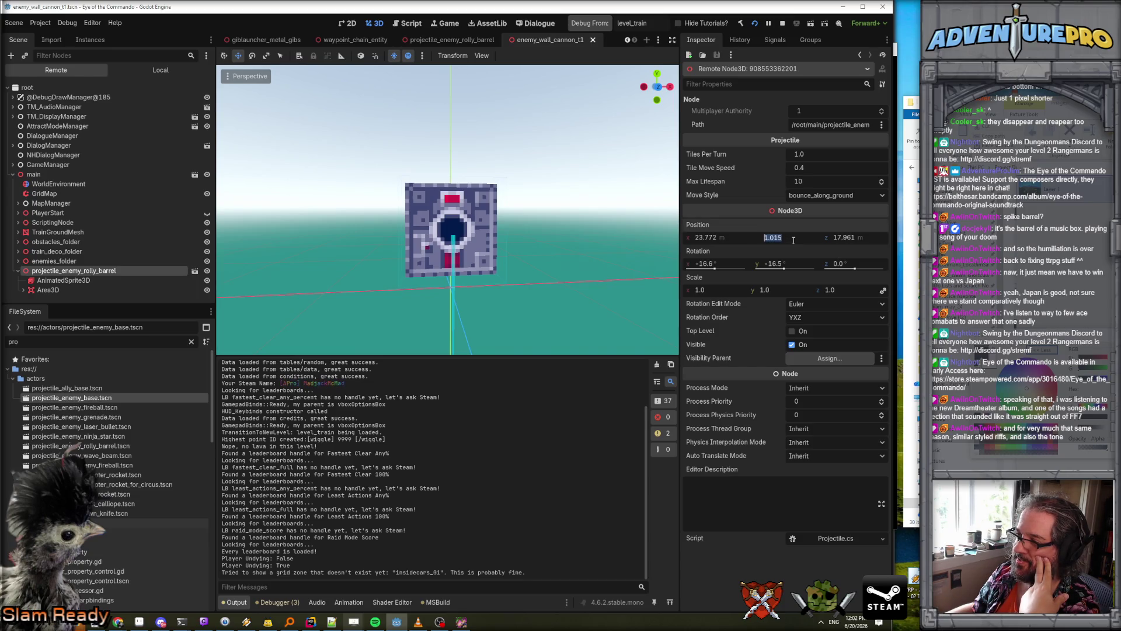
{"action": "left_click", "coordinate": [311, 623]}
{"action": "scroll", "coordinate": [470, 268], "scroll_direction": "down", "scroll_amount": 20}
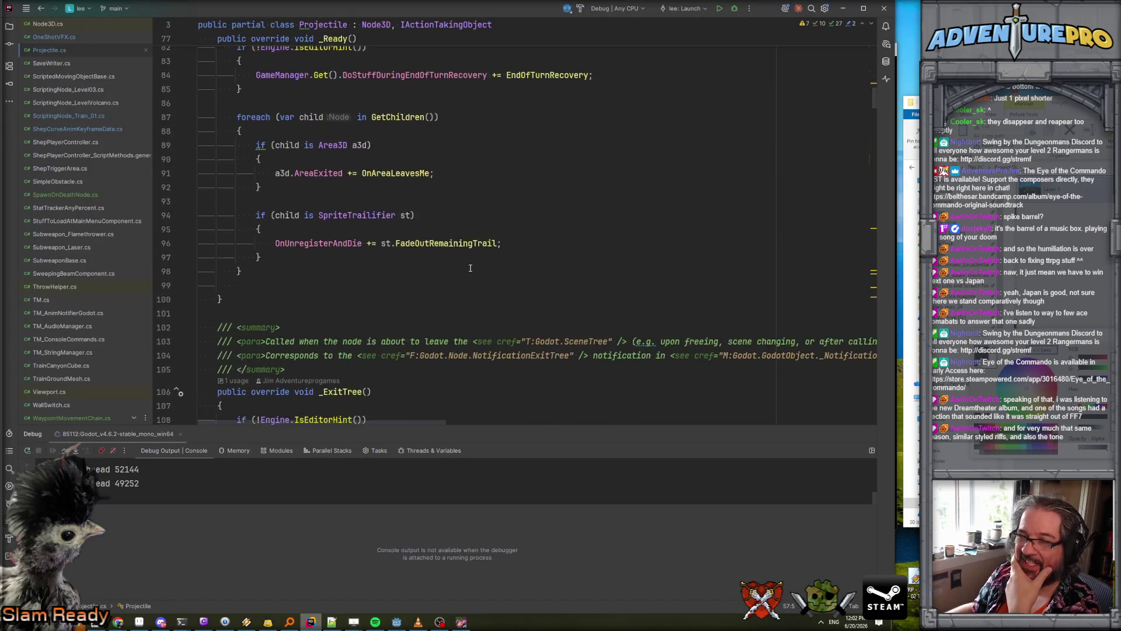
{"action": "scroll", "coordinate": [470, 268], "scroll_direction": "down", "scroll_amount": 15}
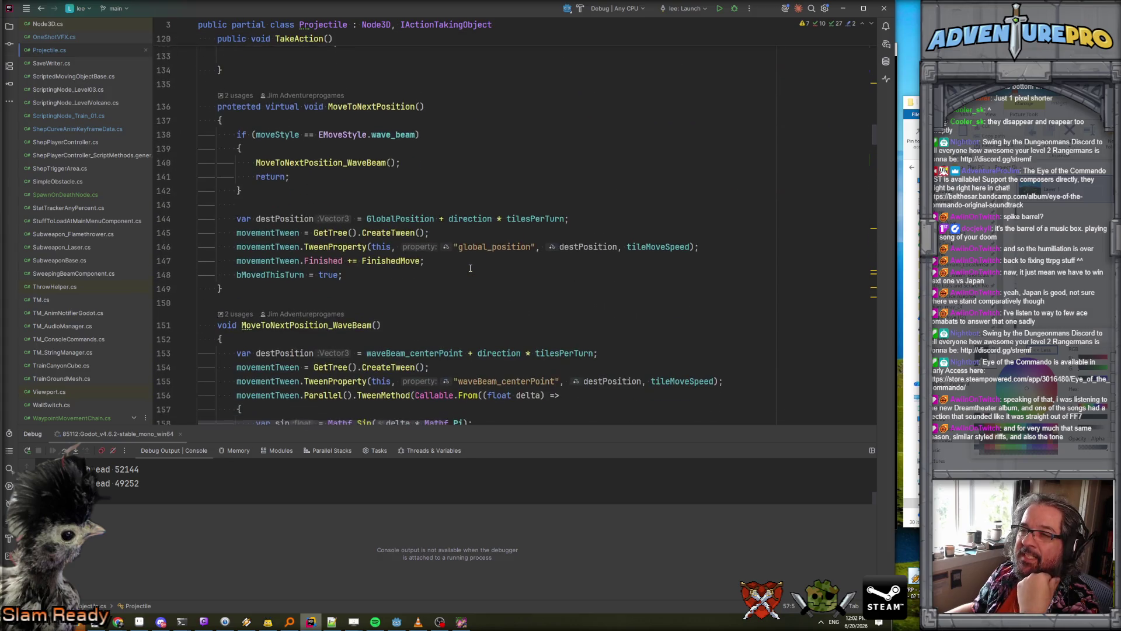
{"action": "scroll", "coordinate": [470, 268], "scroll_direction": "down", "scroll_amount": 15}
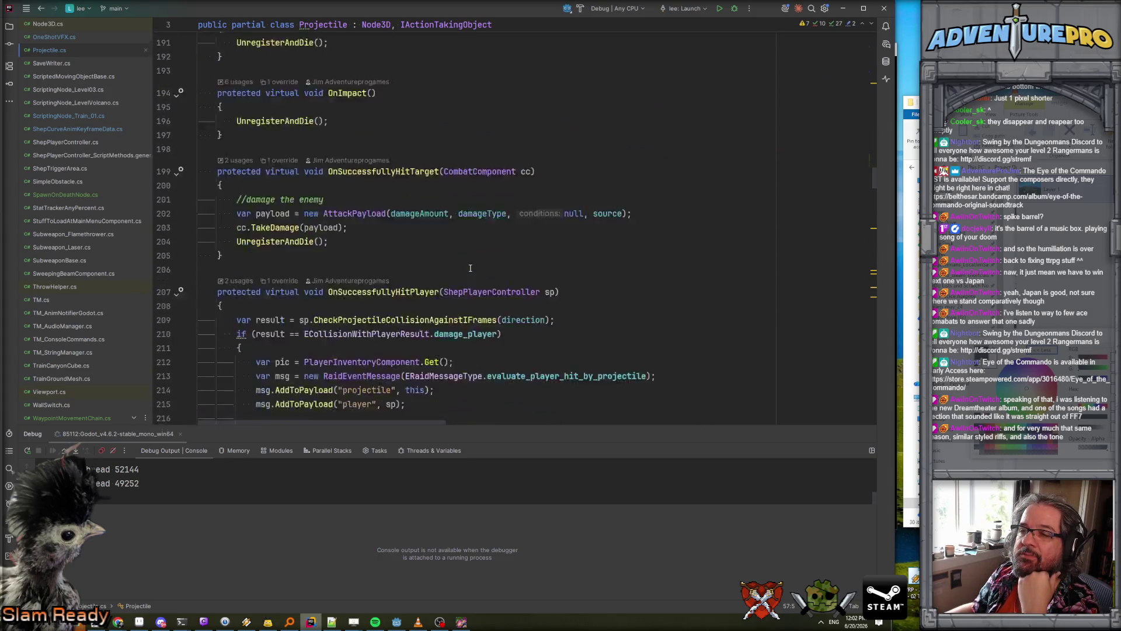
{"action": "scroll", "coordinate": [470, 268], "scroll_direction": "down", "scroll_amount": 15}
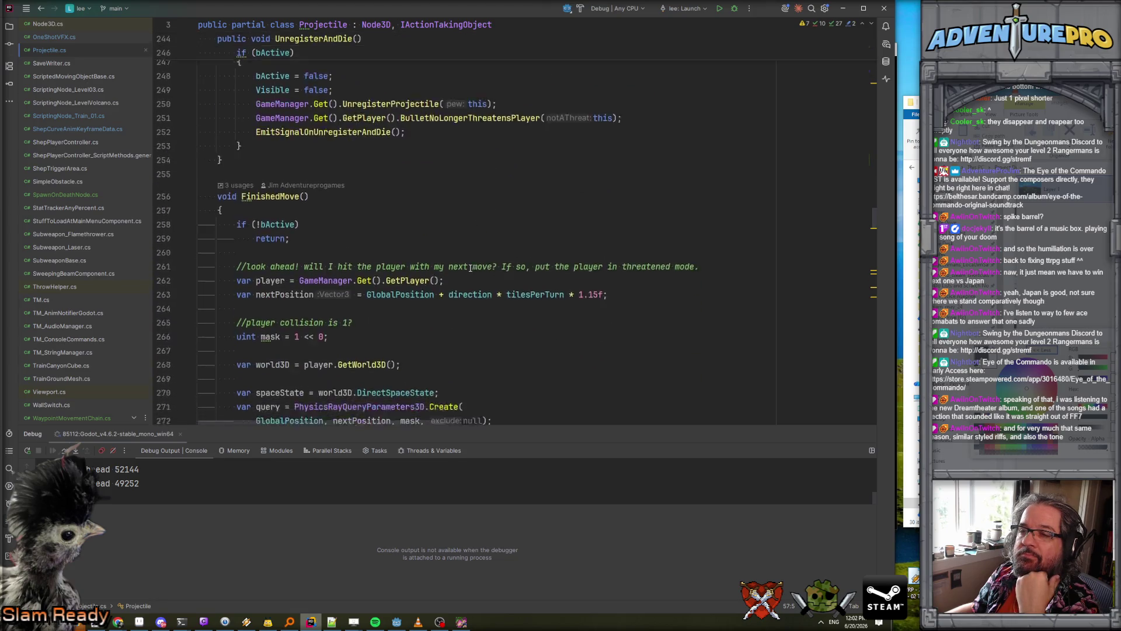
{"action": "scroll", "coordinate": [470, 268], "scroll_direction": "down", "scroll_amount": 4}
{"action": "scroll", "coordinate": [470, 271], "scroll_direction": "up", "scroll_amount": 10}
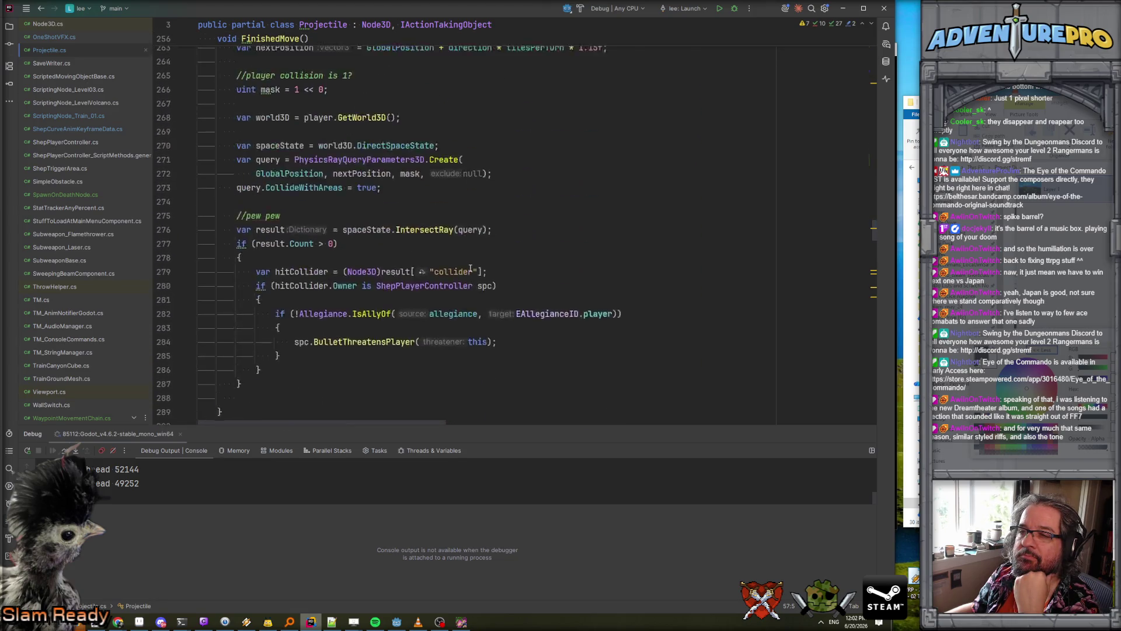
{"action": "scroll", "coordinate": [472, 270], "scroll_direction": "down", "scroll_amount": 5}
{"action": "scroll", "coordinate": [459, 263], "scroll_direction": "up", "scroll_amount": 3}
{"action": "scroll", "coordinate": [434, 209], "scroll_direction": "down", "scroll_amount": 8}
{"action": "scroll", "coordinate": [434, 209], "scroll_direction": "down", "scroll_amount": 10}
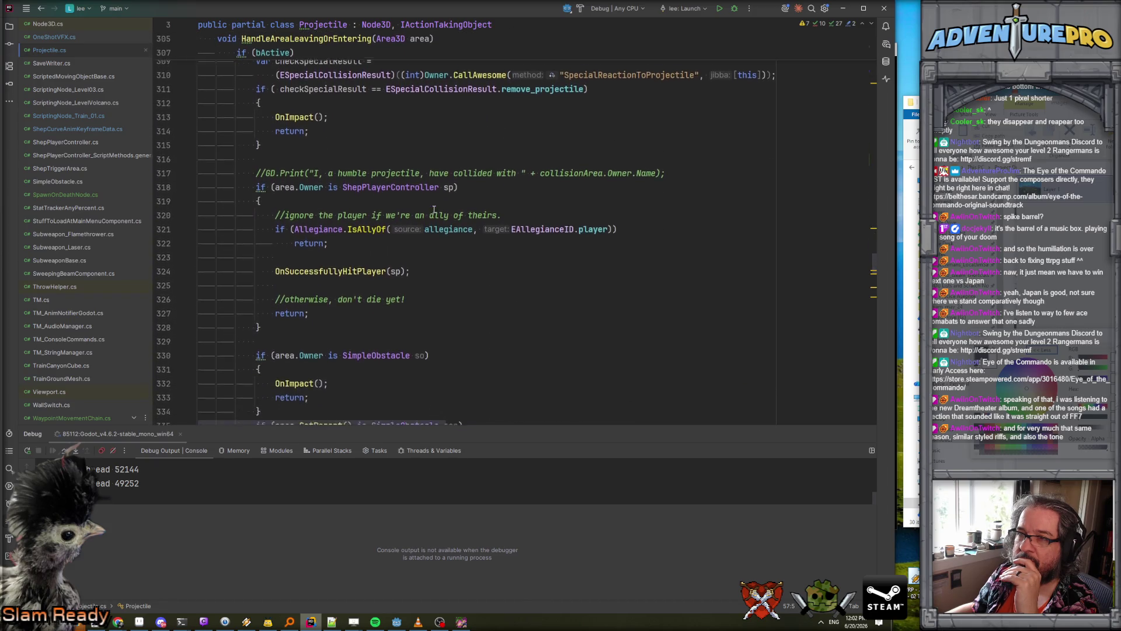
{"action": "scroll", "coordinate": [433, 209], "scroll_direction": "down", "scroll_amount": 16}
{"action": "scroll", "coordinate": [434, 209], "scroll_direction": "down", "scroll_amount": 6}
{"action": "scroll", "coordinate": [433, 216], "scroll_direction": "down", "scroll_amount": 2}
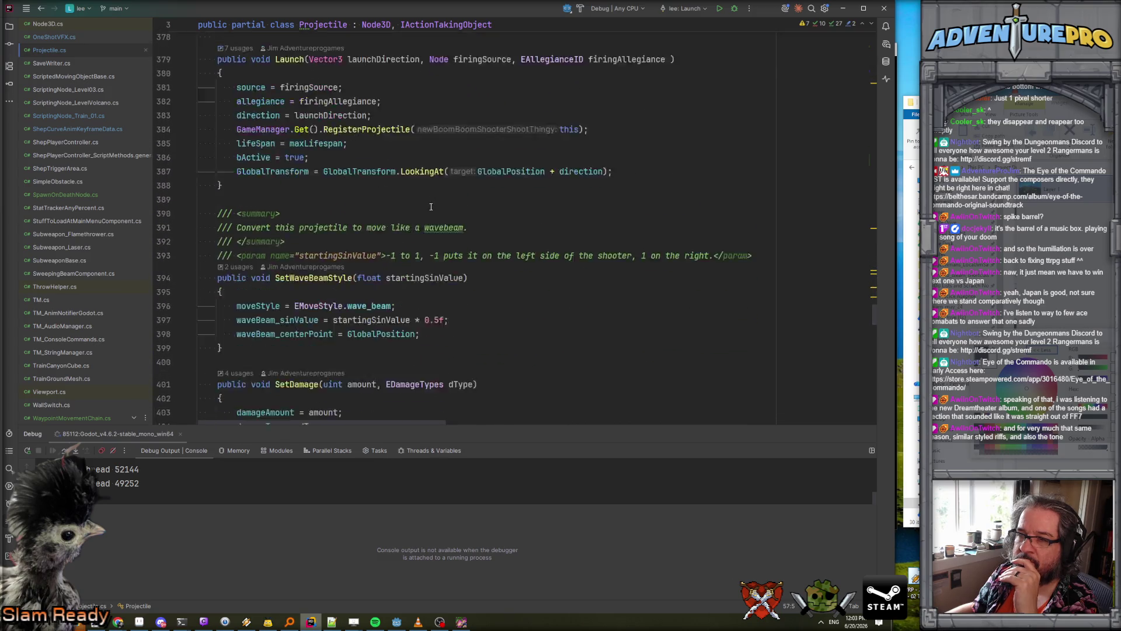
{"action": "scroll", "coordinate": [432, 215], "scroll_direction": "up", "scroll_amount": 2}
{"action": "scroll", "coordinate": [433, 210], "scroll_direction": "down", "scroll_amount": 3}
{"action": "scroll", "coordinate": [433, 207], "scroll_direction": "down", "scroll_amount": 3}
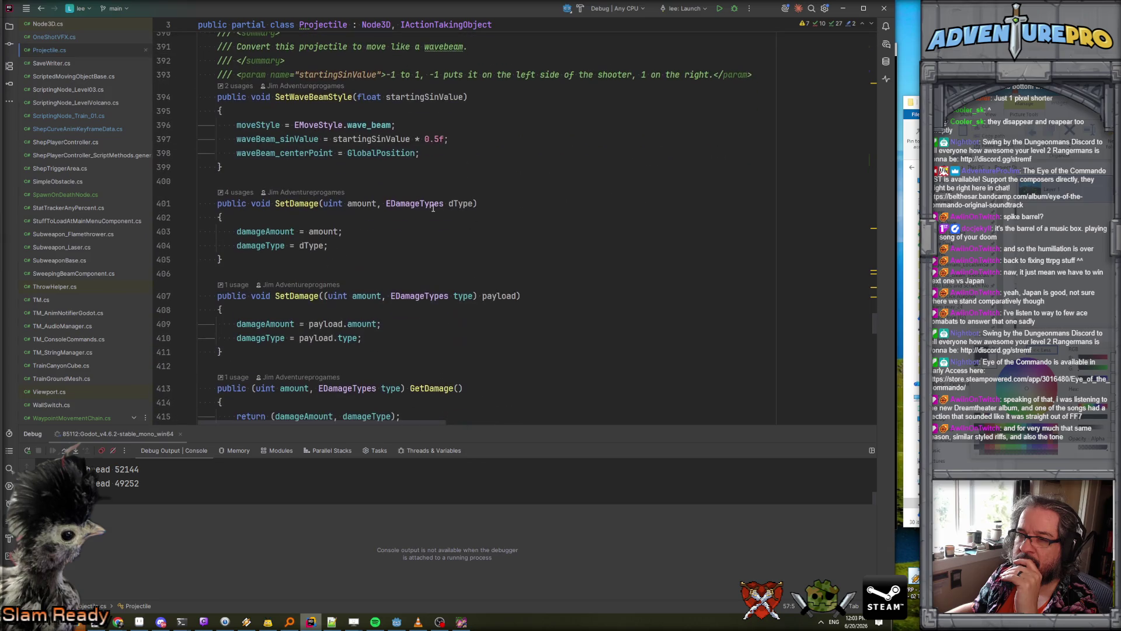
{"action": "scroll", "coordinate": [433, 209], "scroll_direction": "up", "scroll_amount": 2}
{"action": "scroll", "coordinate": [433, 208], "scroll_direction": "down", "scroll_amount": 3}
{"action": "scroll", "coordinate": [433, 208], "scroll_direction": "down", "scroll_amount": 10}
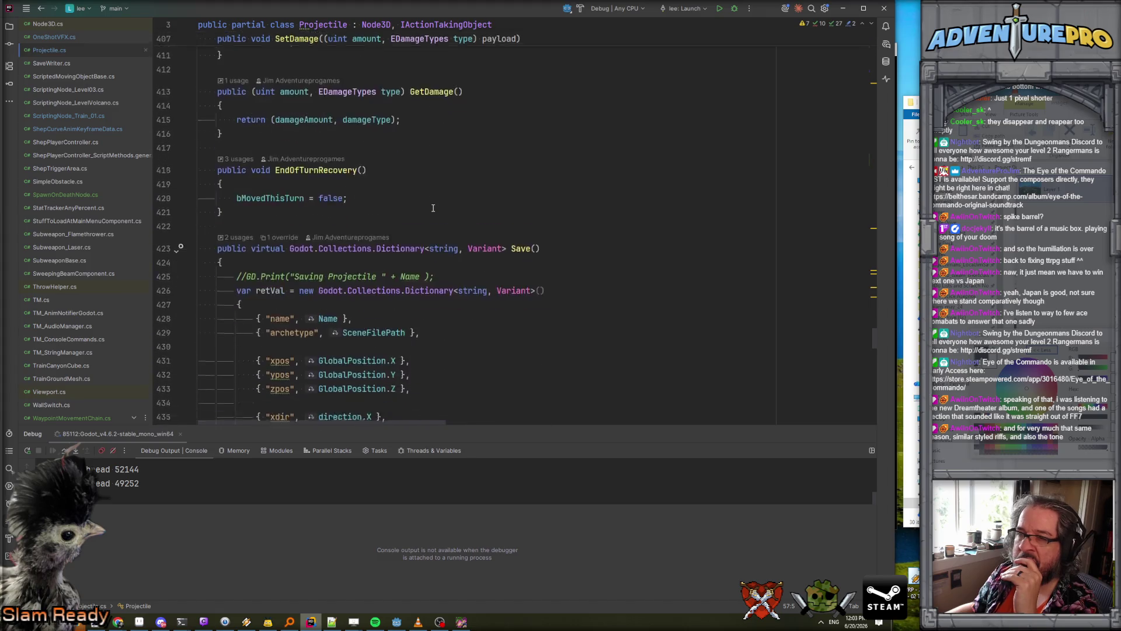
{"action": "scroll", "coordinate": [608, 255], "scroll_direction": "down", "scroll_amount": 5}
{"action": "scroll", "coordinate": [671, 272], "scroll_direction": "up", "scroll_amount": 2}
{"action": "scroll", "coordinate": [689, 278], "scroll_direction": "down", "scroll_amount": 7}
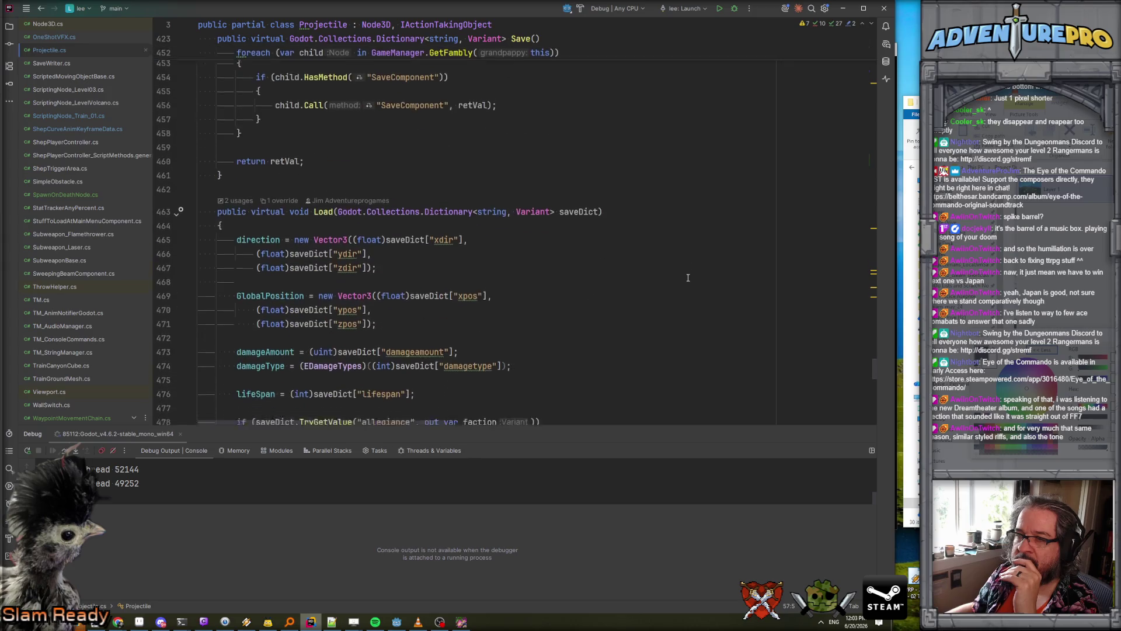
{"action": "scroll", "coordinate": [688, 278], "scroll_direction": "up", "scroll_amount": 3}
{"action": "scroll", "coordinate": [688, 278], "scroll_direction": "up", "scroll_amount": 8}
{"action": "mouse_move", "coordinate": [874, 358]}
{"action": "left_mouse_down"}
{"action": "mouse_move", "coordinate": [869, 76]}
{"action": "mouse_move", "coordinate": [874, 142]}
{"action": "left_mouse_up"}
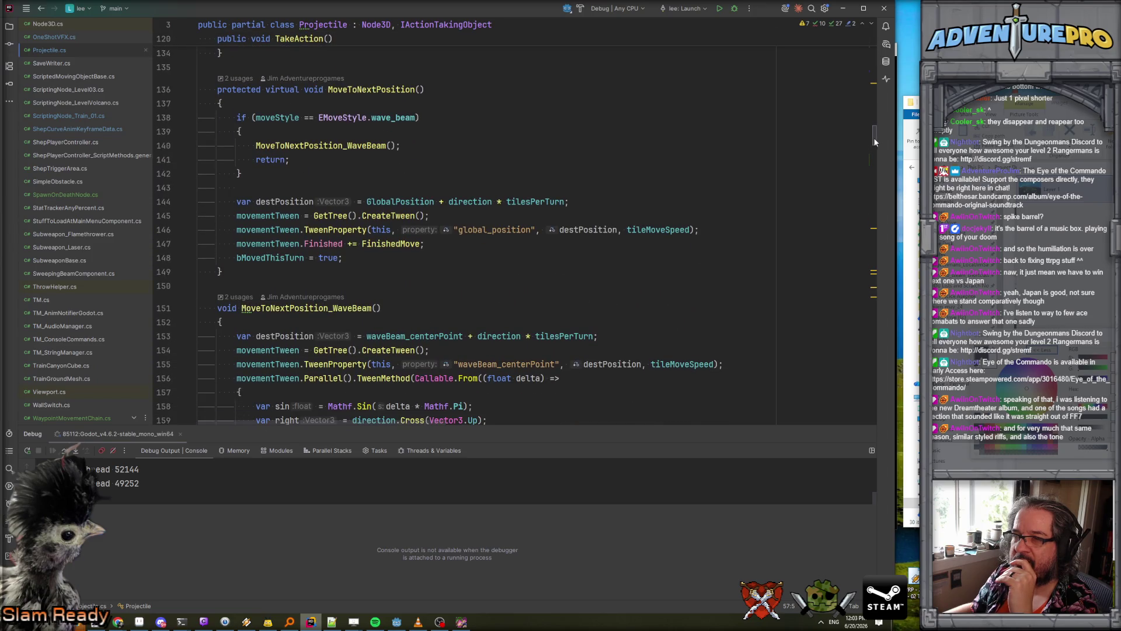
{"action": "scroll", "coordinate": [512, 164], "scroll_direction": "down", "scroll_amount": 8}
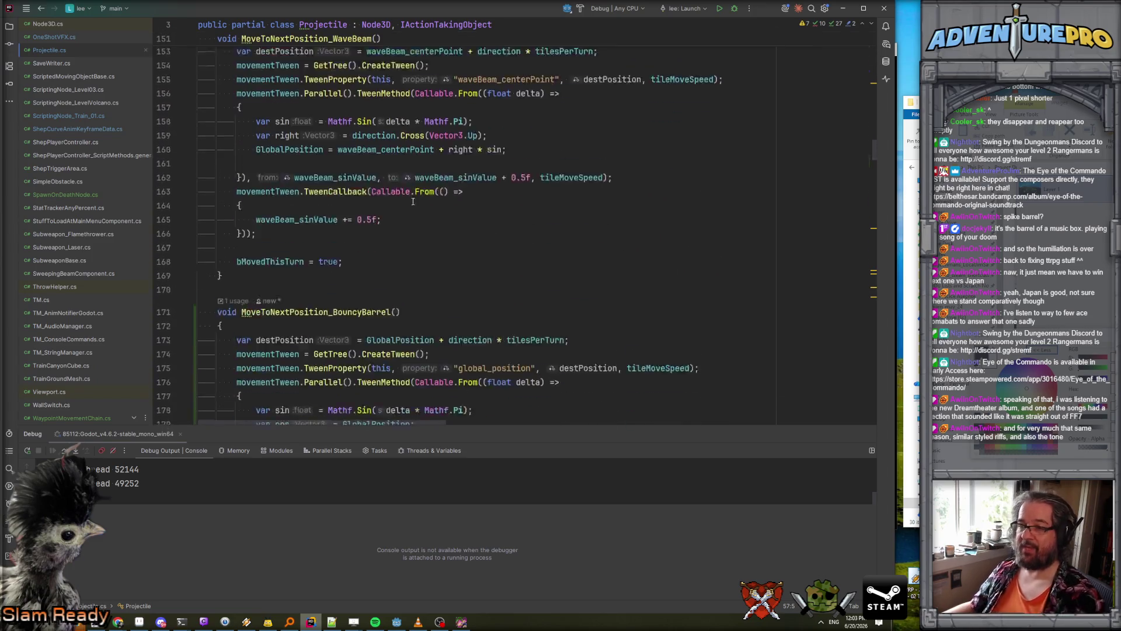
{"action": "scroll", "coordinate": [278, 245], "scroll_direction": "up", "scroll_amount": 10}
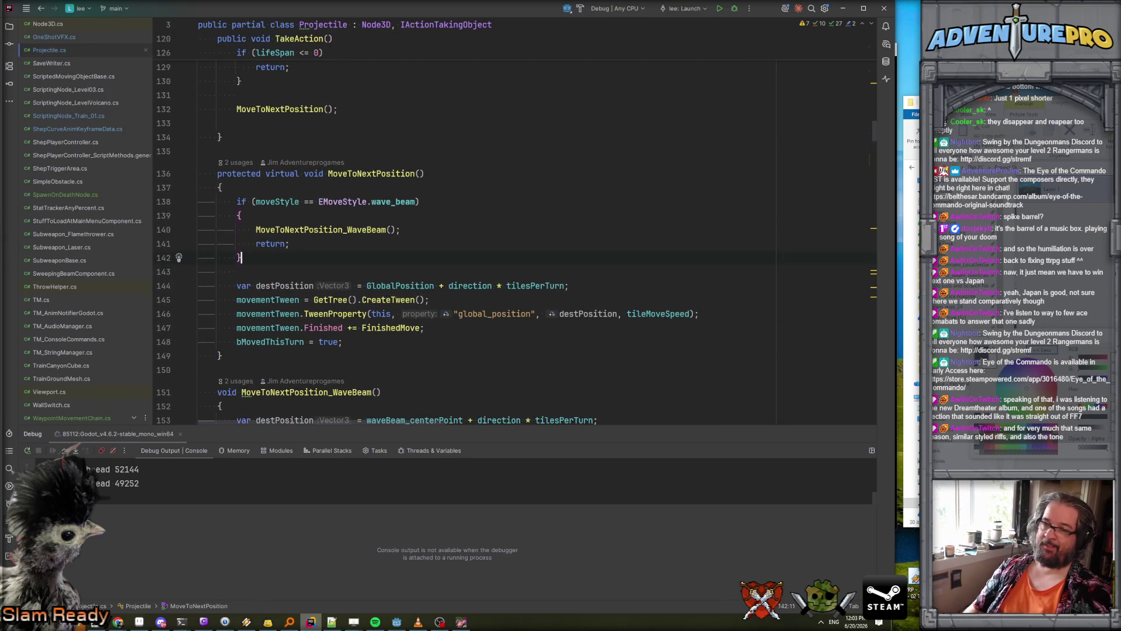
- Add an if block checking moveStyle == bounce_along_ground
{"action": "key", "text": "Return"}
{"action": "type", "text": "if"}
{"action": "key", "text": "Return"}
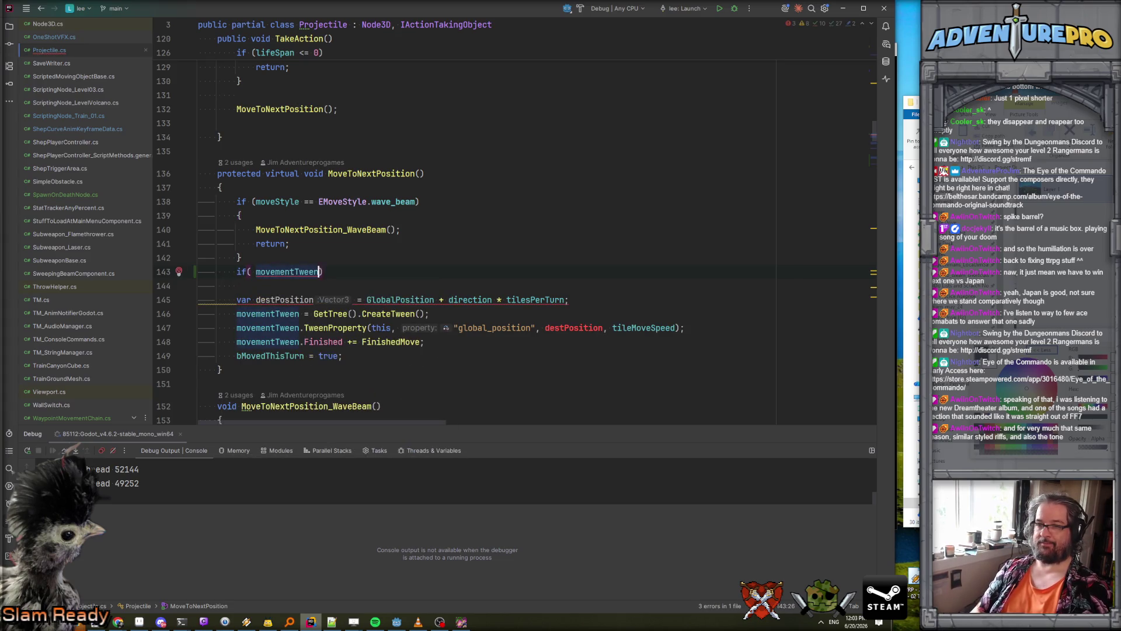
{"action": "key", "text": "BackSpace"}
{"action": "key", "text": "BackSpace"}
{"action": "key", "text": "Return"}
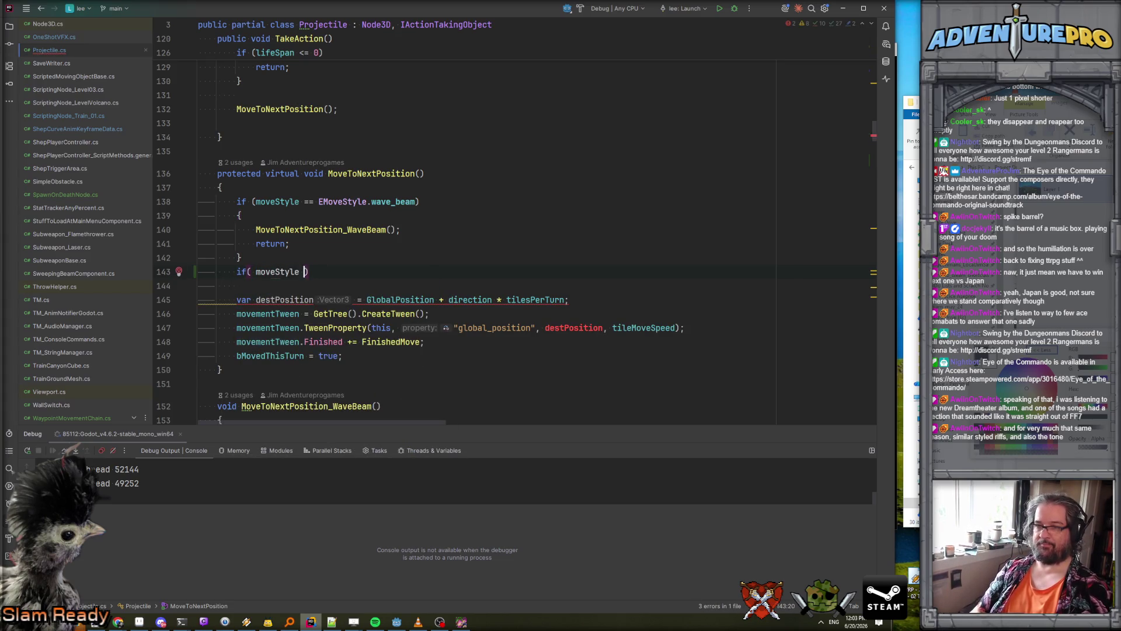
{"action": "type", "text": "== EM"}
{"action": "key", "text": "Return"}
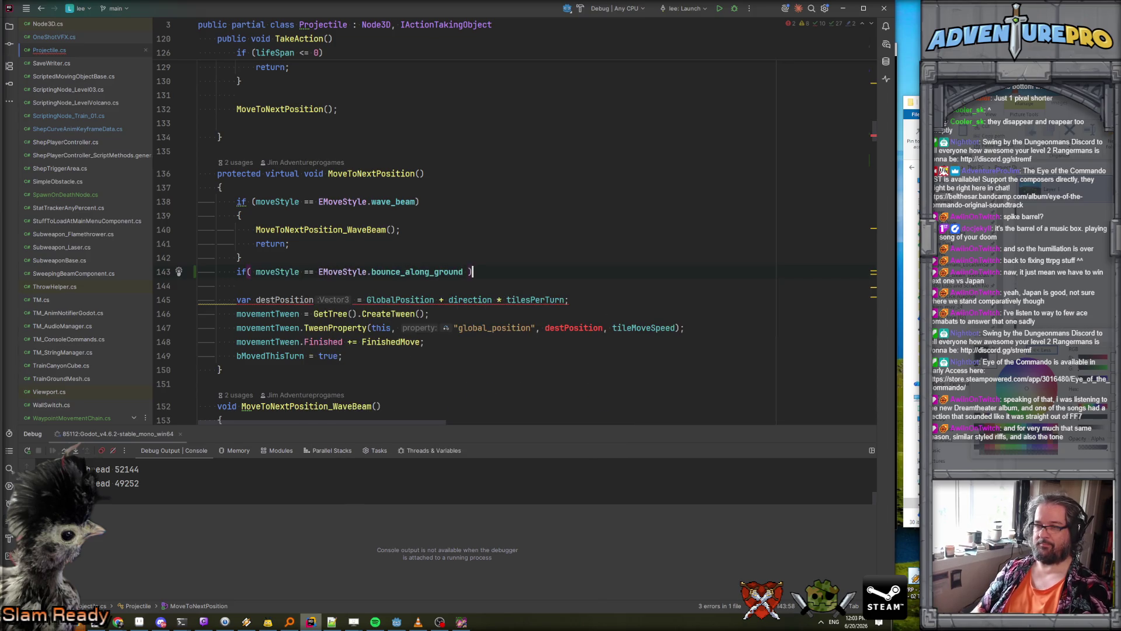
{"action": "key", "text": "Return"}
- Call MoveToNextPosition_BouncyBarrel() and return inside the block, then review the code
{"action": "key", "text": "Return"}
{"action": "key", "text": "Tab"}
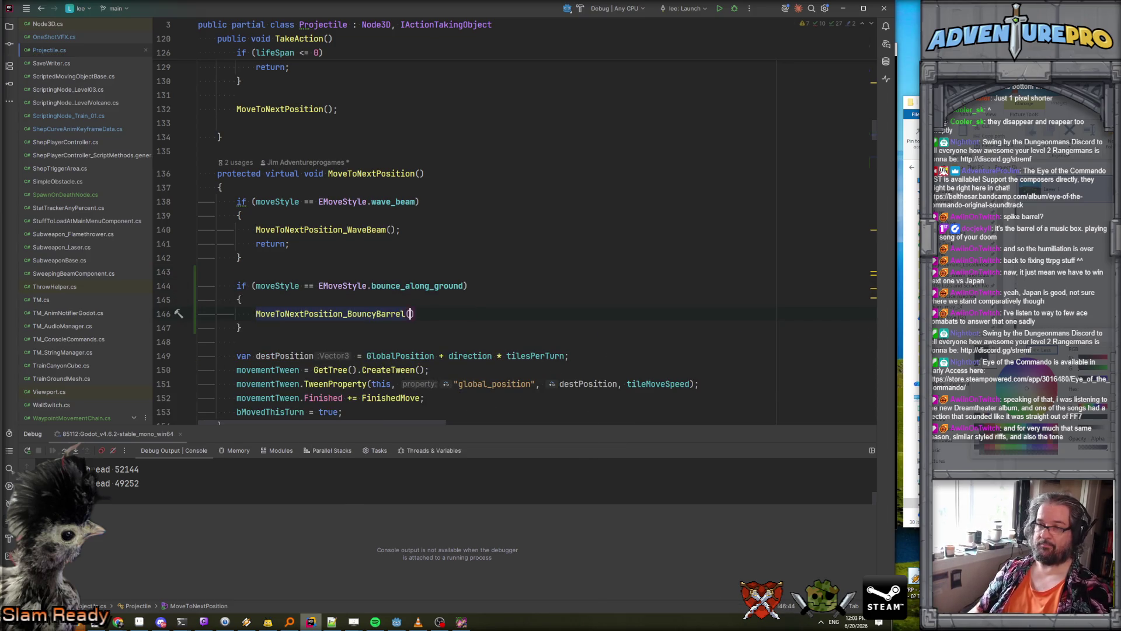
{"action": "key", "text": "Return"}
{"action": "type", "text": "return"}
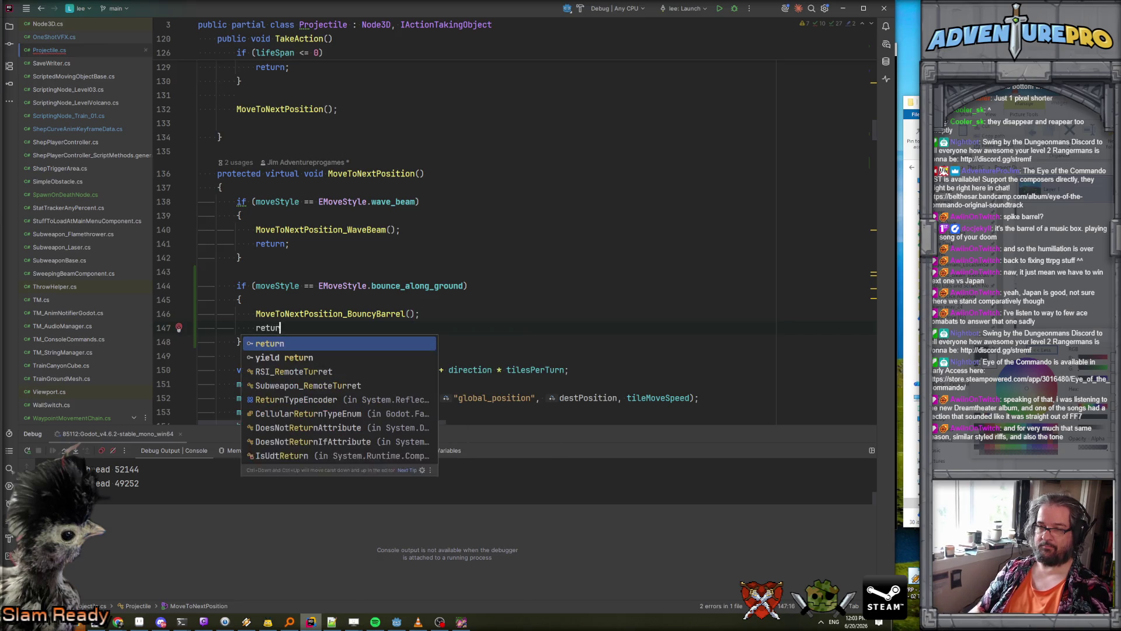
{"action": "key", "text": "Return"}
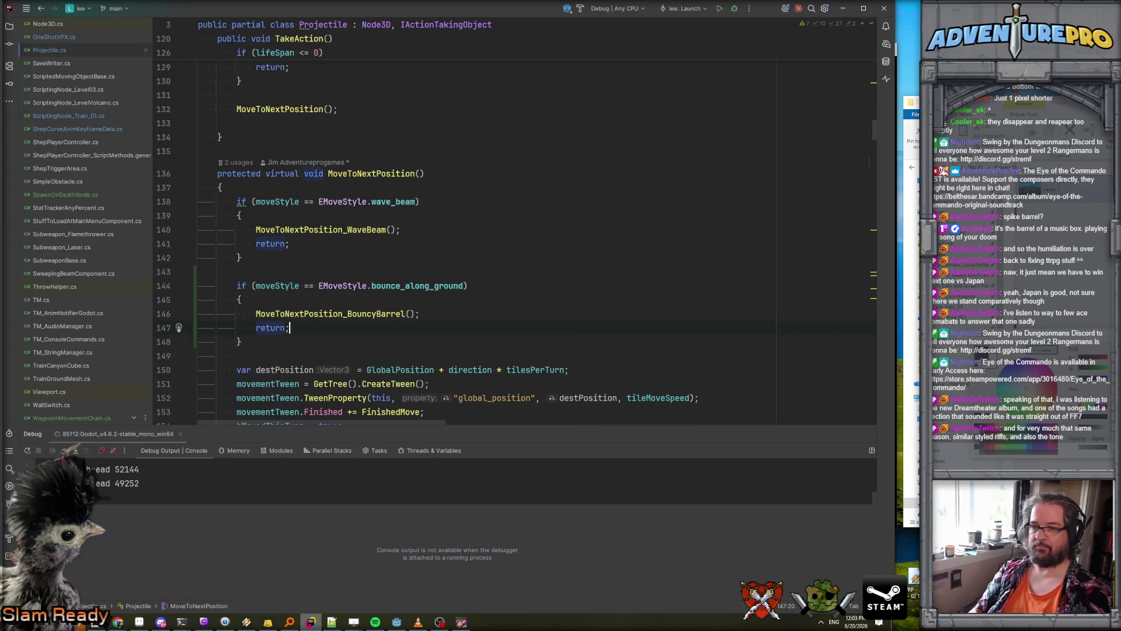
{"action": "scroll", "coordinate": [441, 226], "scroll_direction": "down", "scroll_amount": 3}
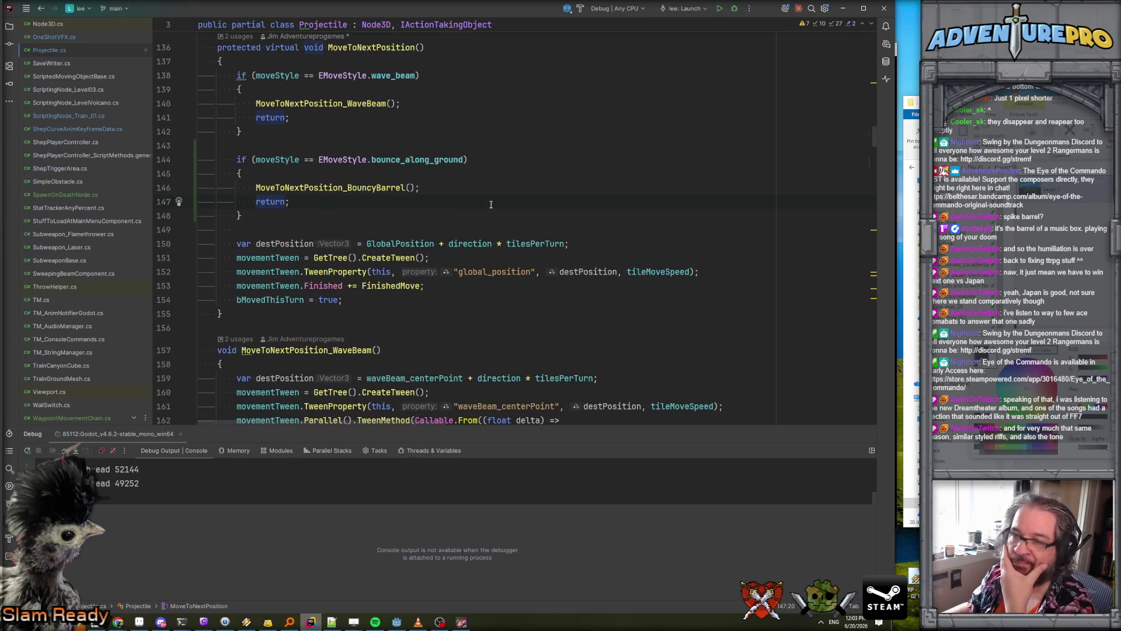
{"action": "scroll", "coordinate": [491, 205], "scroll_direction": "down", "scroll_amount": 4}
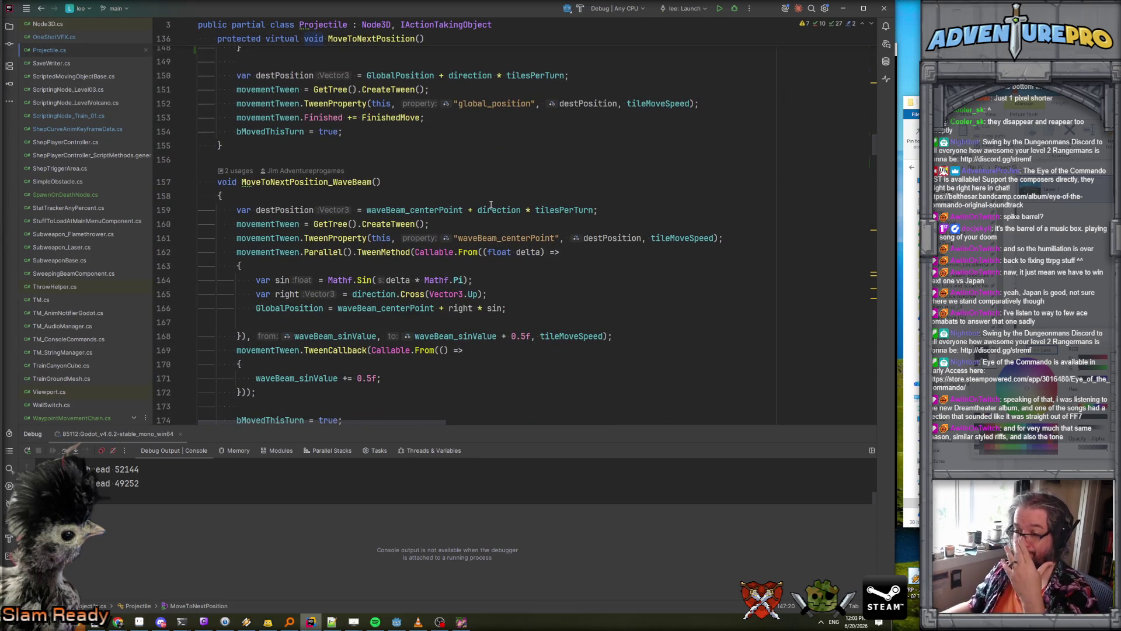
{"action": "scroll", "coordinate": [494, 191], "scroll_direction": "up", "scroll_amount": 5}
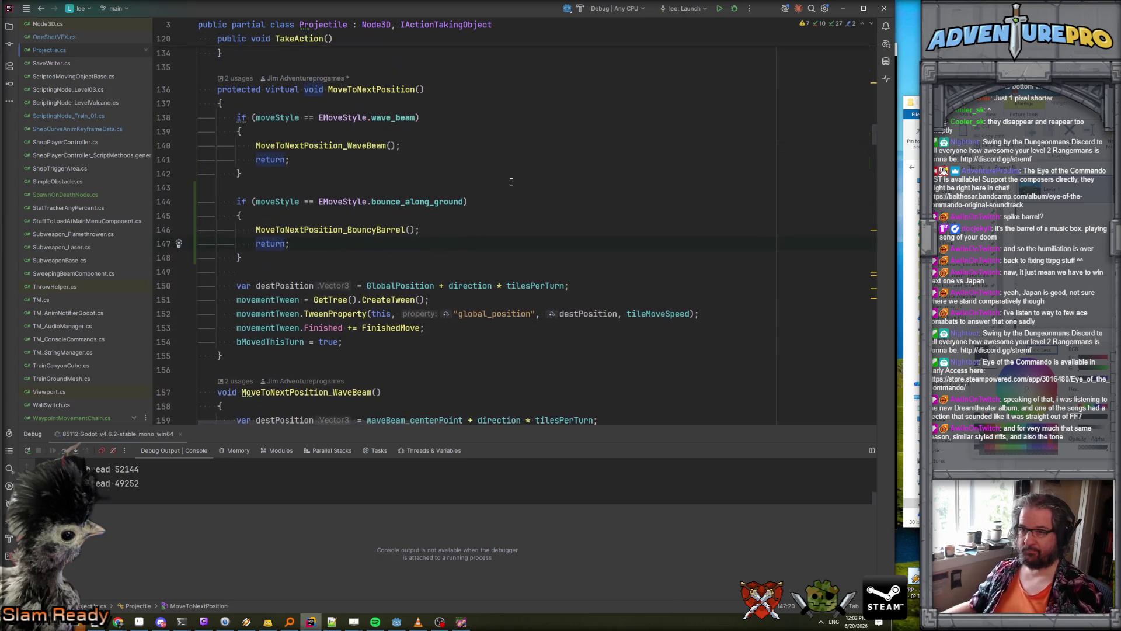
- Check the running game window, then close it and return to the Godot editor
{"action": "left_click", "coordinate": [461, 622]}
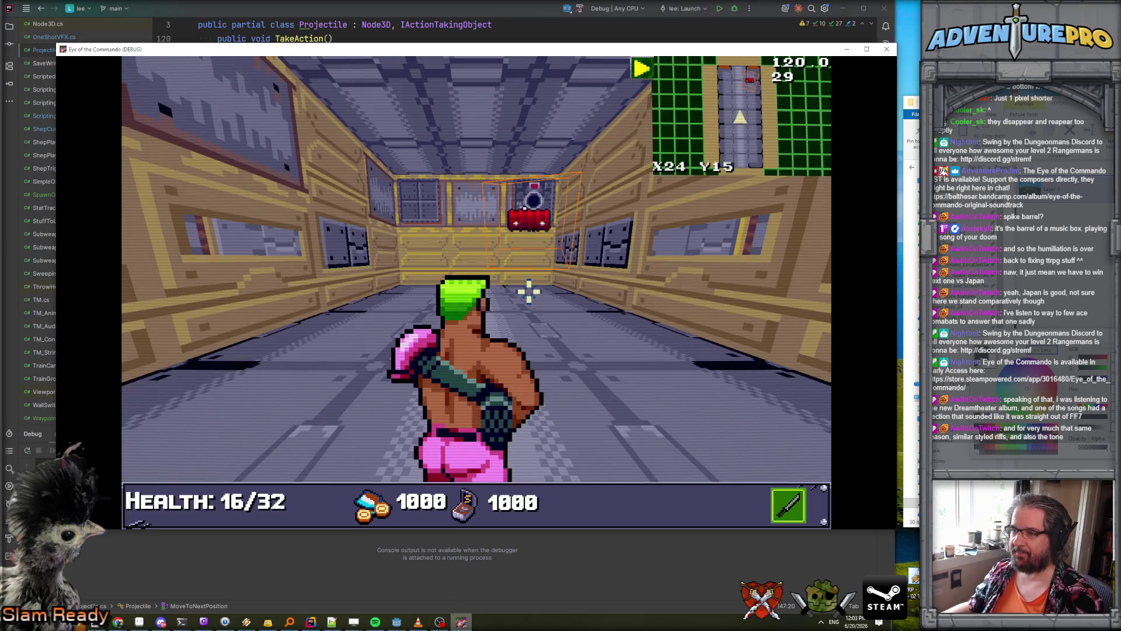
{"action": "left_click_drag", "start_coordinate": [486, 55], "coordinate": [547, 75]}
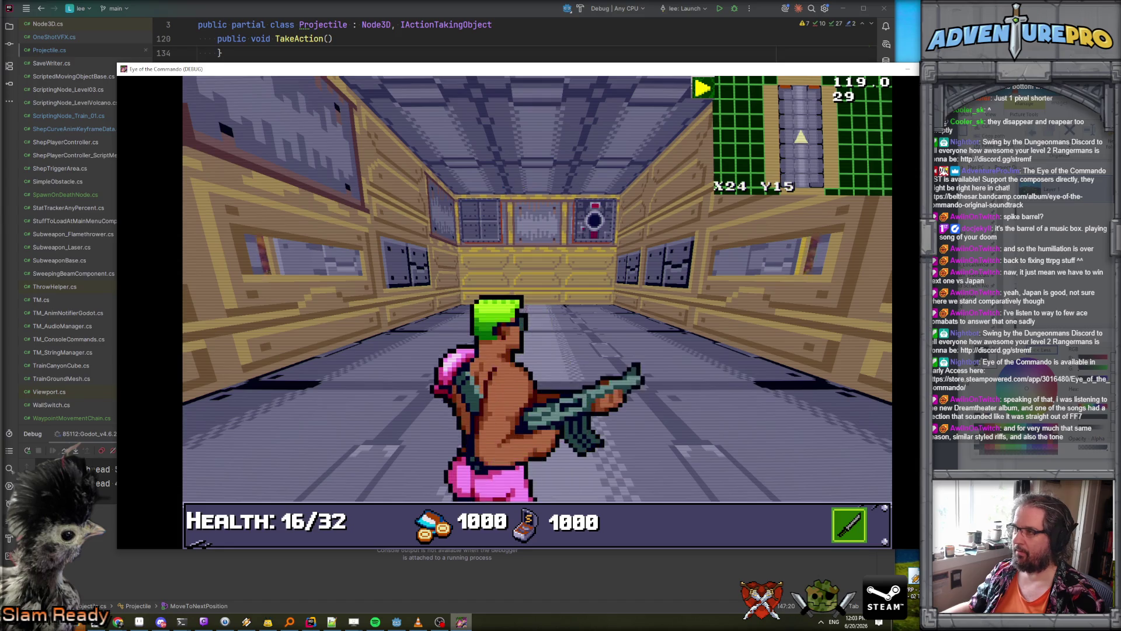
{"action": "key", "text": "alt+Tab"}
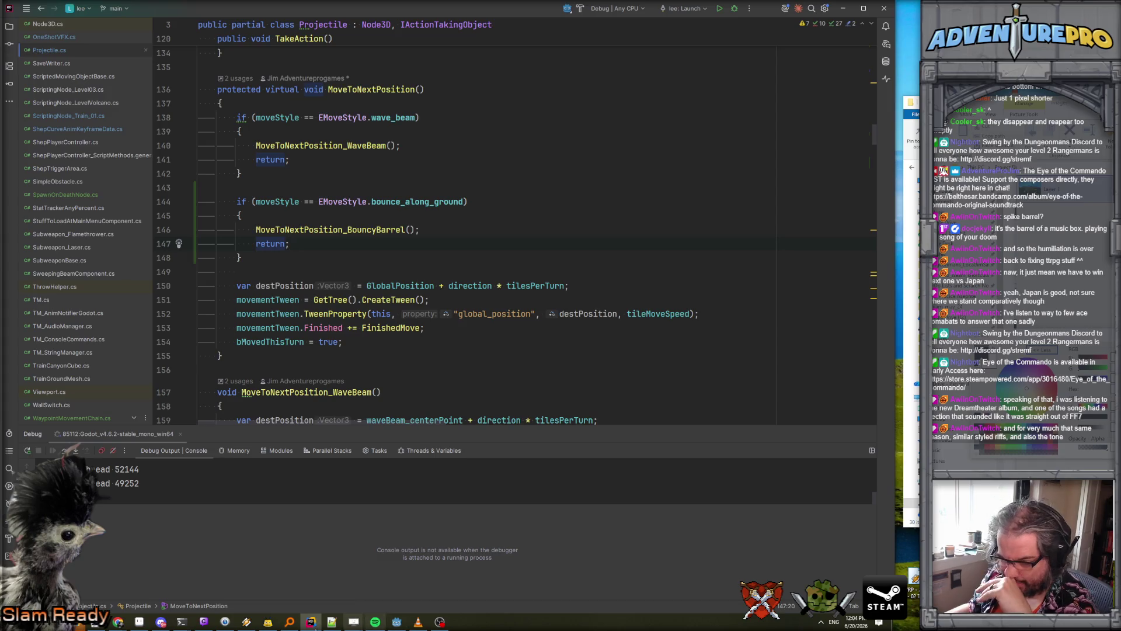
{"action": "left_click", "coordinate": [396, 622]}
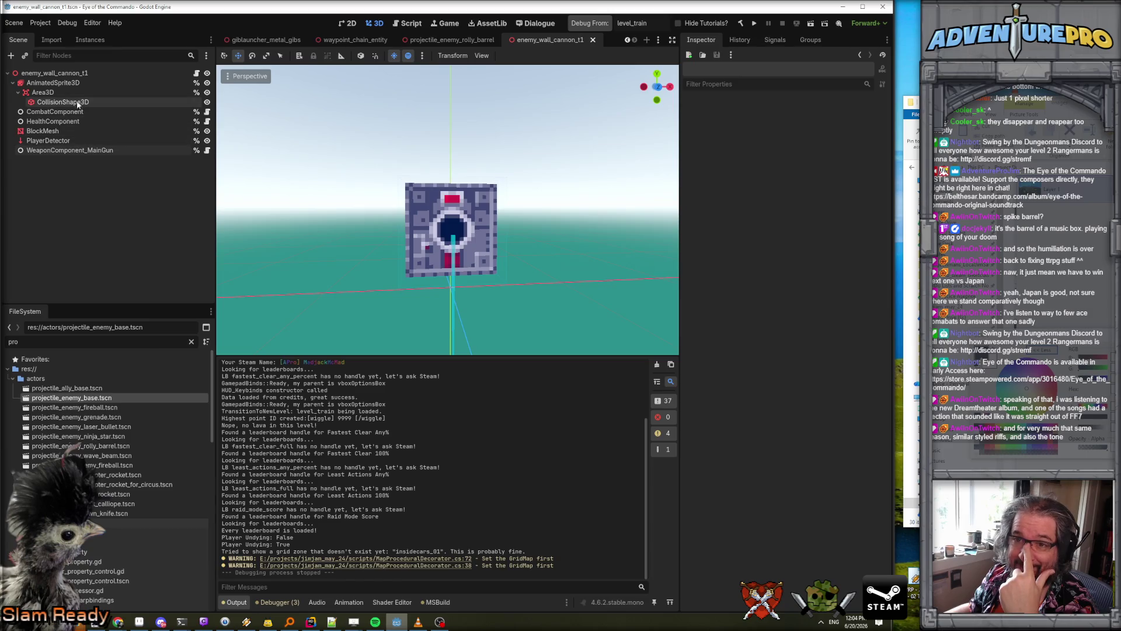
- Open the projectile_enemy_rolly_barrel scene and select its CollisionShape3D
{"action": "left_click", "coordinate": [70, 75]}
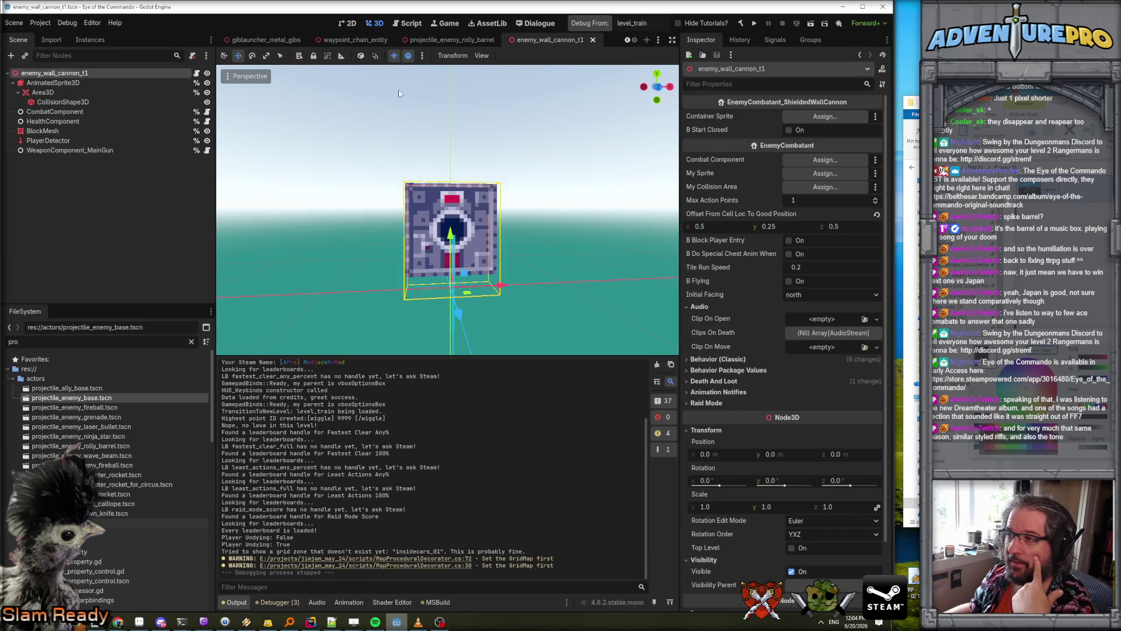
{"action": "left_click", "coordinate": [451, 40]}
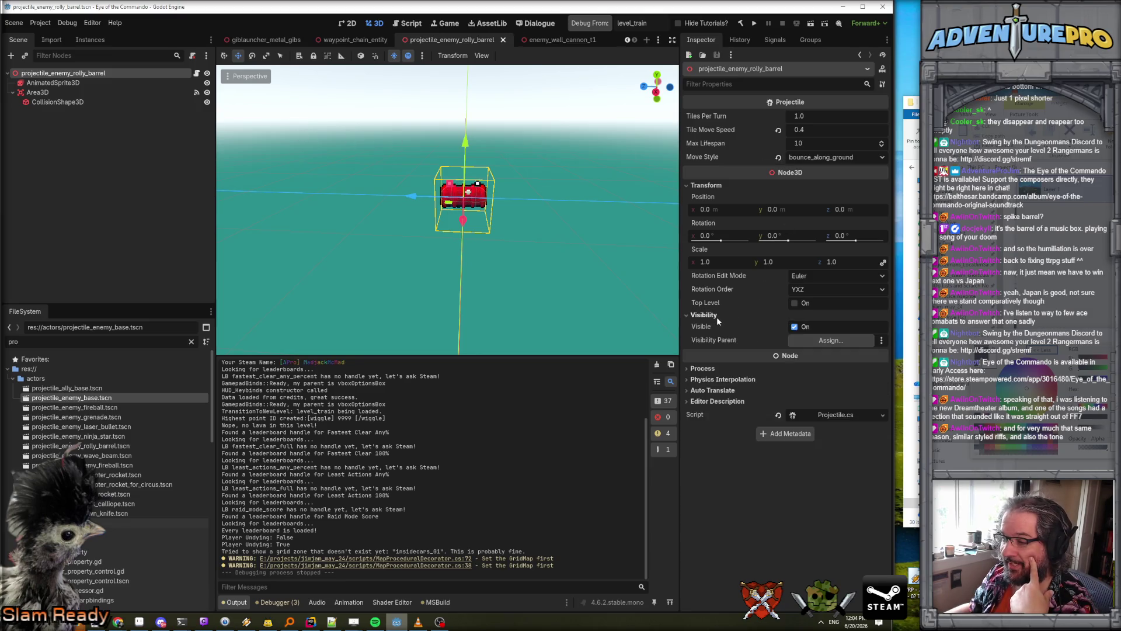
{"action": "left_click", "coordinate": [75, 93]}
{"action": "left_click", "coordinate": [68, 102]}
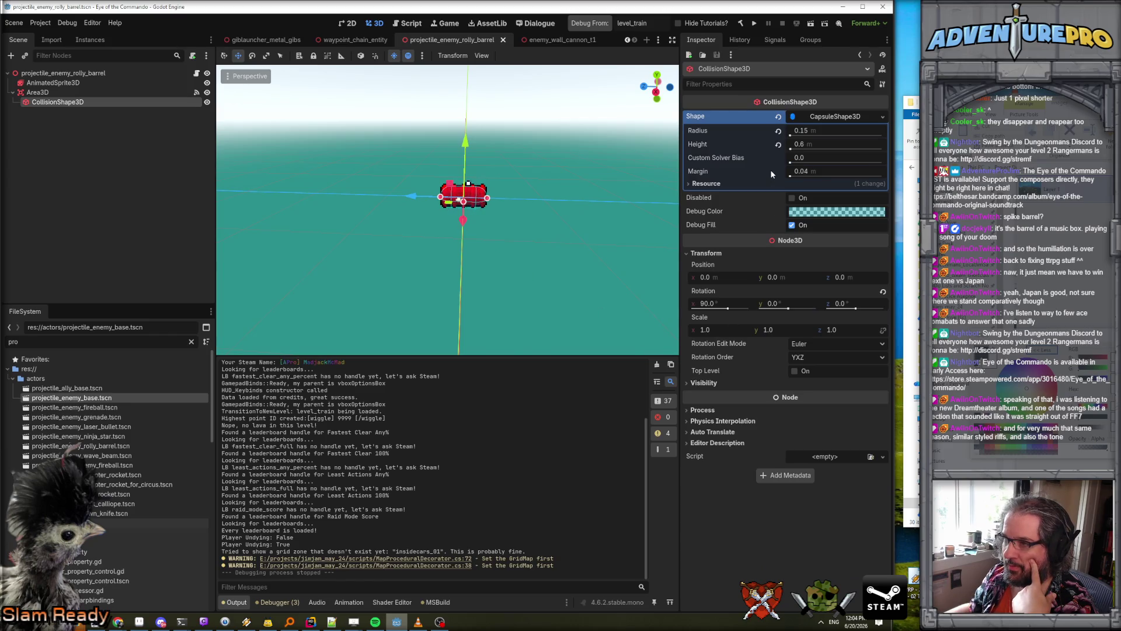
- Set the capsule radius to 0.1 m and height to 0.5 m, then save
{"action": "left_click", "coordinate": [804, 134]}
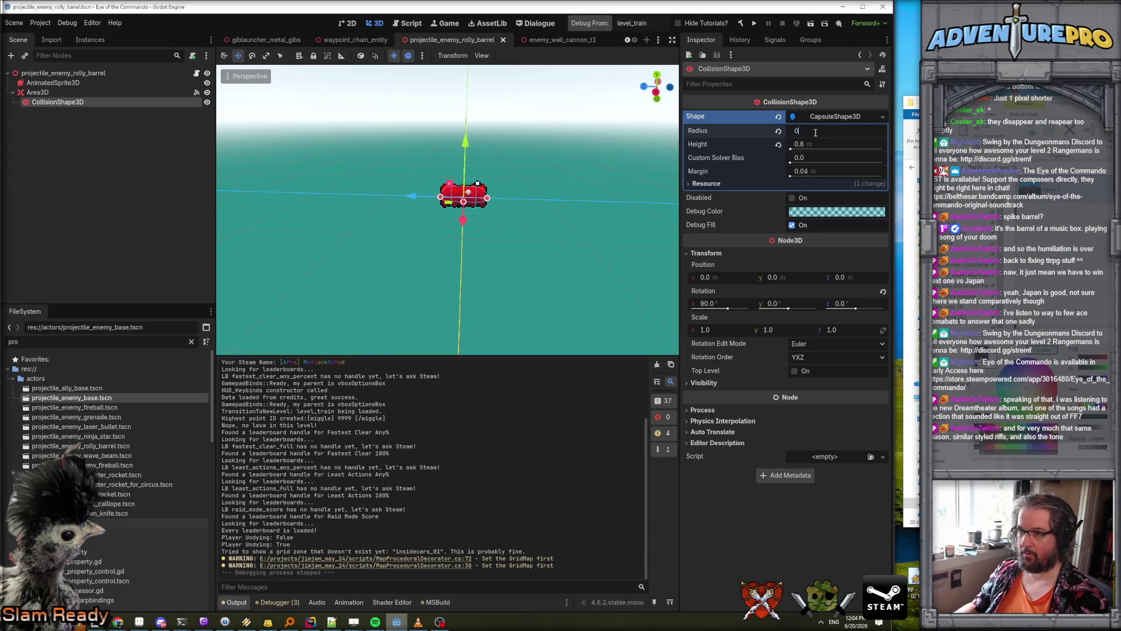
{"action": "type", "text": ".1"}
{"action": "key", "text": "Return"}
{"action": "scroll", "coordinate": [558, 216], "scroll_direction": "up", "scroll_amount": 6}
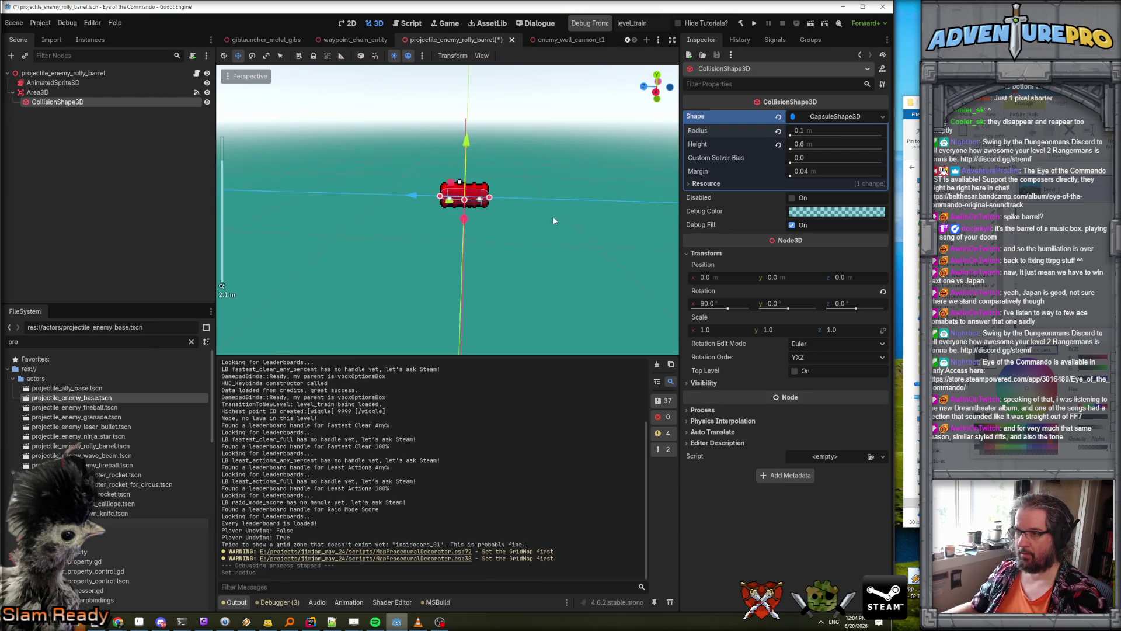
{"action": "left_click", "coordinate": [811, 144]}
{"action": "type", "text": "0.5"}
{"action": "key", "text": "Return"}
{"action": "key", "text": "ctrl+s"}
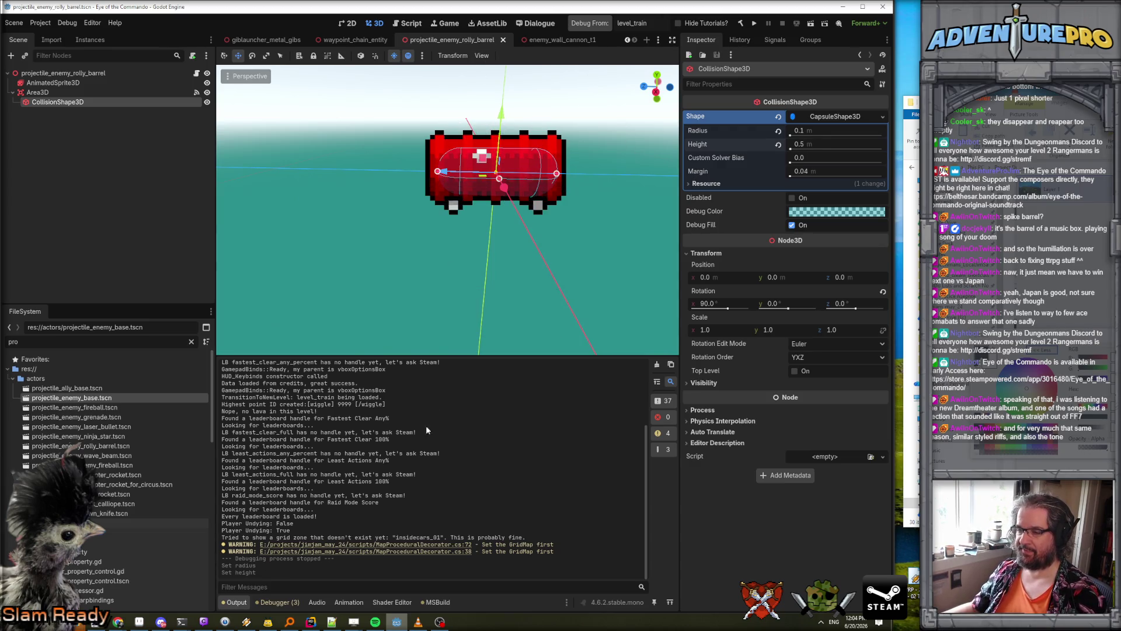
{"action": "left_click", "coordinate": [604, 25]}
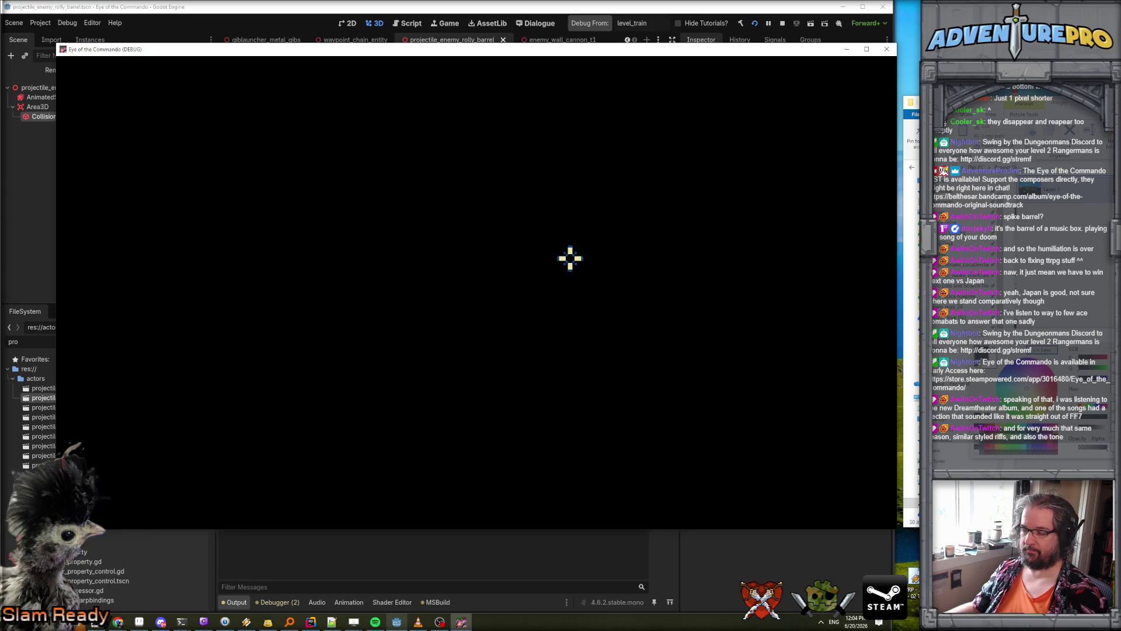
- Enter the WARGOD weapons cheat in the in-game console
{"action": "key", "text": "grave"}
{"action": "type", "text": "OD"}
{"action": "key", "text": "Return"}
{"action": "key", "text": "grave"}
{"action": "key", "text": "Return"}
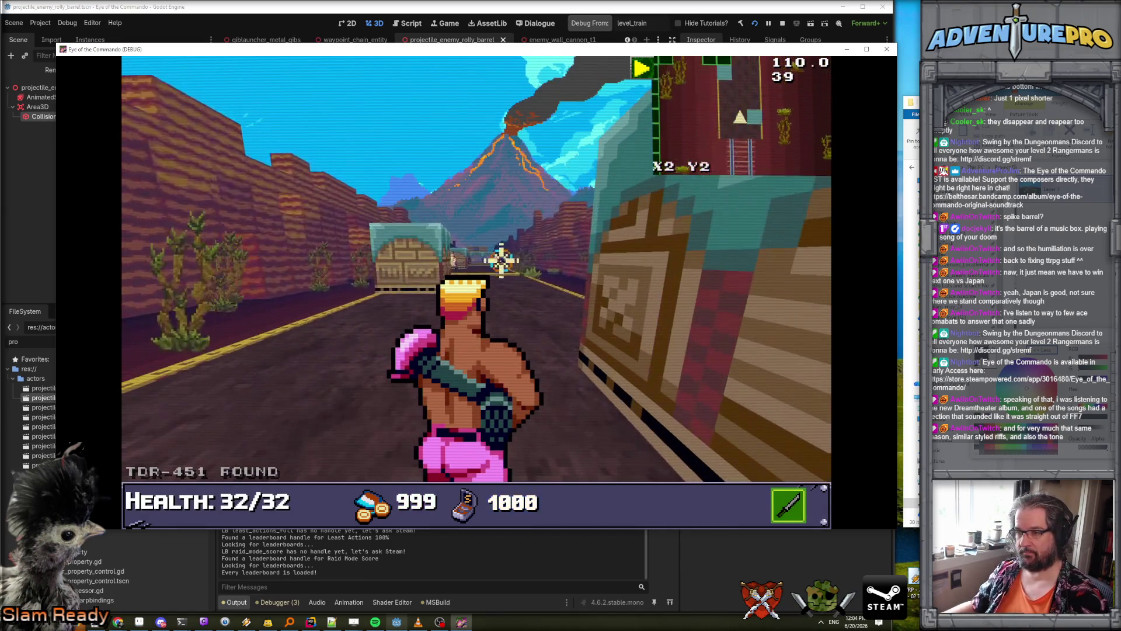
- Shoot the enemies along the road and jump off the cart
{"action": "left_click", "coordinate": [501, 259]}
{"action": "left_click", "coordinate": [501, 259]}
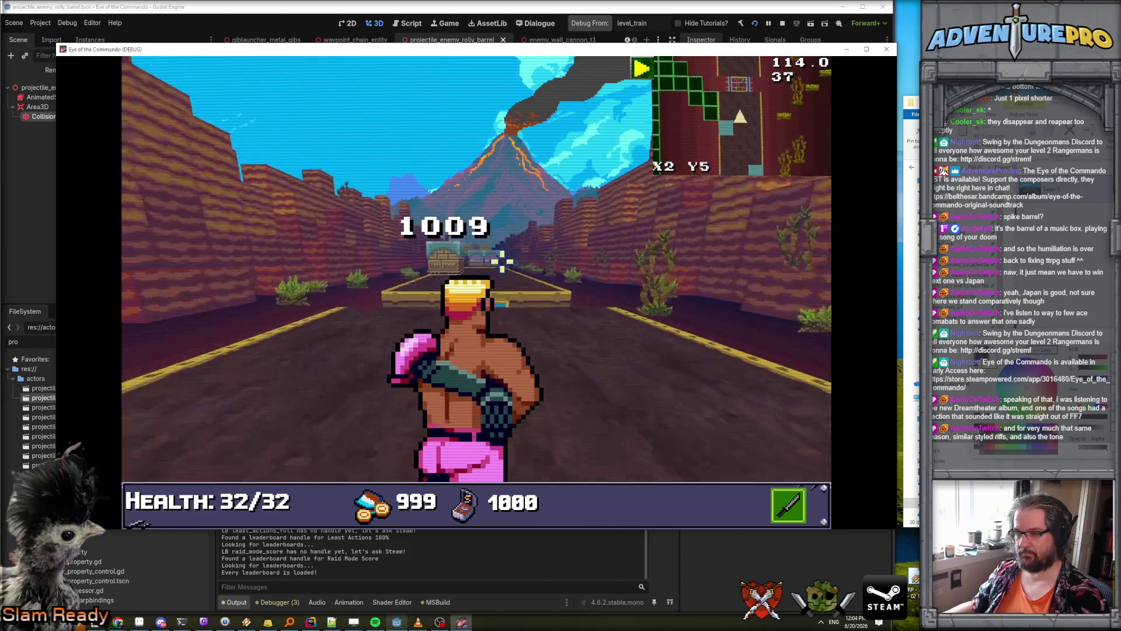
{"action": "key", "text": "space"}
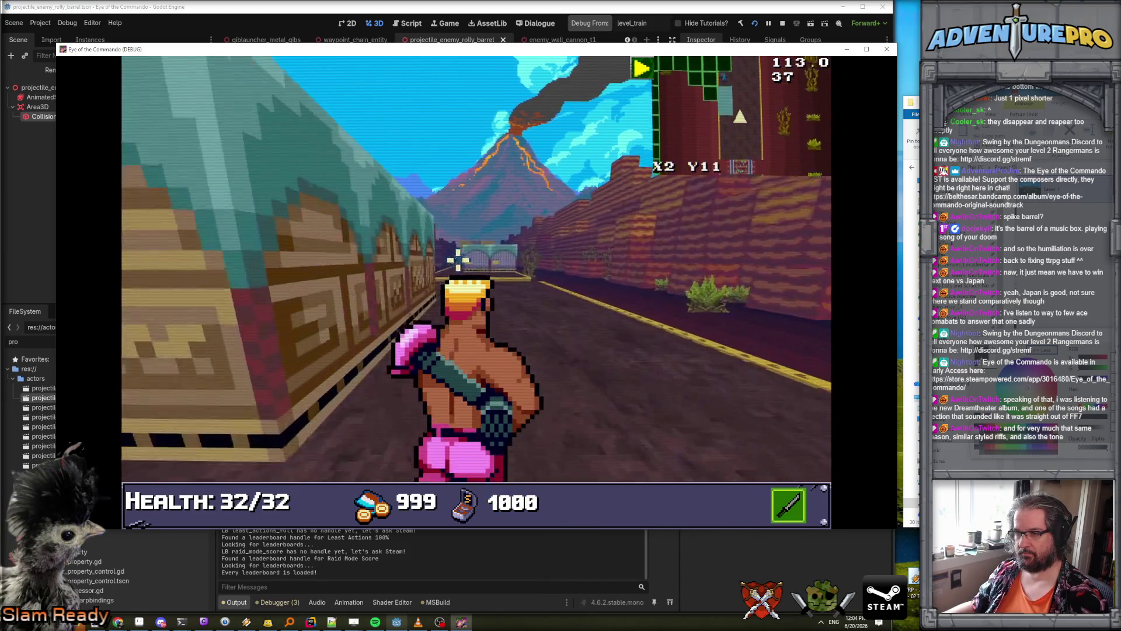
{"action": "left_click", "coordinate": [288, 277]}
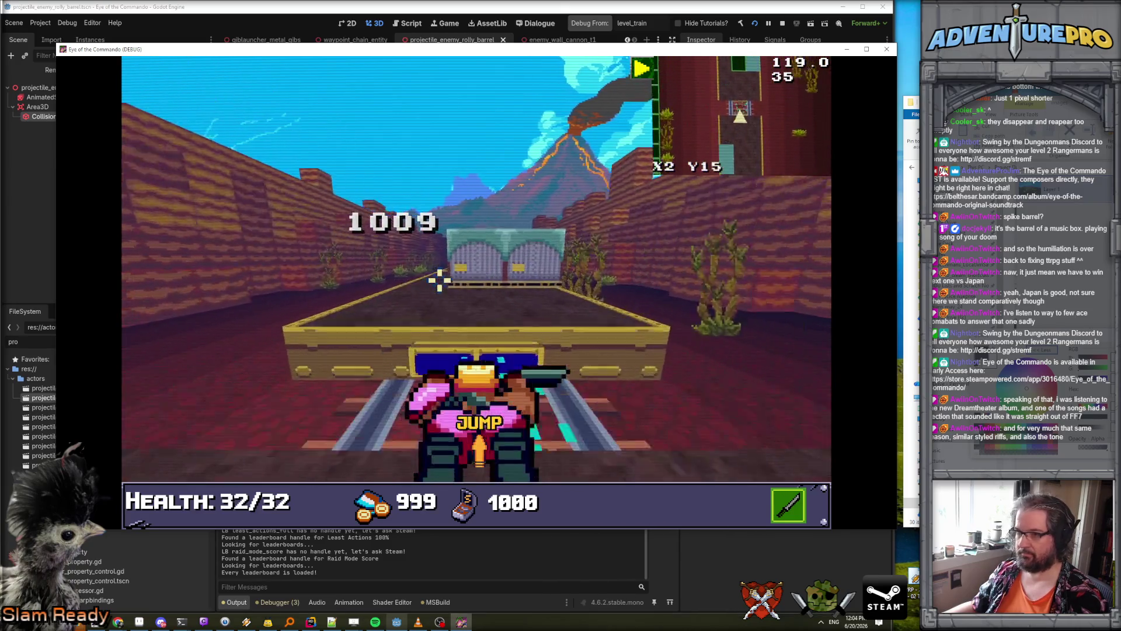
{"action": "key", "text": "space"}
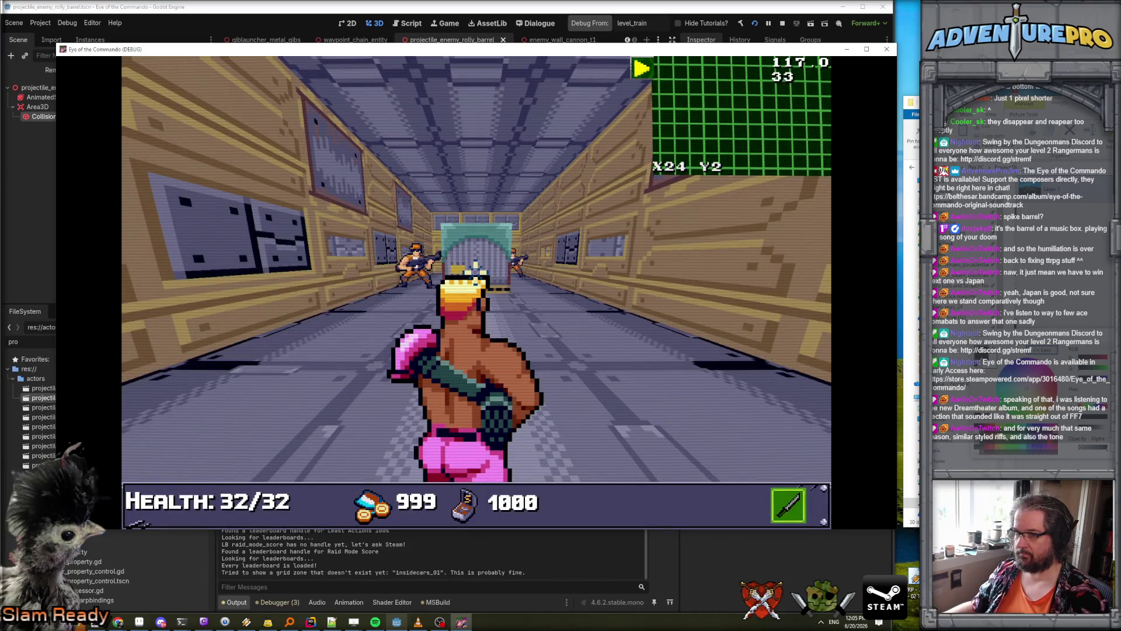
- Advance down the corridor to the cannons, then stop the game and return to the code
{"action": "key", "text": "w"}
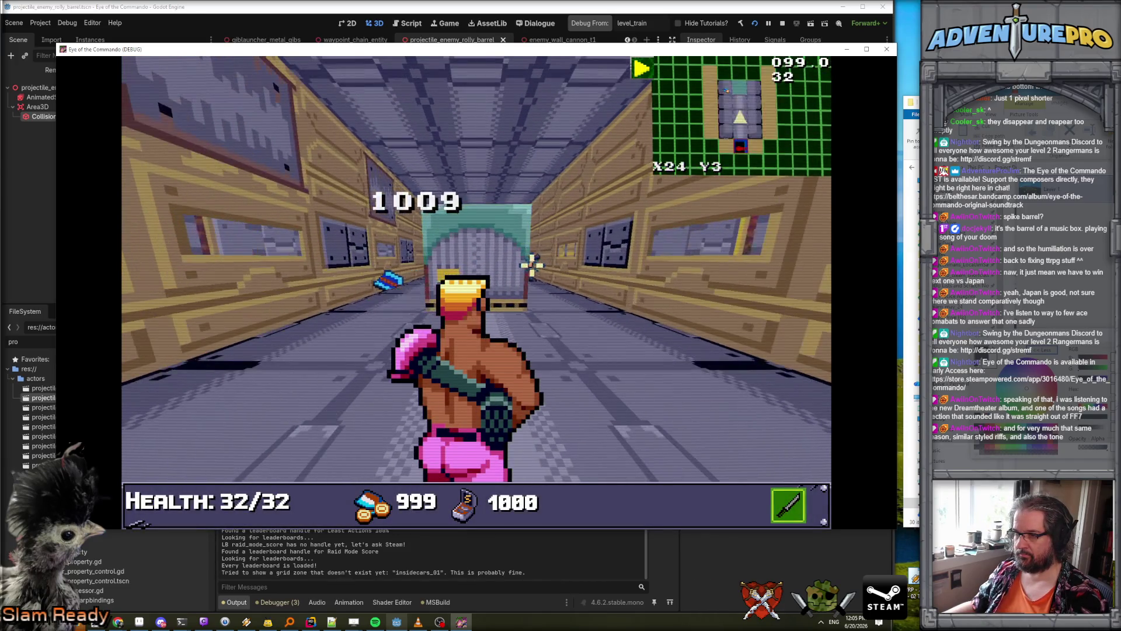
{"action": "key", "text": "w"}
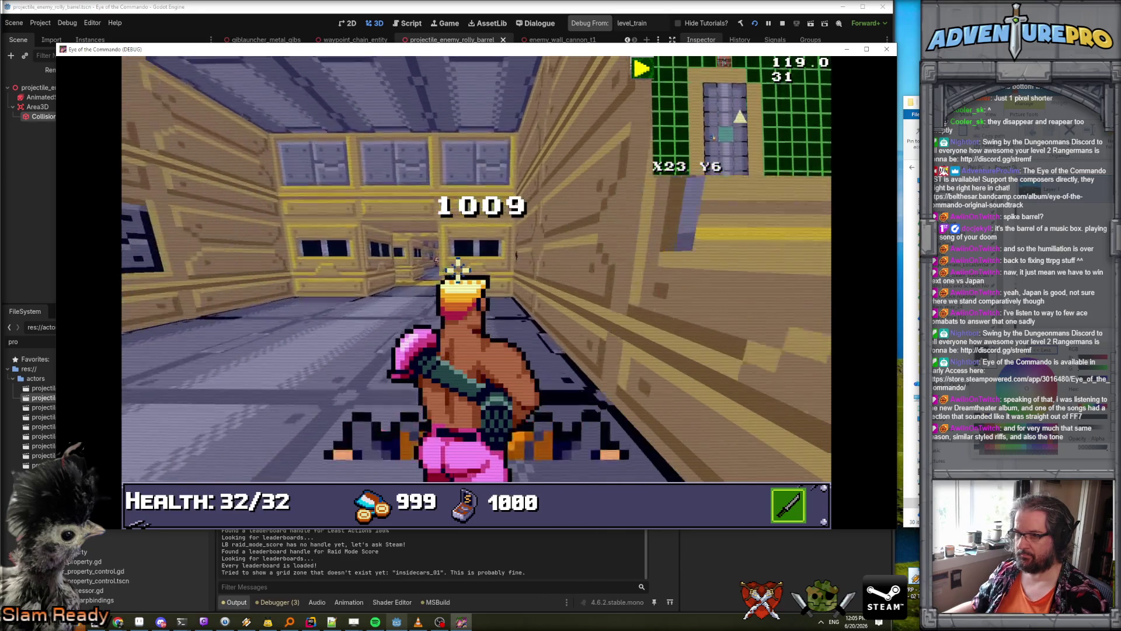
{"action": "key", "text": "w"}
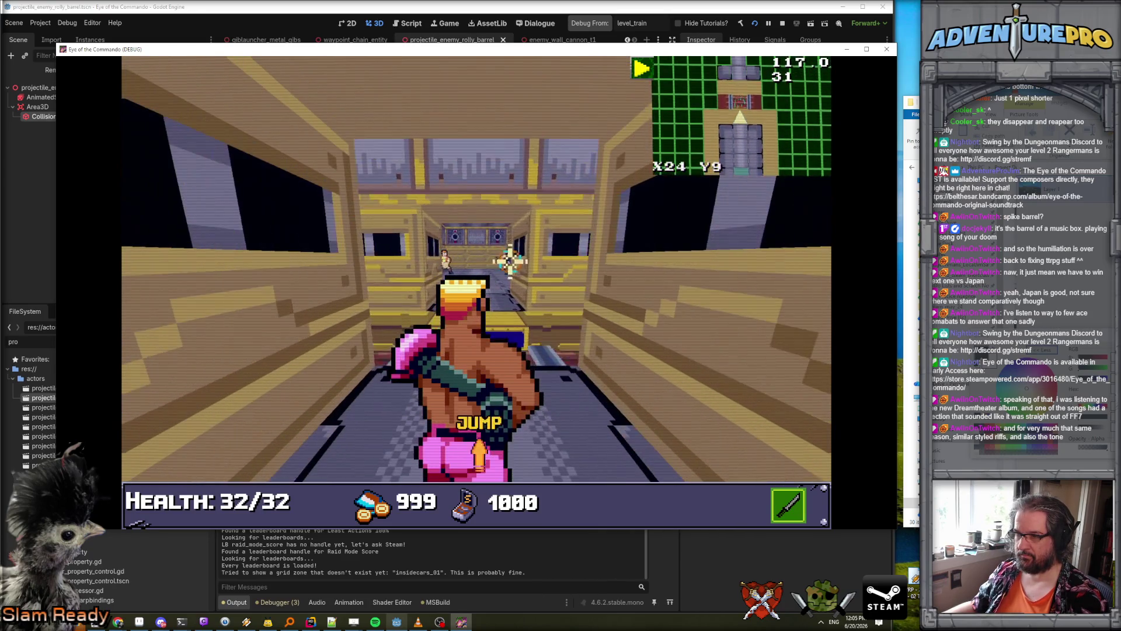
{"action": "key", "text": "w"}
{"action": "key", "text": "w"}
{"action": "key", "text": "w"}
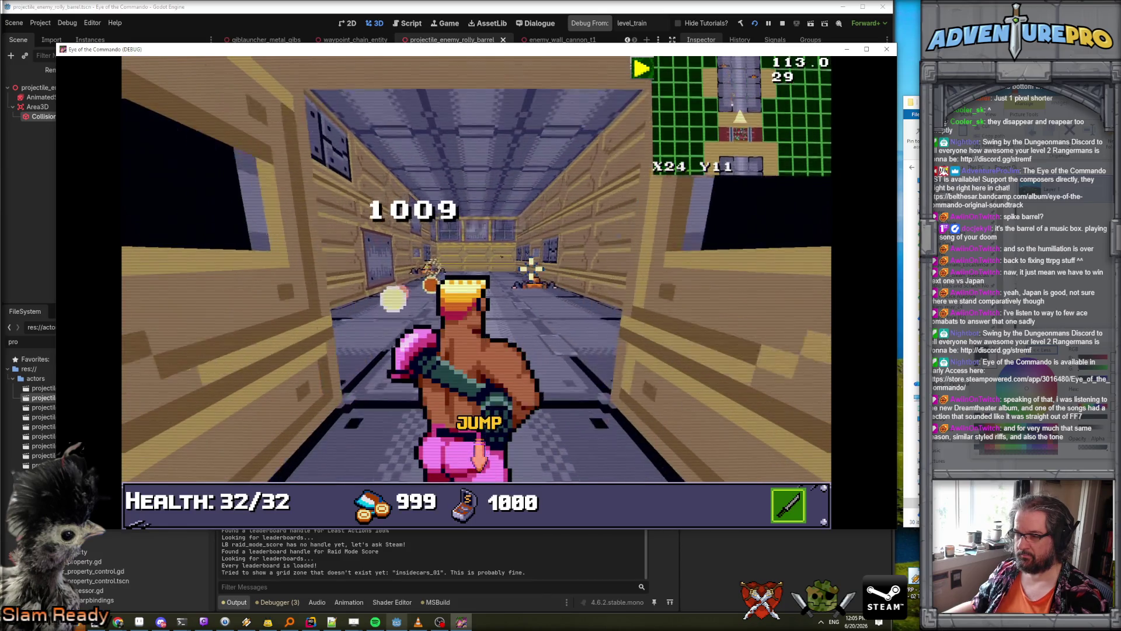
{"action": "key", "text": "w"}
{"action": "key", "text": "w"}
{"action": "key", "text": "w"}
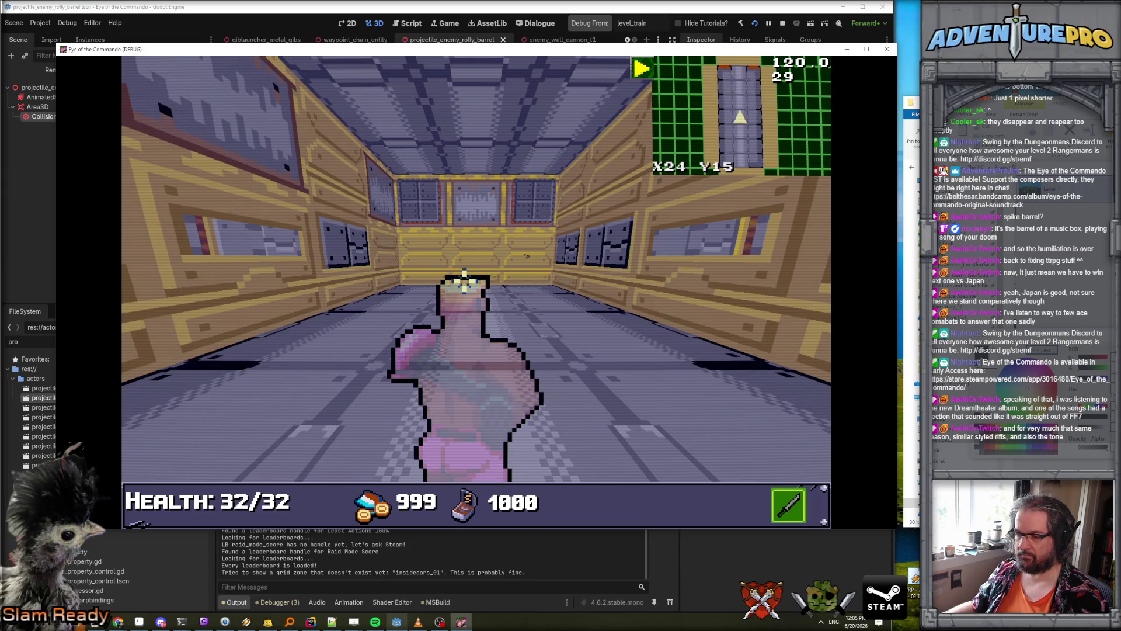
{"action": "key", "text": "F8"}
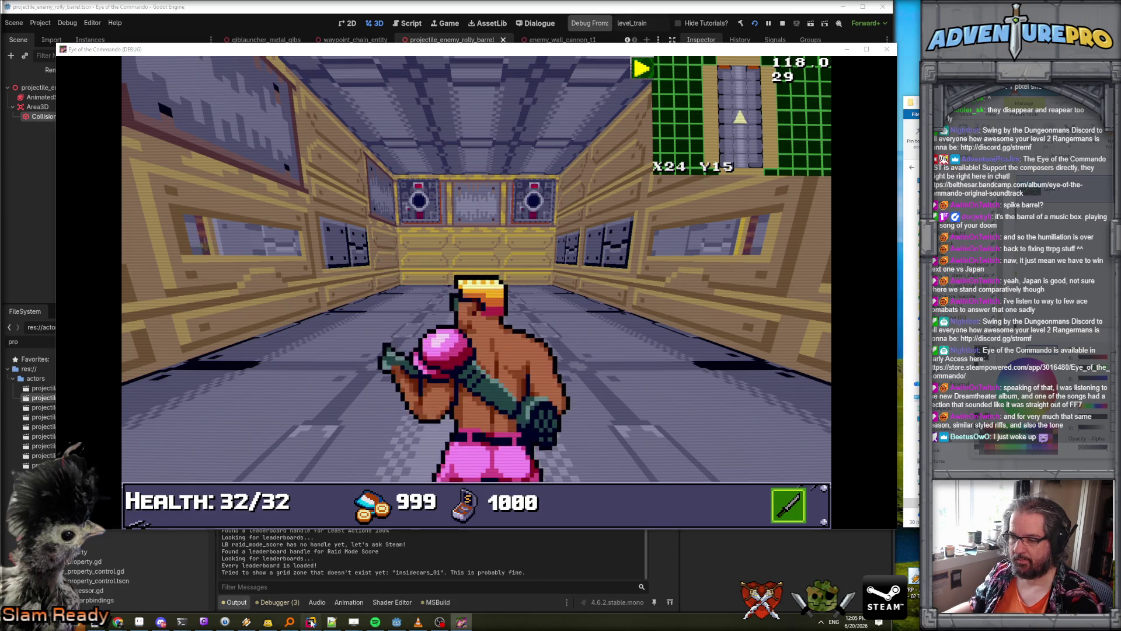
{"action": "key", "text": "alt+Tab"}
- Review Projectile.cs in Rider, then bring back Godot showing the rolly barrel projectile scene
{"action": "scroll", "coordinate": [417, 366], "scroll_direction": "down", "scroll_amount": 20}
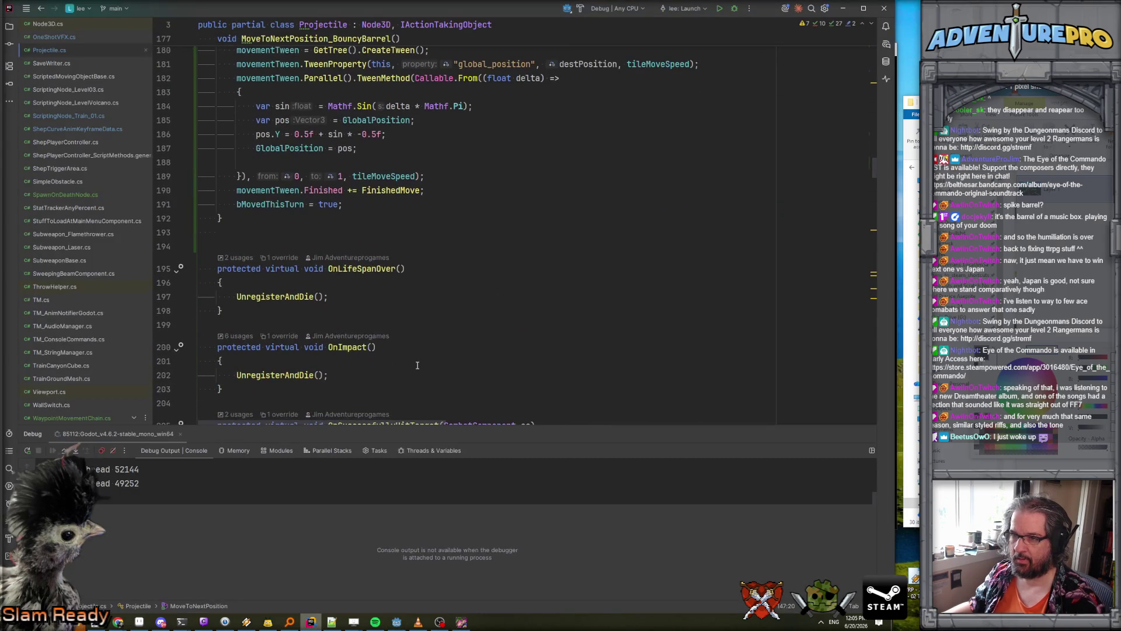
{"action": "scroll", "coordinate": [417, 365], "scroll_direction": "down", "scroll_amount": 12}
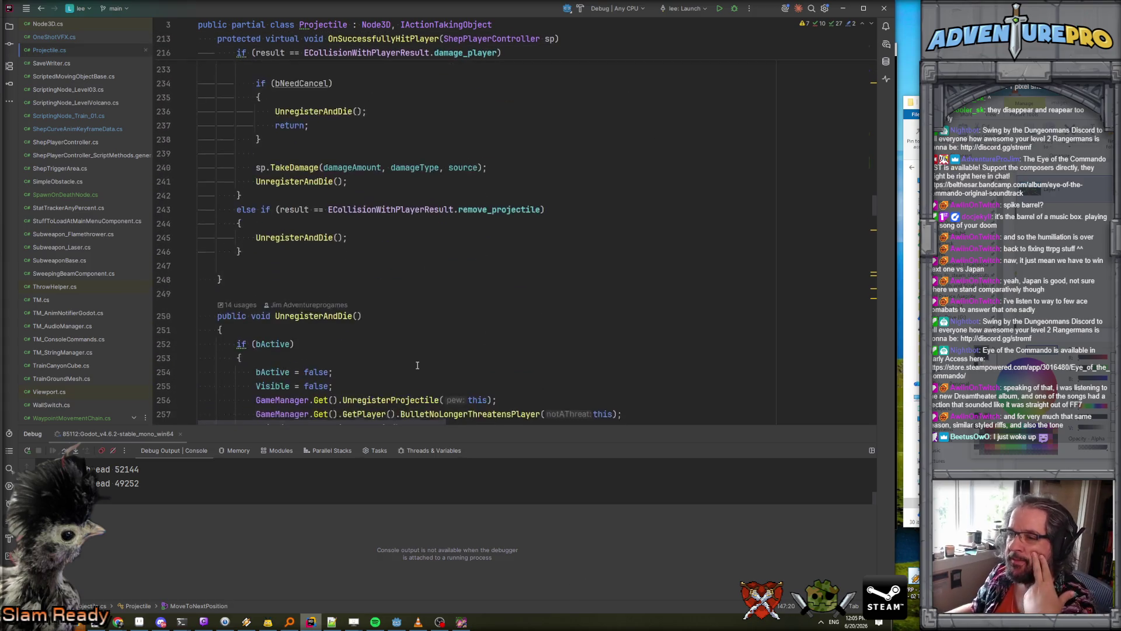
{"action": "scroll", "coordinate": [417, 366], "scroll_direction": "up", "scroll_amount": 6}
{"action": "scroll", "coordinate": [416, 366], "scroll_direction": "up", "scroll_amount": 8}
{"action": "scroll", "coordinate": [417, 366], "scroll_direction": "down", "scroll_amount": 12}
{"action": "scroll", "coordinate": [417, 365], "scroll_direction": "down", "scroll_amount": 8}
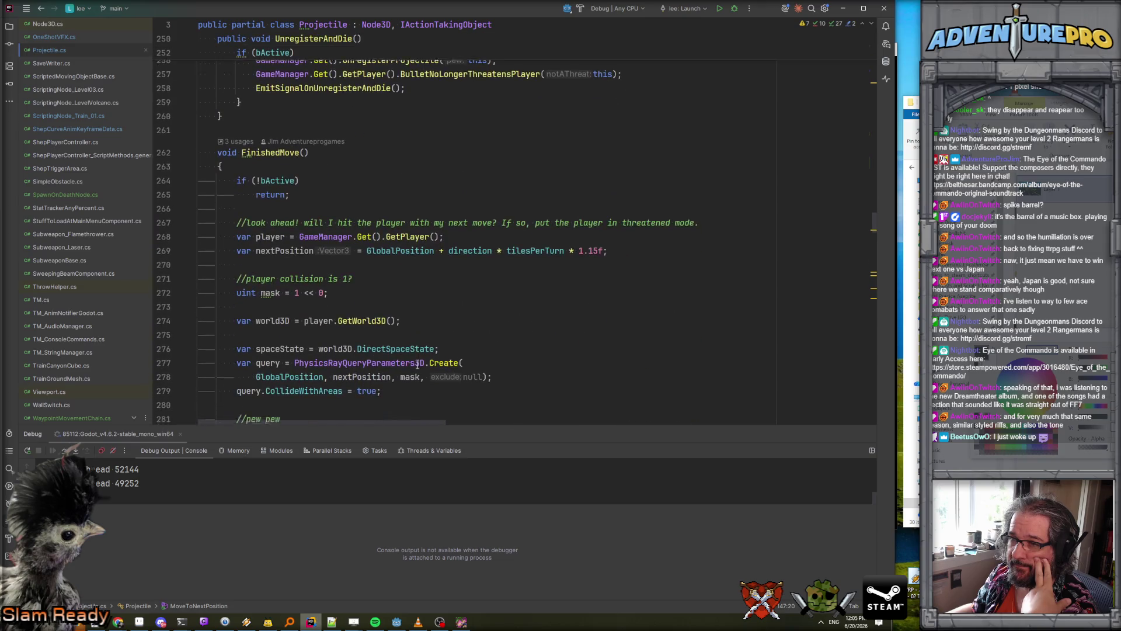
{"action": "scroll", "coordinate": [417, 366], "scroll_direction": "down", "scroll_amount": 1}
{"action": "scroll", "coordinate": [417, 365], "scroll_direction": "up", "scroll_amount": 4}
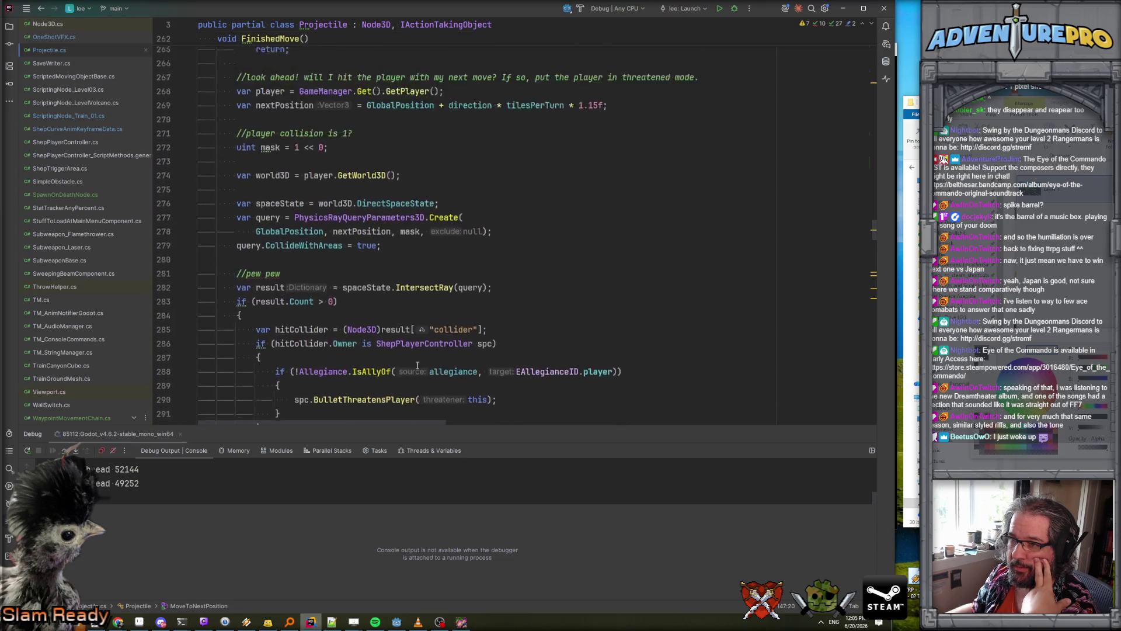
{"action": "scroll", "coordinate": [417, 365], "scroll_direction": "down", "scroll_amount": 4}
{"action": "scroll", "coordinate": [417, 366], "scroll_direction": "down", "scroll_amount": 2}
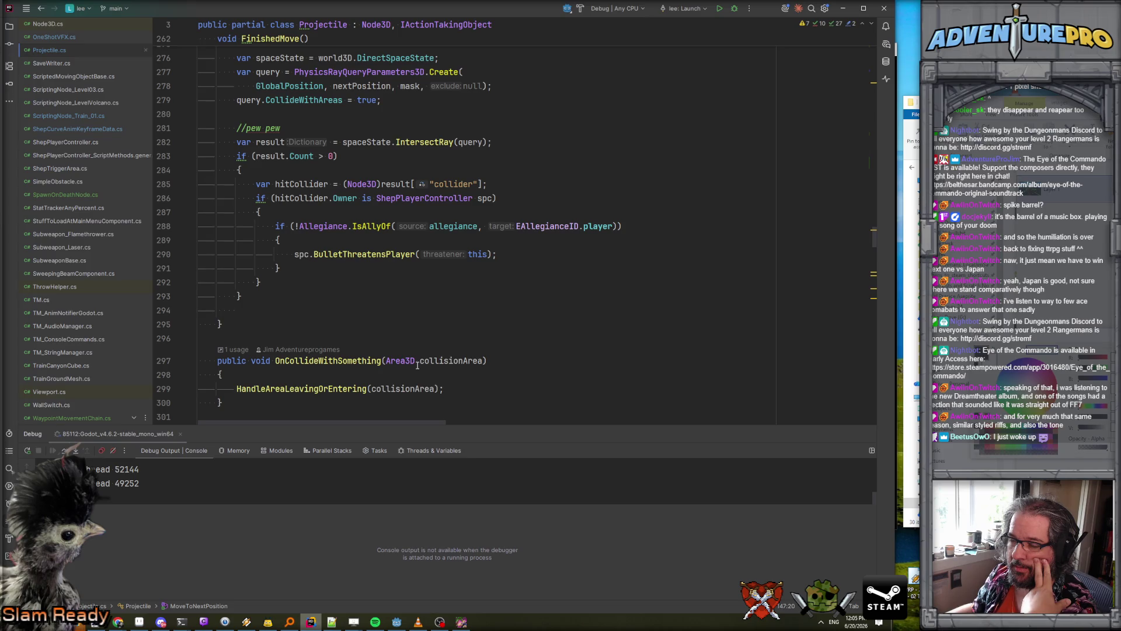
{"action": "scroll", "coordinate": [417, 366], "scroll_direction": "up", "scroll_amount": 20}
{"action": "scroll", "coordinate": [417, 366], "scroll_direction": "up", "scroll_amount": 19}
{"action": "scroll", "coordinate": [417, 366], "scroll_direction": "up", "scroll_amount": 20}
{"action": "scroll", "coordinate": [417, 365], "scroll_direction": "up", "scroll_amount": 15}
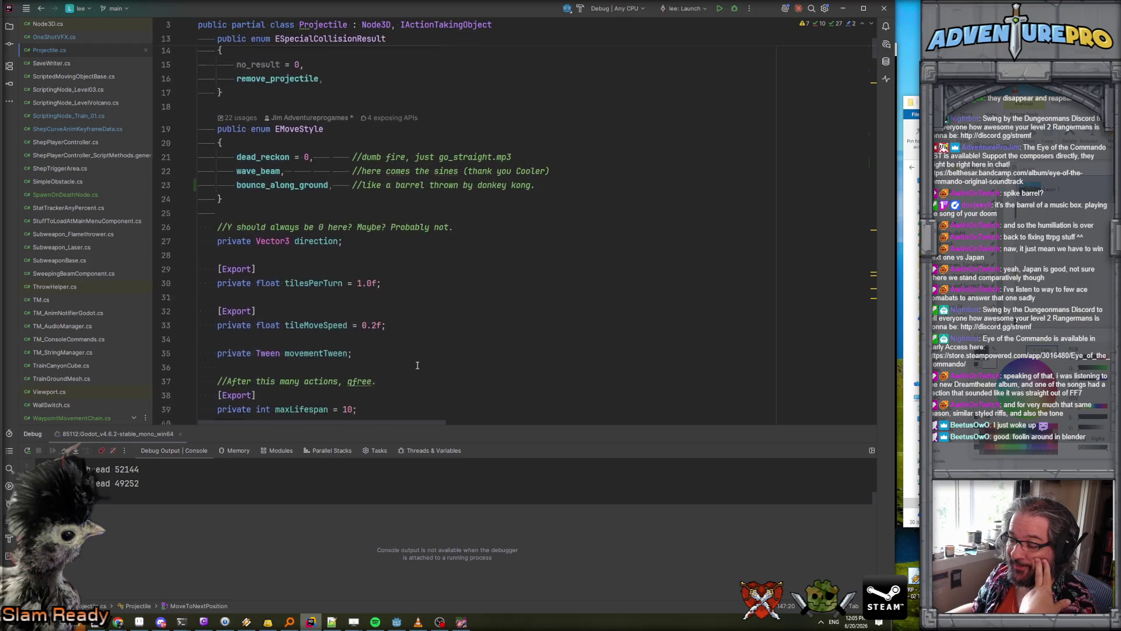
{"action": "scroll", "coordinate": [417, 366], "scroll_direction": "down", "scroll_amount": 1}
{"action": "scroll", "coordinate": [440, 313], "scroll_direction": "up", "scroll_amount": 5}
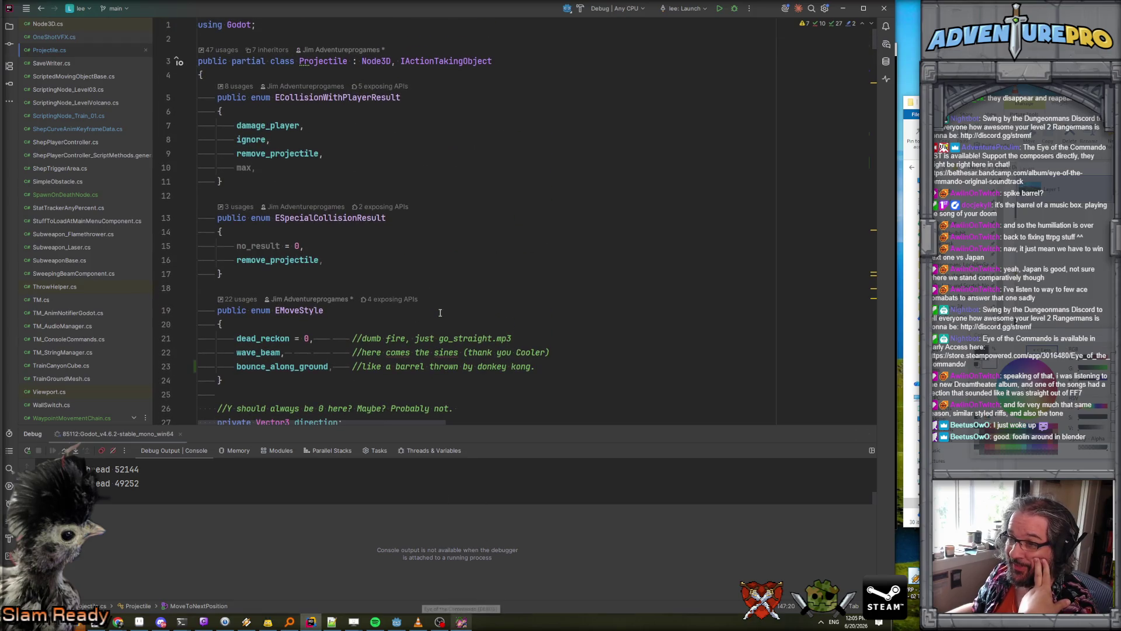
{"action": "scroll", "coordinate": [440, 312], "scroll_direction": "down", "scroll_amount": 9}
{"action": "scroll", "coordinate": [441, 313], "scroll_direction": "down", "scroll_amount": 10}
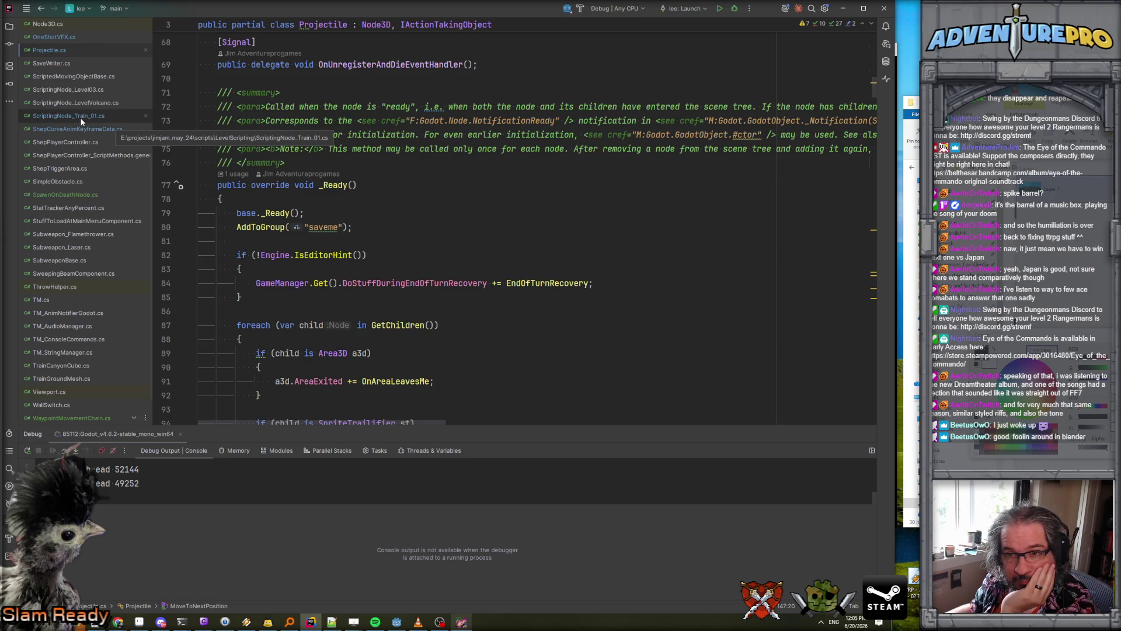
{"action": "left_click", "coordinate": [397, 622]}
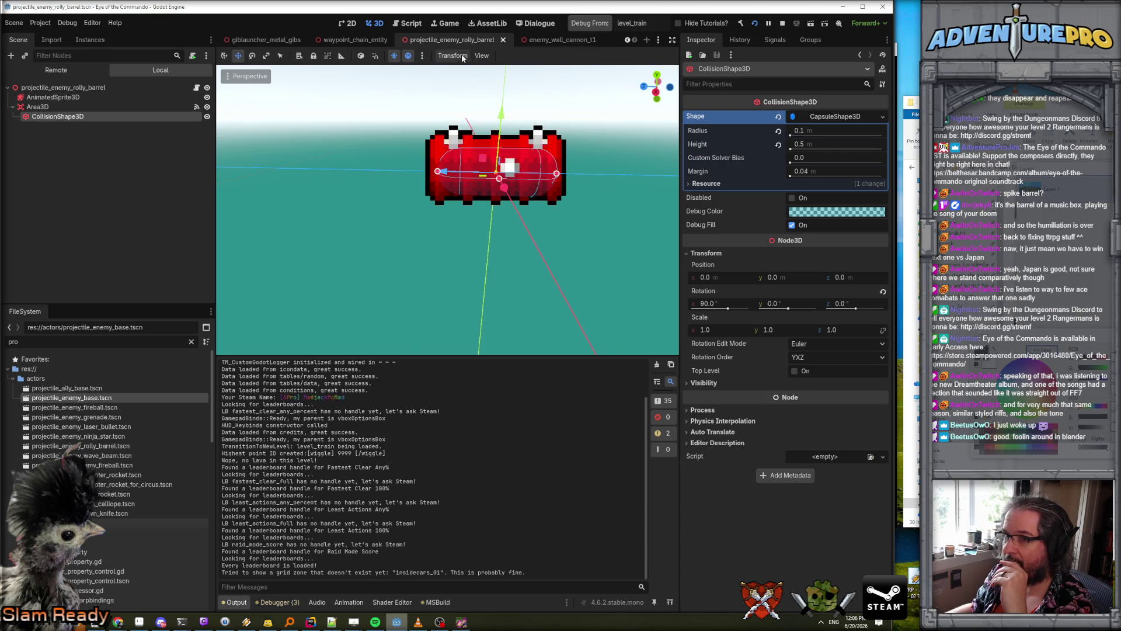
- Open level_train and add the rolly barrel projectile scene into enemies_folder
{"action": "left_click", "coordinate": [271, 40]}
{"action": "scroll", "coordinate": [263, 40], "scroll_direction": "up", "scroll_amount": 3}
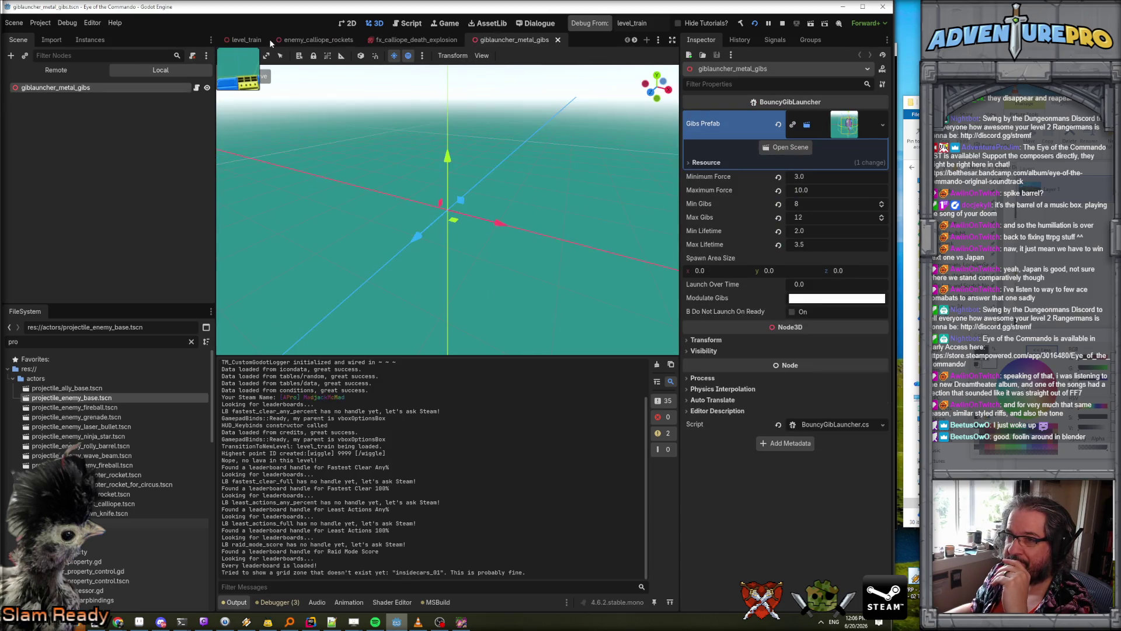
{"action": "left_click", "coordinate": [255, 40]}
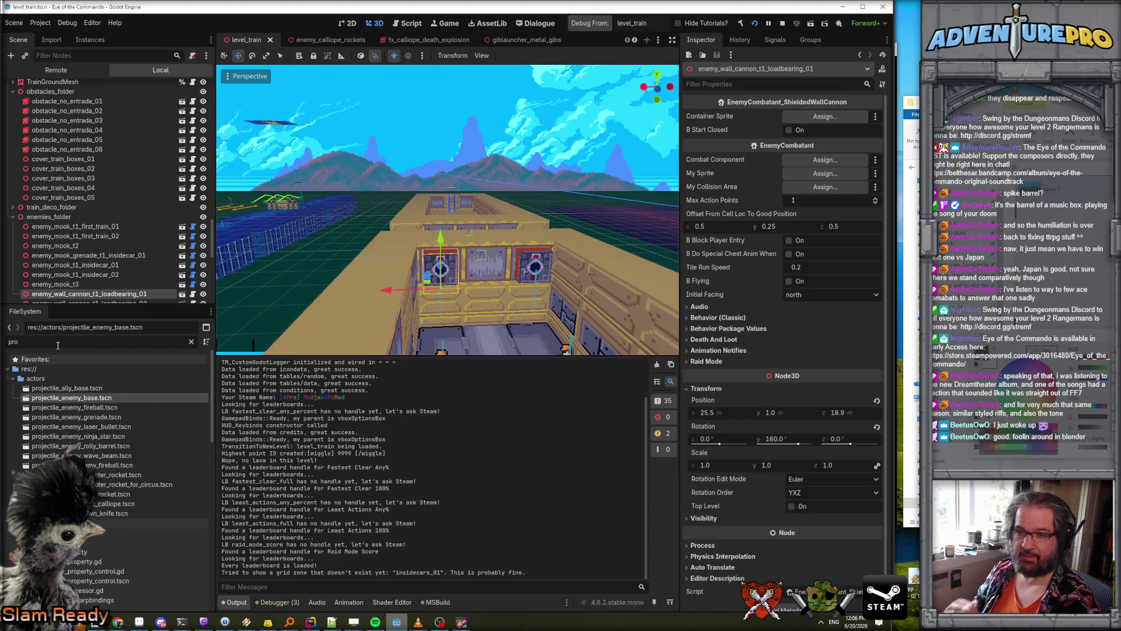
{"action": "type", "text": "rolly"}
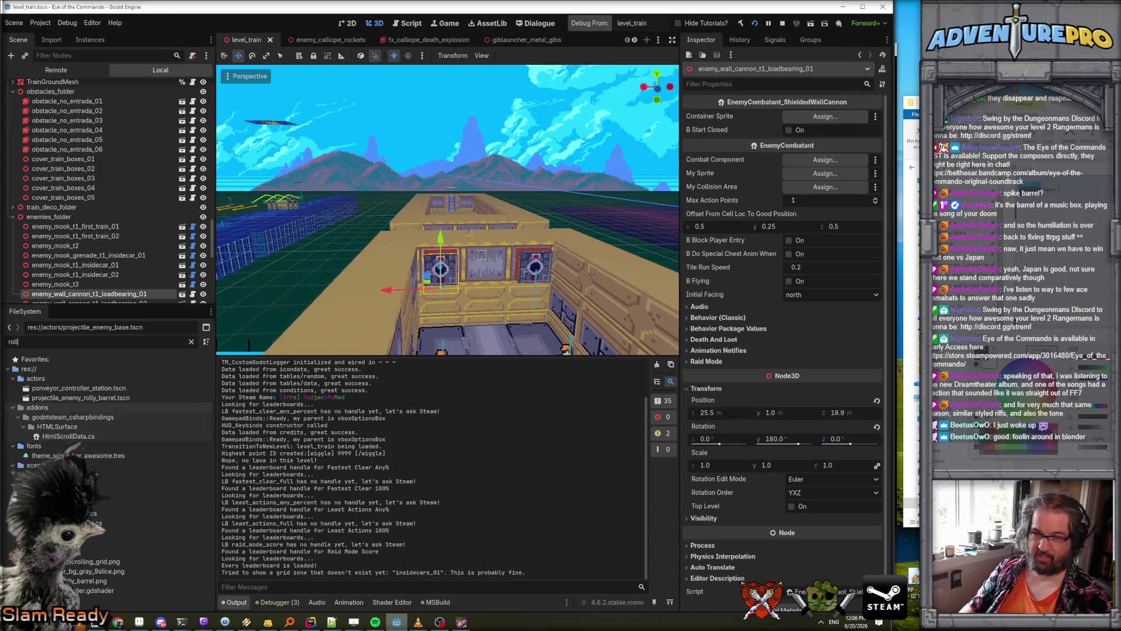
{"action": "left_click_drag", "start_coordinate": [81, 388], "coordinate": [83, 198]}
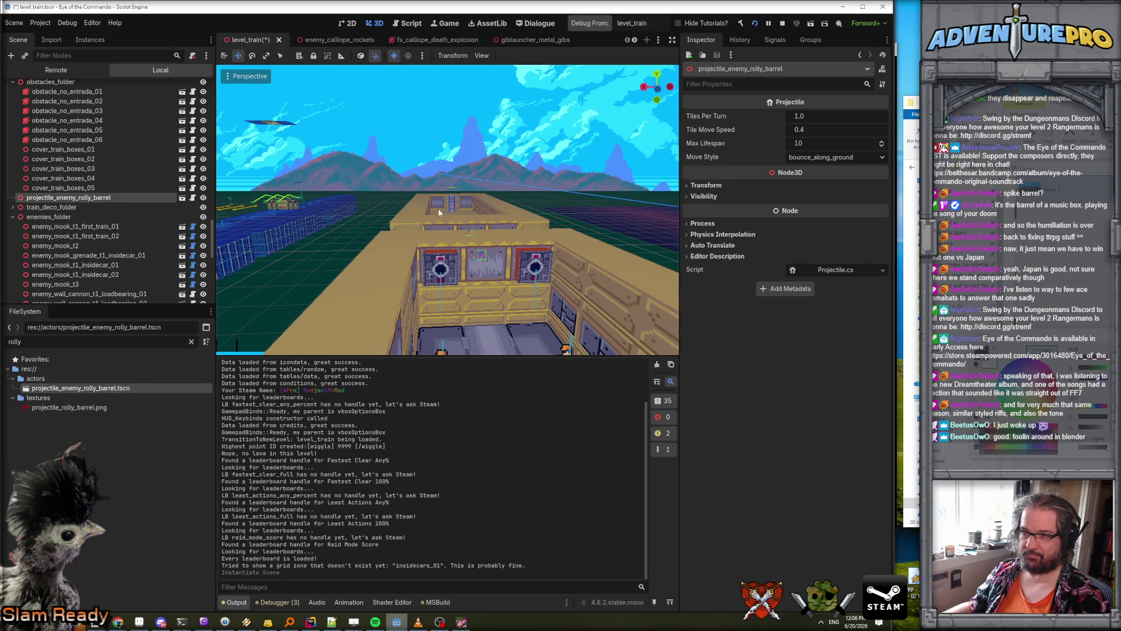
- Move the barrel 2 units along X and 1 along Z, trying Y 0.5 before settling on 0
{"action": "key", "text": "f"}
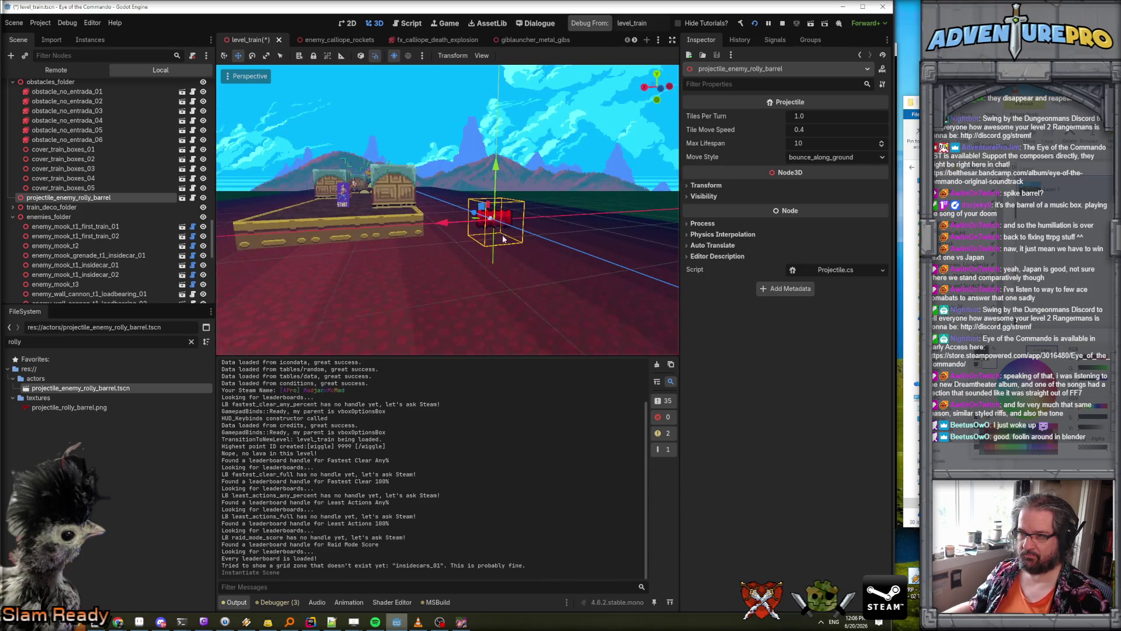
{"action": "left_click_drag", "start_coordinate": [450, 219], "coordinate": [342, 231]}
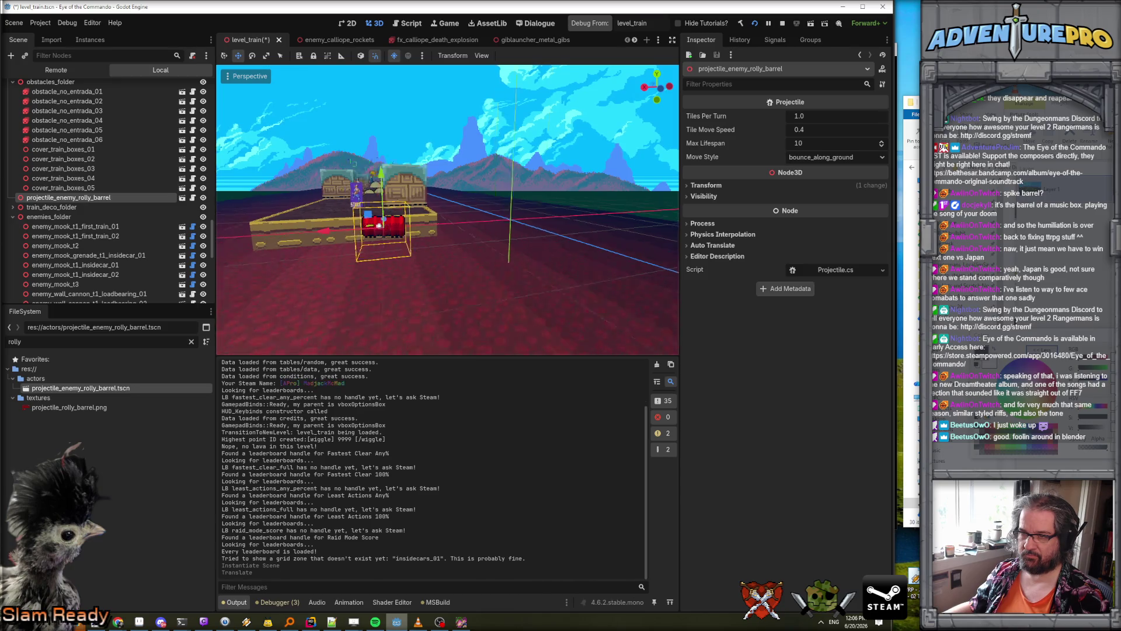
{"action": "left_click_drag", "start_coordinate": [485, 225], "coordinate": [299, 256]}
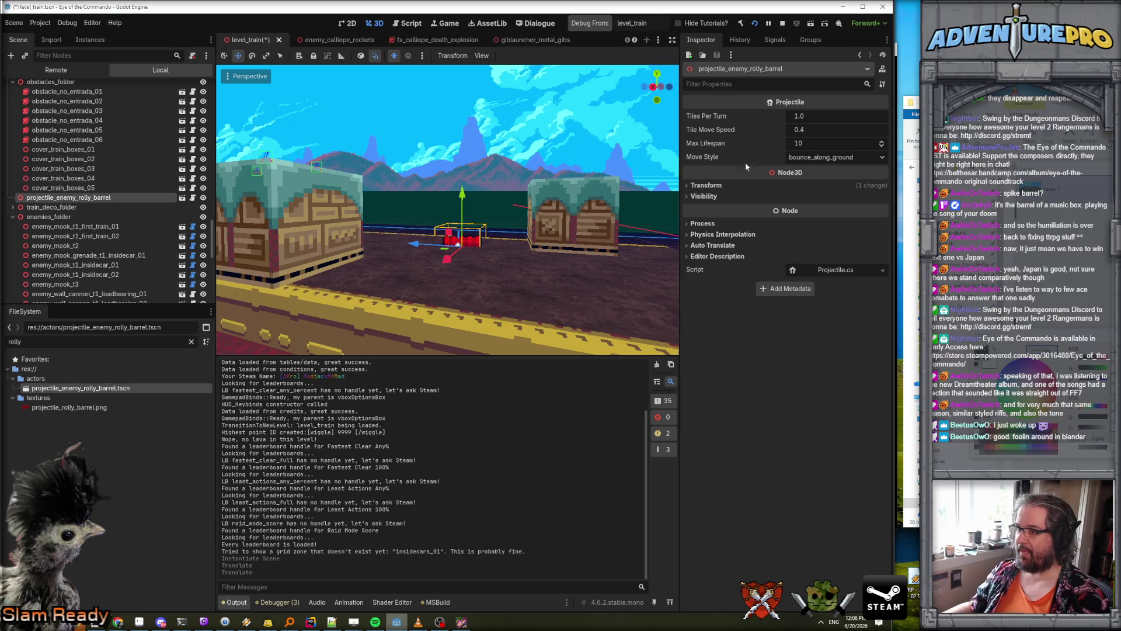
{"action": "left_click", "coordinate": [708, 185]}
{"action": "left_click", "coordinate": [798, 209]}
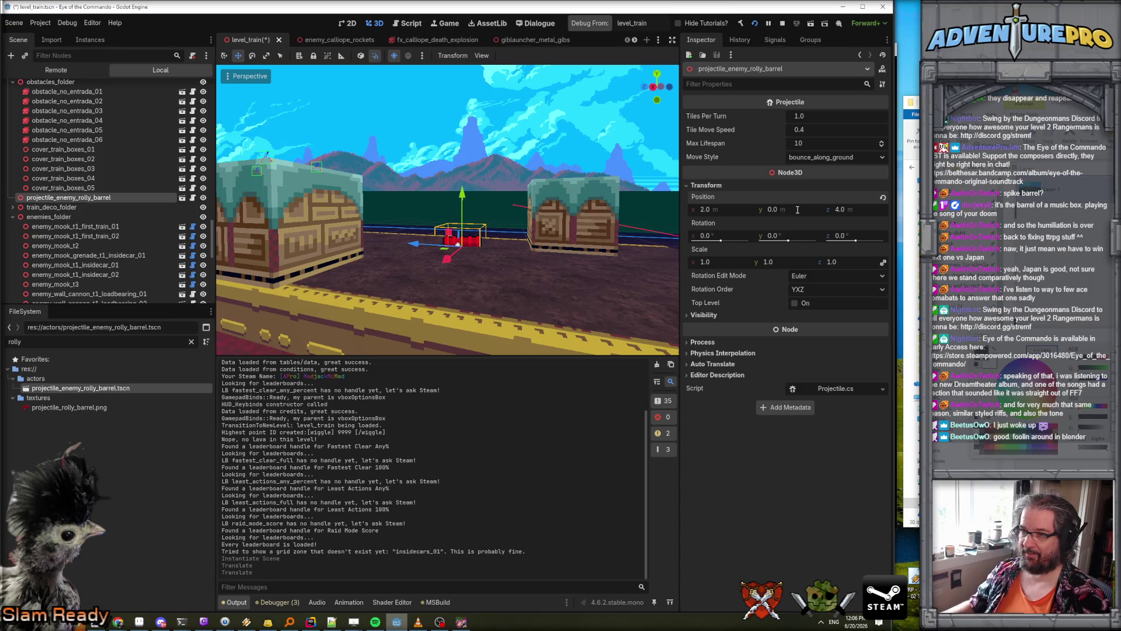
{"action": "type", "text": "5"}
{"action": "key", "text": "Return"}
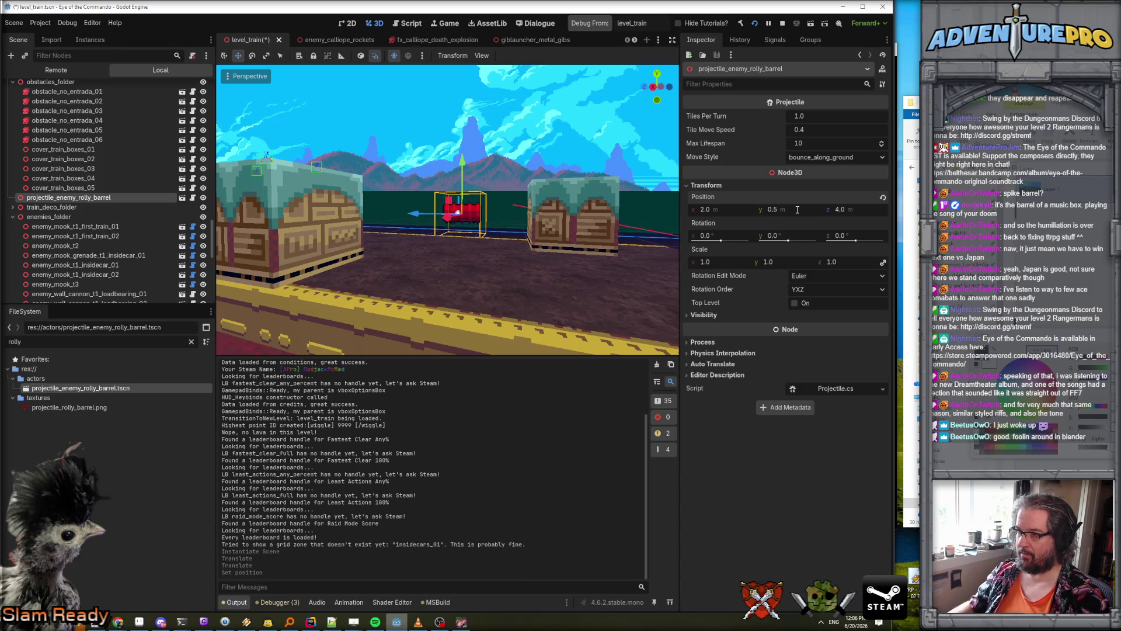
{"action": "left_click_drag", "start_coordinate": [768, 208], "coordinate": [711, 208]}
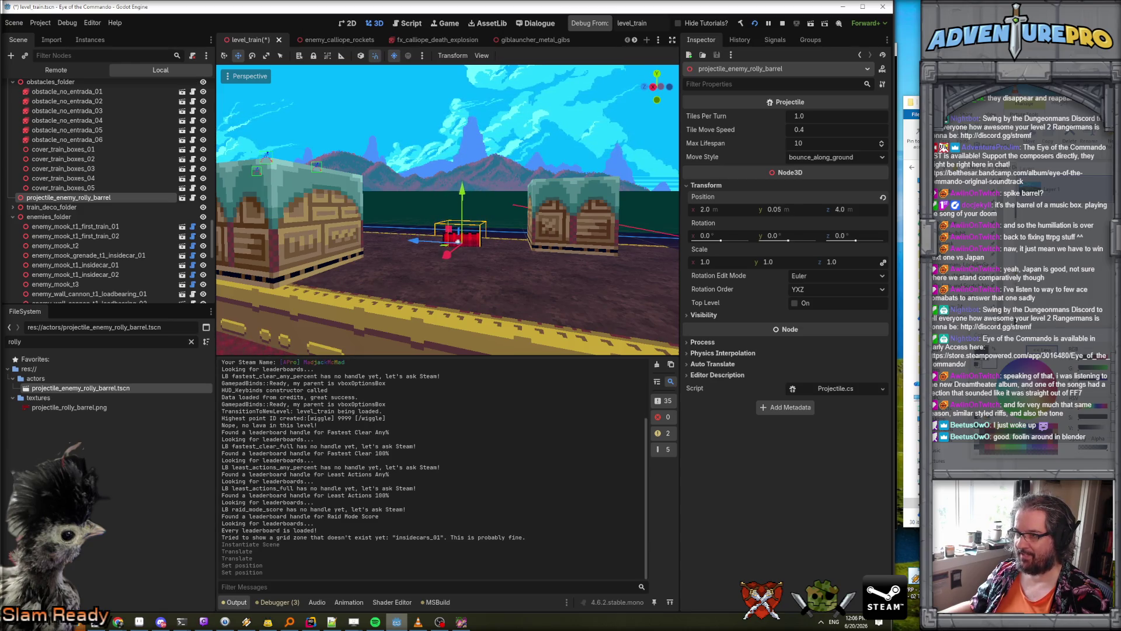
{"action": "left_click_drag", "start_coordinate": [459, 237], "coordinate": [458, 216]}
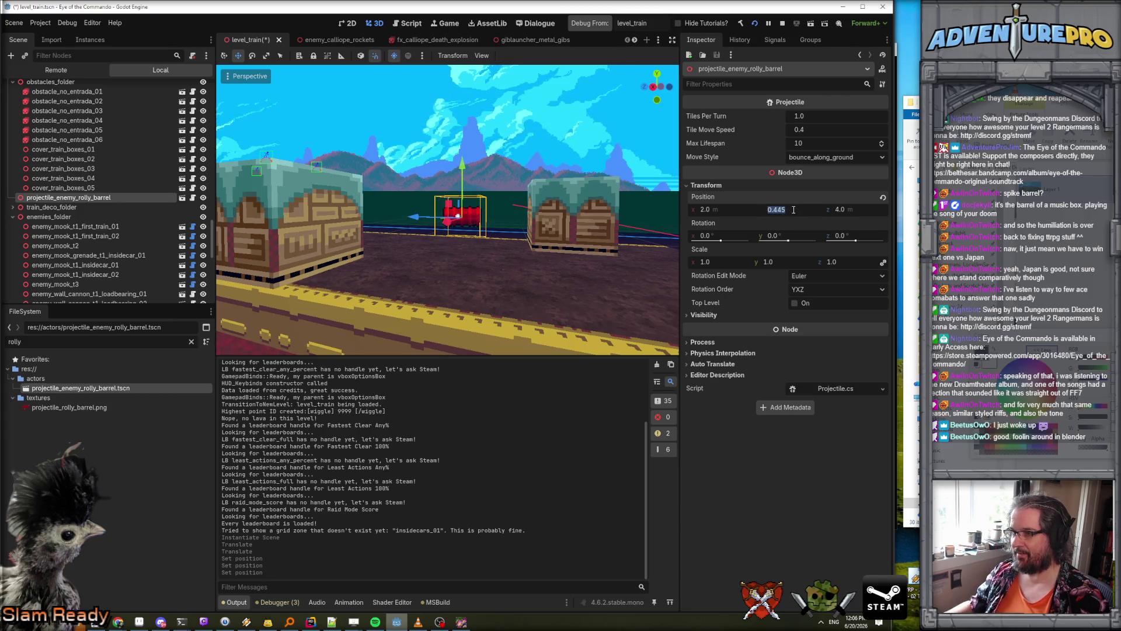
{"action": "type", "text": "0"}
{"action": "key", "text": "Return"}
- Delete the test rolly barrel node from level_train and return to Projectile.cs
{"action": "left_click", "coordinate": [63, 188]}
{"action": "left_click", "coordinate": [61, 198]}
{"action": "key", "text": "Delete"}
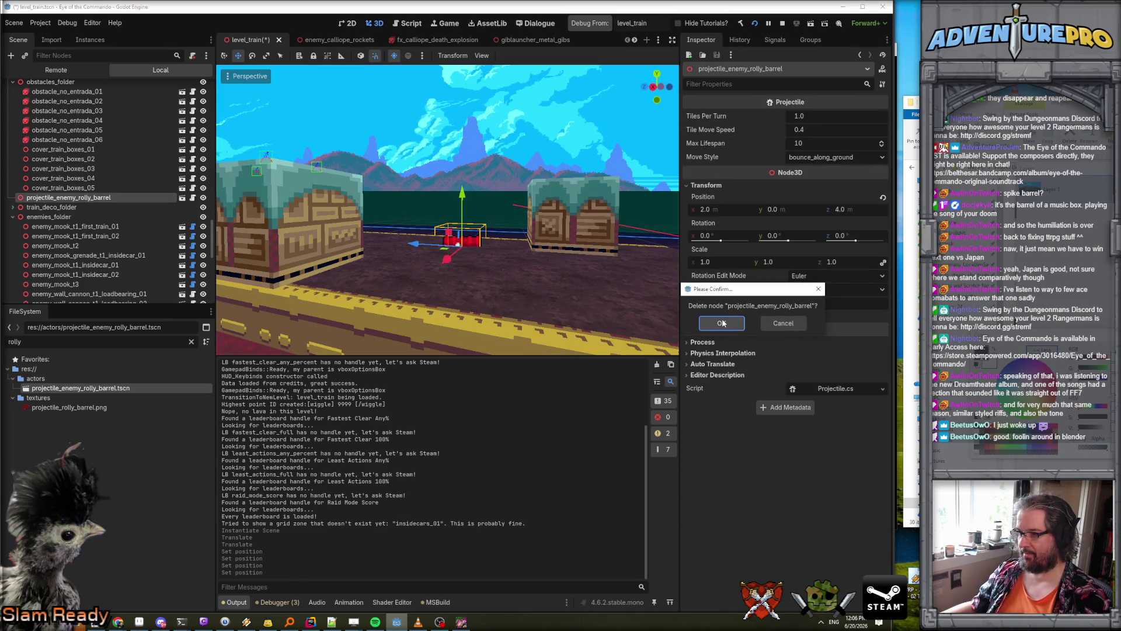
{"action": "left_click", "coordinate": [723, 323]}
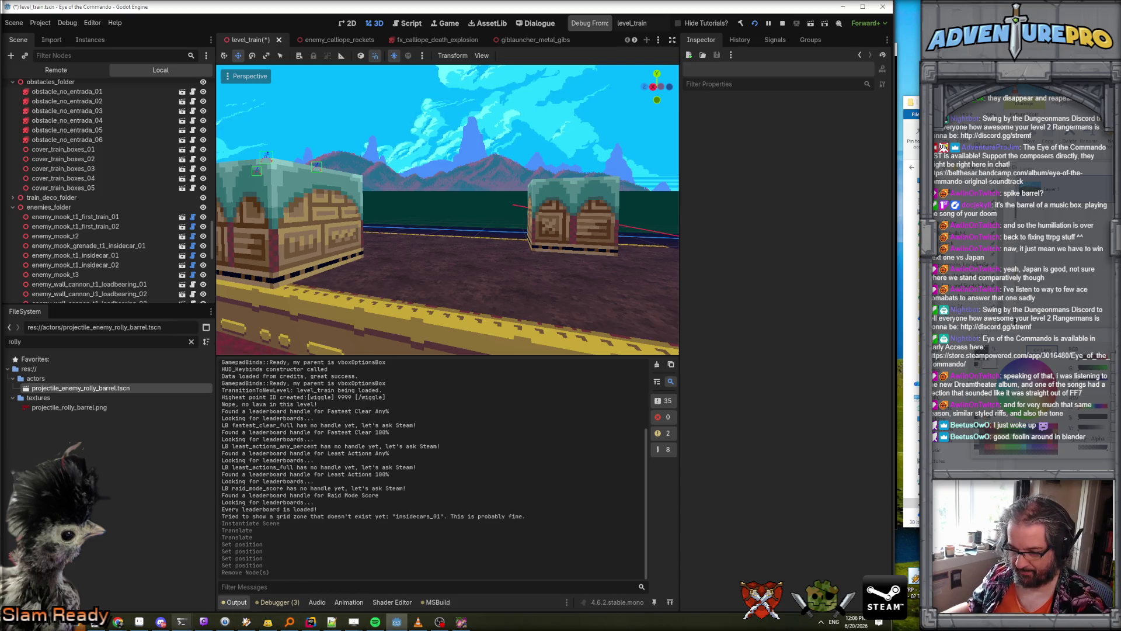
{"action": "left_click", "coordinate": [310, 621]}
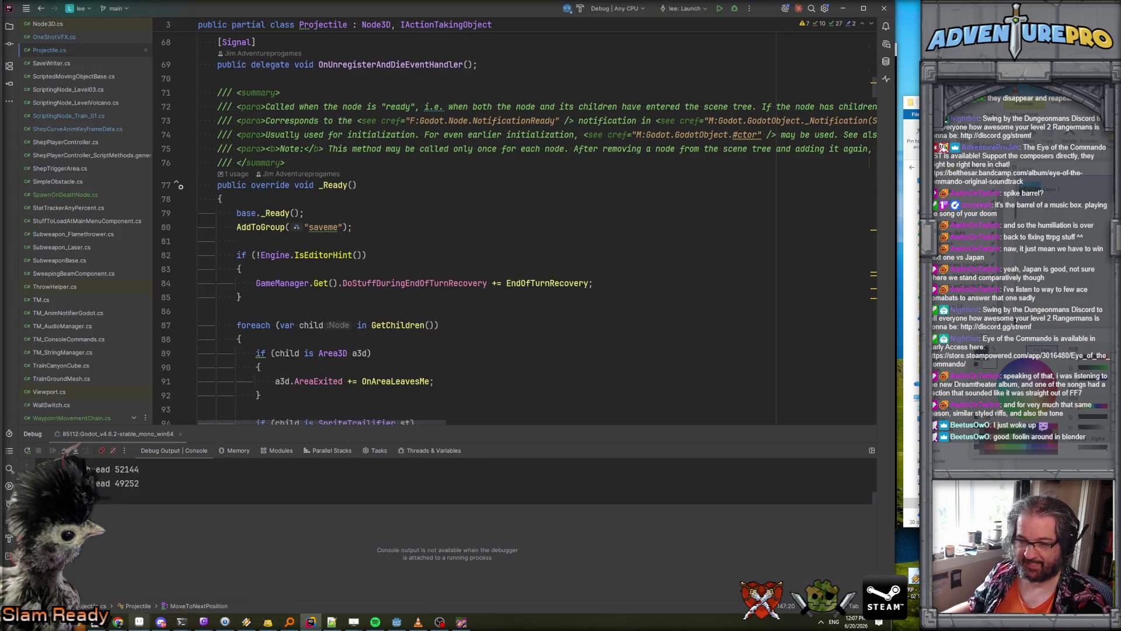
- Change the bouncy barrel's vertical offset in MoveToNextPosition_BouncyBarrel from -0.5f to -0.3f
{"action": "mouse_move", "coordinate": [118, 621]}
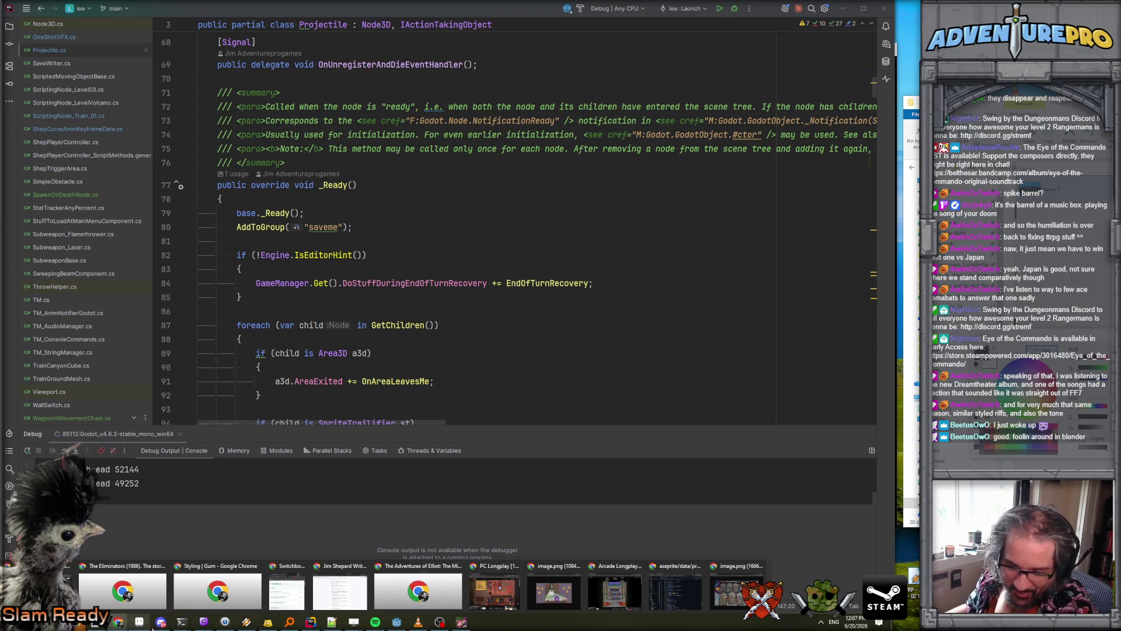
{"action": "left_click", "coordinate": [311, 623]}
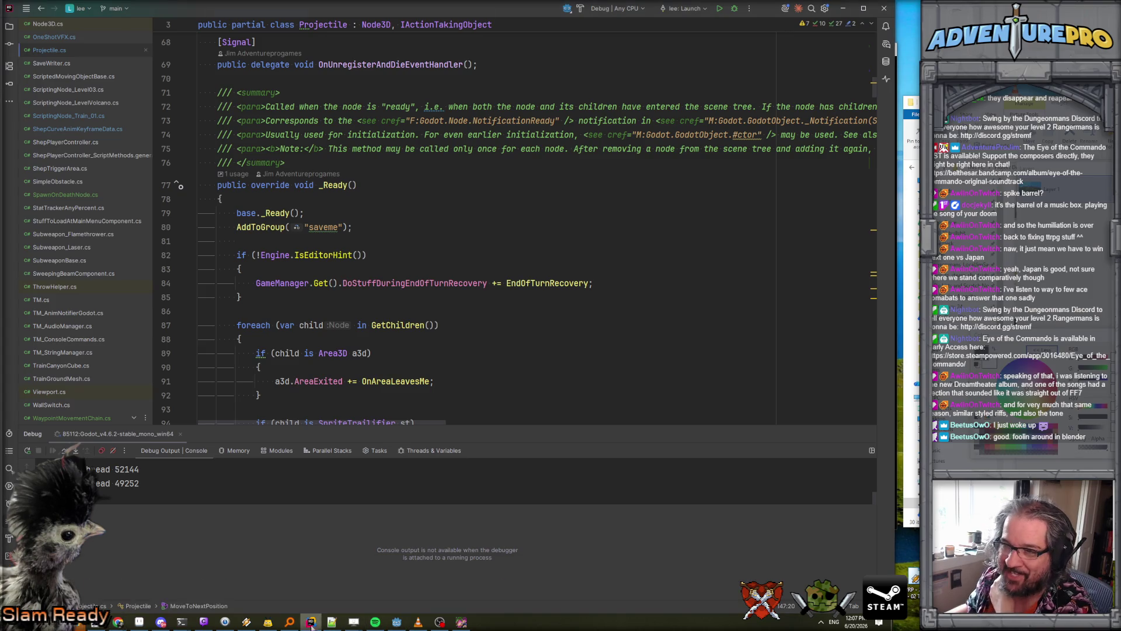
{"action": "scroll", "coordinate": [397, 233], "scroll_direction": "up", "scroll_amount": 4}
{"action": "scroll", "coordinate": [406, 257], "scroll_direction": "down", "scroll_amount": 15}
{"action": "scroll", "coordinate": [410, 266], "scroll_direction": "down", "scroll_amount": 5}
{"action": "scroll", "coordinate": [410, 266], "scroll_direction": "up", "scroll_amount": 5}
{"action": "scroll", "coordinate": [409, 266], "scroll_direction": "down", "scroll_amount": 5}
{"action": "scroll", "coordinate": [478, 263], "scroll_direction": "down", "scroll_amount": 8}
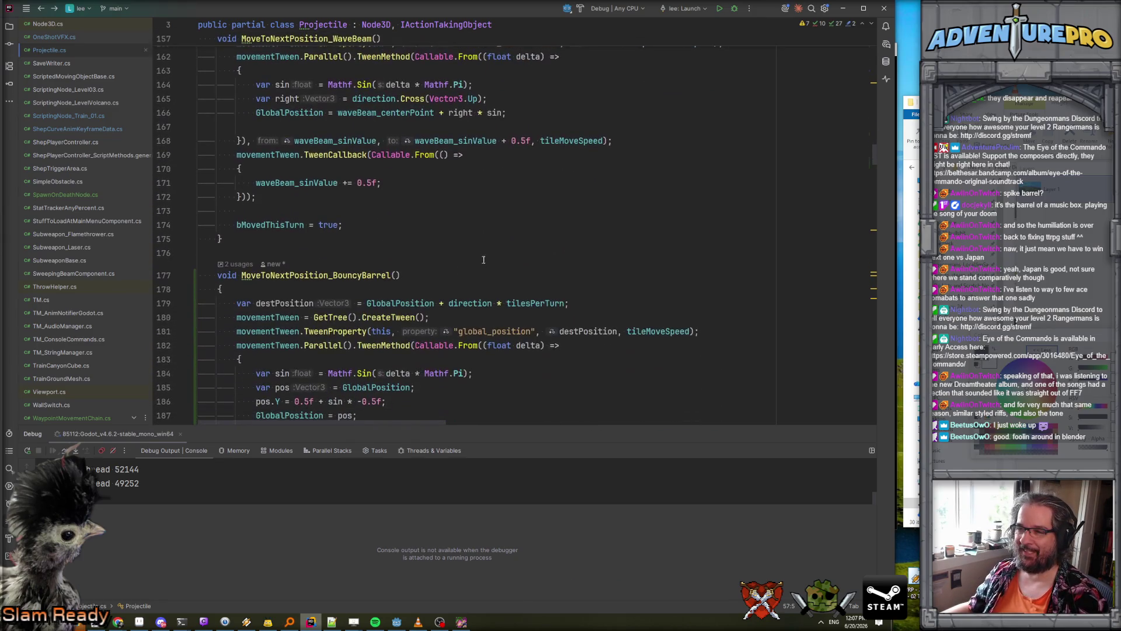
{"action": "left_click", "coordinate": [371, 192]}
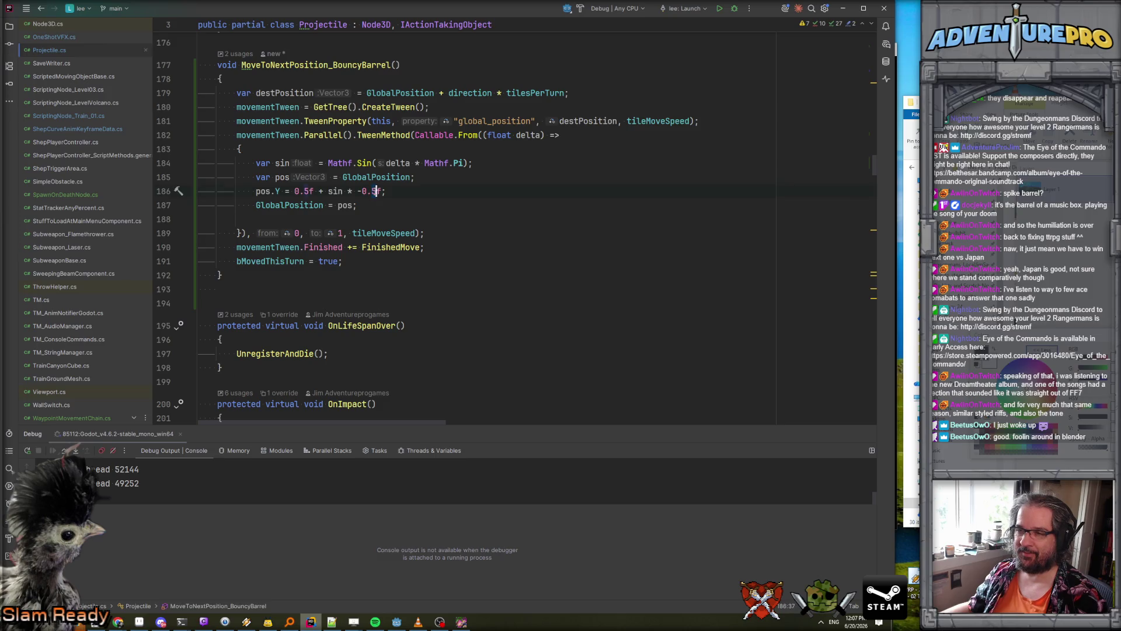
{"action": "key", "text": "Delete"}
{"action": "type", "text": "3"}
- Add a two-line comment explaining the barrel mustn't touch the ground and explode as a regular projectile
{"action": "left_click", "coordinate": [436, 178]}
{"action": "key", "text": "Return"}
{"action": "type", "text": "//di't go allt"}
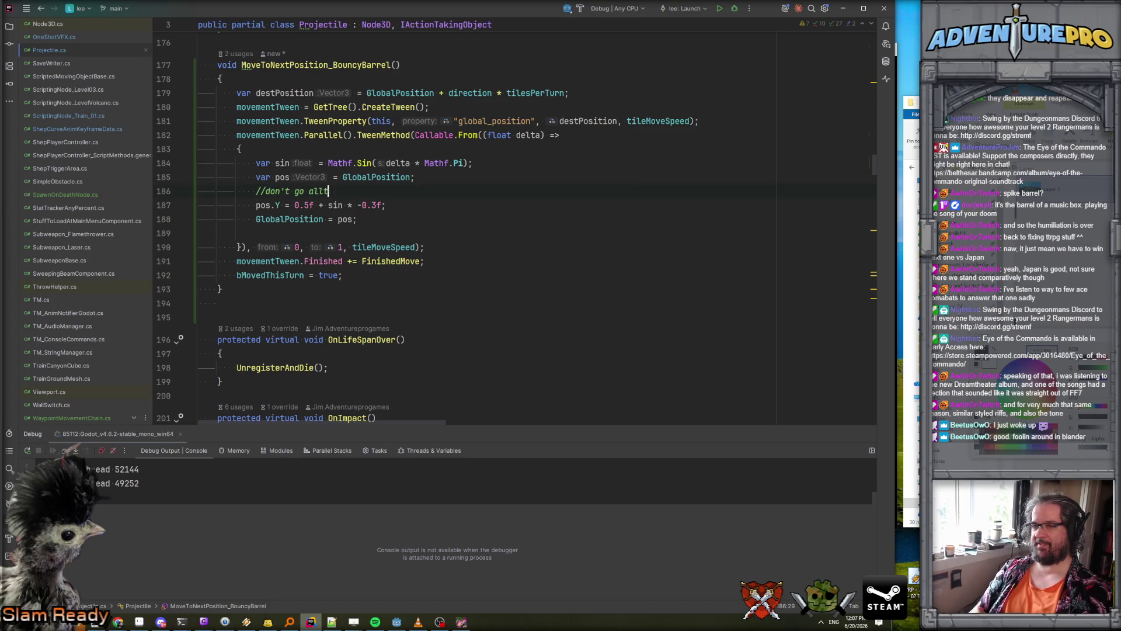
{"action": "key", "text": "BackSpace"}
{"action": "type", "text": "the way to 0%"}
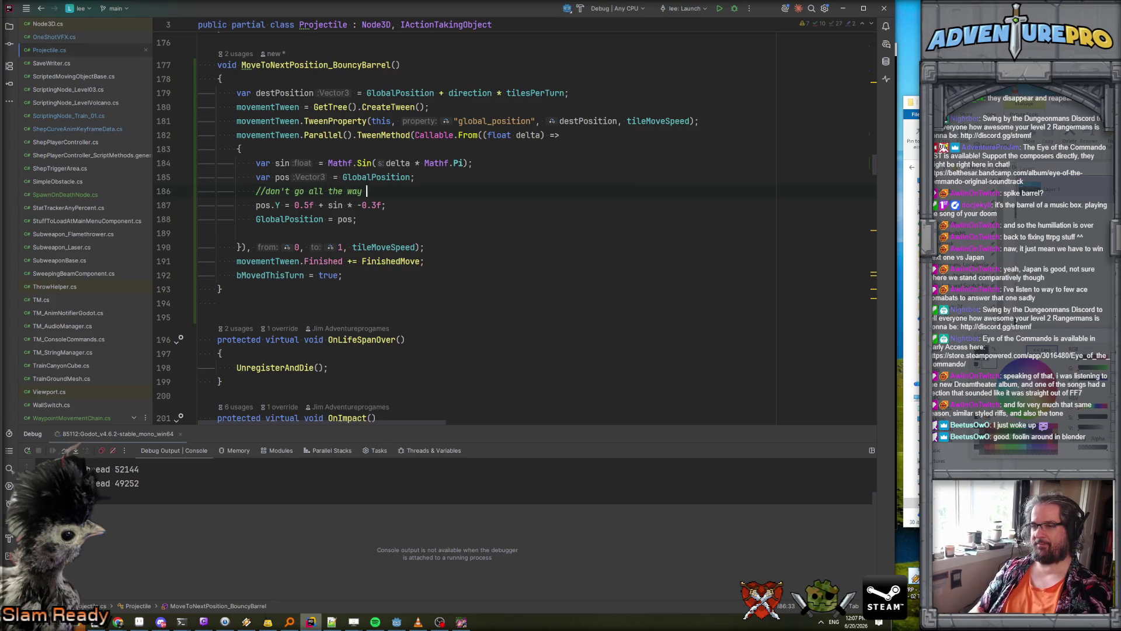
{"action": "type", "text": "we don"}
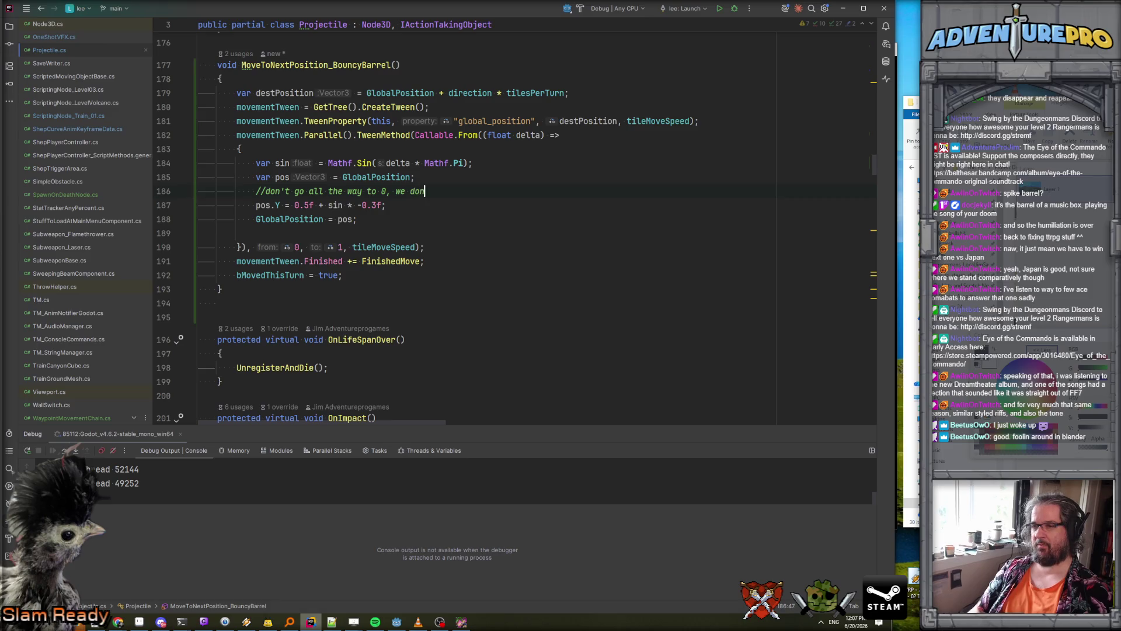
{"action": "type", "text": "touch the g"}
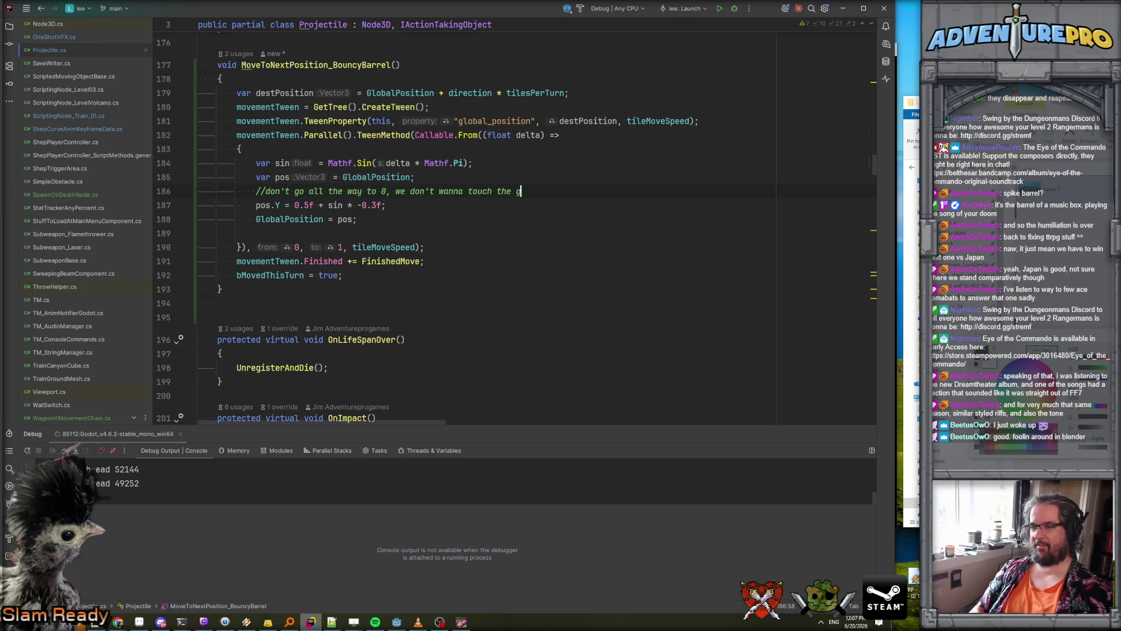
{"action": "type", "text": "round and exe w"}
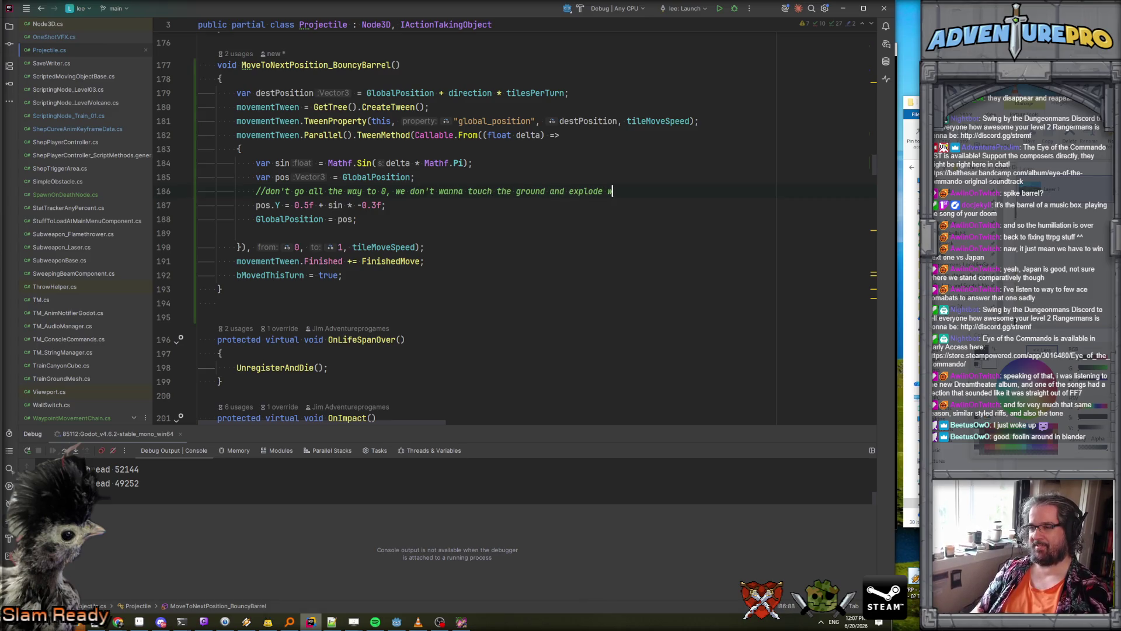
{"action": "type", "text": "ecause we are still"}
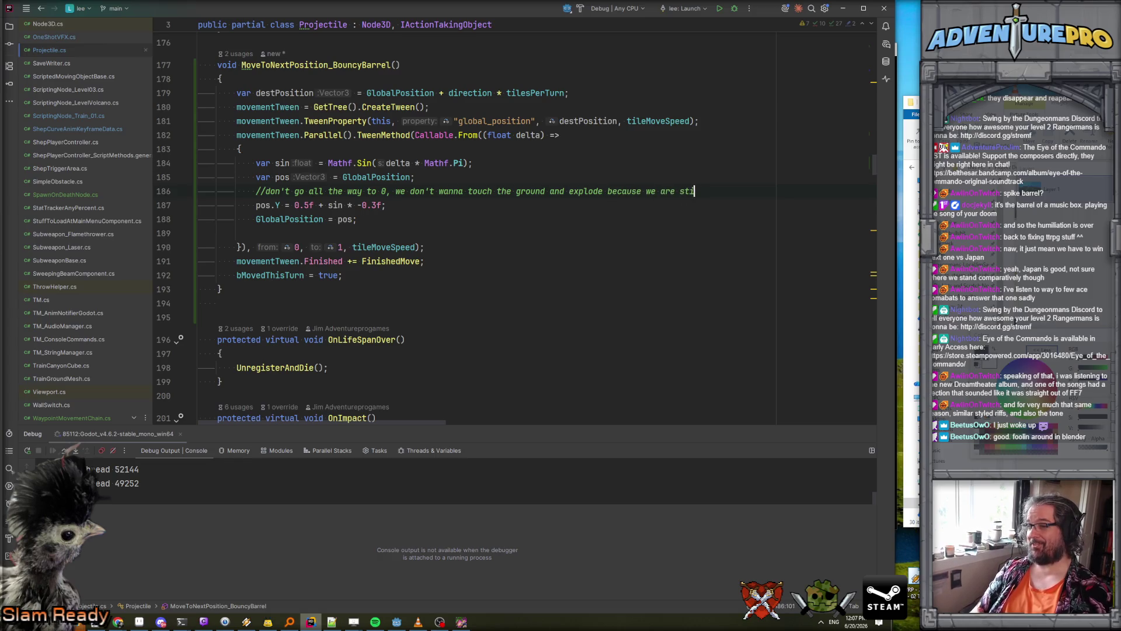
{"action": "key", "text": "Return"}
{"action": "type", "text": "//jhust"}
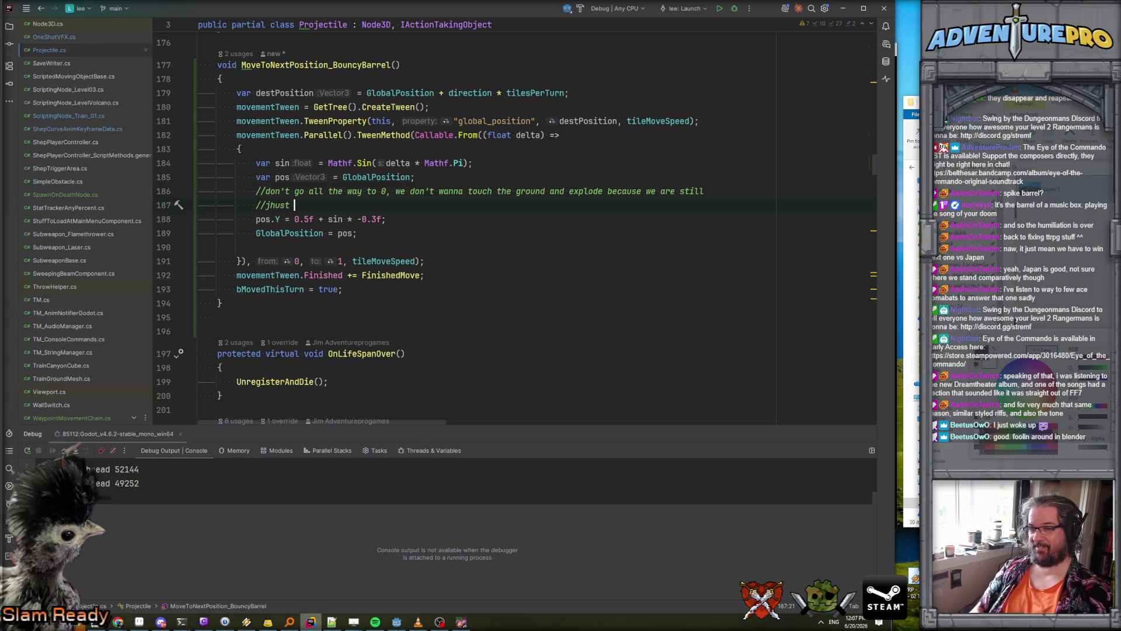
{"action": "type", "text": " a regular projec"}
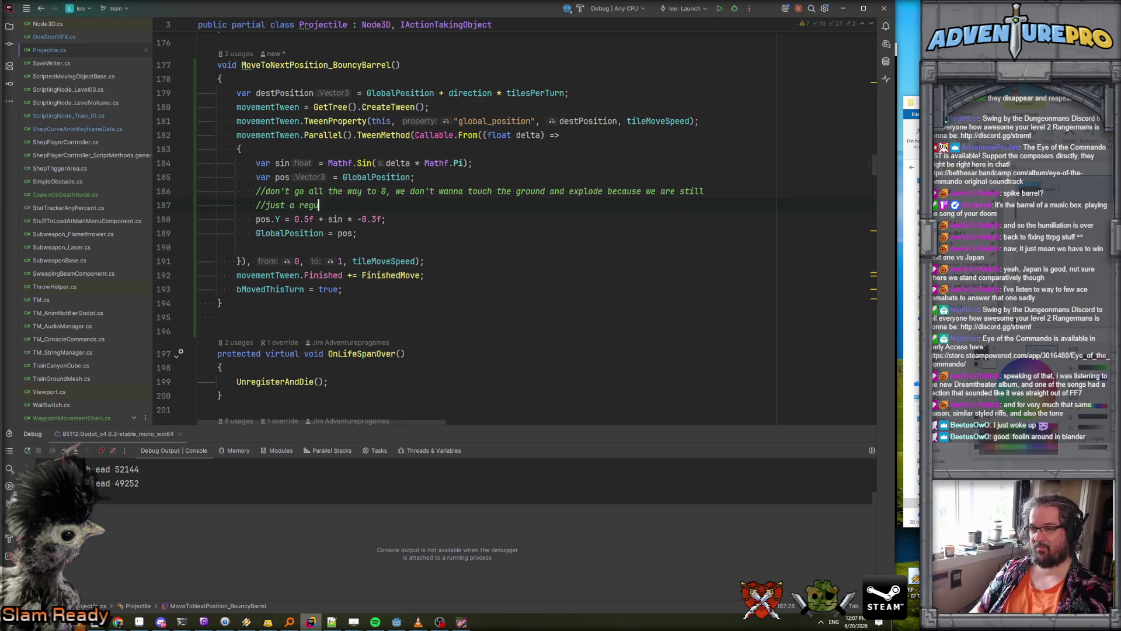
{"action": "type", "text": "tile."}
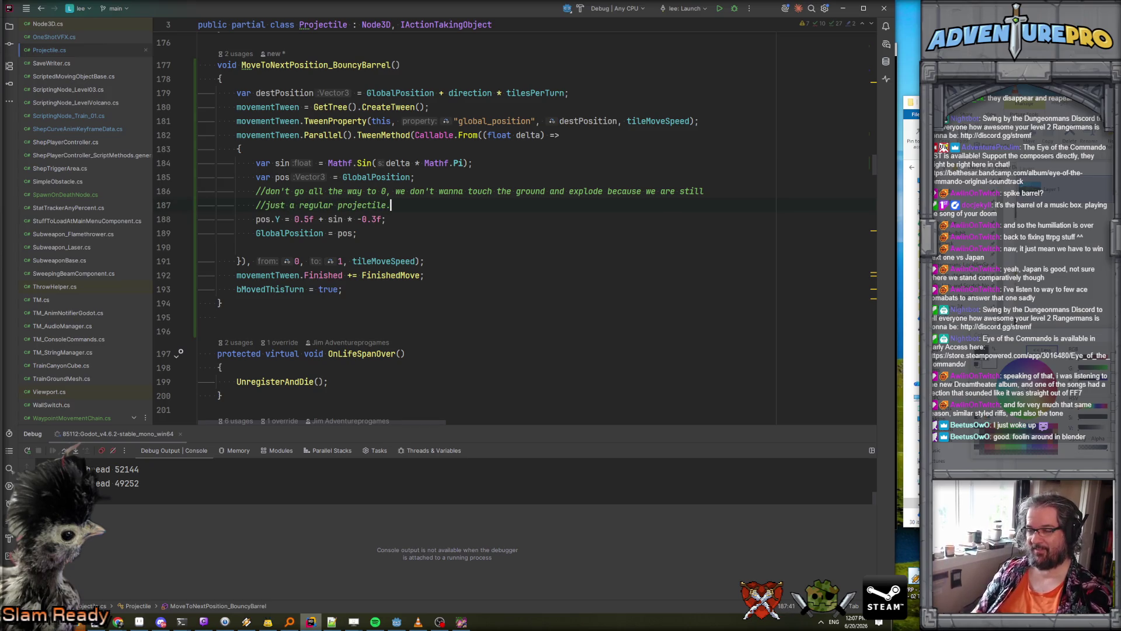
{"action": "scroll", "coordinate": [468, 259], "scroll_direction": "down", "scroll_amount": 10}
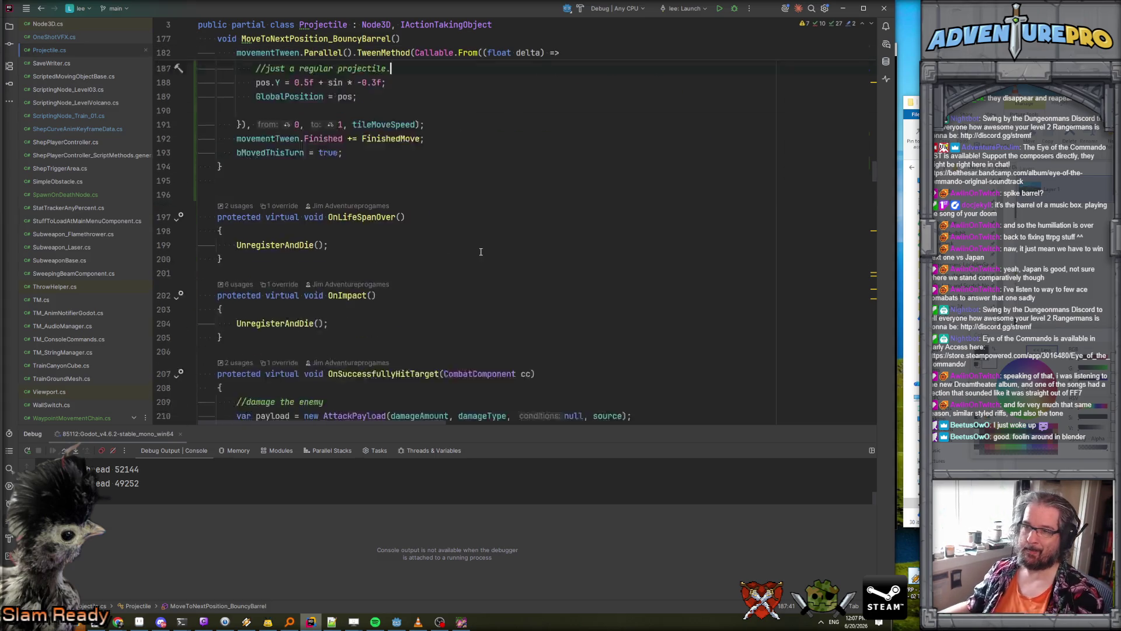
- Close the old game window and launch a fresh run of the project from level_train
{"action": "left_click", "coordinate": [461, 622]}
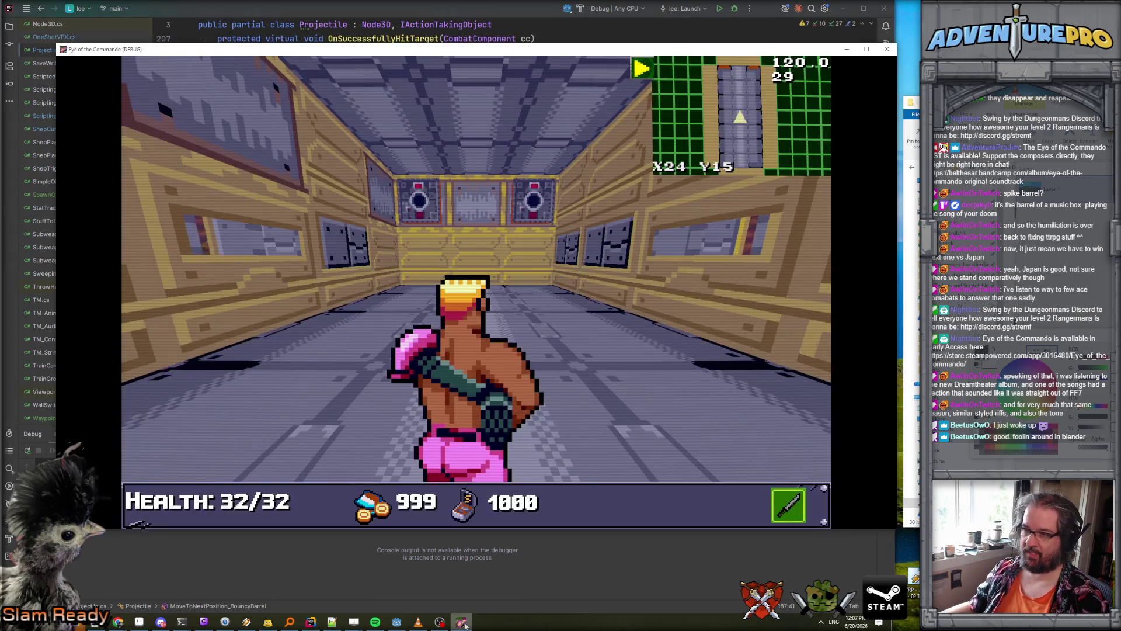
{"action": "left_click", "coordinate": [885, 51]}
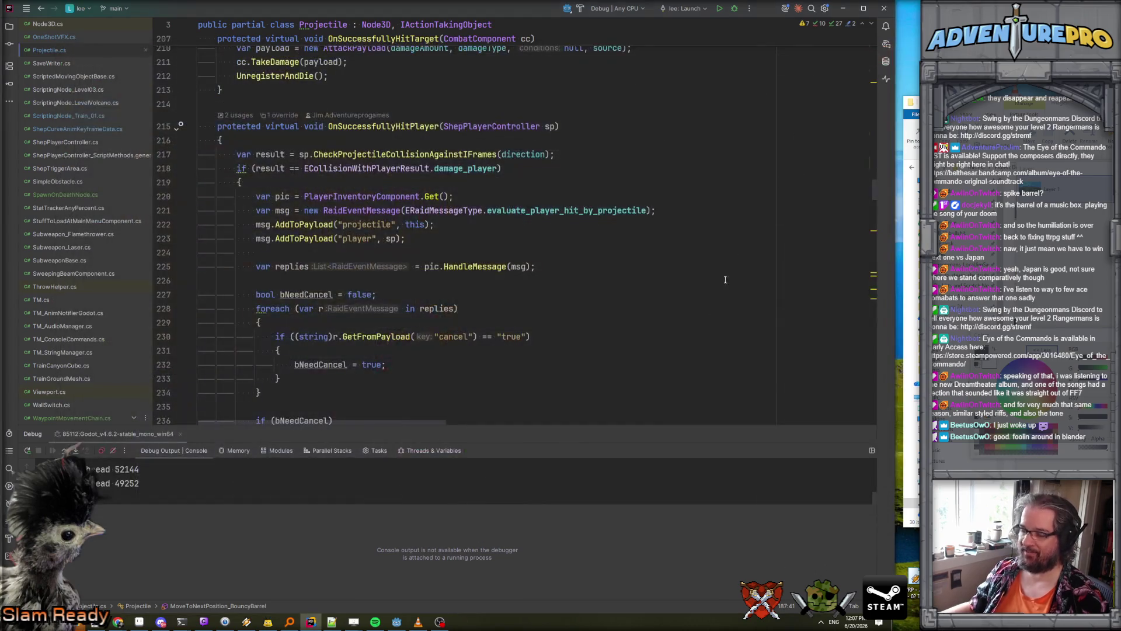
{"action": "left_click", "coordinate": [397, 622]}
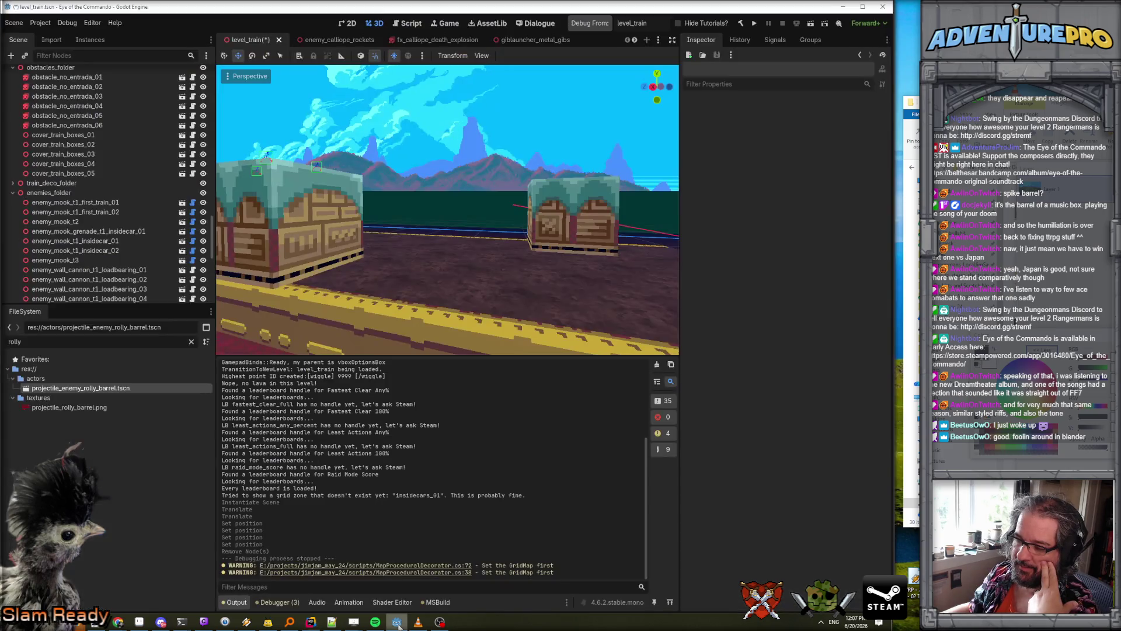
{"action": "left_click", "coordinate": [607, 24]}
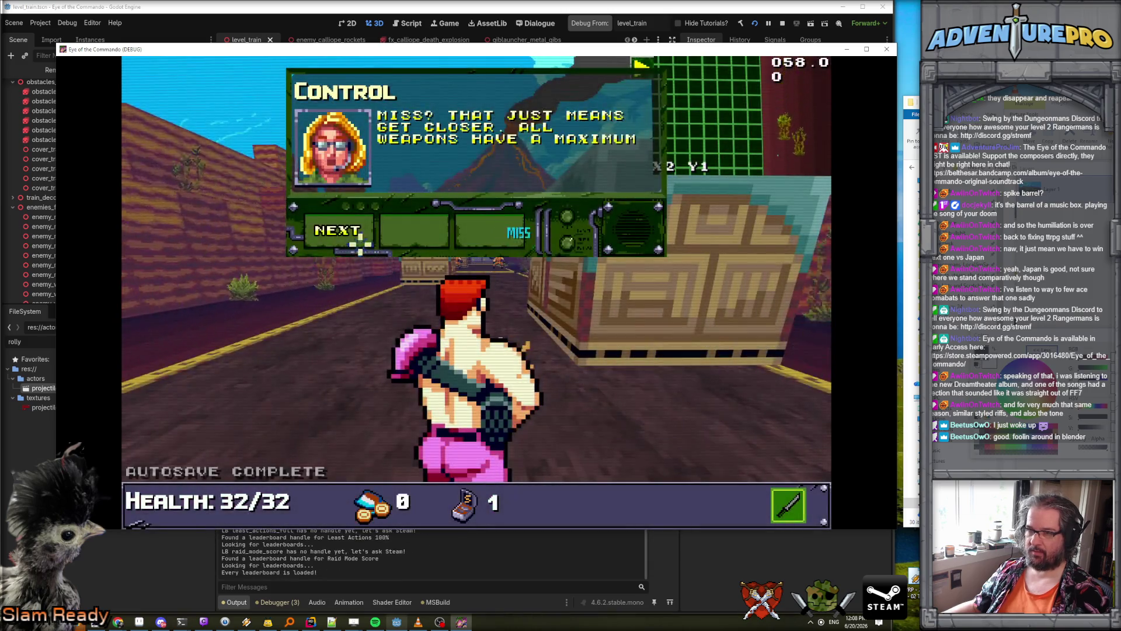
{"action": "left_click", "coordinate": [354, 232]}
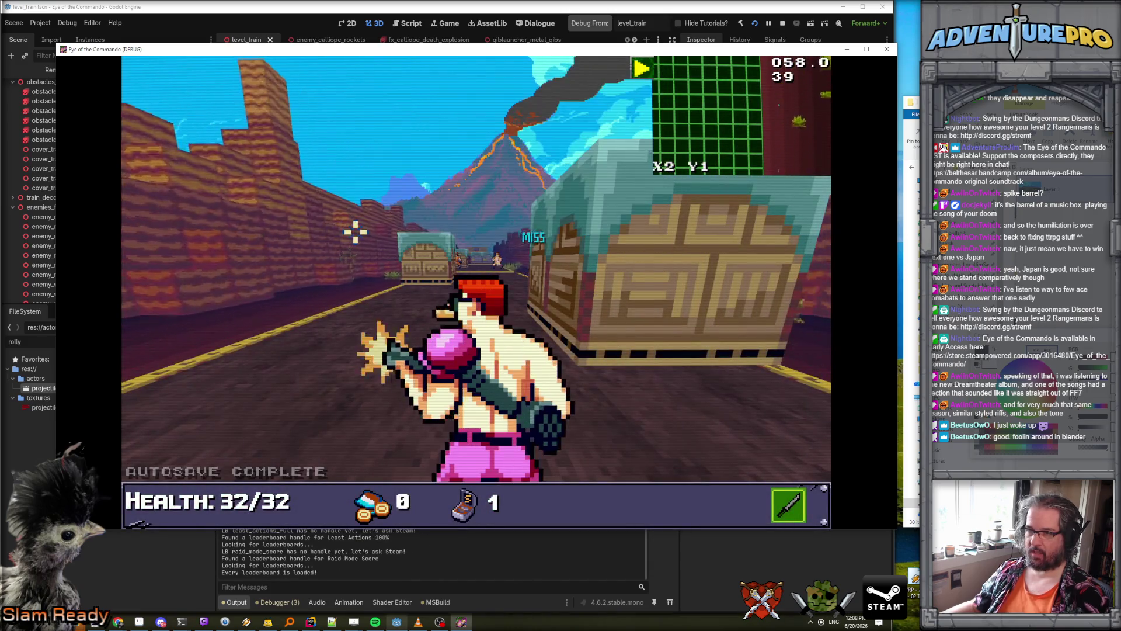
- Grant cheats with WARGOD and teleport into the train corridor via TP 20 2, 25 2 and 24 2
{"action": "key", "text": "grave"}
{"action": "type", "text": "WARGOD"}
{"action": "key", "text": "Return"}
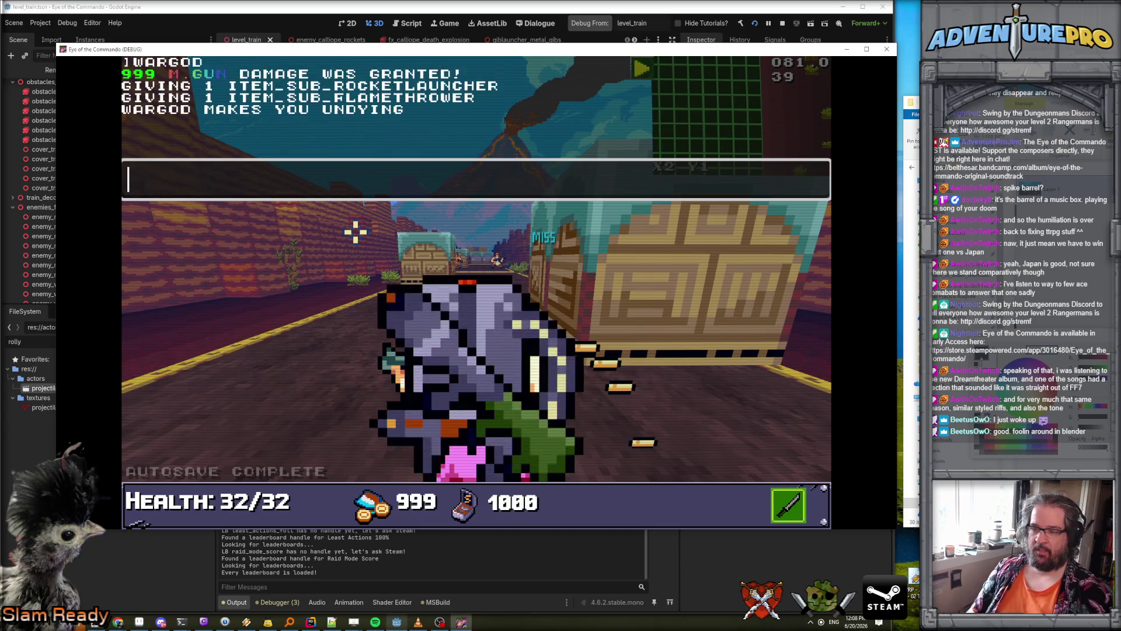
{"action": "type", "text": "TP["}
{"action": "key", "text": "BackSpace"}
{"action": "type", "text": "20 2"}
{"action": "key", "text": "Return"}
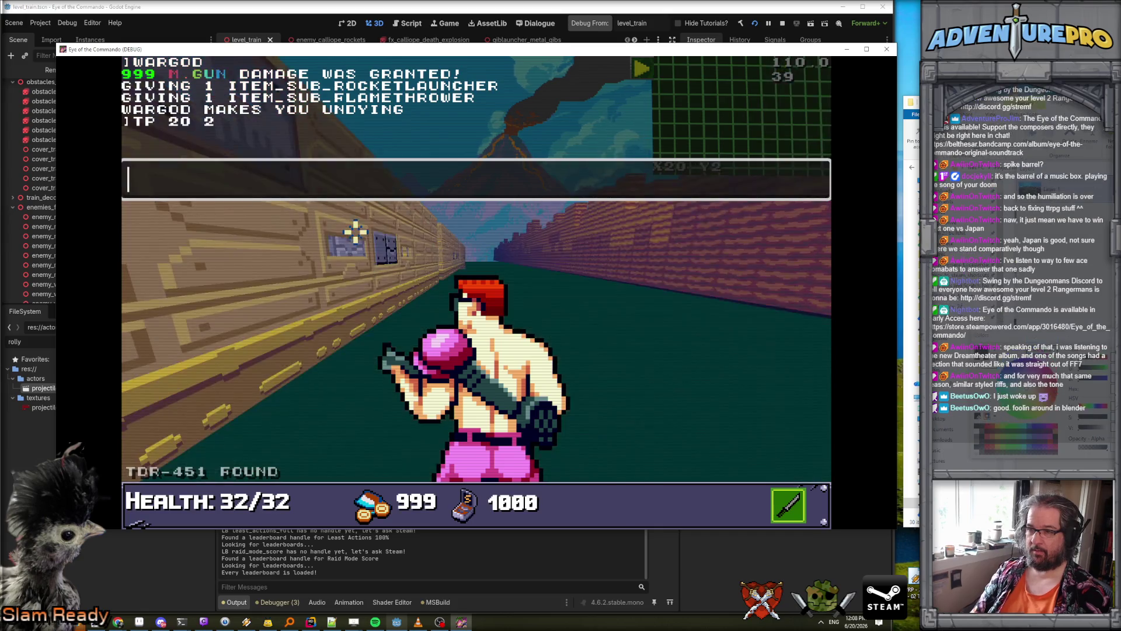
{"action": "key", "text": "Up"}
{"action": "key", "text": "BackSpace"}
{"action": "key", "text": "BackSpace"}
{"action": "key", "text": "BackSpace"}
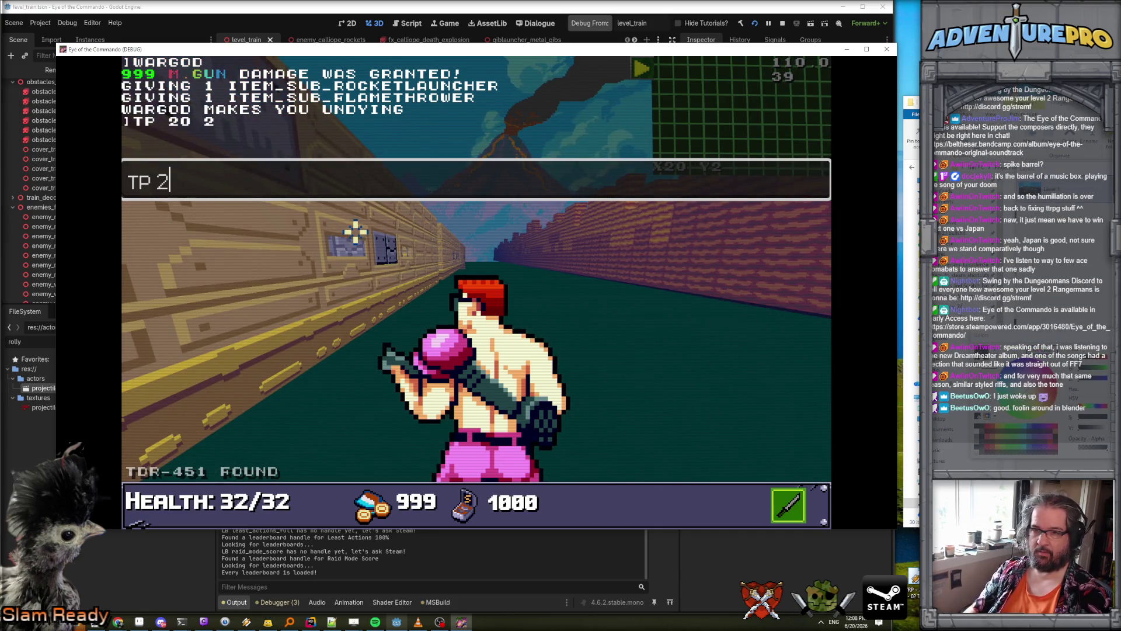
{"action": "type", "text": "2"}
{"action": "key", "text": "Return"}
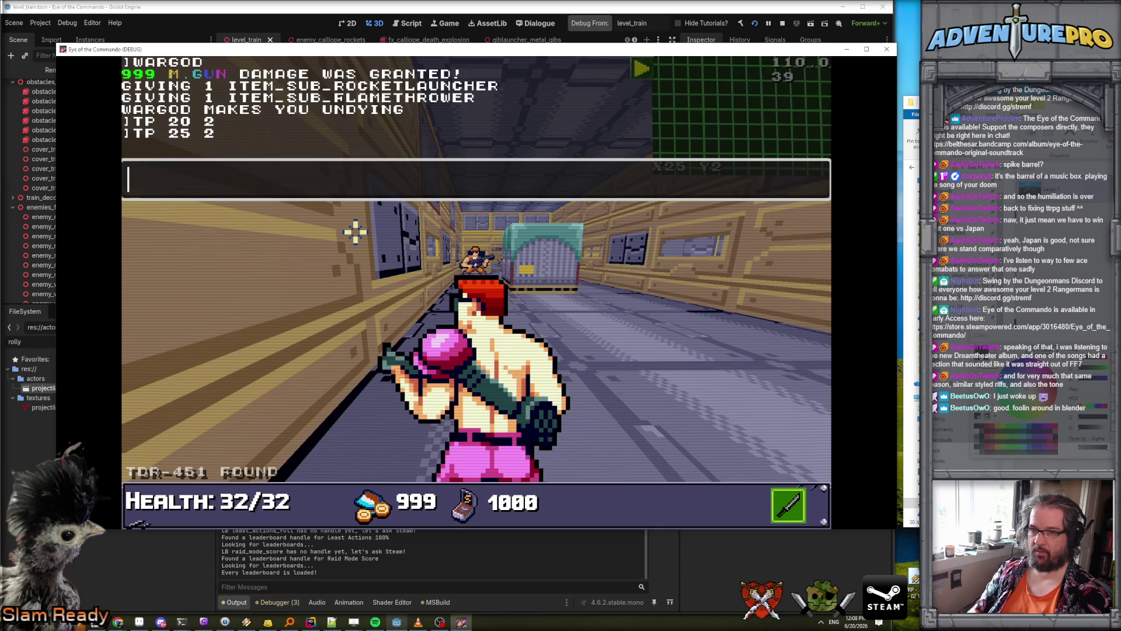
{"action": "key", "text": "Up"}
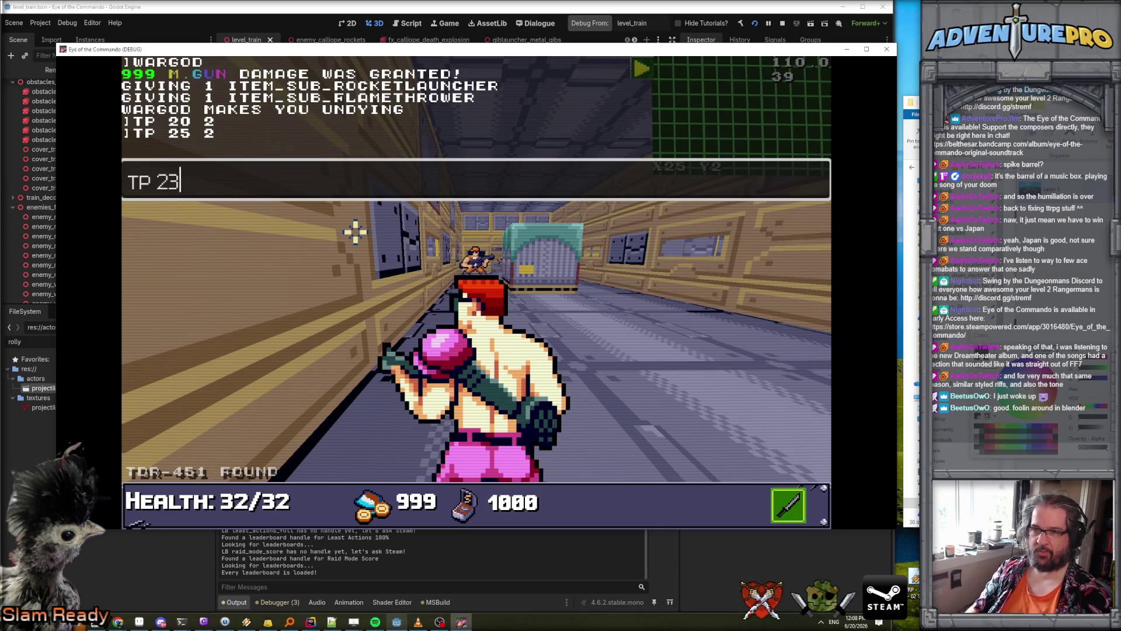
{"action": "key", "text": "Return"}
{"action": "key", "text": "grave"}
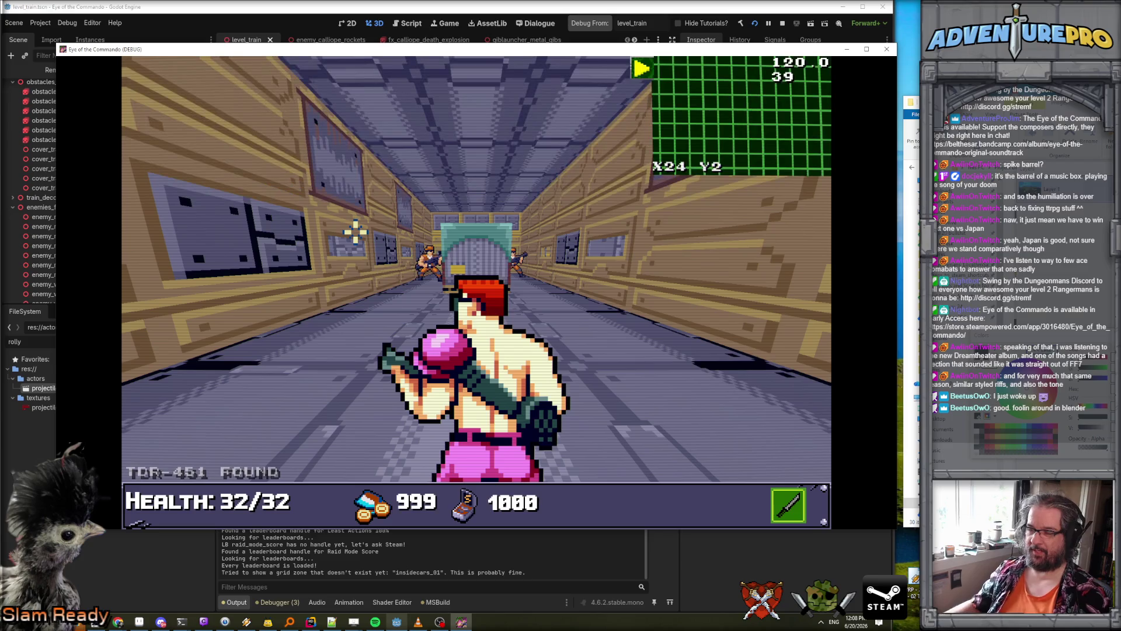
- Walk down the train corridor shooting enemies to test the rolling barrels
{"action": "key", "text": "space"}
{"action": "key", "text": "space"}
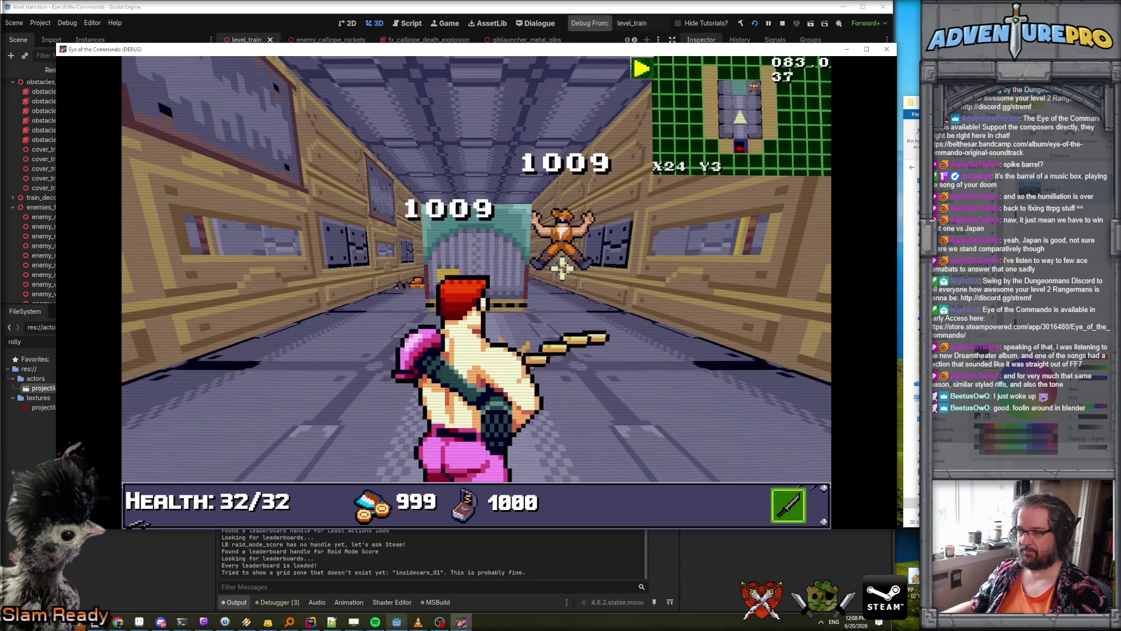
{"action": "key", "text": "Left"}
{"action": "key", "text": "Up"}
{"action": "key", "text": "Up"}
{"action": "key", "text": "Up"}
{"action": "key", "text": "Up"}
{"action": "key", "text": "space"}
{"action": "key", "text": "space"}
{"action": "key", "text": "Up"}
{"action": "key", "text": "Up"}
{"action": "key", "text": "Up"}
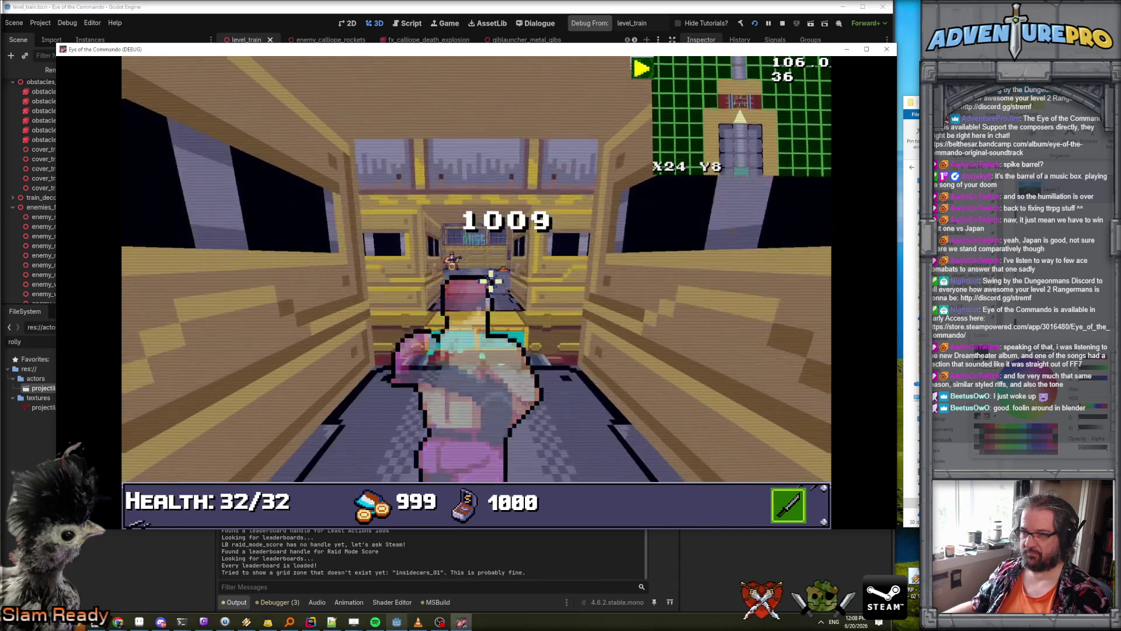
{"action": "key", "text": "Left"}
{"action": "key", "text": "Up"}
{"action": "key", "text": "Up"}
{"action": "key", "text": "Up"}
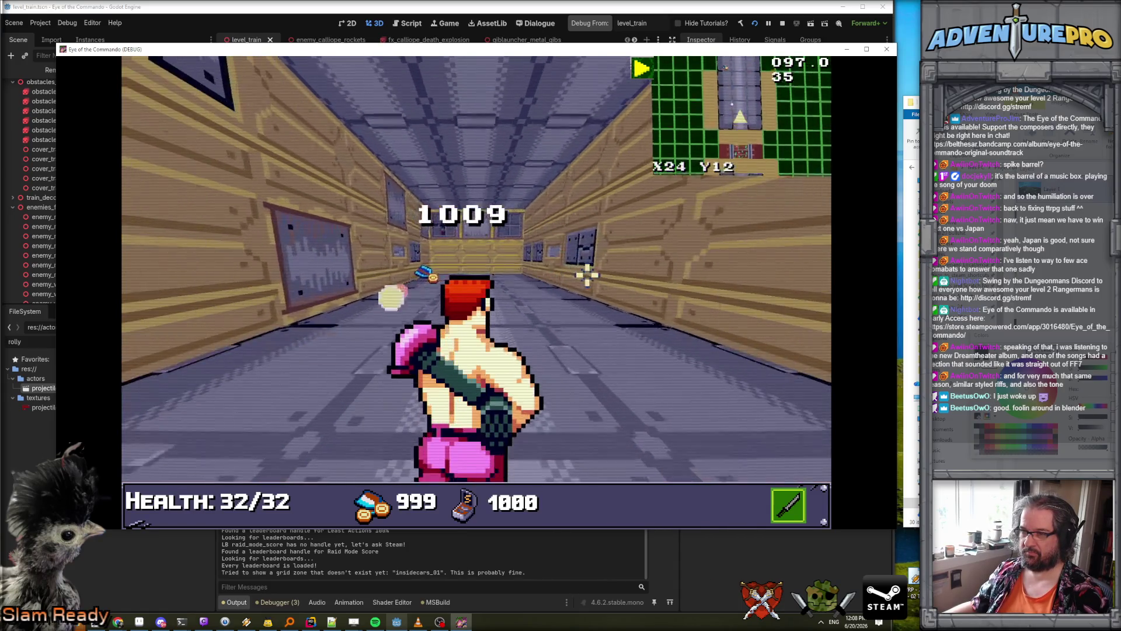
{"action": "key", "text": "Up"}
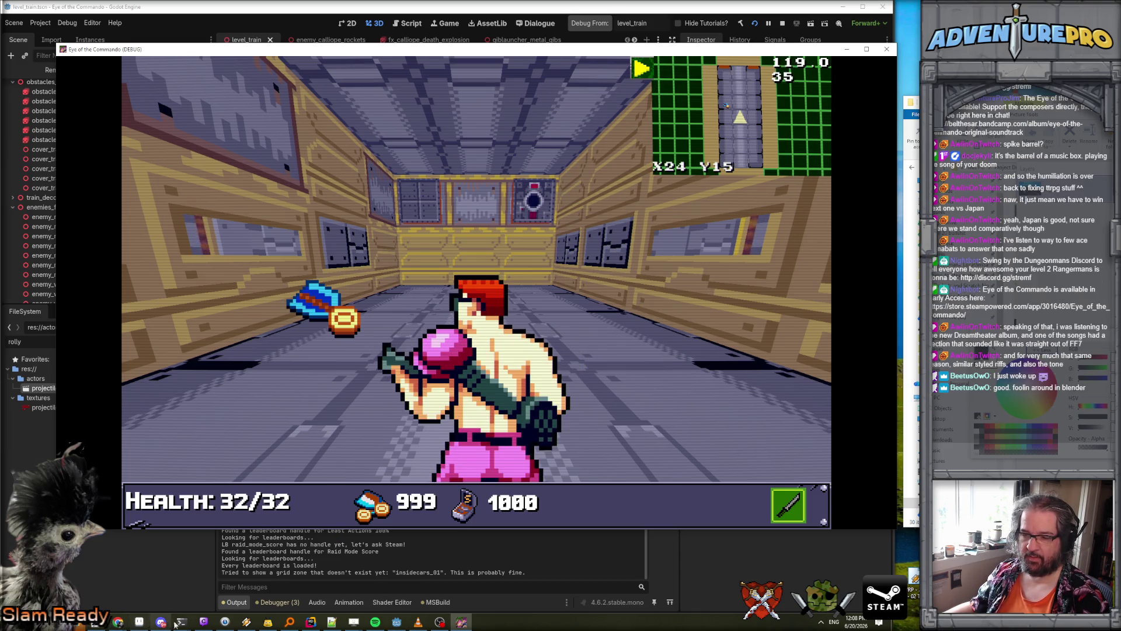
{"action": "left_click", "coordinate": [311, 621]}
{"action": "scroll", "coordinate": [368, 224], "scroll_direction": "up", "scroll_amount": 10}
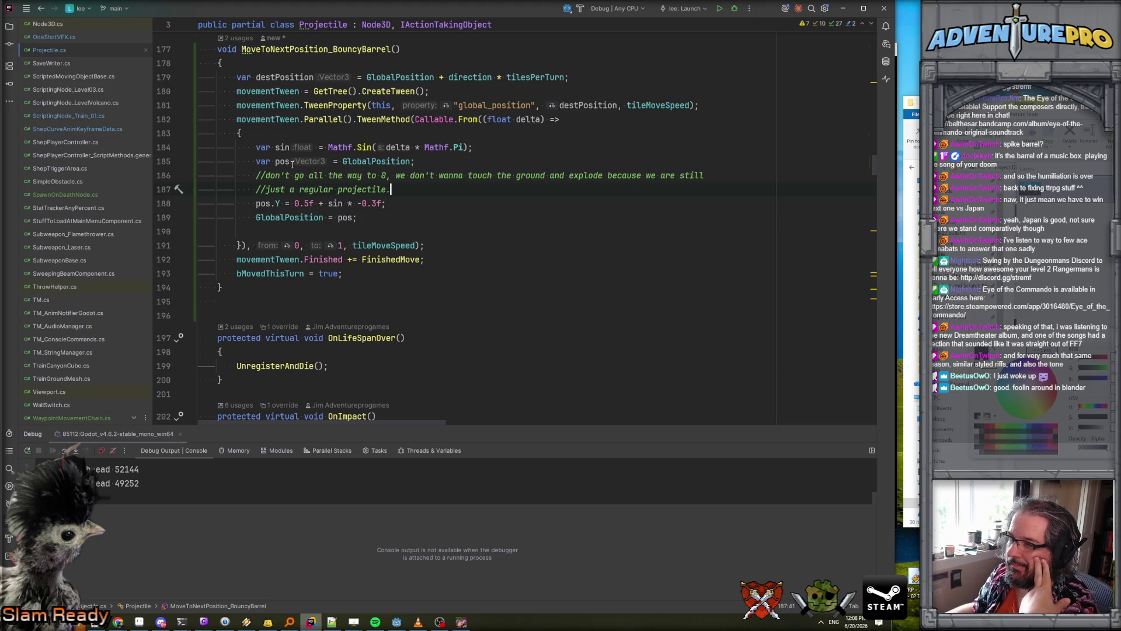
- Put a breakpoint on the if (bActive) check at line 254 in UnregisterAndDie, then switch to the game
{"action": "scroll", "coordinate": [290, 176], "scroll_direction": "up", "scroll_amount": 2}
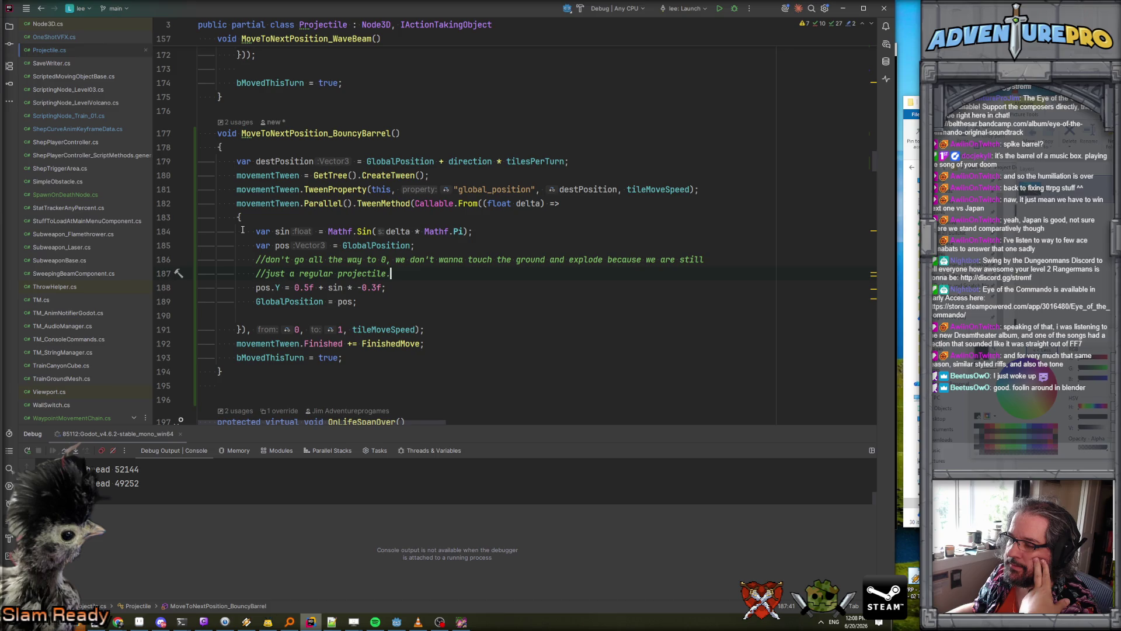
{"action": "scroll", "coordinate": [243, 230], "scroll_direction": "down", "scroll_amount": 12}
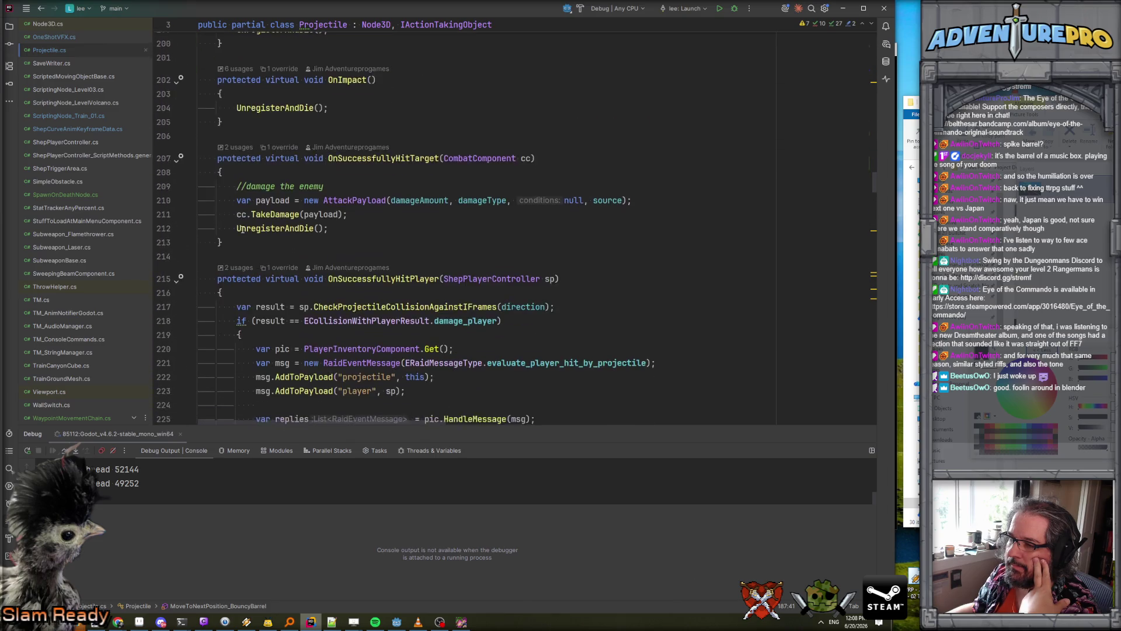
{"action": "scroll", "coordinate": [243, 229], "scroll_direction": "down", "scroll_amount": 1}
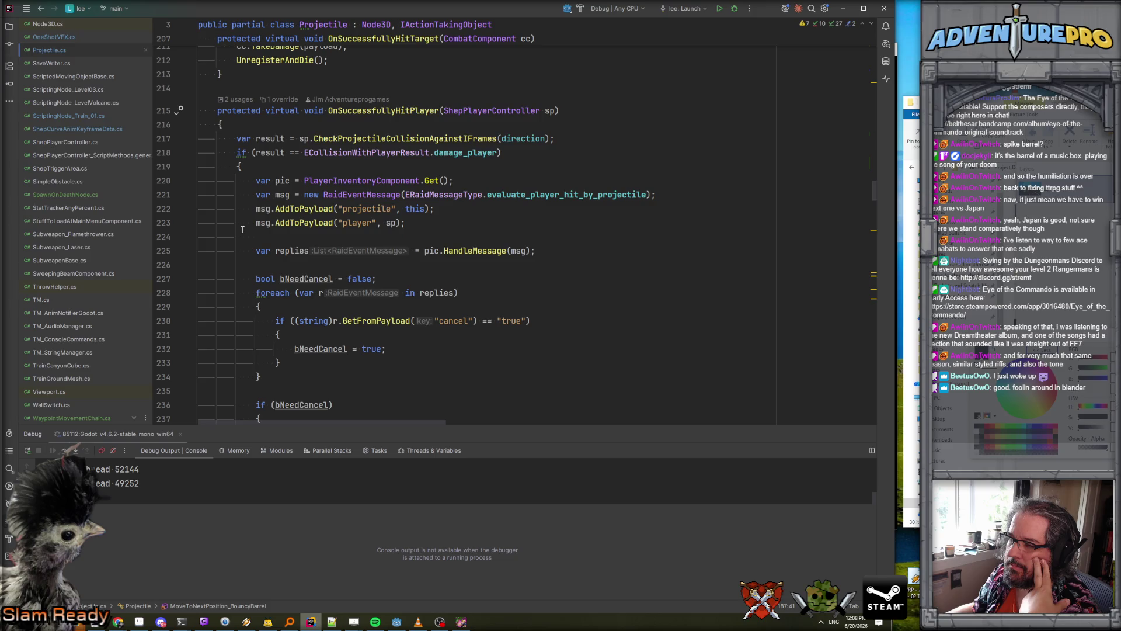
{"action": "scroll", "coordinate": [243, 229], "scroll_direction": "down", "scroll_amount": 10}
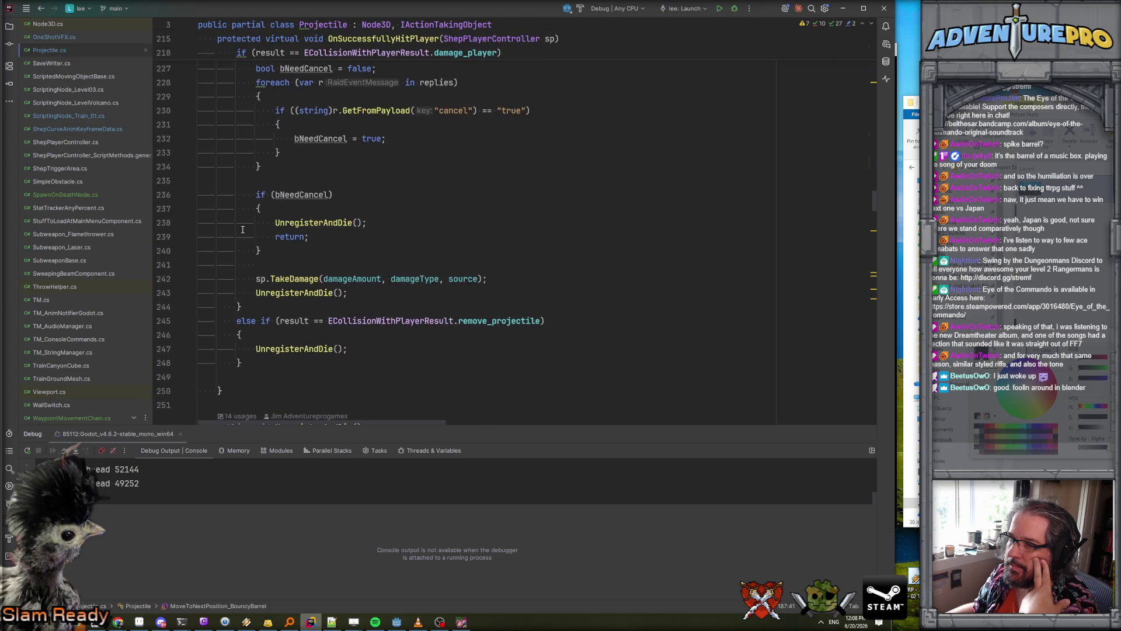
{"action": "left_click", "coordinate": [261, 287]}
{"action": "key", "text": "F9"}
{"action": "key", "text": "alt+Tab"}
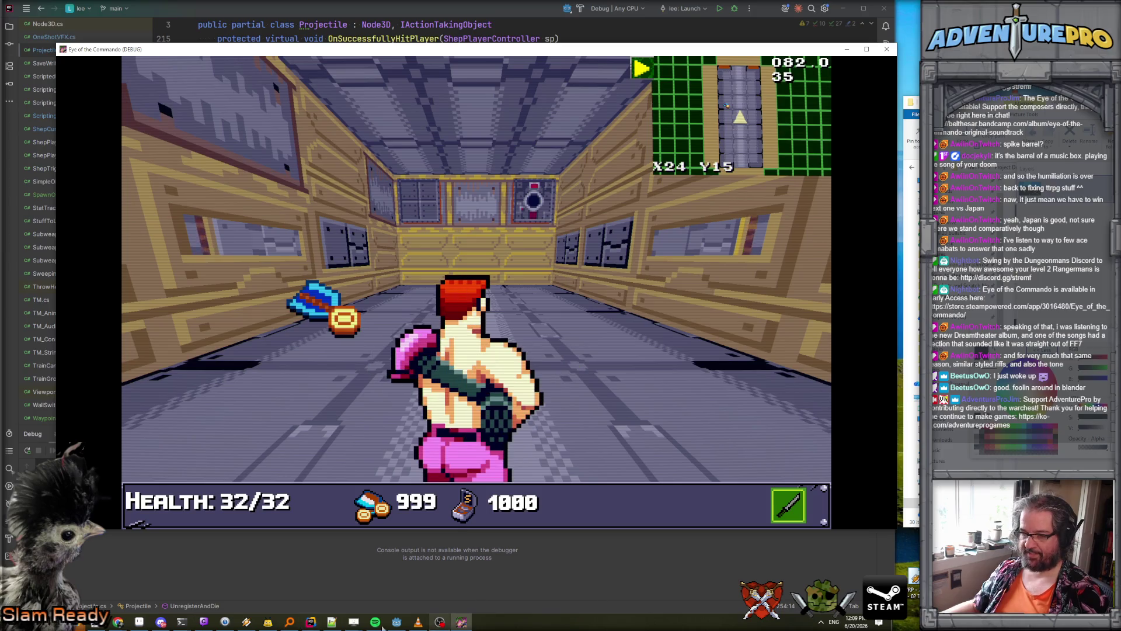
{"action": "key", "text": "alt+Tab"}
- Trigger the breakpoint and trace a barrel death through OnLifeSpanOver and TakeAction in the call stack
{"action": "left_click", "coordinate": [598, 314]}
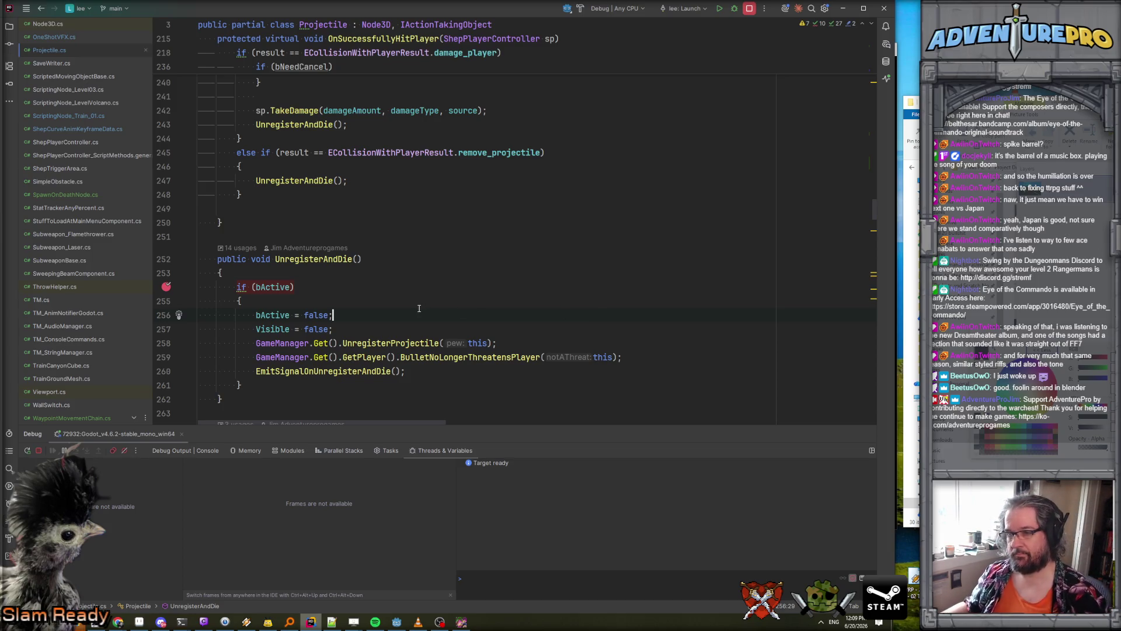
{"action": "left_click", "coordinate": [460, 621]}
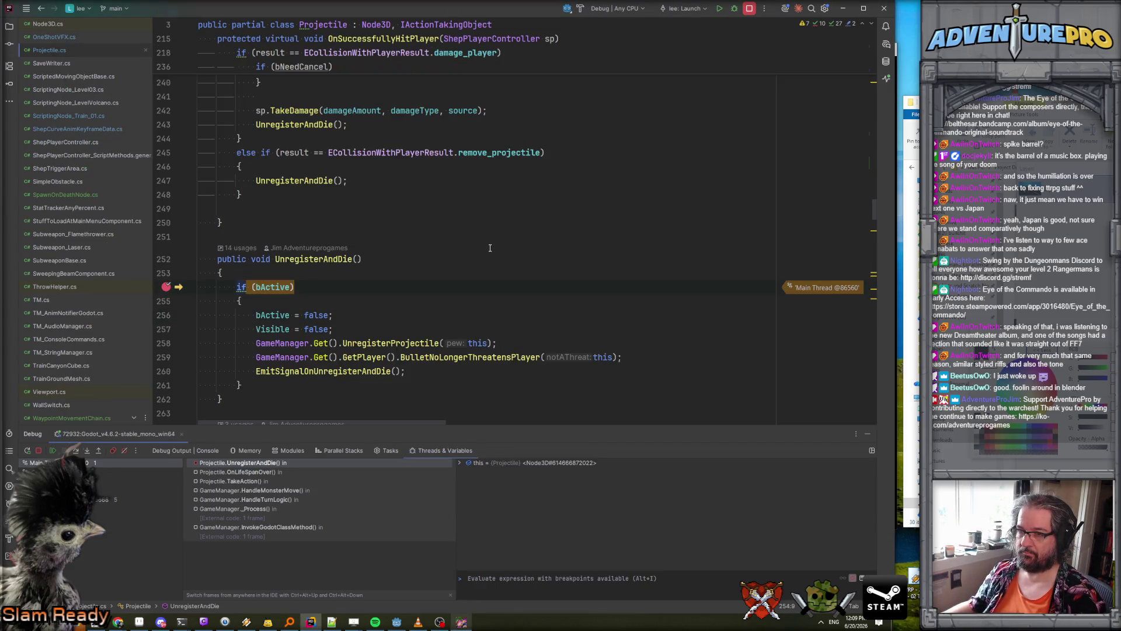
{"action": "left_click", "coordinate": [258, 473]}
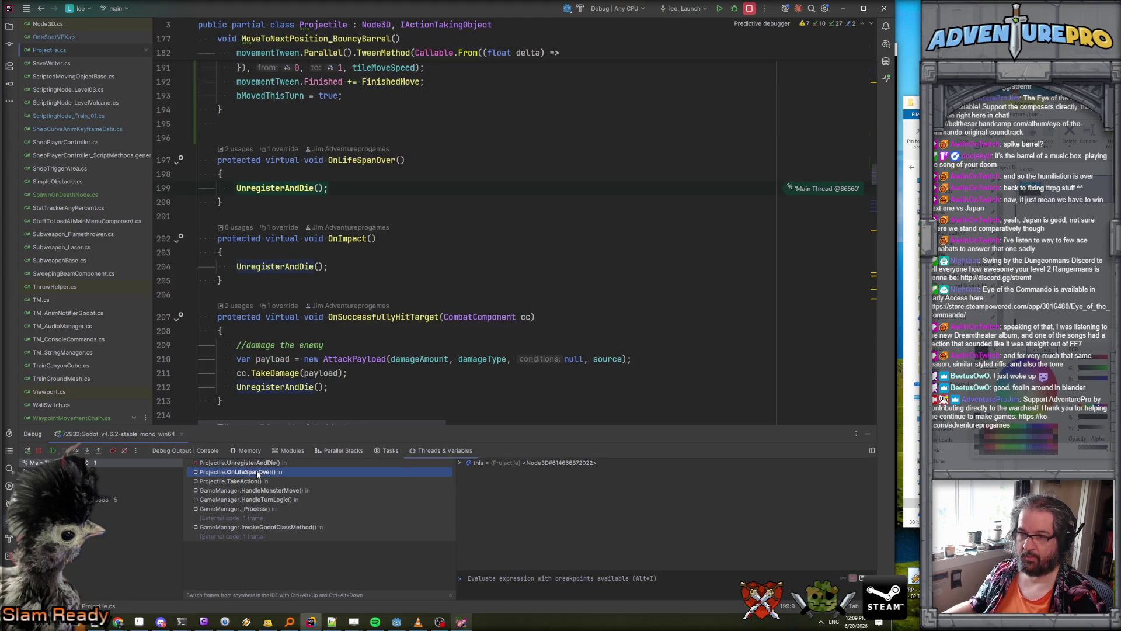
{"action": "left_click", "coordinate": [240, 481]}
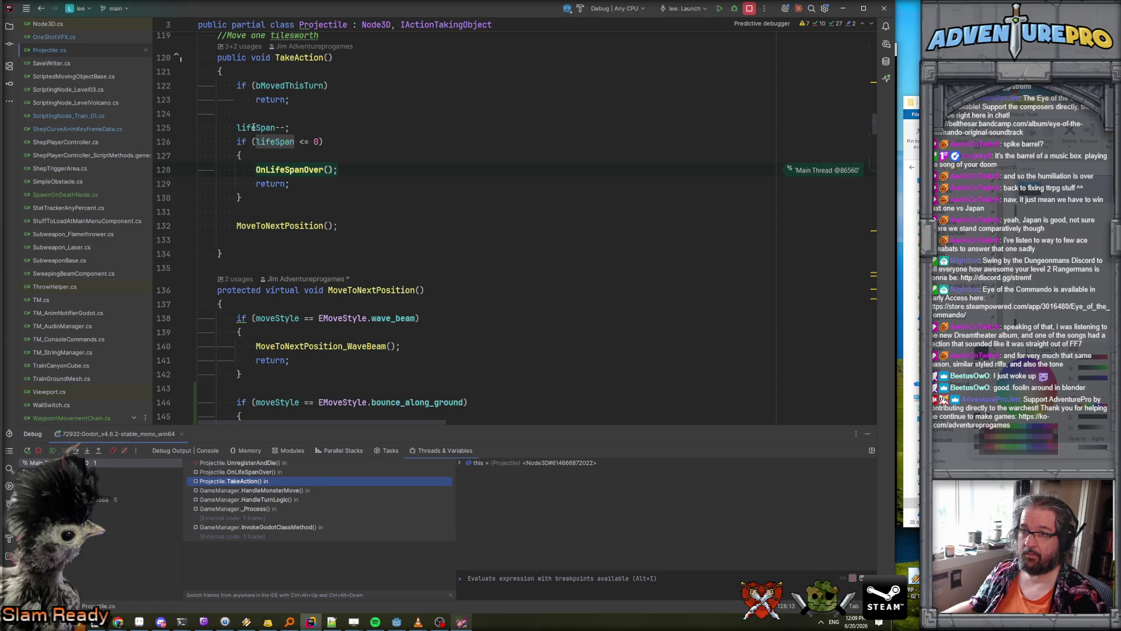
{"action": "mouse_move", "coordinate": [257, 129]}
{"action": "key", "text": "F5"}
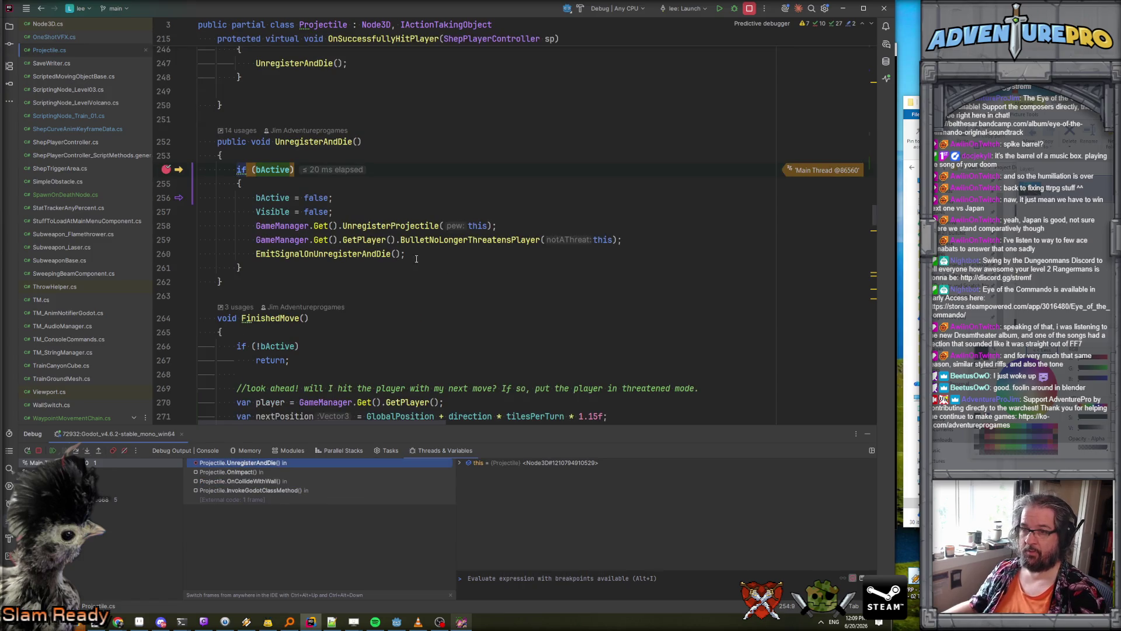
- Trace the next hit through OnImpact and OnCollideWithWall, inspect the collision values, and stop debugging
{"action": "left_click", "coordinate": [238, 471]}
{"action": "left_click", "coordinate": [243, 481]}
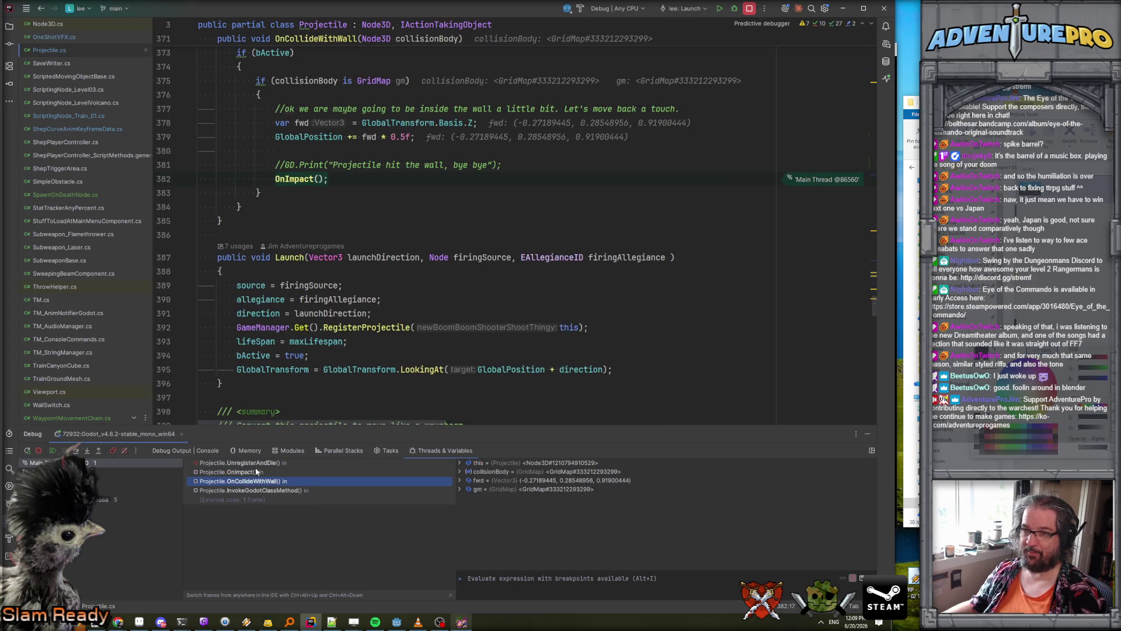
{"action": "scroll", "coordinate": [331, 184], "scroll_direction": "up", "scroll_amount": 3}
{"action": "mouse_move", "coordinate": [312, 207]}
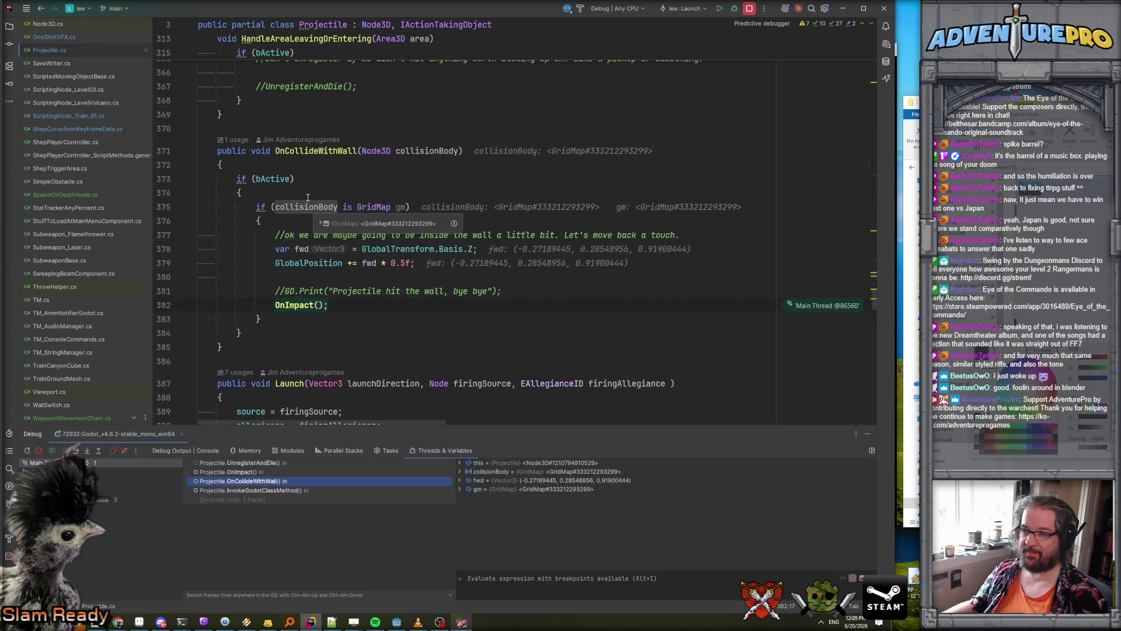
{"action": "mouse_move", "coordinate": [307, 260]}
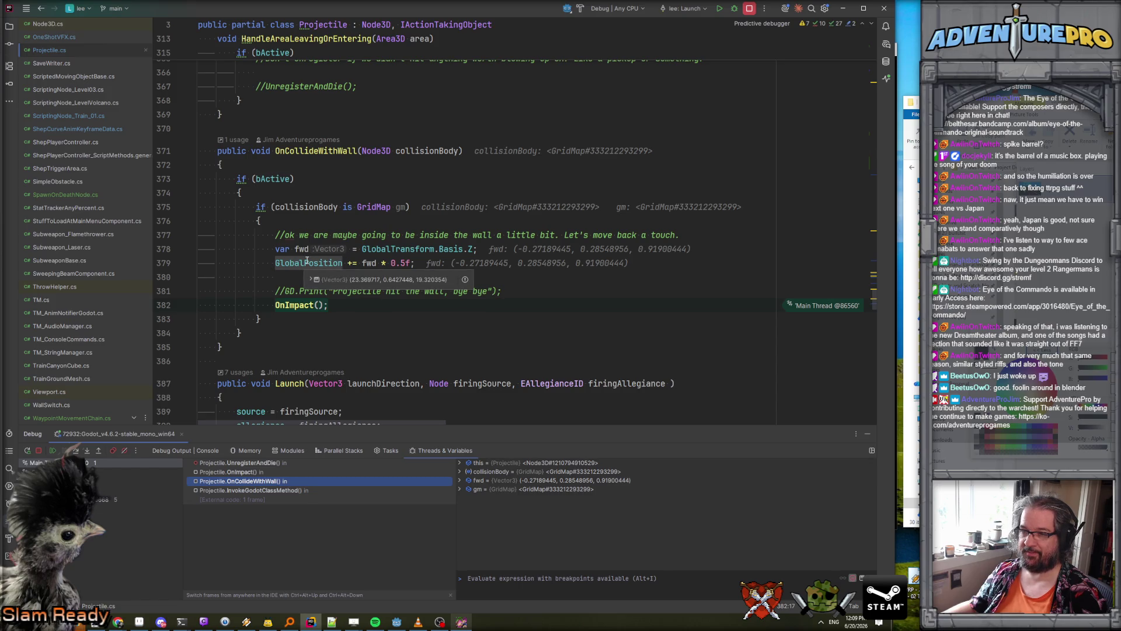
{"action": "mouse_move", "coordinate": [451, 245]}
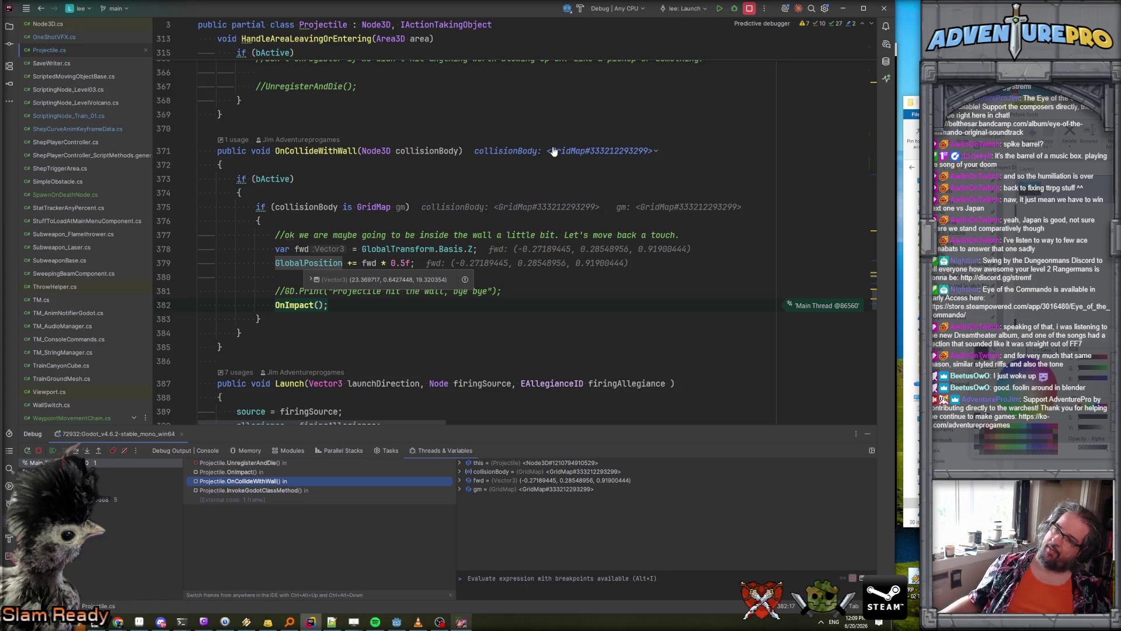
{"action": "scroll", "coordinate": [479, 134], "scroll_direction": "up", "scroll_amount": 6}
{"action": "scroll", "coordinate": [479, 134], "scroll_direction": "up", "scroll_amount": 3}
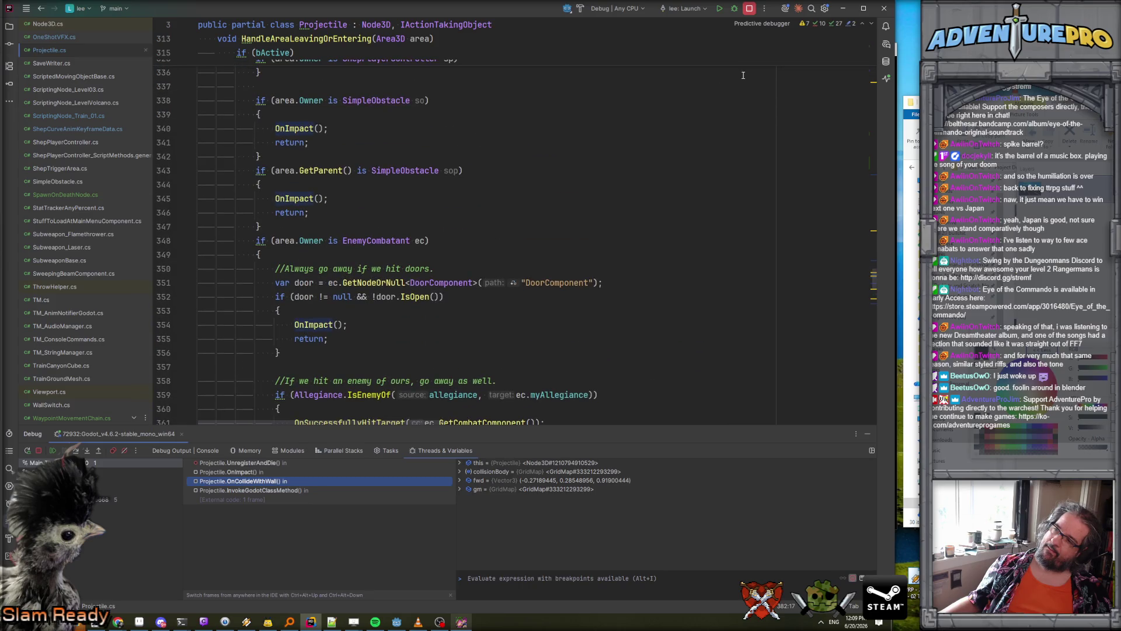
{"action": "left_click", "coordinate": [751, 9]}
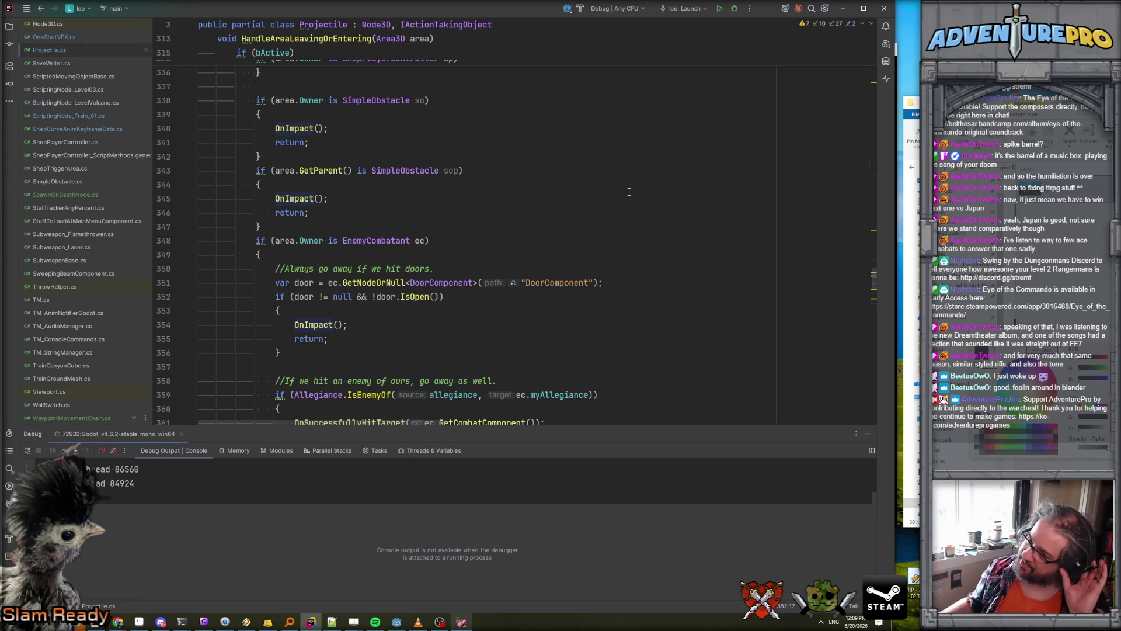
- Under if (bActive), start a new check on Mathf.Abs(lifeSpan - maxLifespan)
{"action": "scroll", "coordinate": [628, 190], "scroll_direction": "up", "scroll_amount": 7}
{"action": "scroll", "coordinate": [629, 192], "scroll_direction": "up", "scroll_amount": 5}
{"action": "scroll", "coordinate": [629, 191], "scroll_direction": "down", "scroll_amount": 15}
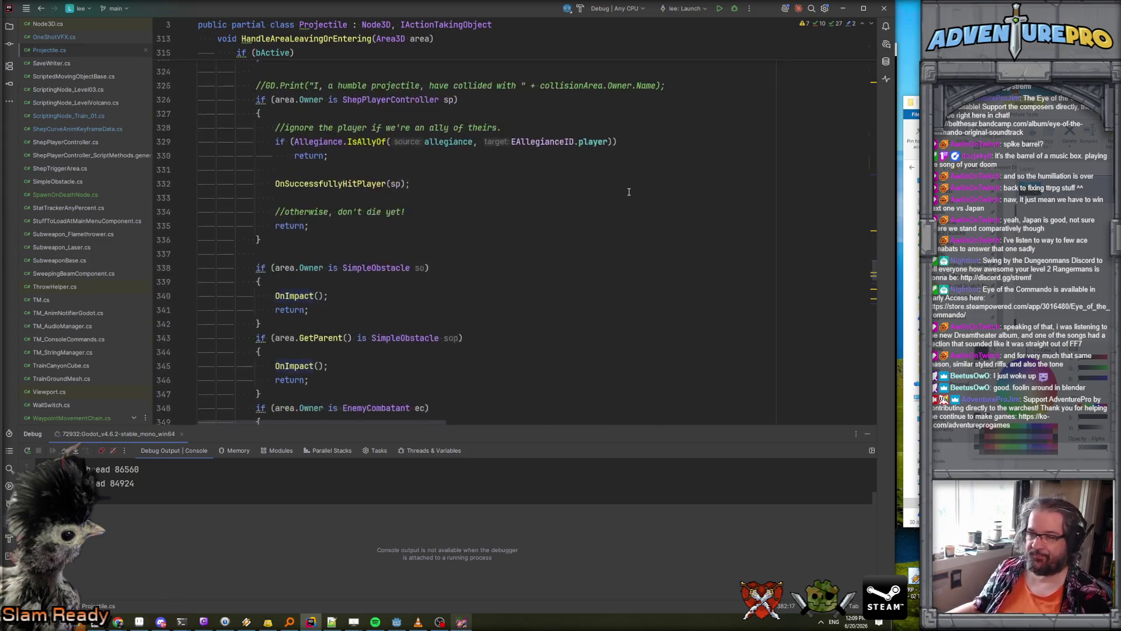
{"action": "scroll", "coordinate": [629, 191], "scroll_direction": "down", "scroll_amount": 9}
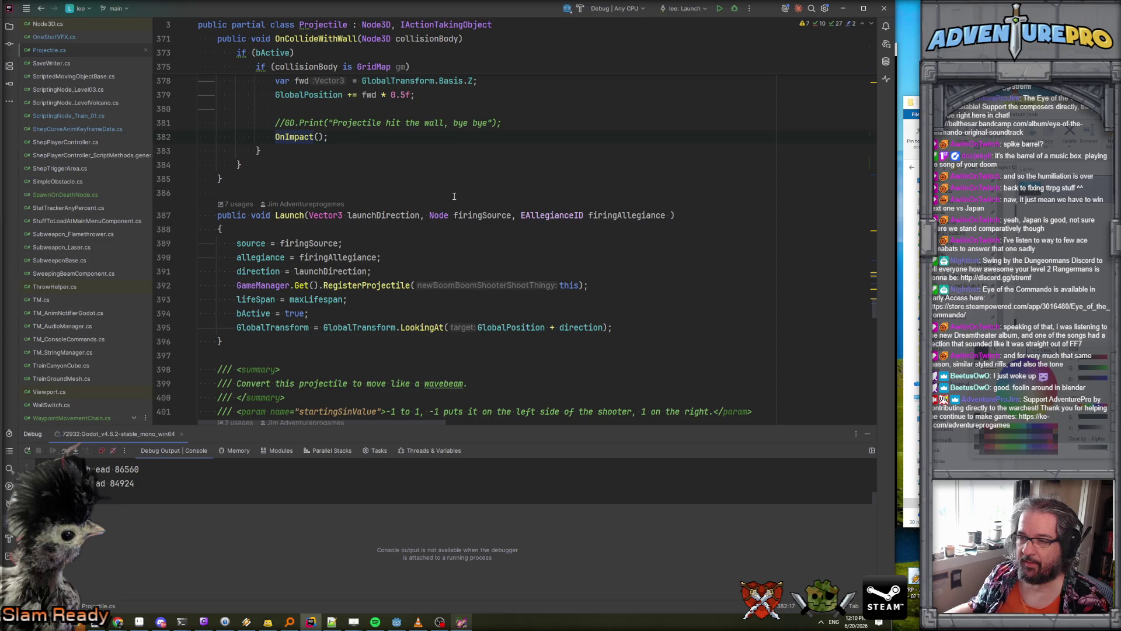
{"action": "scroll", "coordinate": [299, 313], "scroll_direction": "up", "scroll_amount": 10}
{"action": "scroll", "coordinate": [315, 280], "scroll_direction": "down", "scroll_amount": 5}
{"action": "left_click", "coordinate": [330, 268]}
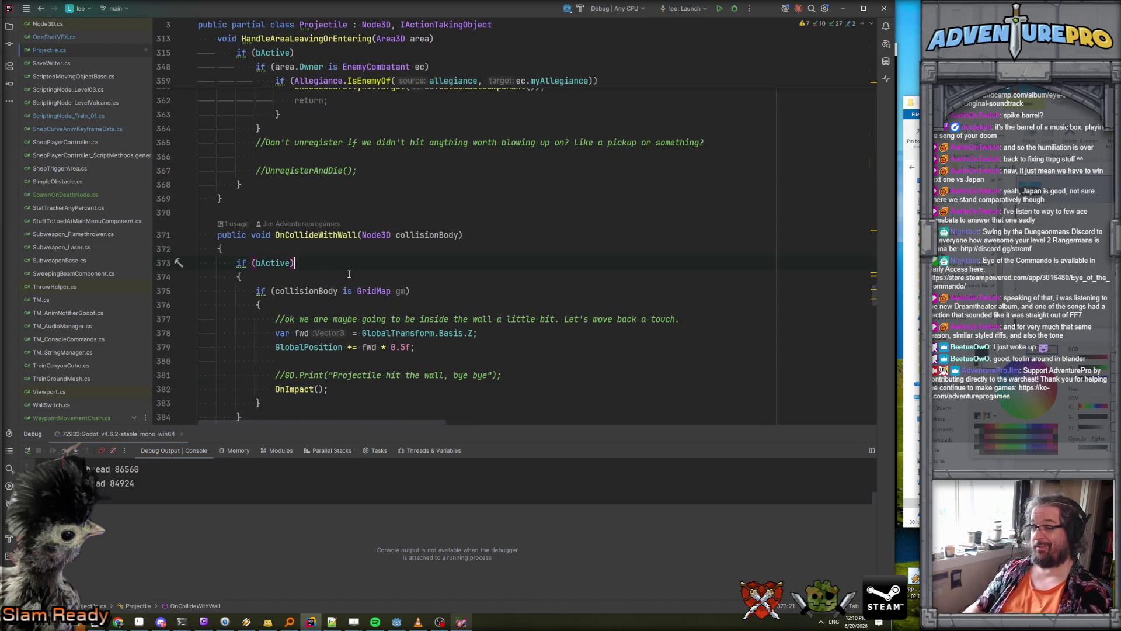
{"action": "key", "text": "Return"}
{"action": "key", "text": "Return"}
{"action": "key", "text": "Up"}
{"action": "key", "text": "Down"}
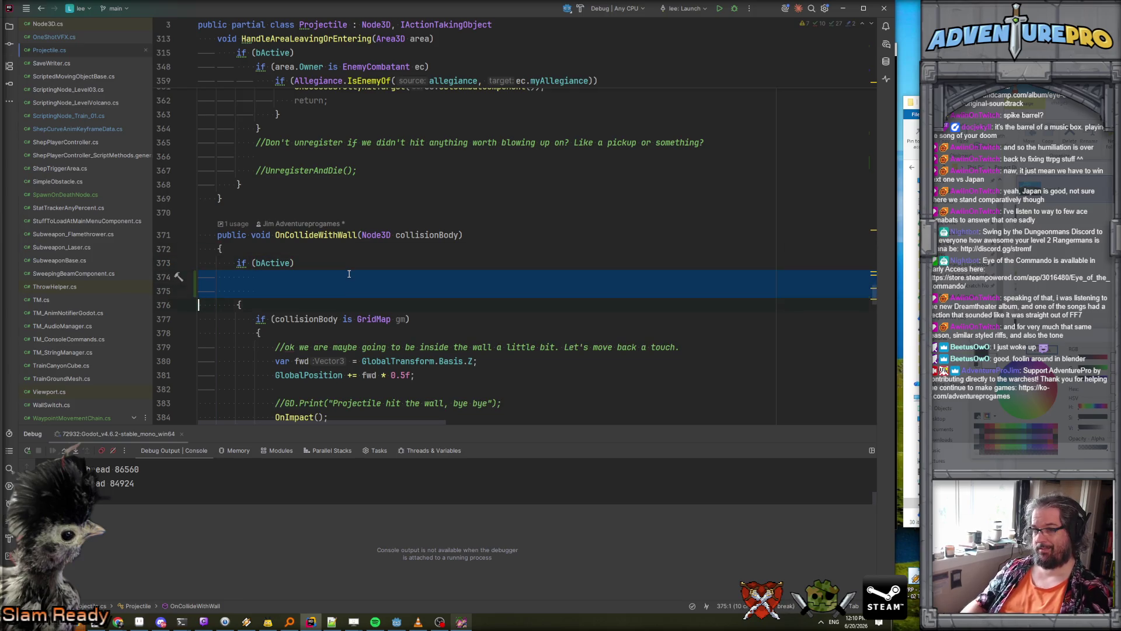
{"action": "key", "text": "ctrl+x"}
{"action": "key", "text": "ctrl+x"}
{"action": "key", "text": "End"}
{"action": "key", "text": "Return"}
{"action": "key", "text": "Return"}
{"action": "key", "text": "Up"}
{"action": "type", "text": "i"}
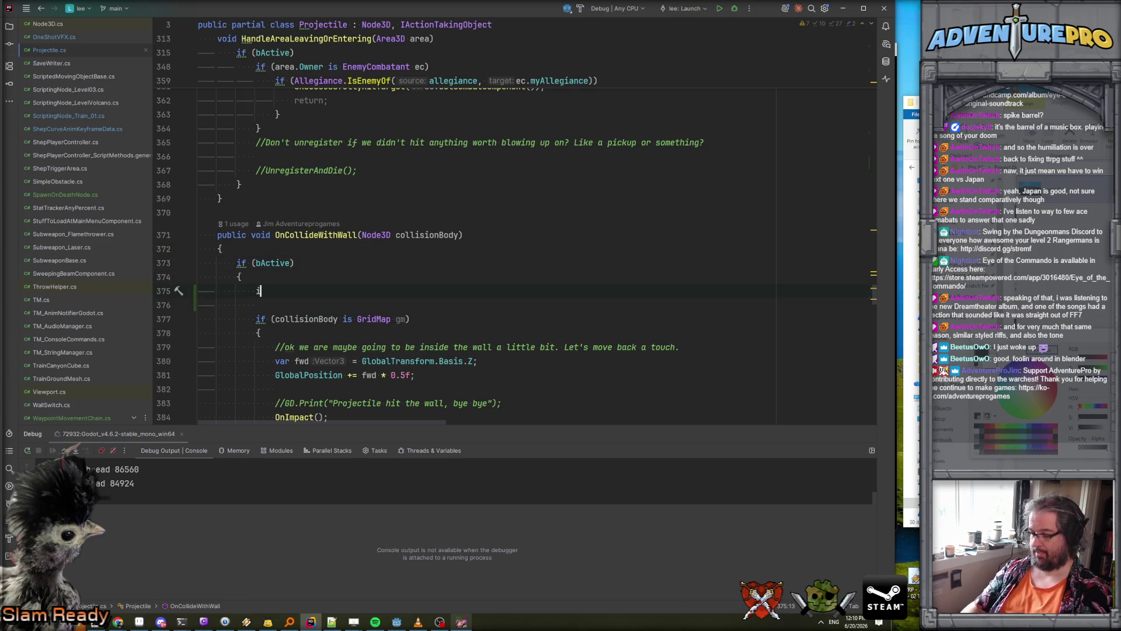
{"action": "type", "text": "f( lifeSpan - maxL"}
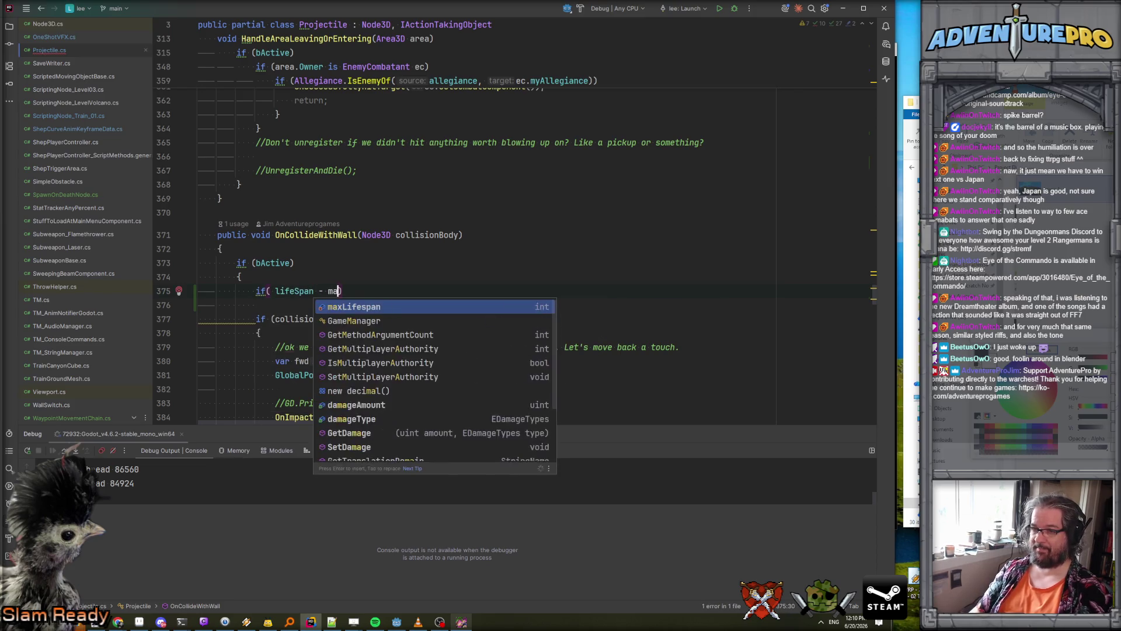
{"action": "key", "text": "Return"}
{"action": "left_click", "coordinate": [276, 291]}
{"action": "type", "text": "Mathf.Ab"}
{"action": "type", "text": "s"}
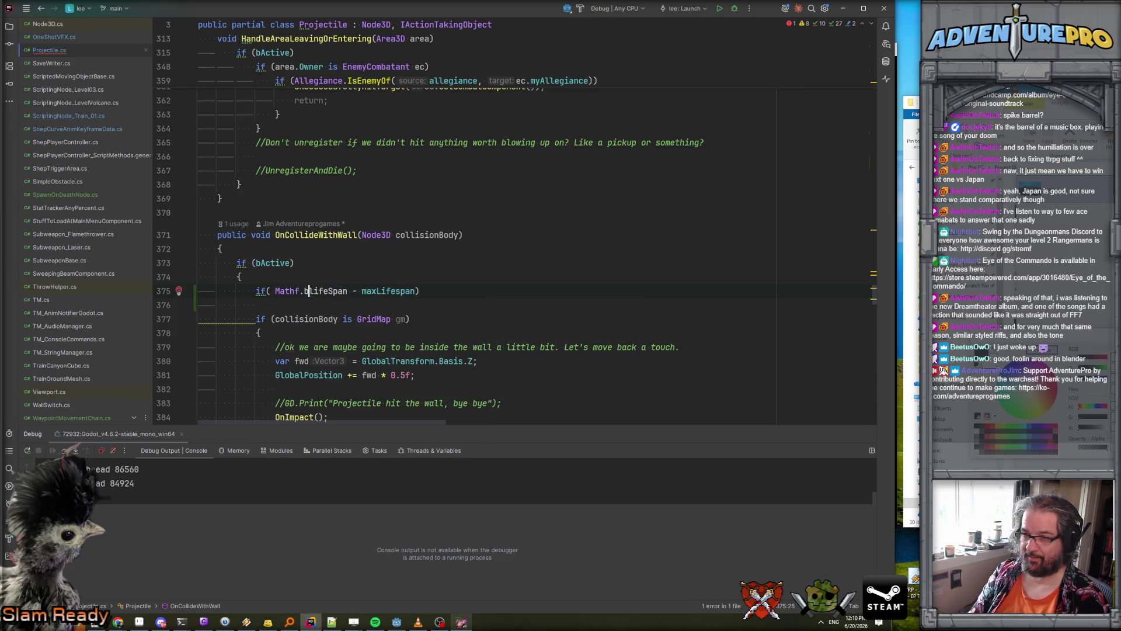
{"action": "key", "text": "Return"}
{"action": "key", "text": "End"}
{"action": "type", "text": ")"}
- Finish the condition with '<= 1 && moveStyle == EMoveStyle.bounce_along_ground' and an early return;
{"action": "key", "text": "Left"}
{"action": "type", "text": "<= 1 "}
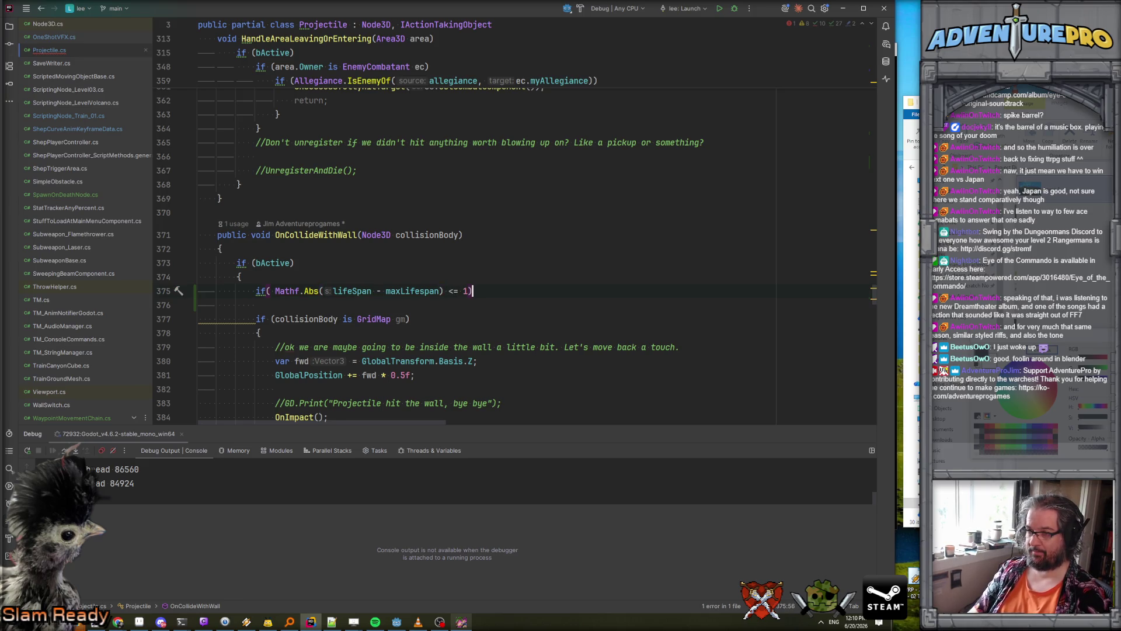
{"action": "type", "text": "&&"}
{"action": "key", "text": "Return"}
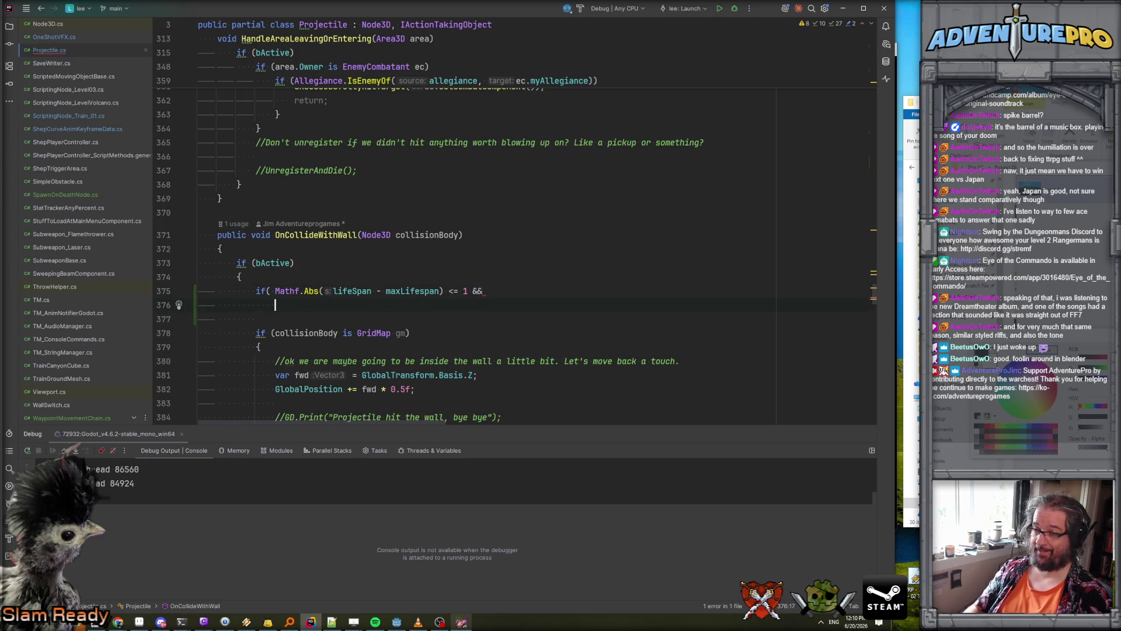
{"action": "type", "text": "moveStyle =="}
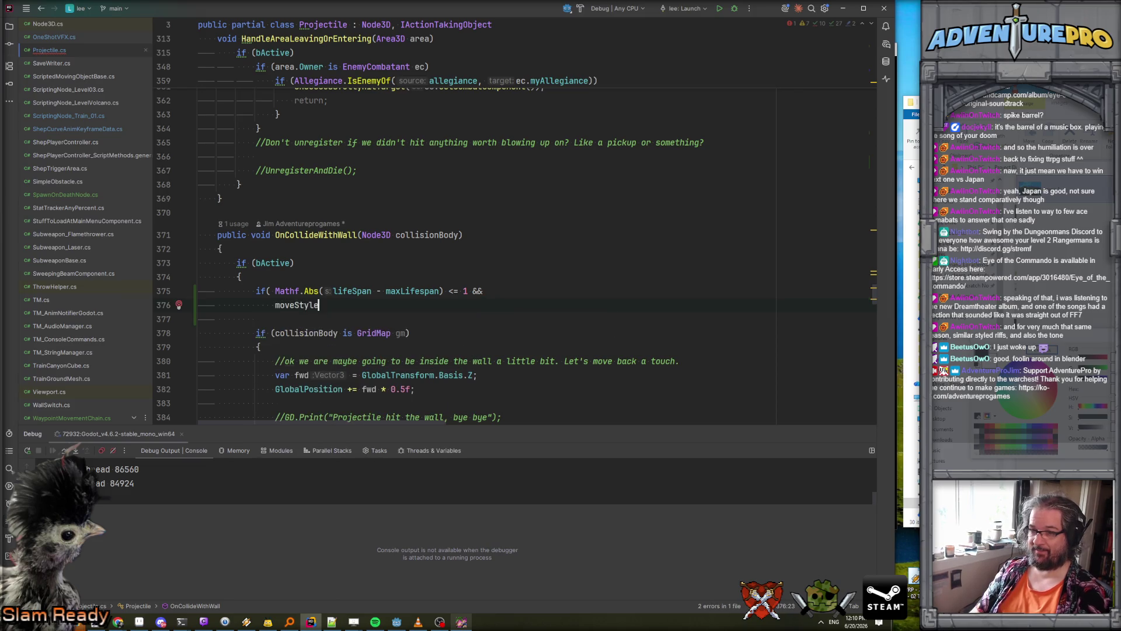
{"action": "key", "text": "Return"}
{"action": "type", "text": ")"}
{"action": "key", "text": "Return"}
{"action": "type", "text": "return;"}
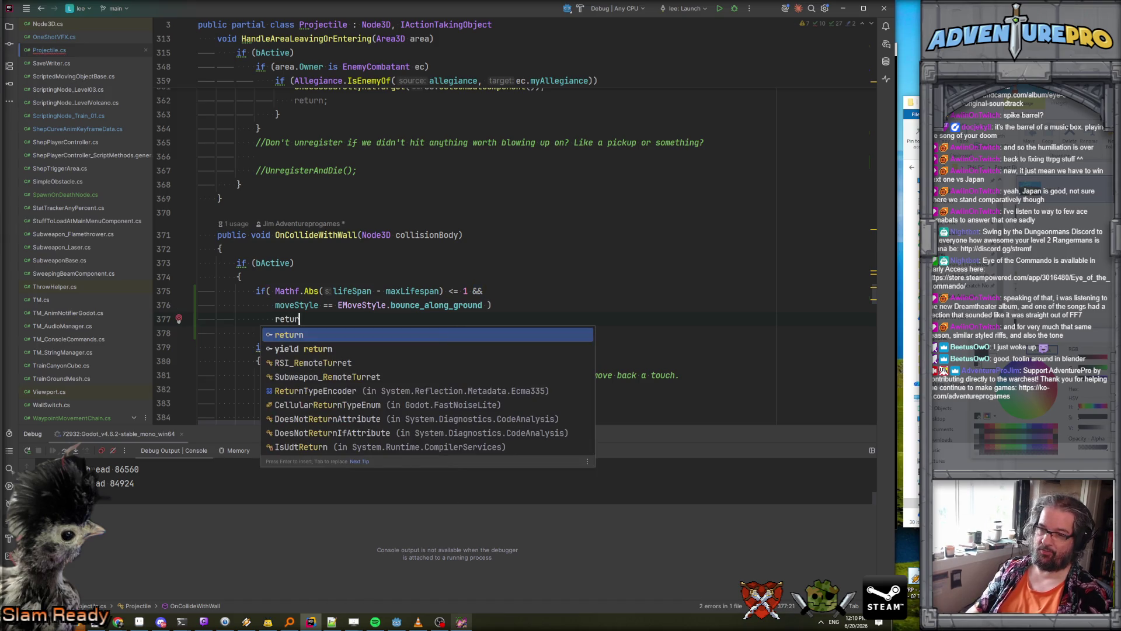
- Add a two-line comment explaining barrels spawn too close to the initial wall and are ignored
{"action": "left_click", "coordinate": [242, 276]}
{"action": "key", "text": "Return"}
{"action": "type", "text": "//Let's cheat a bit fo"}
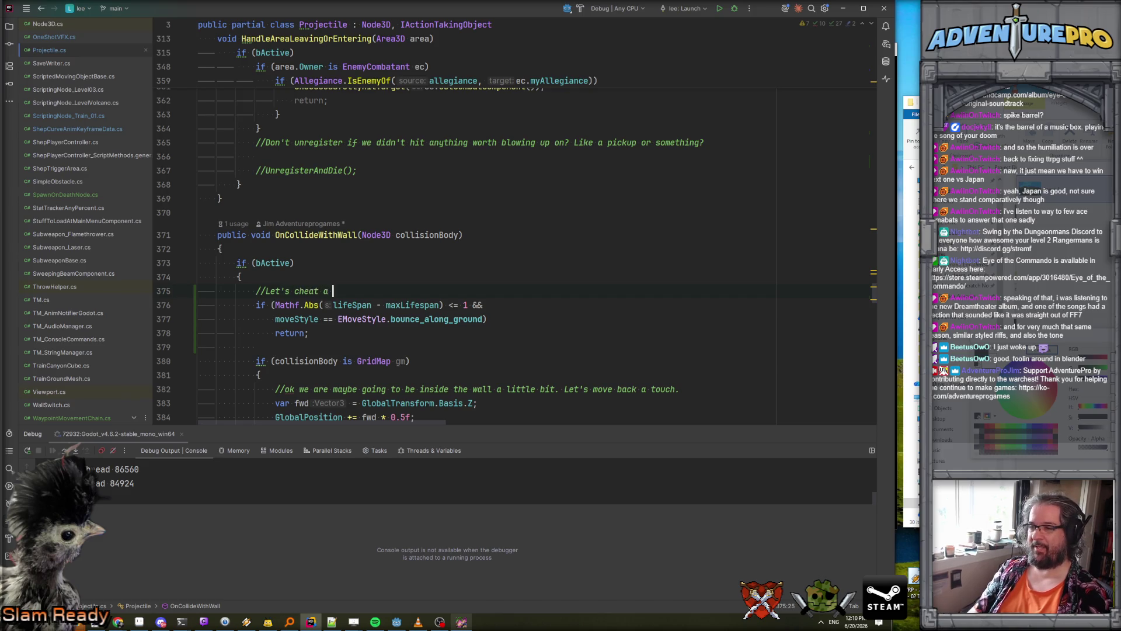
{"action": "type", "text": "r our bo"}
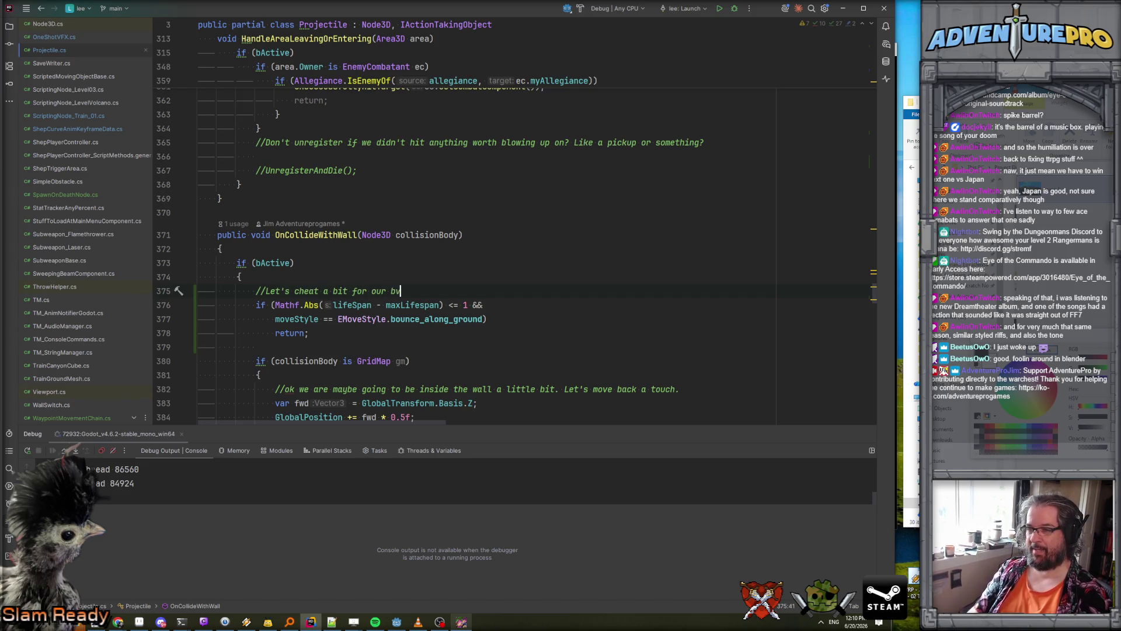
{"action": "type", "text": "uncy barrels, the walls "}
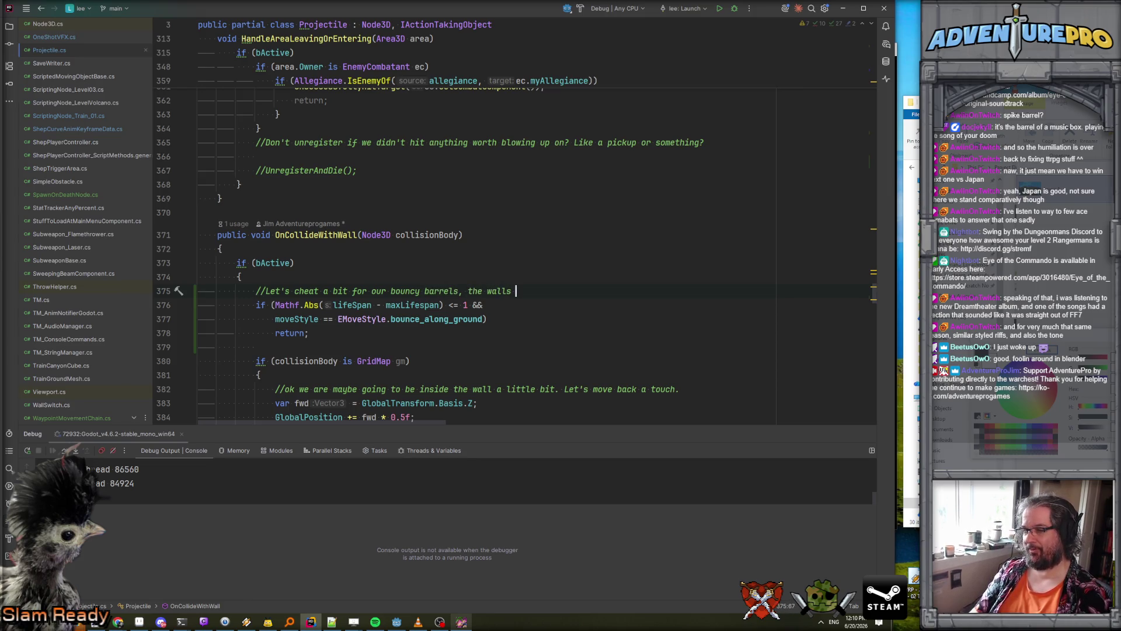
{"action": "key", "text": "BackSpace"}
{"action": "key", "text": "BackSpace"}
{"action": "key", "text": "BackSpace"}
{"action": "key", "text": "BackSpace"}
{"action": "key", "text": "BackSpace"}
{"action": "key", "text": "BackSpace"}
{"action": "key", "text": "BackSpace"}
{"action": "type", "text": "y spawn"}
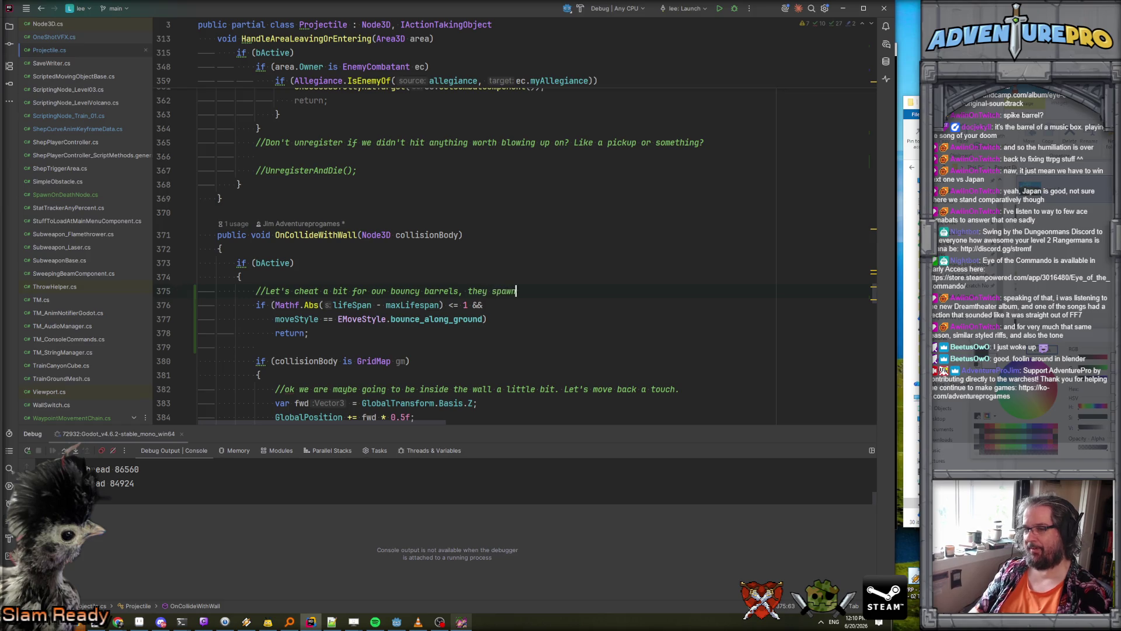
{"action": "type", "text": " too close to the init"}
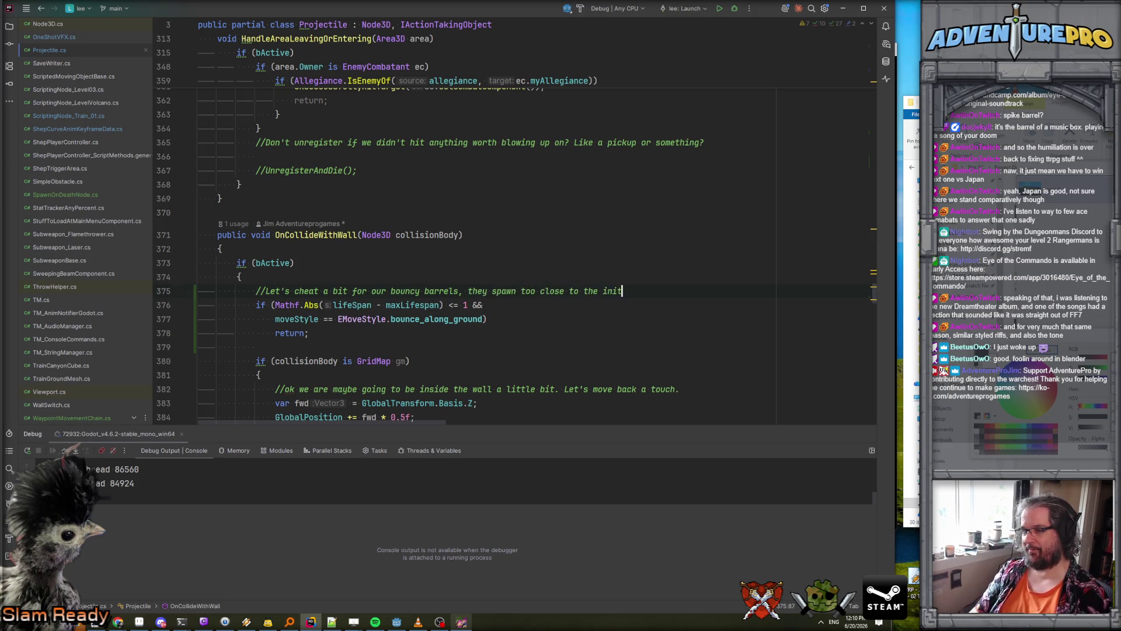
{"action": "type", "text": "ial wall"}
{"action": "key", "text": "Return"}
{"action": "type", "text": "//and we "}
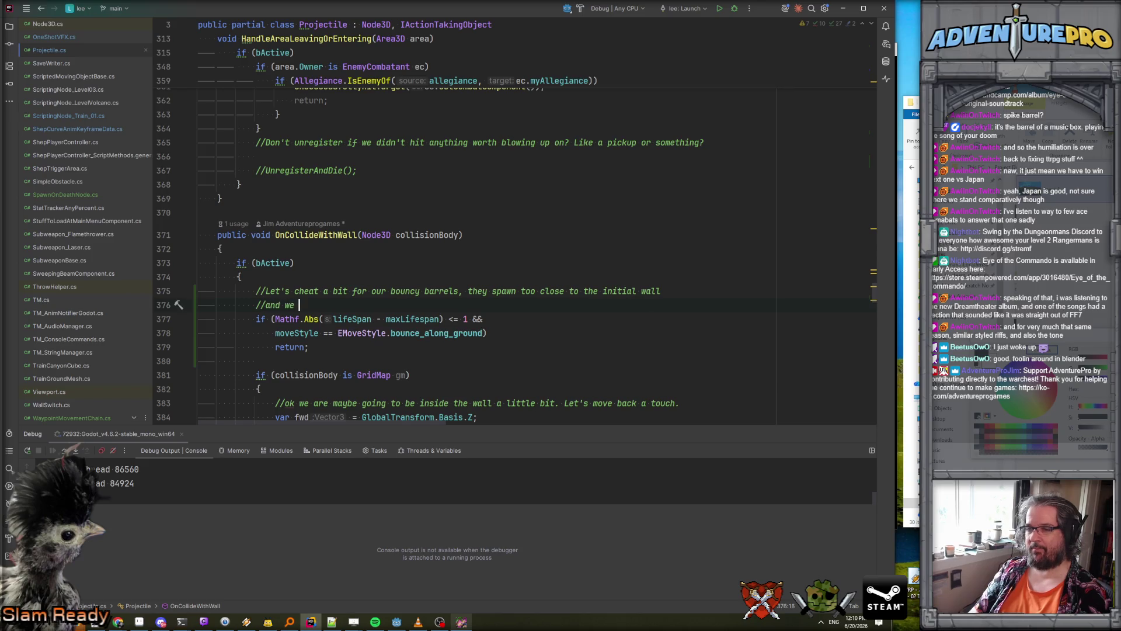
{"action": "type", "text": "want to ign"}
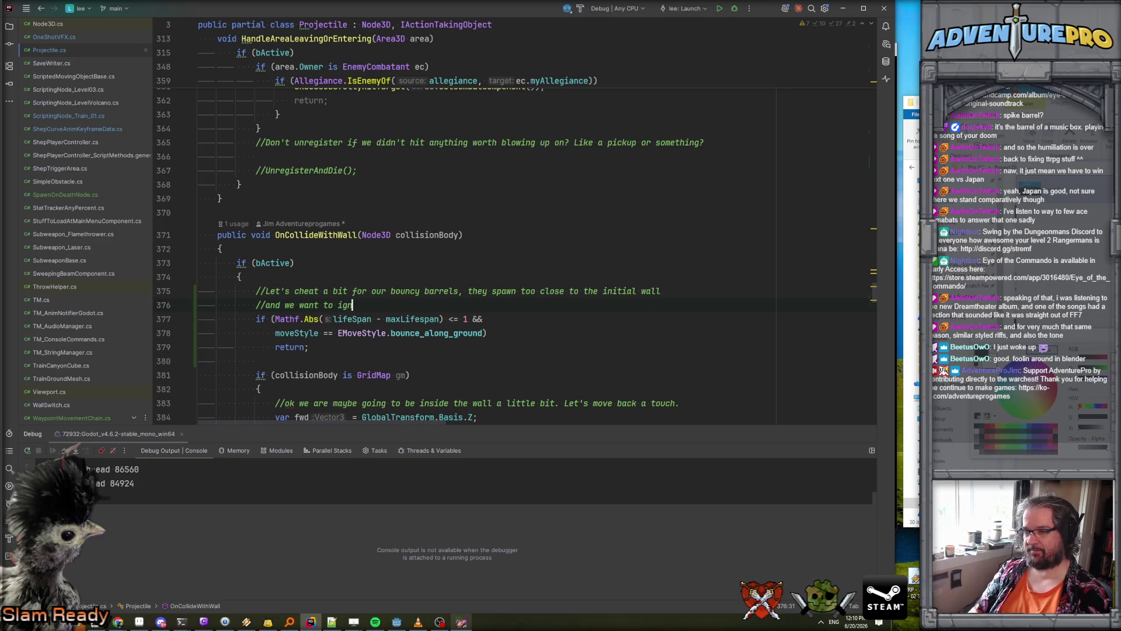
{"action": "type", "text": "ore that."}
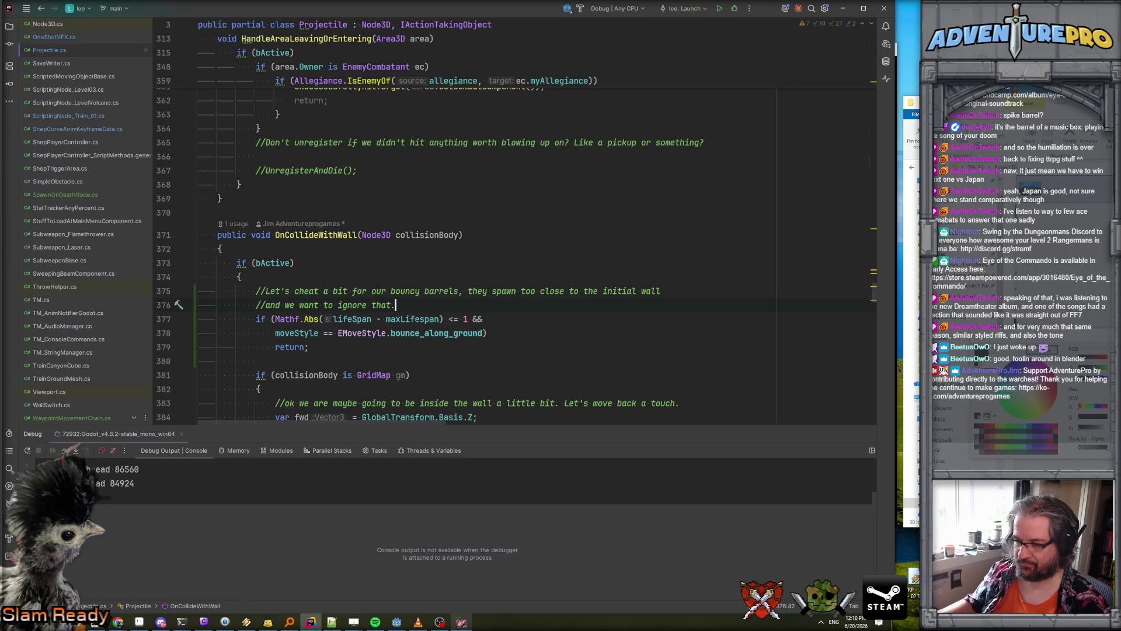
{"action": "left_click", "coordinate": [462, 622]}
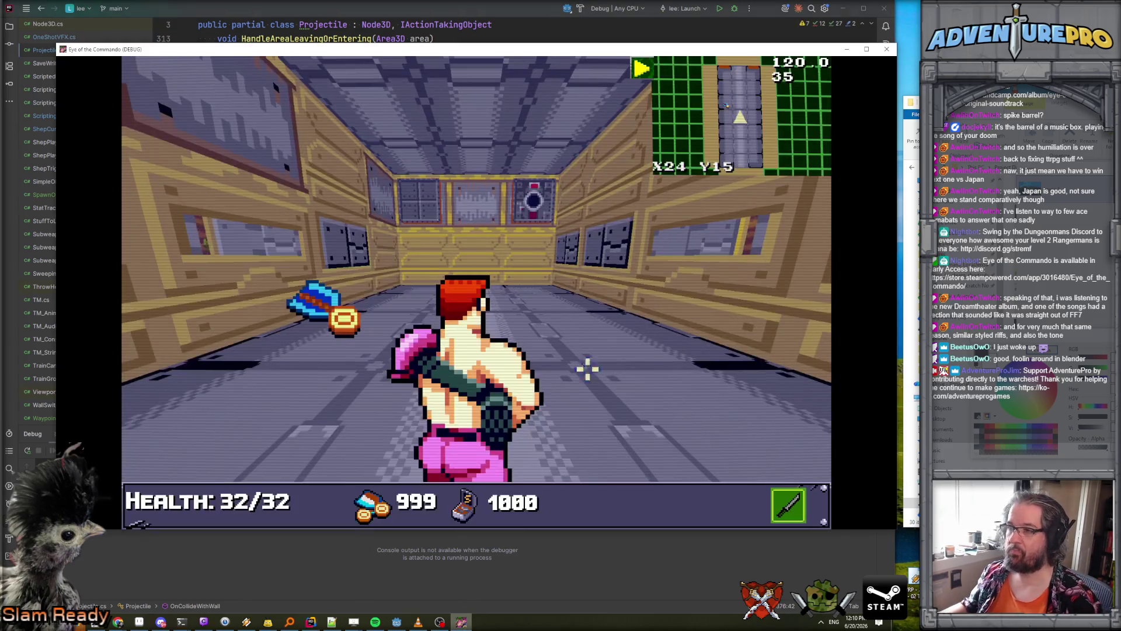
- Close the running game and rebuild and relaunch the project from Godot's Run button
{"action": "left_click", "coordinate": [887, 49]}
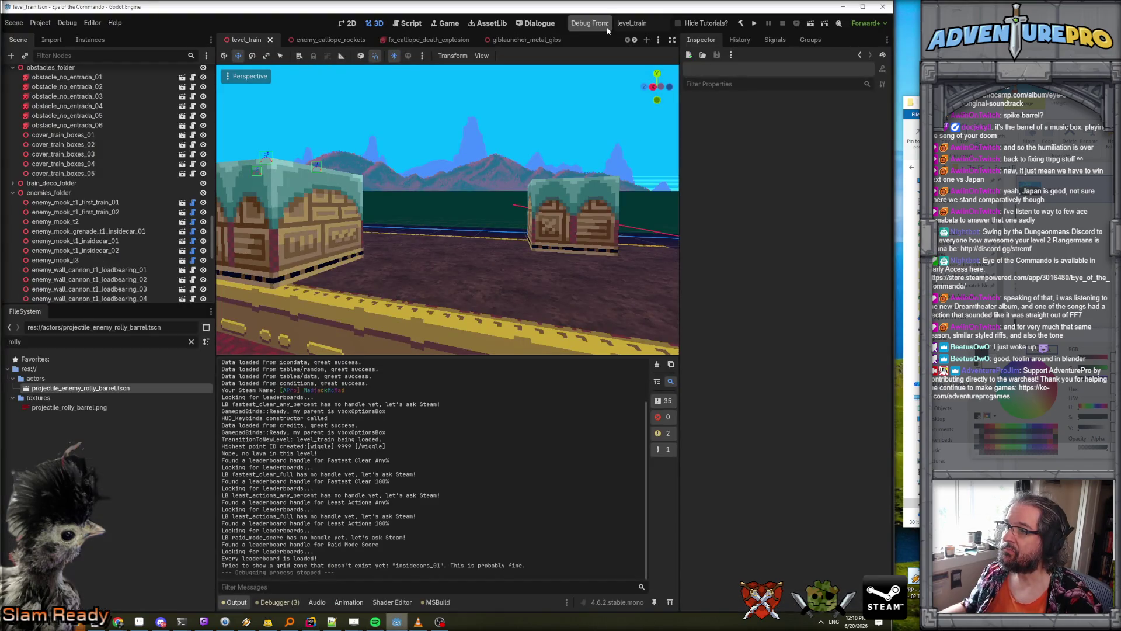
{"action": "left_click", "coordinate": [601, 23]}
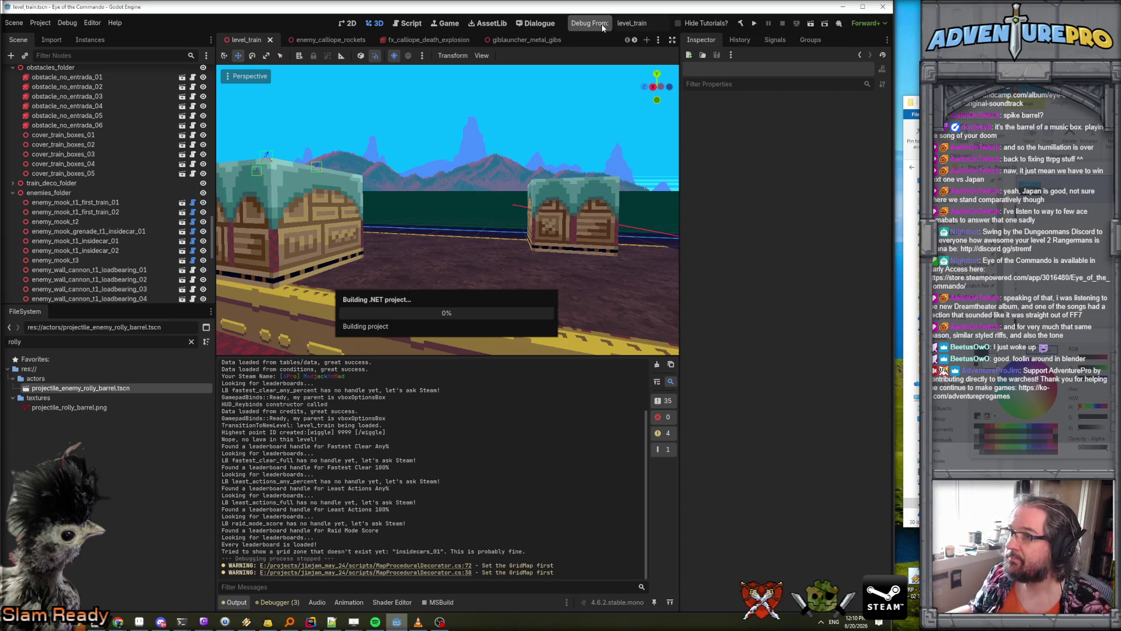
{"action": "left_click", "coordinate": [741, 39]}
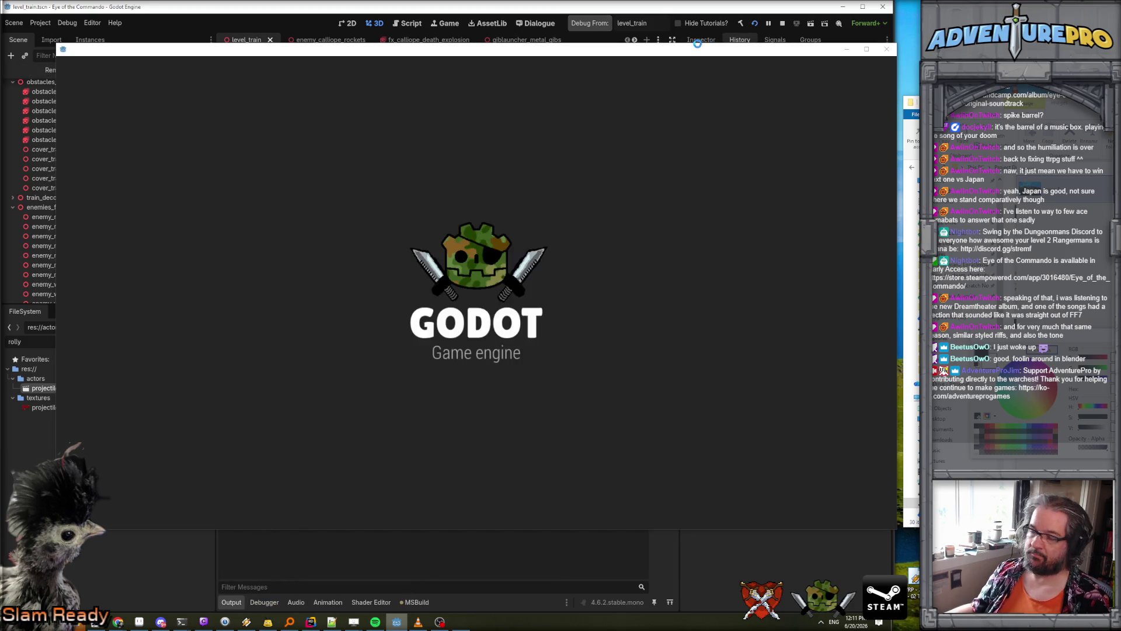
{"action": "left_click", "coordinate": [698, 41]}
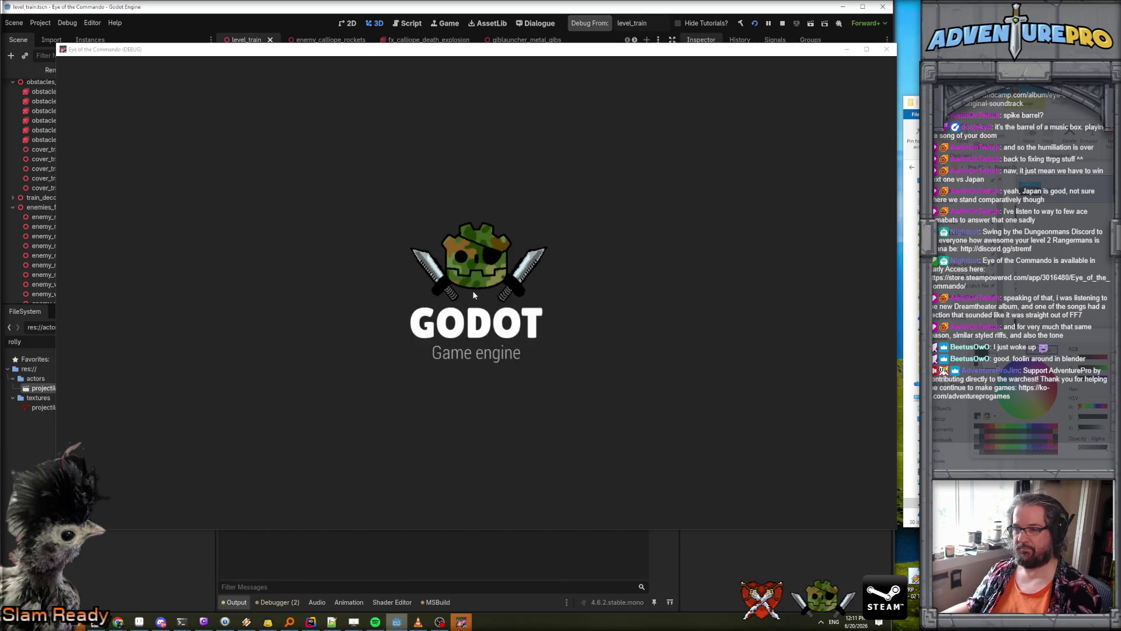
- Enable god mode by entering the WARGOD cheat in the in-game console
{"action": "key", "text": "grave"}
{"action": "type", "text": "WARGOD"}
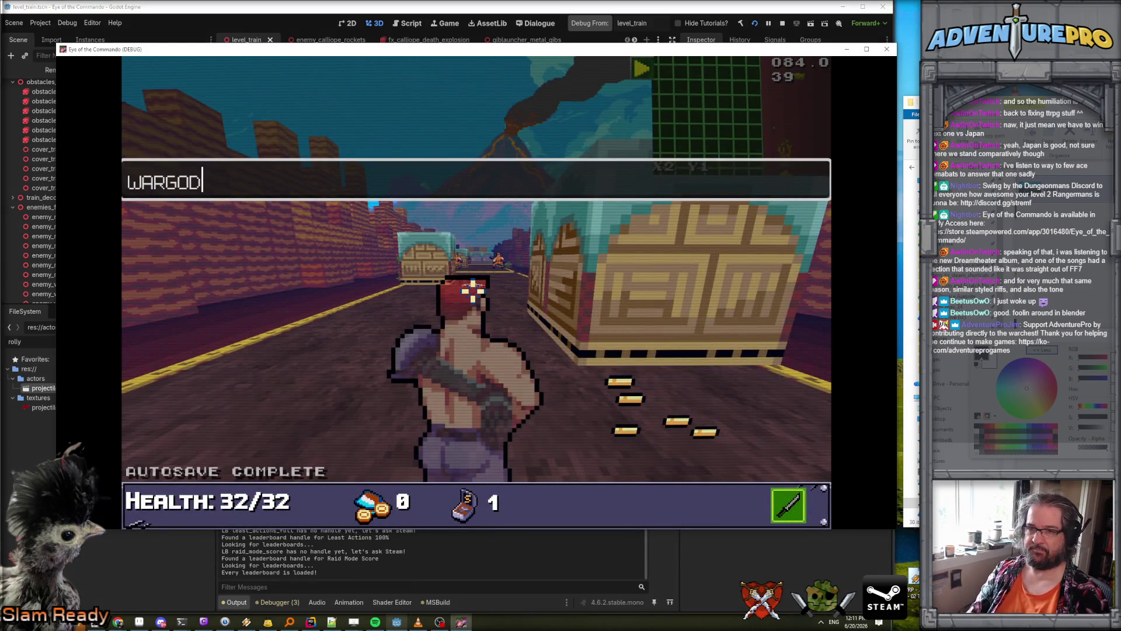
{"action": "key", "text": "Return"}
{"action": "type", "text": "WARGOD"}
{"action": "key", "text": "Return"}
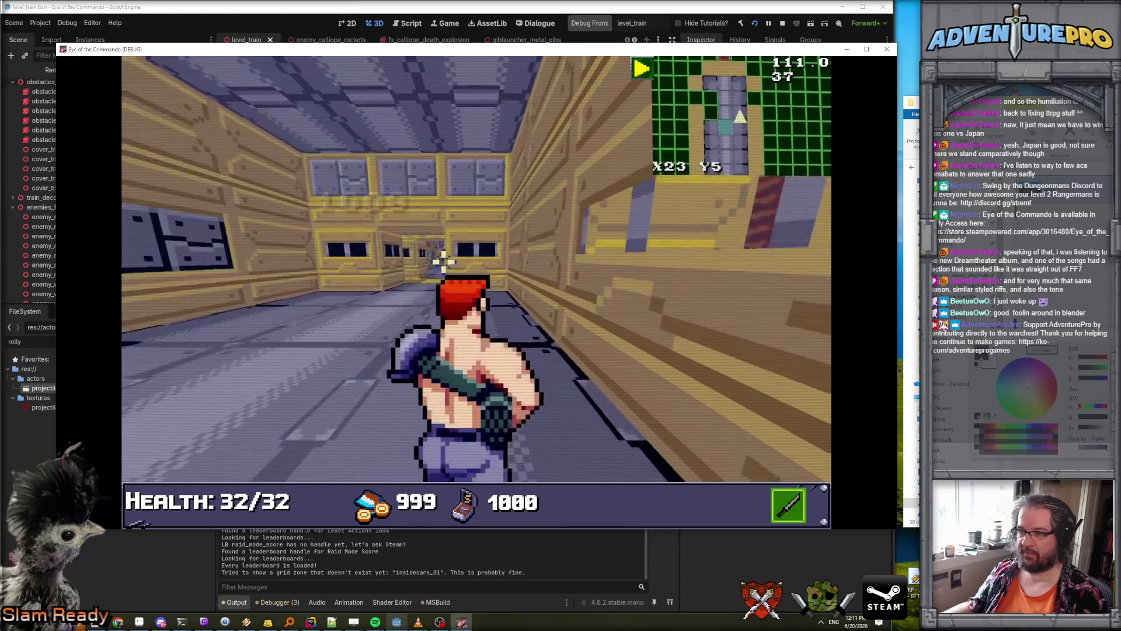
- Walk down the train car dodging the rolling barrels, then return to Projectile.cs in Rider
{"action": "key", "text": "w"}
{"action": "key", "text": "w"}
{"action": "key", "text": "w"}
{"action": "key", "text": "w"}
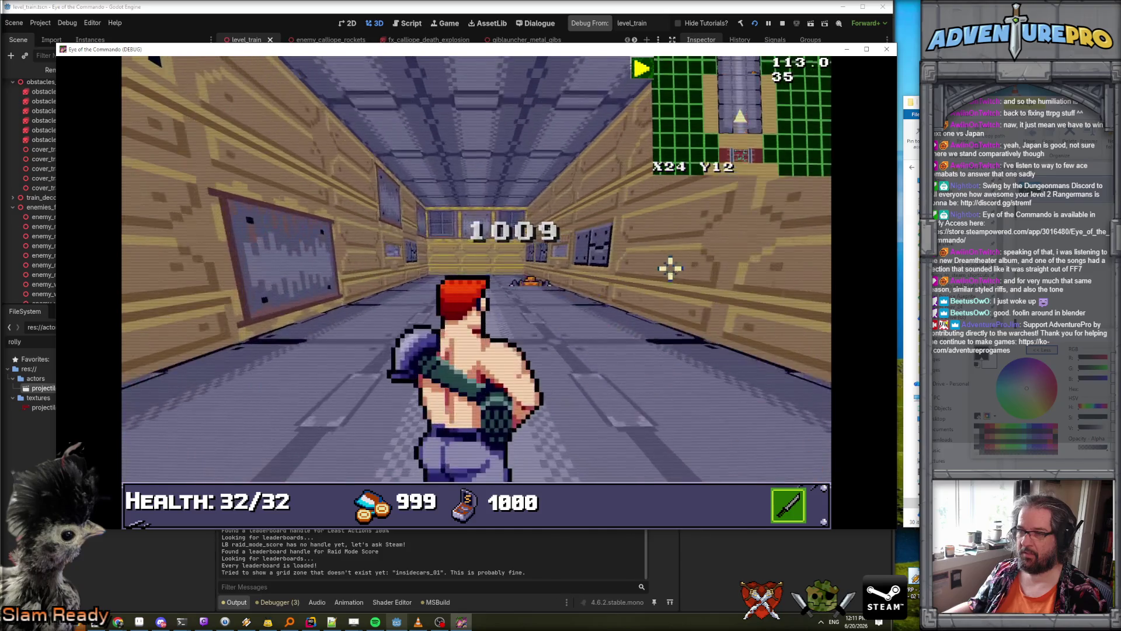
{"action": "key", "text": "w"}
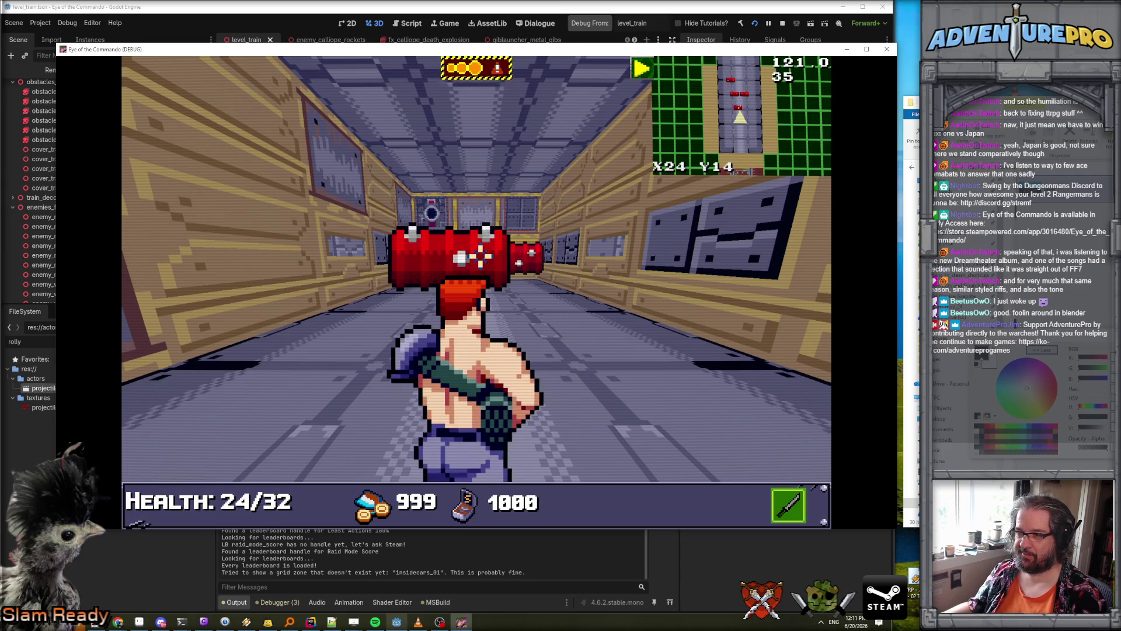
{"action": "key", "text": "d"}
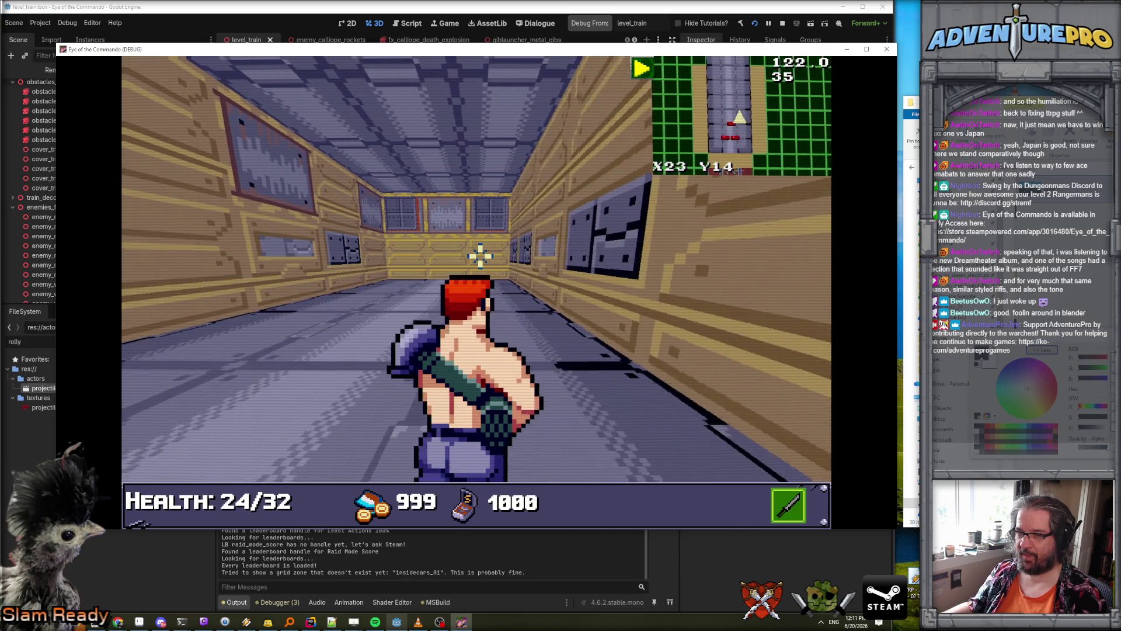
{"action": "key", "text": "a"}
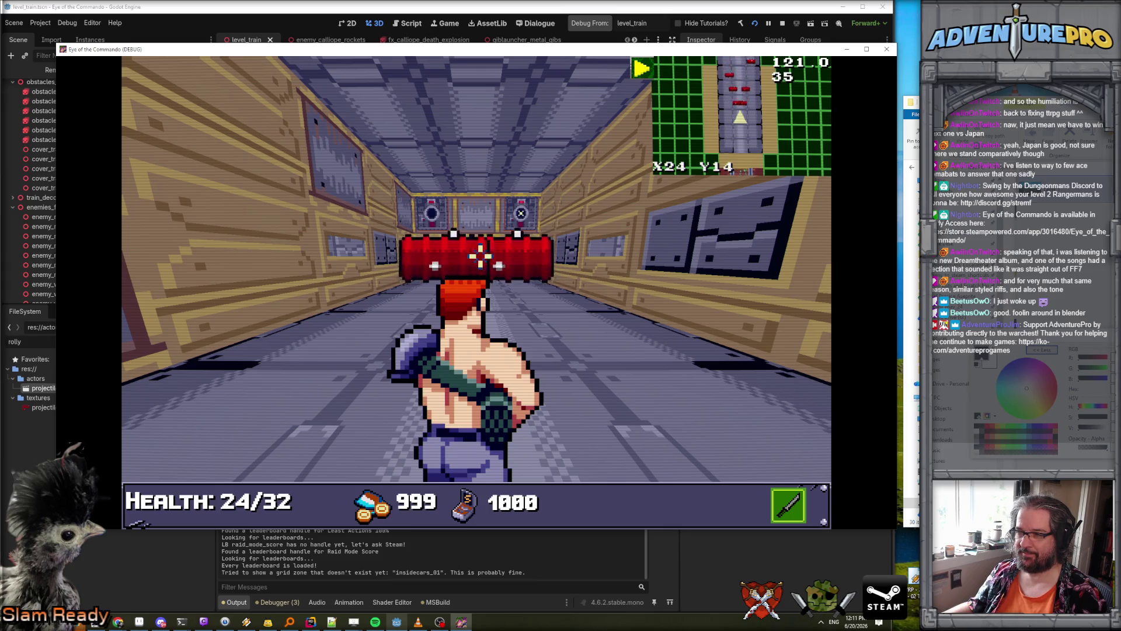
{"action": "key", "text": "a"}
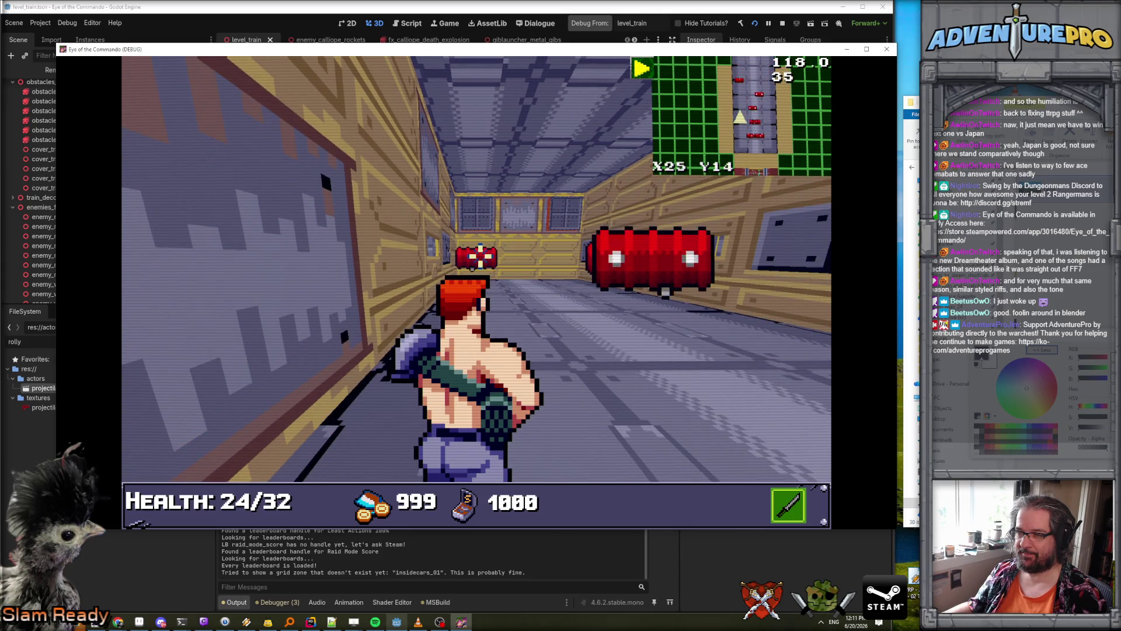
{"action": "key", "text": "d"}
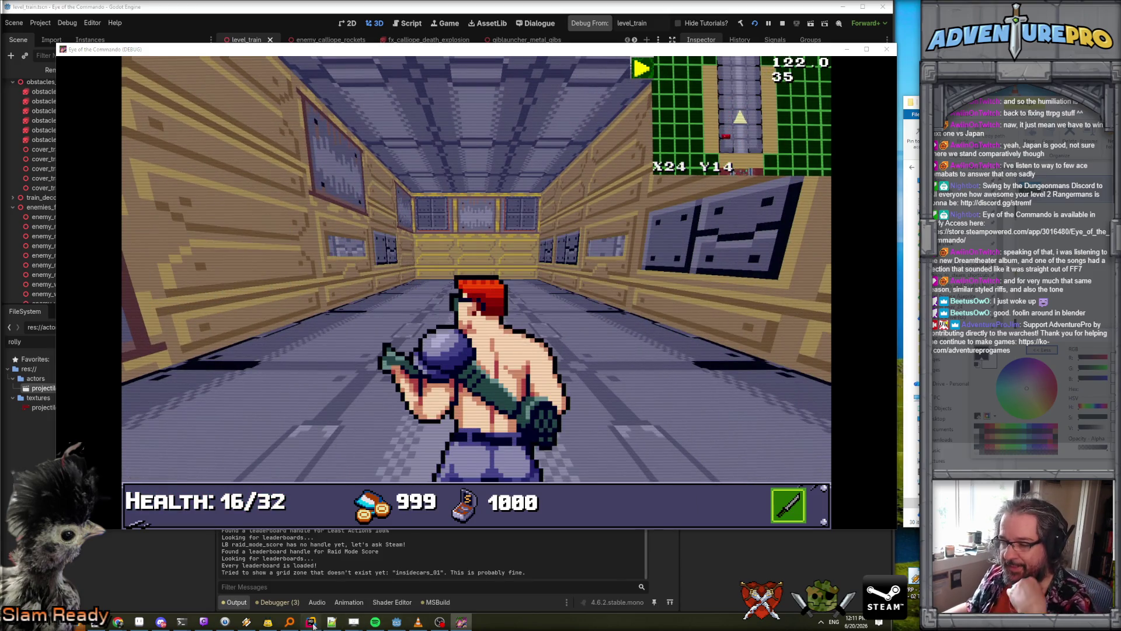
{"action": "key", "text": "alt+Tab"}
{"action": "scroll", "coordinate": [428, 265], "scroll_direction": "up", "scroll_amount": 15}
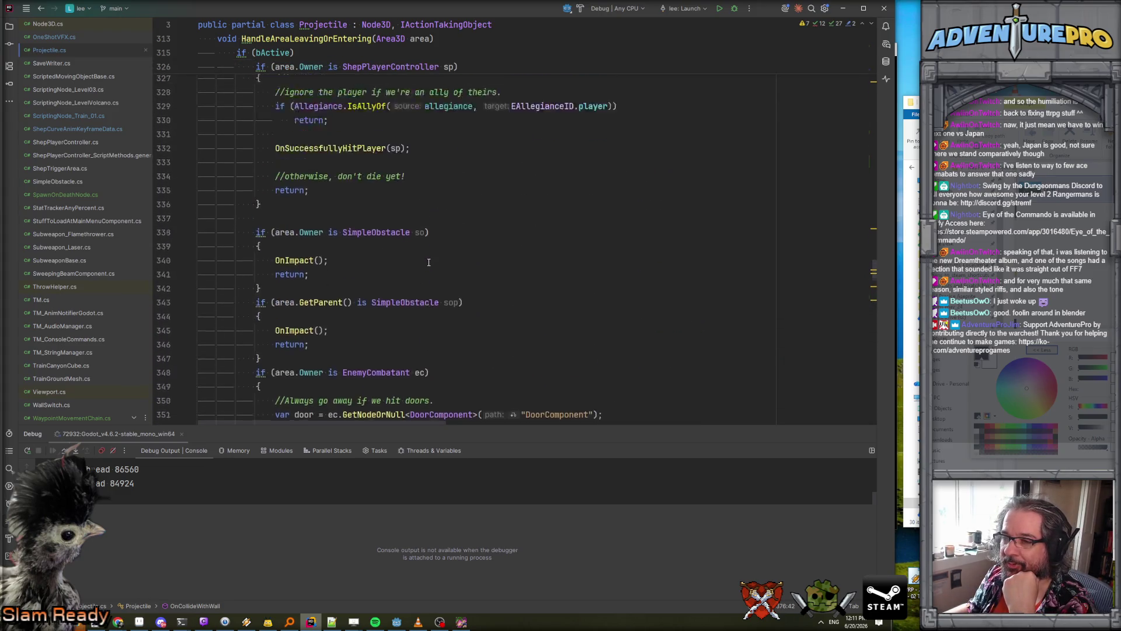
{"action": "scroll", "coordinate": [428, 263], "scroll_direction": "up", "scroll_amount": 15}
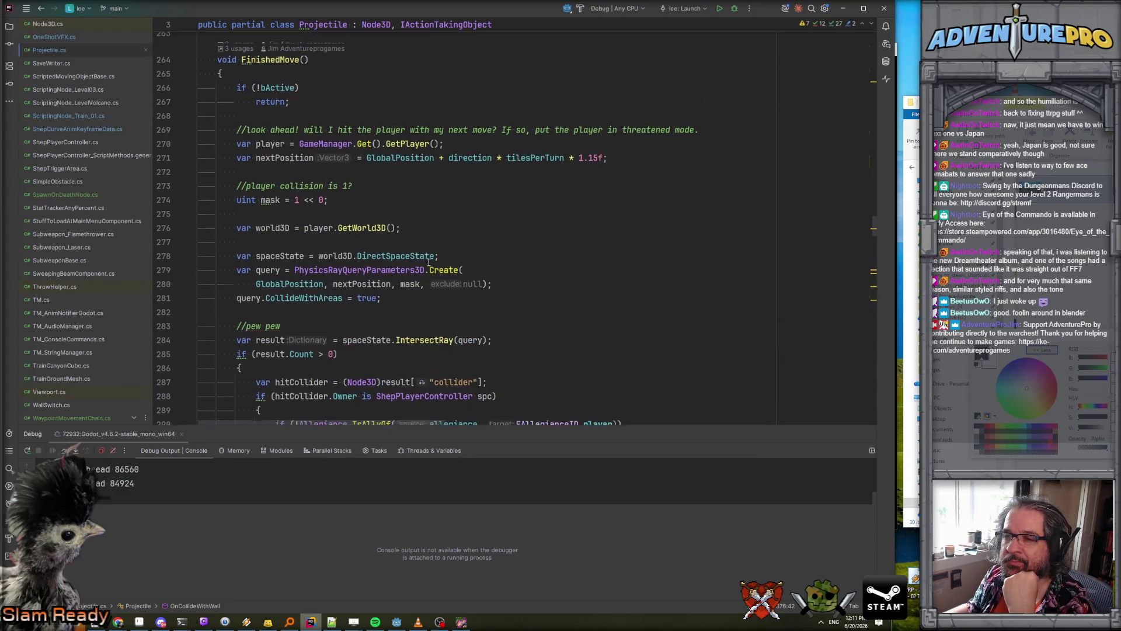
{"action": "scroll", "coordinate": [428, 262], "scroll_direction": "down", "scroll_amount": 5}
{"action": "scroll", "coordinate": [429, 263], "scroll_direction": "down", "scroll_amount": 2}
{"action": "scroll", "coordinate": [428, 263], "scroll_direction": "up", "scroll_amount": 5}
{"action": "scroll", "coordinate": [429, 262], "scroll_direction": "down", "scroll_amount": 12}
{"action": "scroll", "coordinate": [429, 262], "scroll_direction": "down", "scroll_amount": 5}
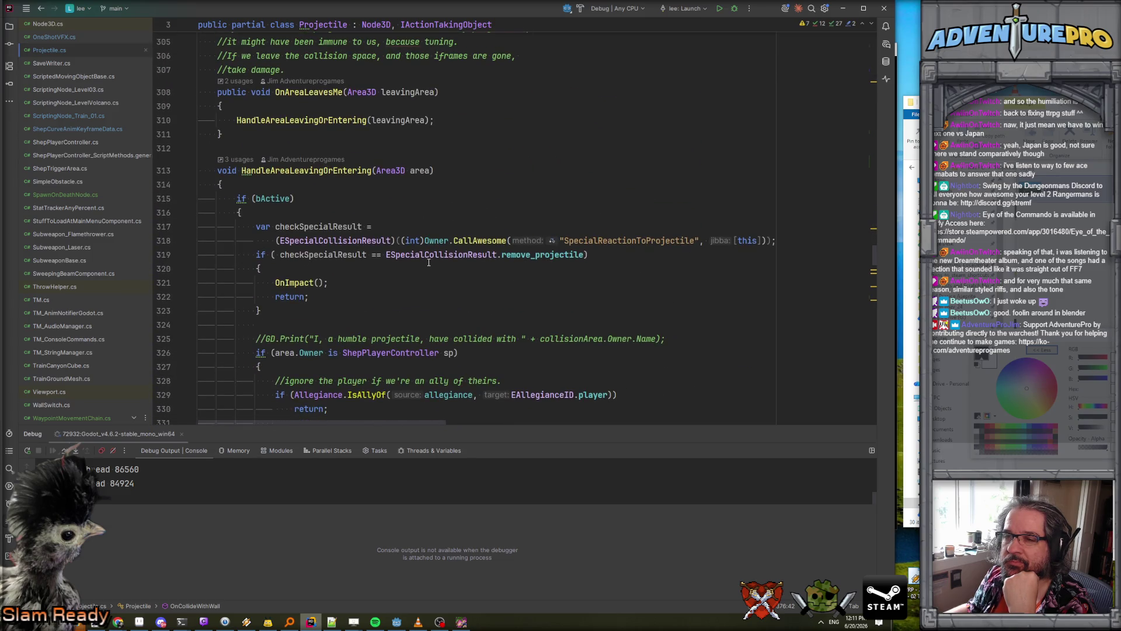
{"action": "scroll", "coordinate": [428, 262], "scroll_direction": "down", "scroll_amount": 3}
{"action": "scroll", "coordinate": [429, 262], "scroll_direction": "down", "scroll_amount": 12}
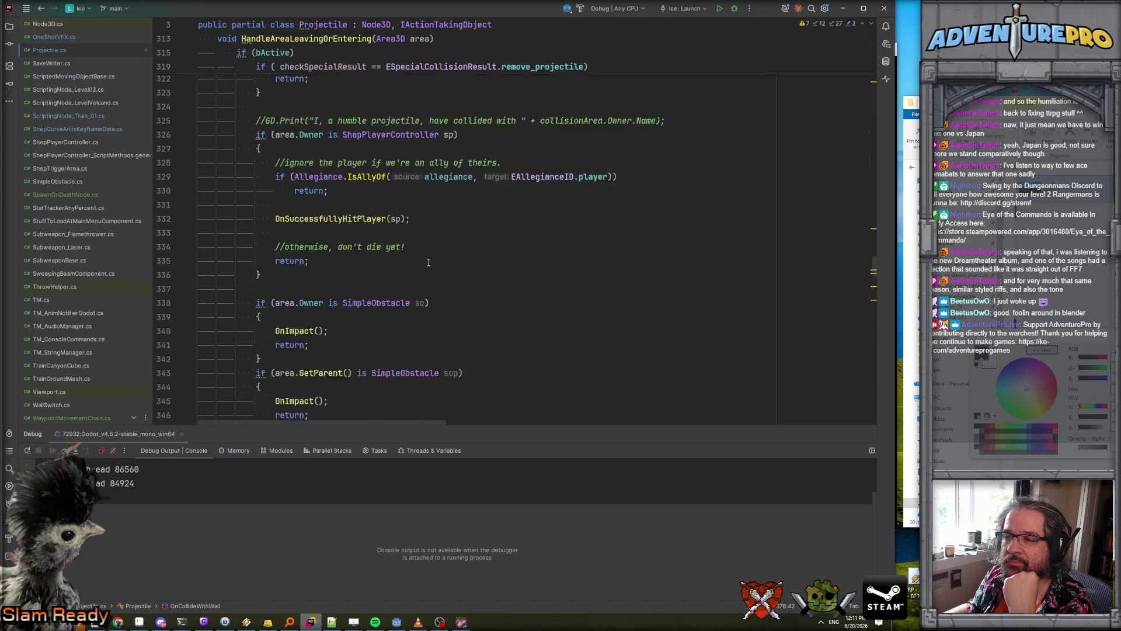
{"action": "scroll", "coordinate": [429, 262], "scroll_direction": "up", "scroll_amount": 20}
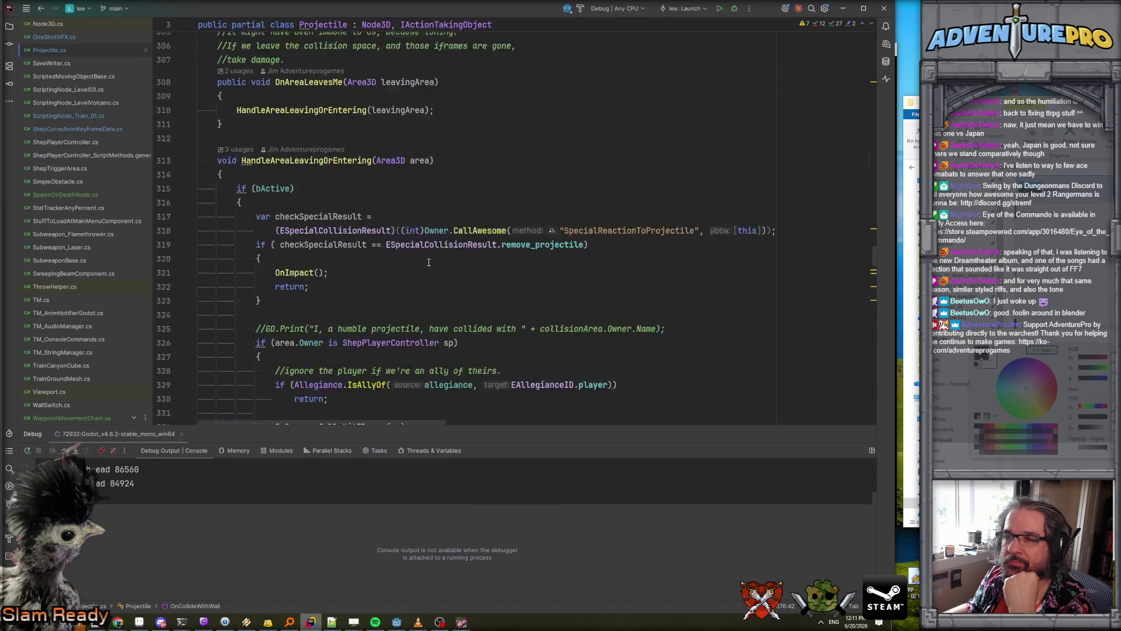
{"action": "scroll", "coordinate": [429, 262], "scroll_direction": "up", "scroll_amount": 14}
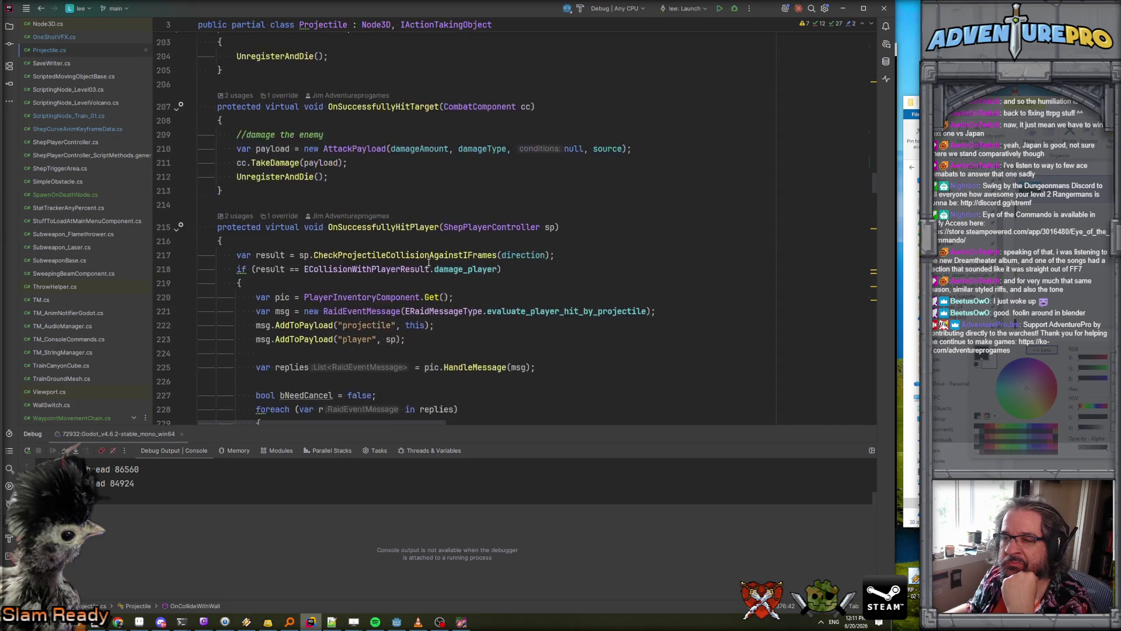
{"action": "left_click", "coordinate": [393, 235]}
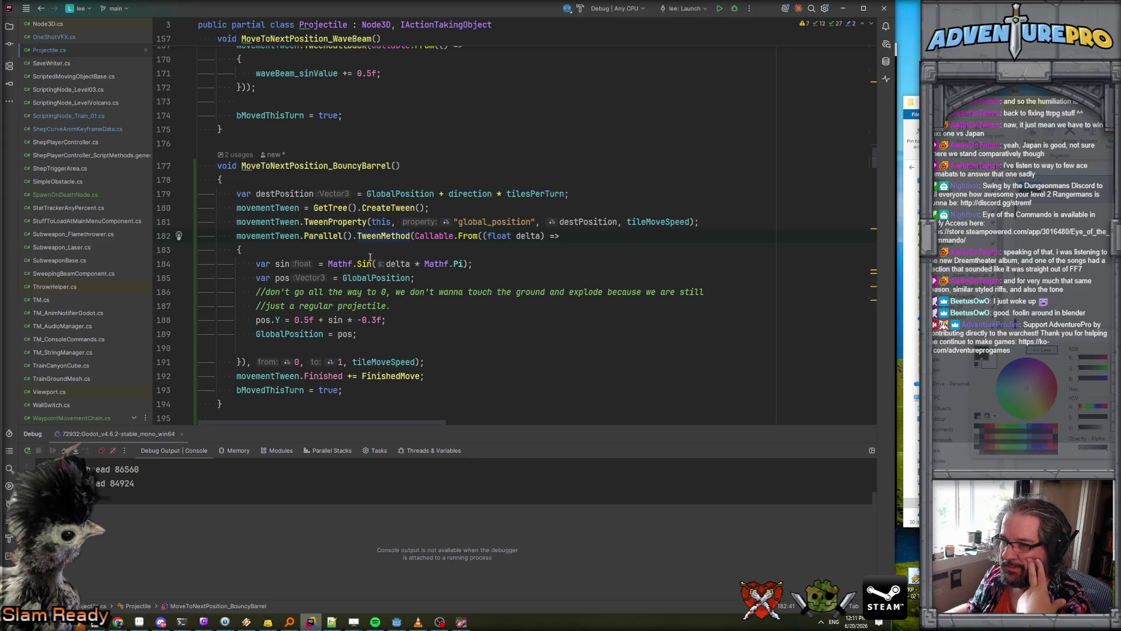
{"action": "left_click", "coordinate": [588, 222]}
{"action": "left_click", "coordinate": [477, 222]}
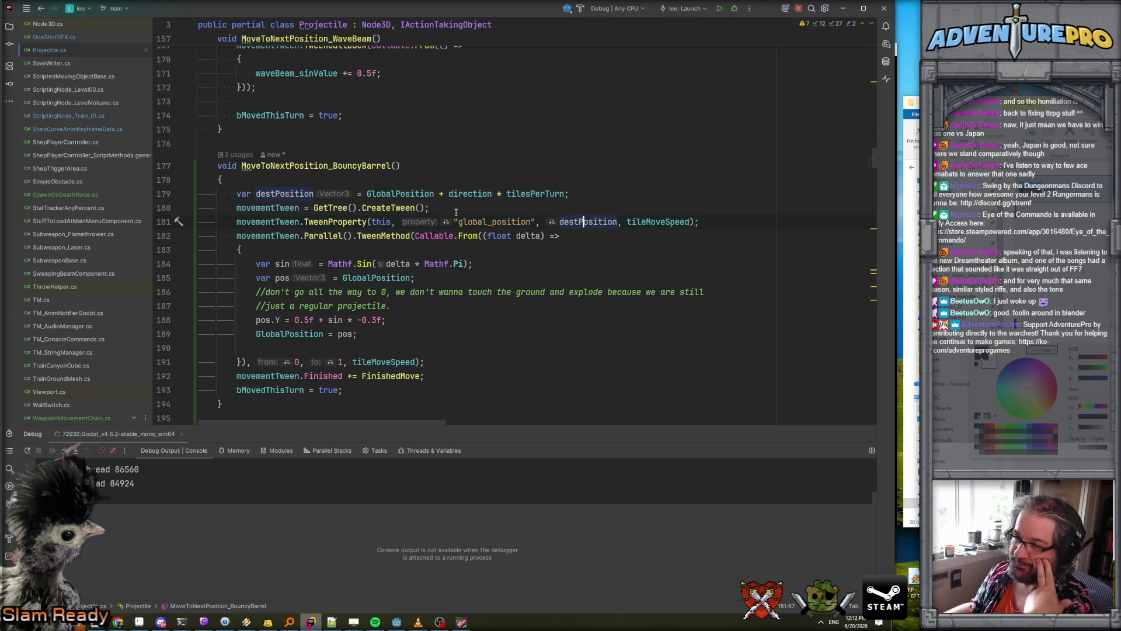
{"action": "left_click", "coordinate": [590, 224]}
{"action": "left_click", "coordinate": [605, 224]}
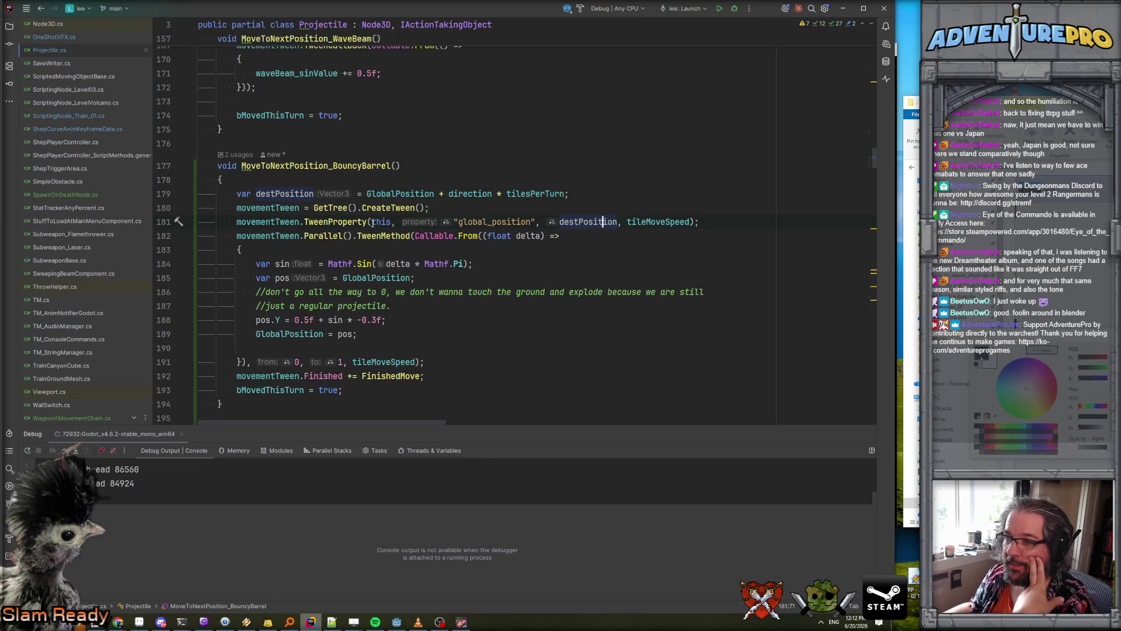
{"action": "left_click", "coordinate": [376, 194]}
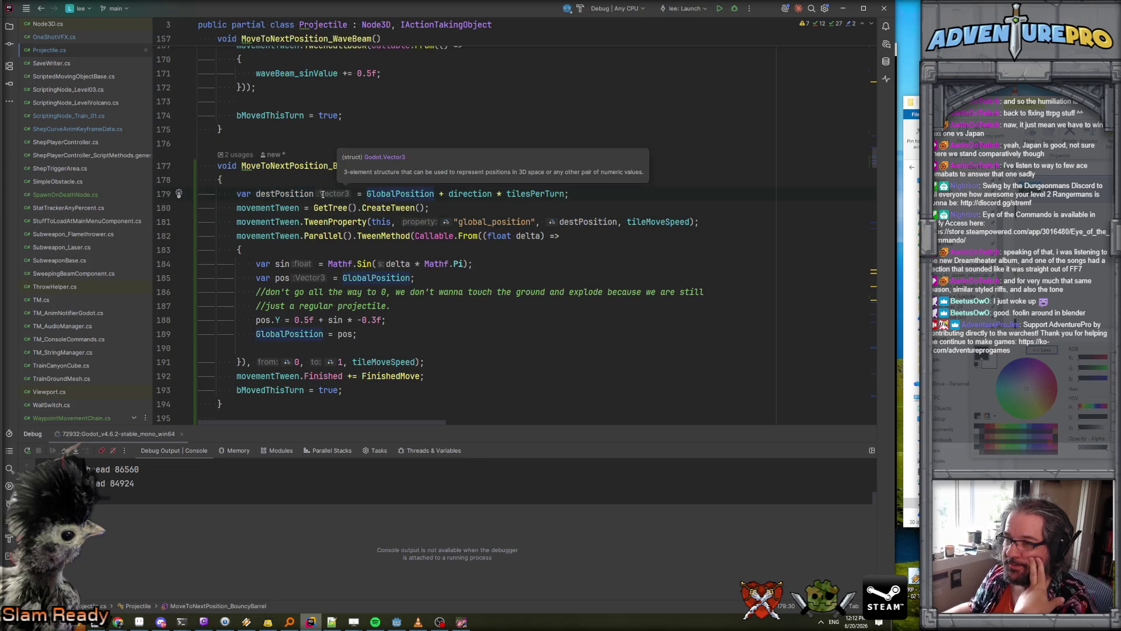
{"action": "left_click", "coordinate": [529, 194]}
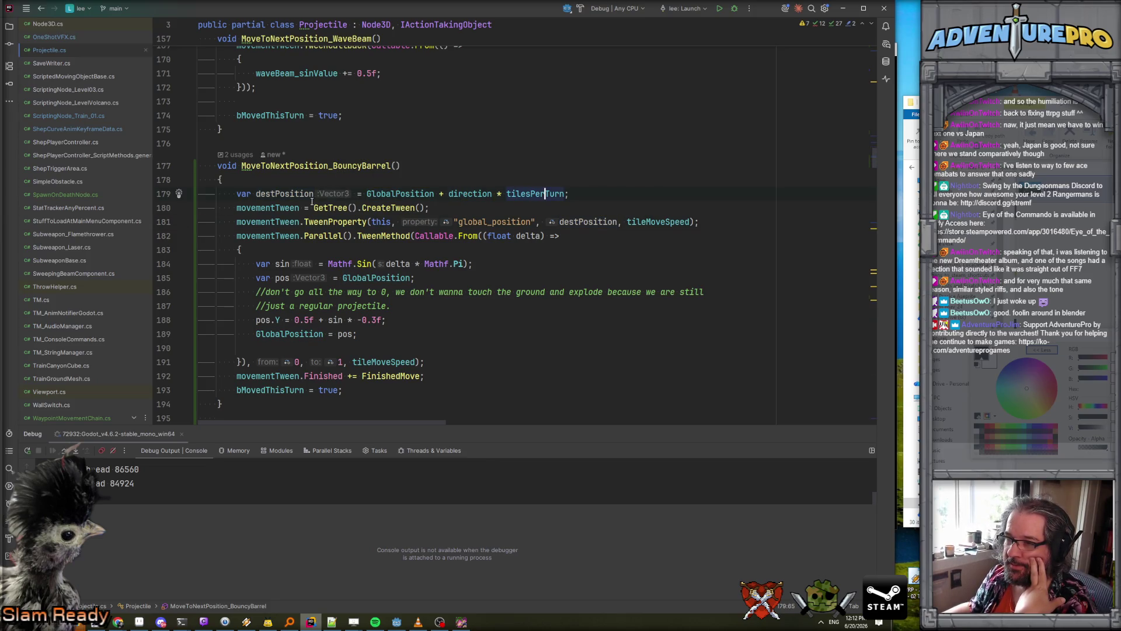
{"action": "left_click", "coordinate": [264, 179]}
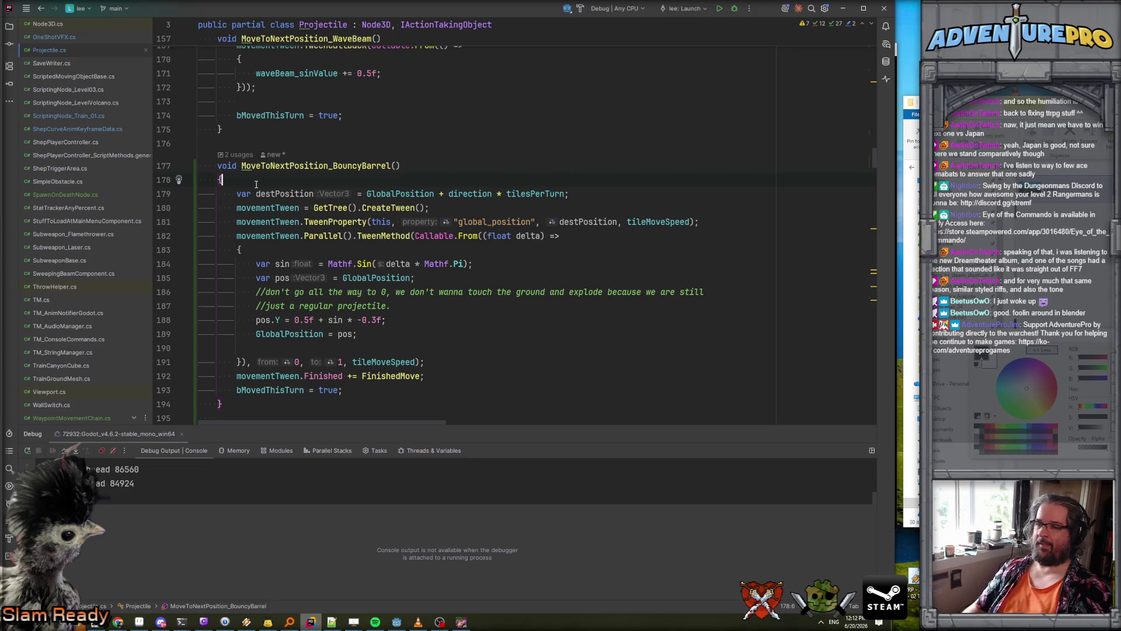
- Store var originPosition = GlobalPosition and use it in the destPosition line
{"action": "key", "text": "Return"}
{"action": "type", "text": "var "}
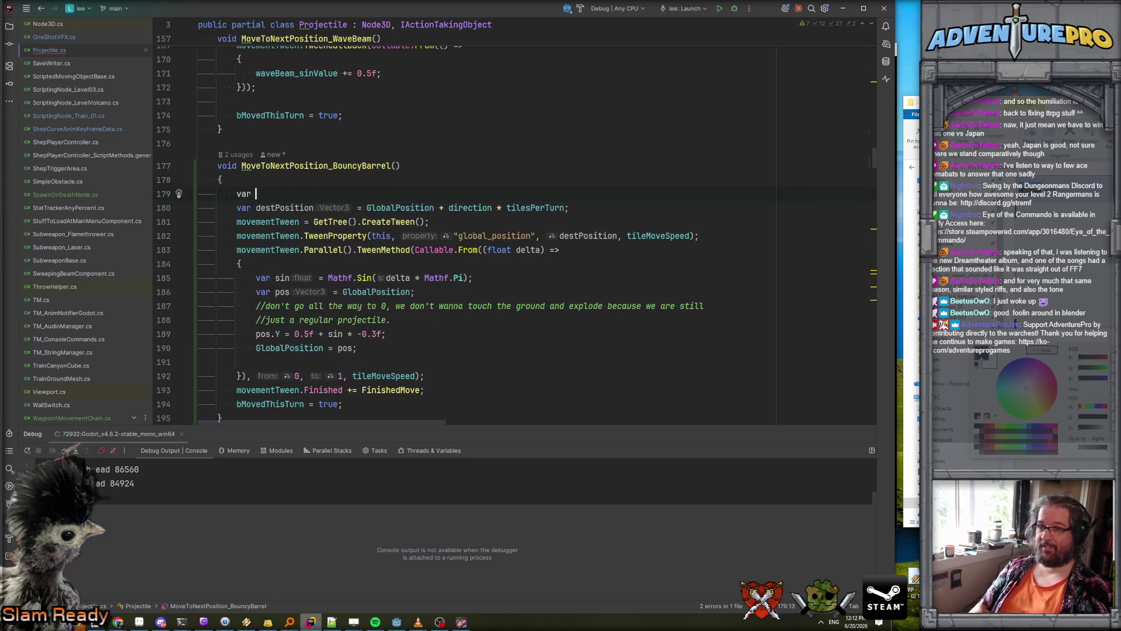
{"action": "type", "text": "oiiginPosition = Glo"}
{"action": "key", "text": "Return"}
{"action": "type", "text": ";"}
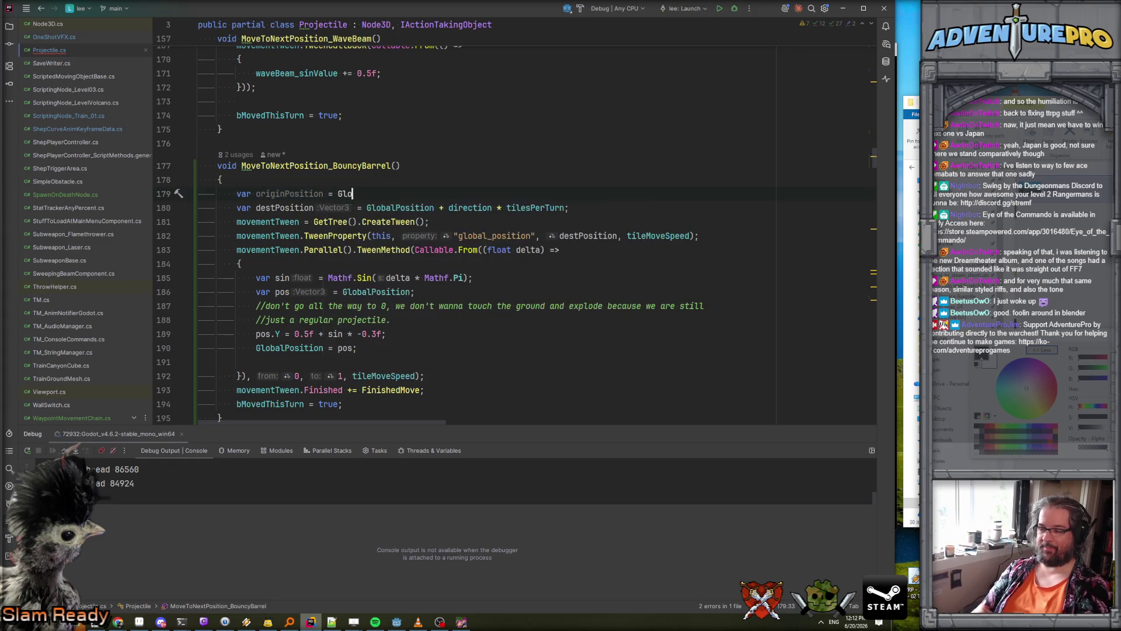
{"action": "double_click", "coordinate": [268, 194]}
{"action": "key", "text": "ctrl+c"}
{"action": "double_click", "coordinate": [393, 208]}
{"action": "key", "text": "ctrl+v"}
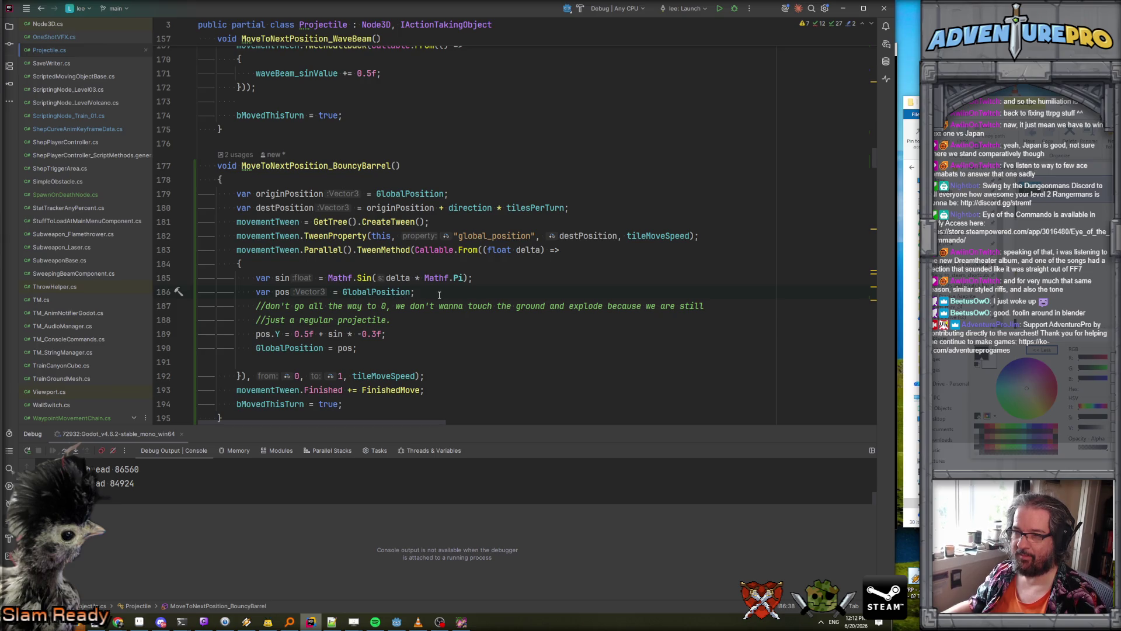
- In the tween lambda, add toGoal = destPosition - originPosition and set pos = originPosition + toGoal * delta
{"action": "double_click", "coordinate": [354, 293]}
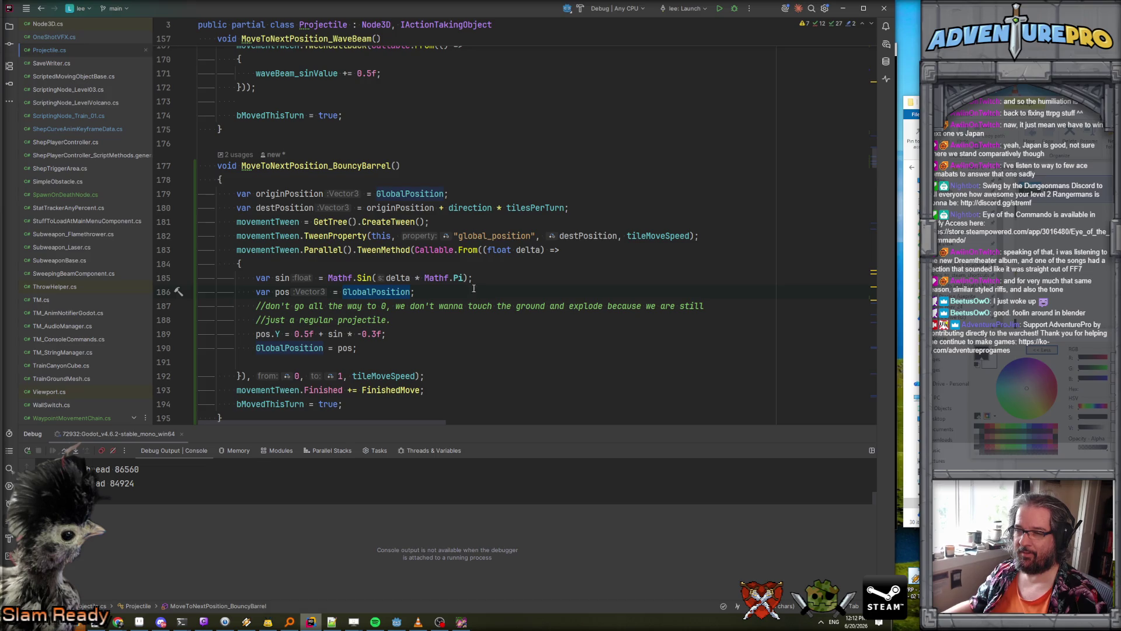
{"action": "left_click", "coordinate": [462, 269]}
{"action": "key", "text": "Return"}
{"action": "type", "text": "var toGoal = destPosition - or"}
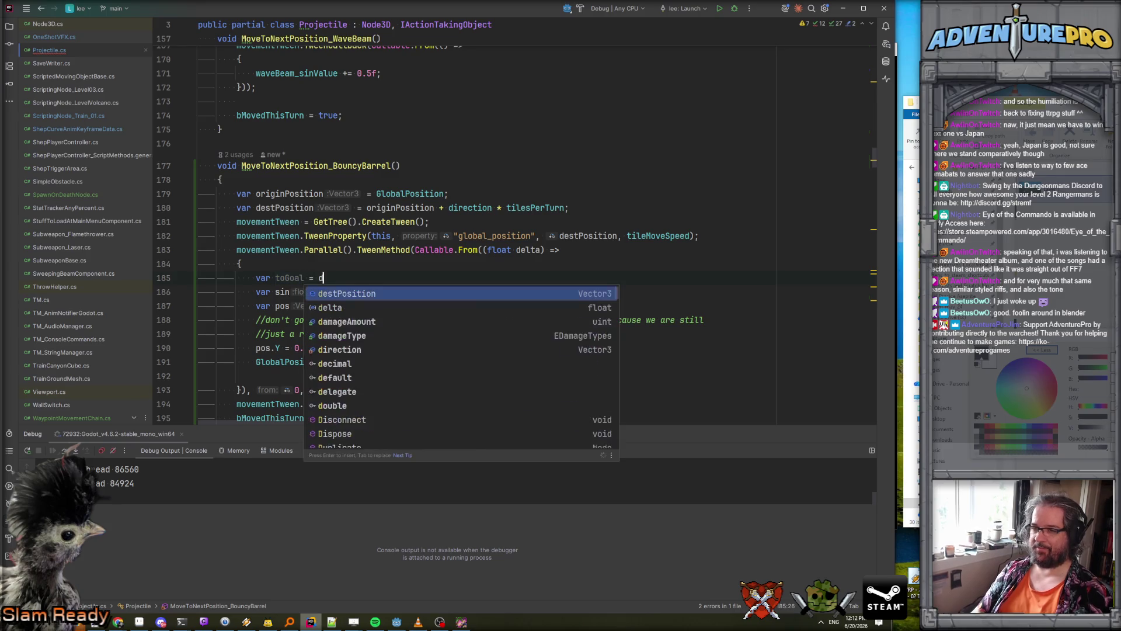
{"action": "key", "text": "Return"}
{"action": "type", "text": ";"}
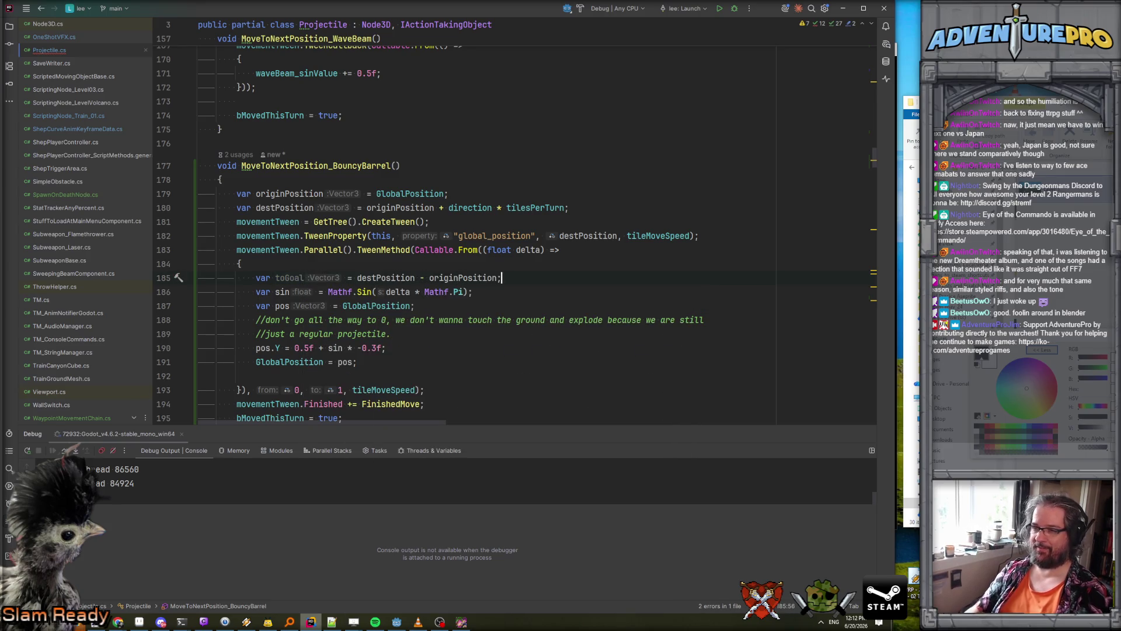
{"action": "left_click", "coordinate": [412, 305]}
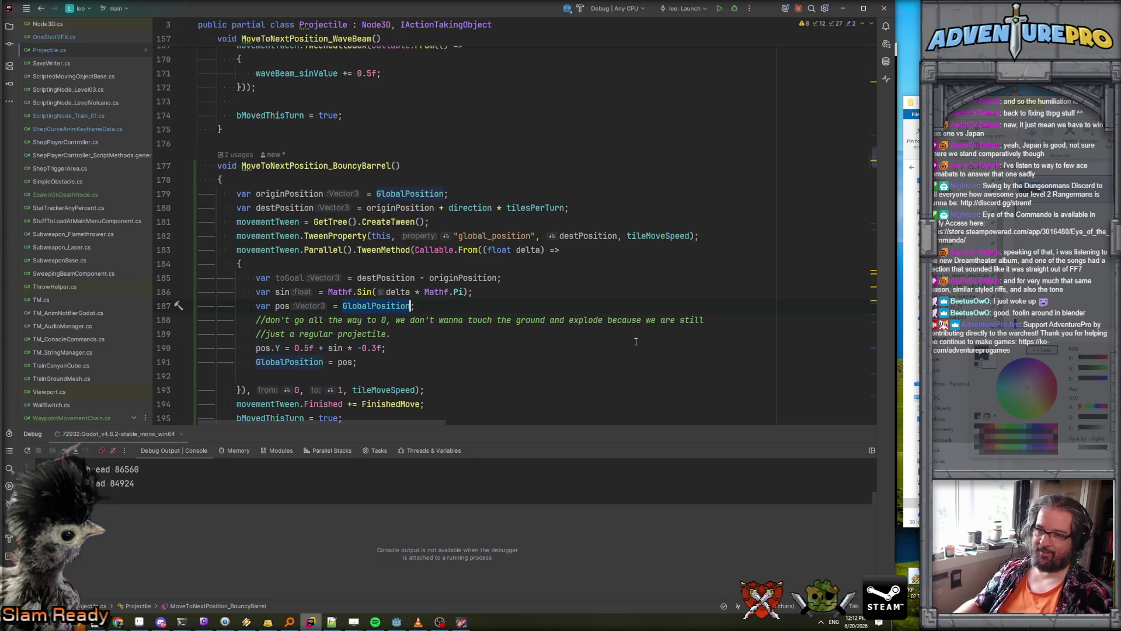
{"action": "key", "text": "ctrl+BackSpace"}
{"action": "type", "text": "or;"}
{"action": "key", "text": "Return"}
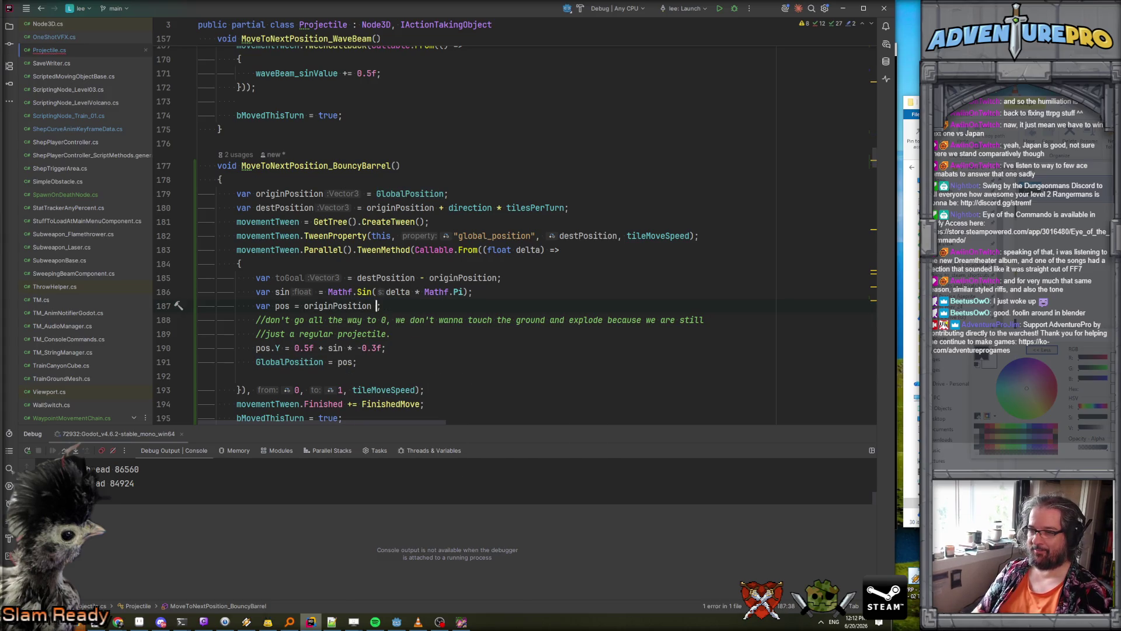
{"action": "type", "text": "+ to"}
{"action": "key", "text": "Return"}
{"action": "type", "text": "* delta;"}
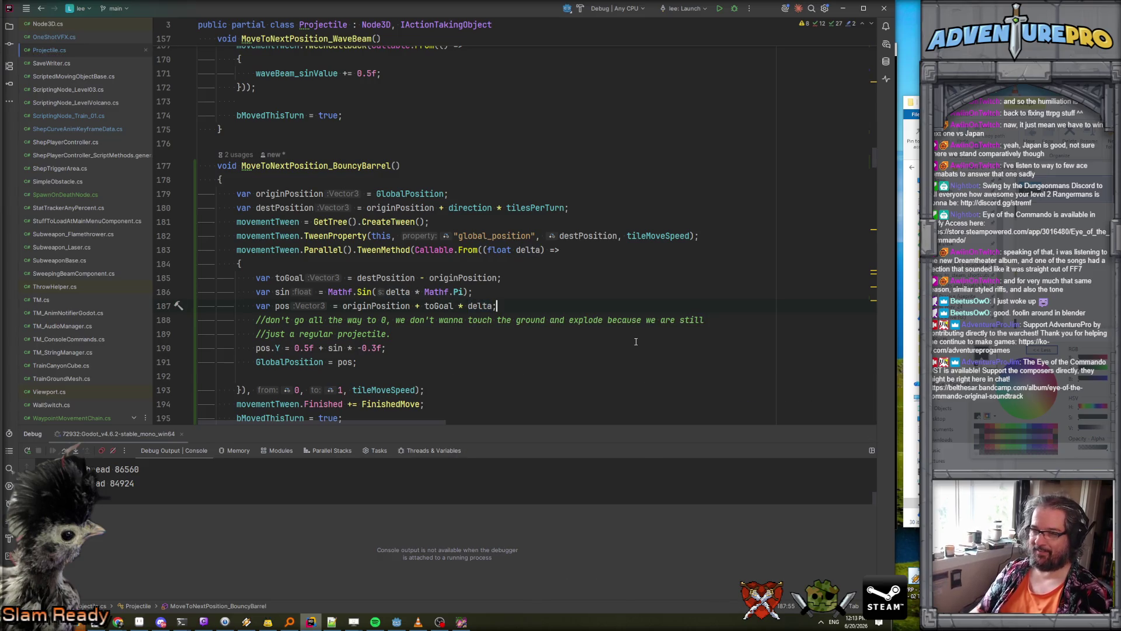
{"action": "left_click", "coordinate": [475, 361]}
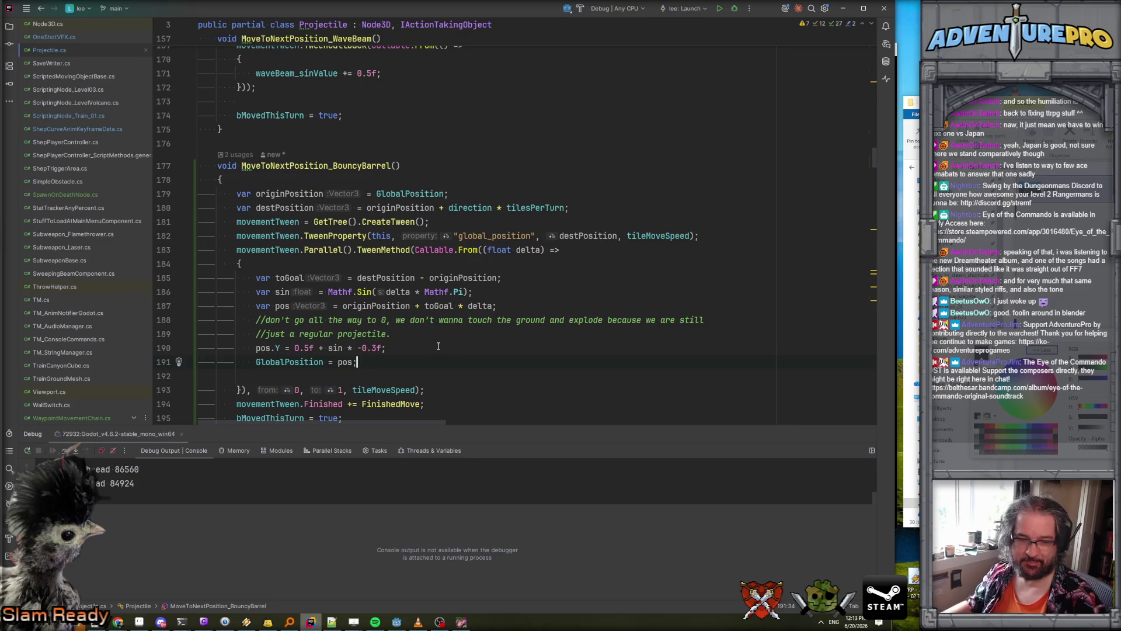
{"action": "scroll", "coordinate": [438, 346], "scroll_direction": "down", "scroll_amount": 2}
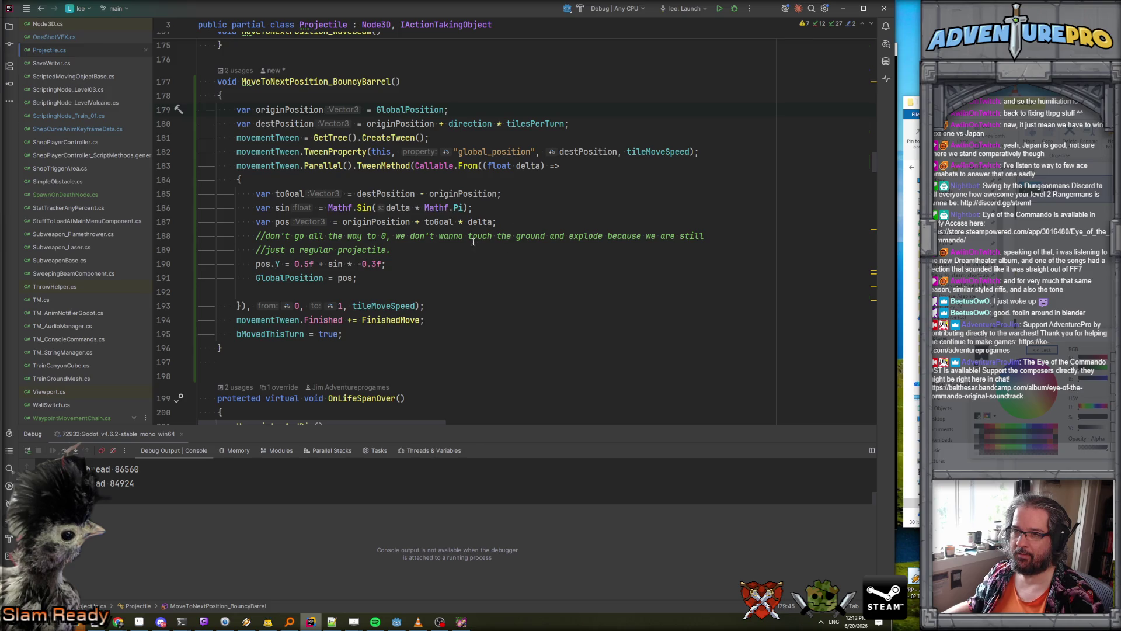
- Add originPosition.Y = 0.5f; and destPosition.Y = 0.5f; below the destPosition line
{"action": "left_click", "coordinate": [572, 124]}
{"action": "key", "text": "Return"}
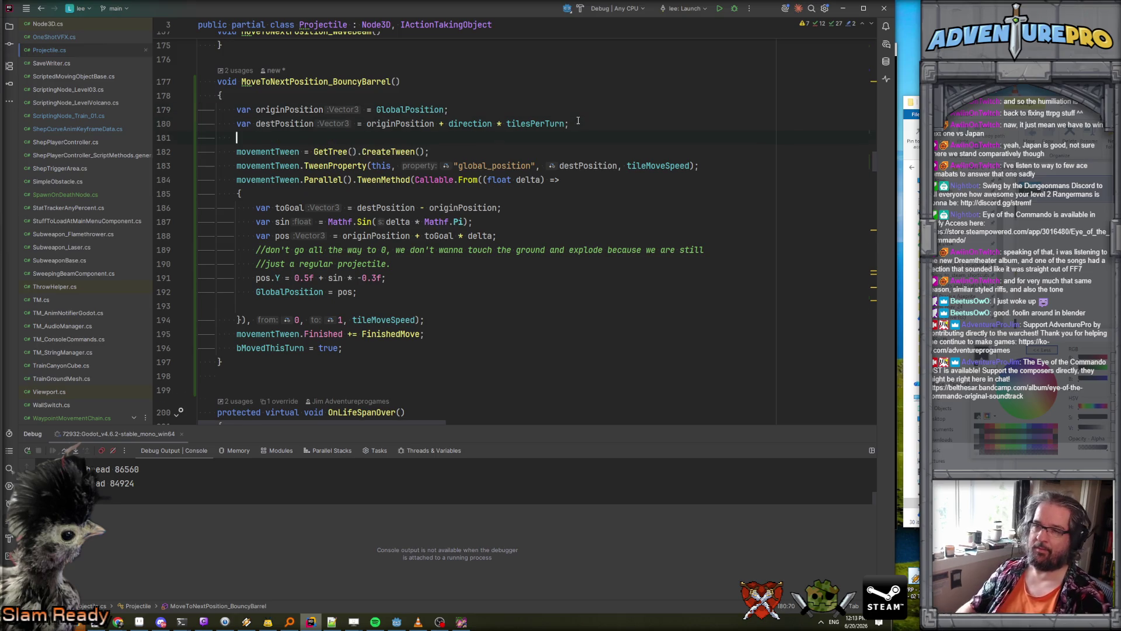
{"action": "type", "text": "originPosition.y = 0.5f;"}
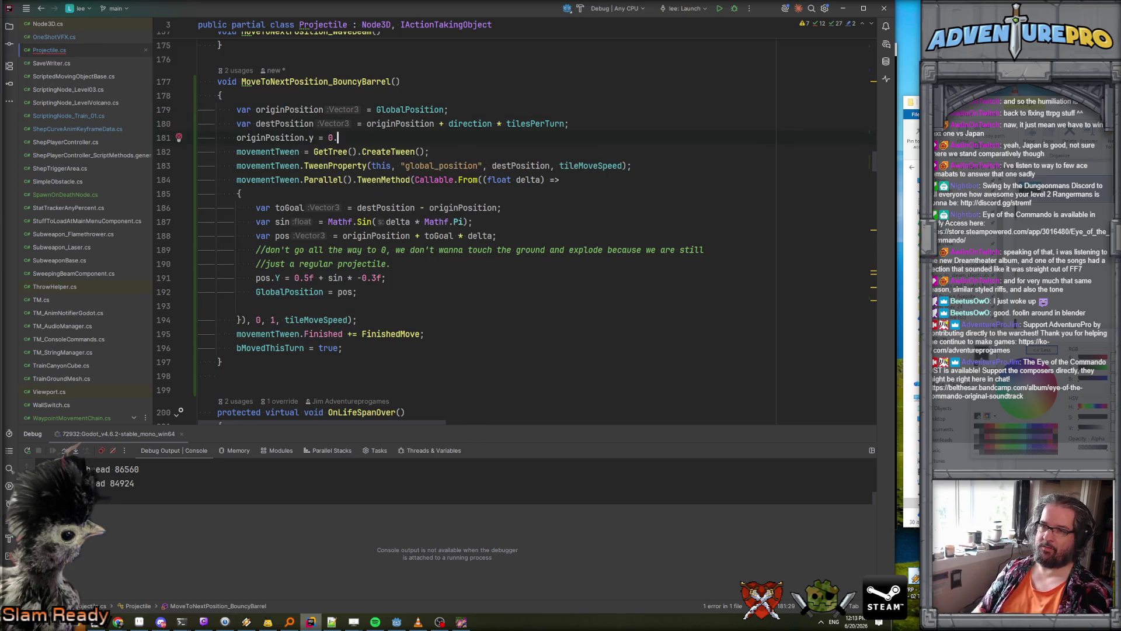
{"action": "key", "text": "Return"}
{"action": "type", "text": "destPosition.YH"}
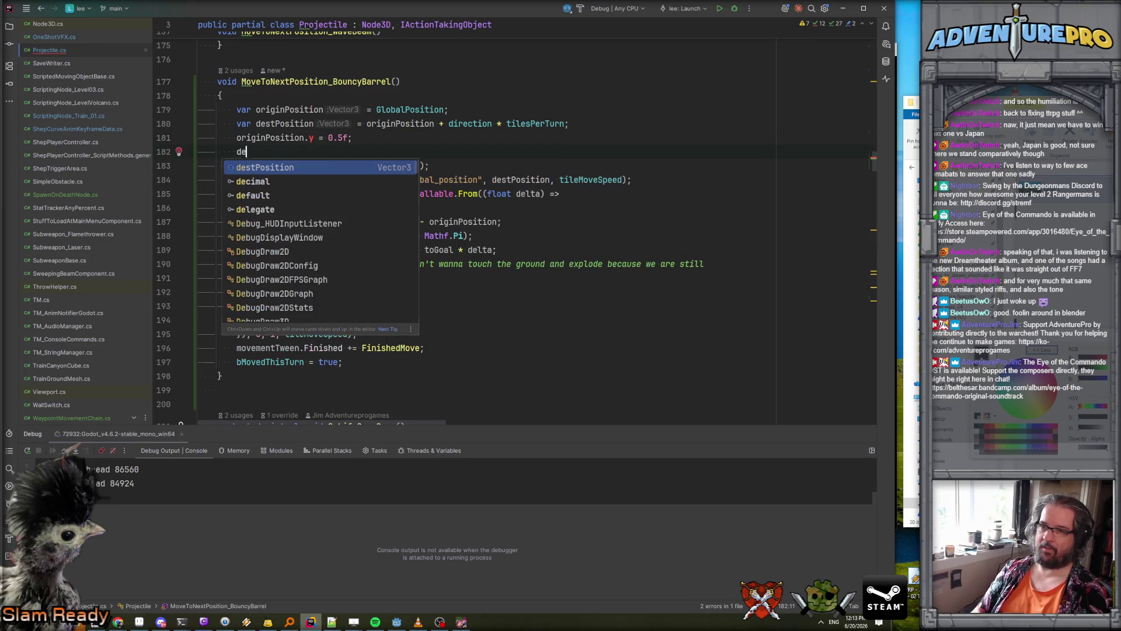
{"action": "key", "text": "BackSpace"}
{"action": "type", "text": "= ="}
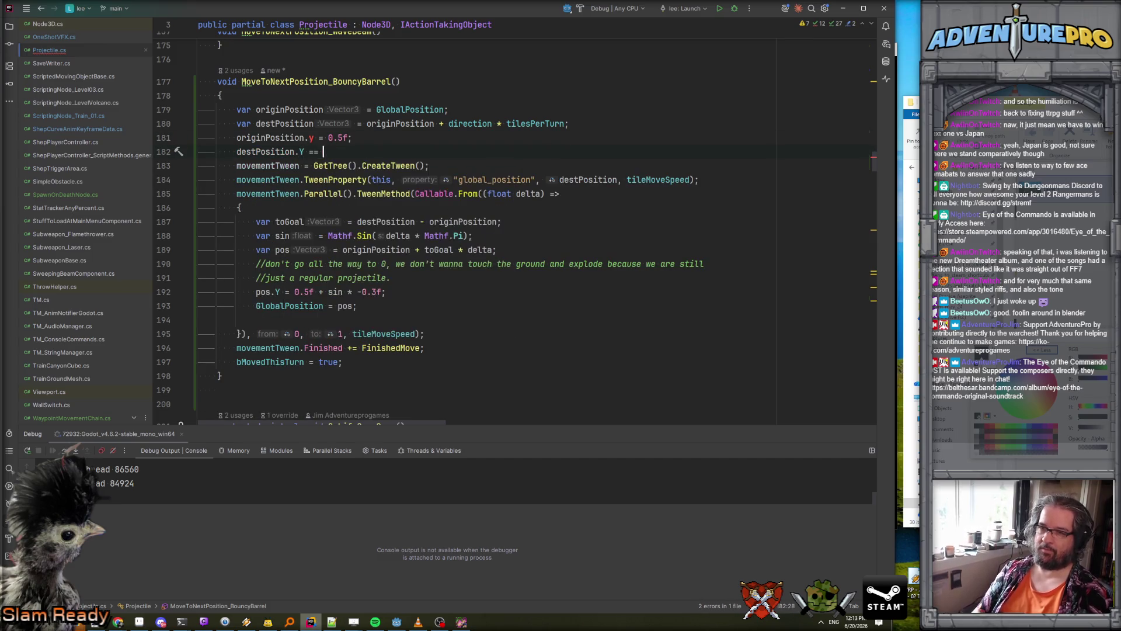
{"action": "key", "text": "BackSpace"}
{"action": "type", "text": "0.5f;"}
{"action": "left_click", "coordinate": [322, 137]}
{"action": "key", "text": "BackSpace"}
{"action": "type", "text": "Y"}
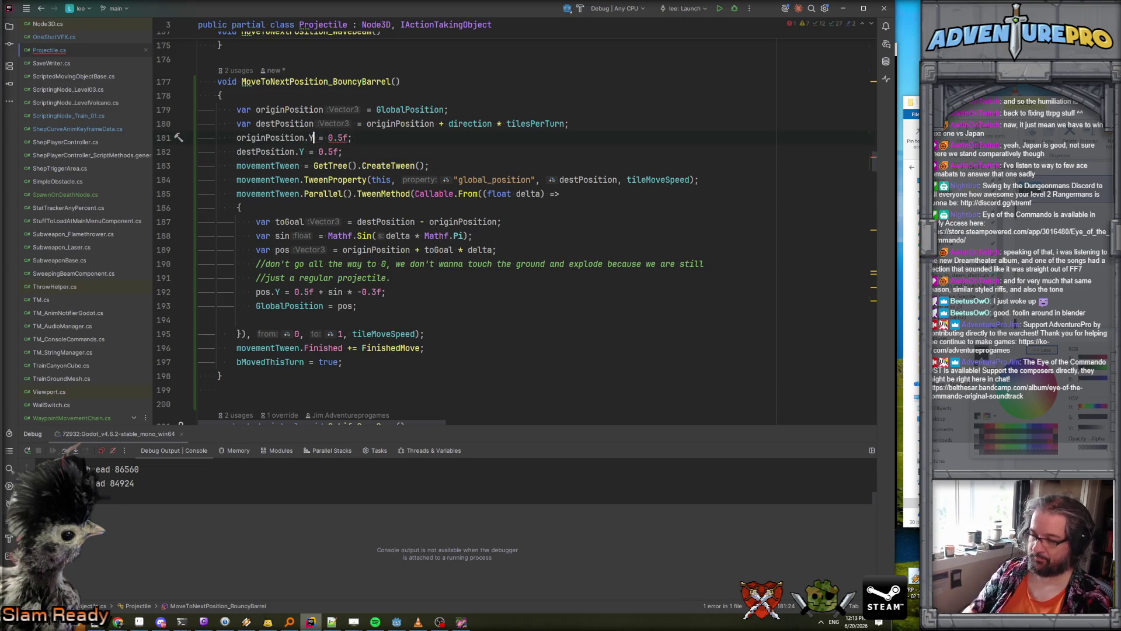
{"action": "left_click", "coordinate": [432, 136]}
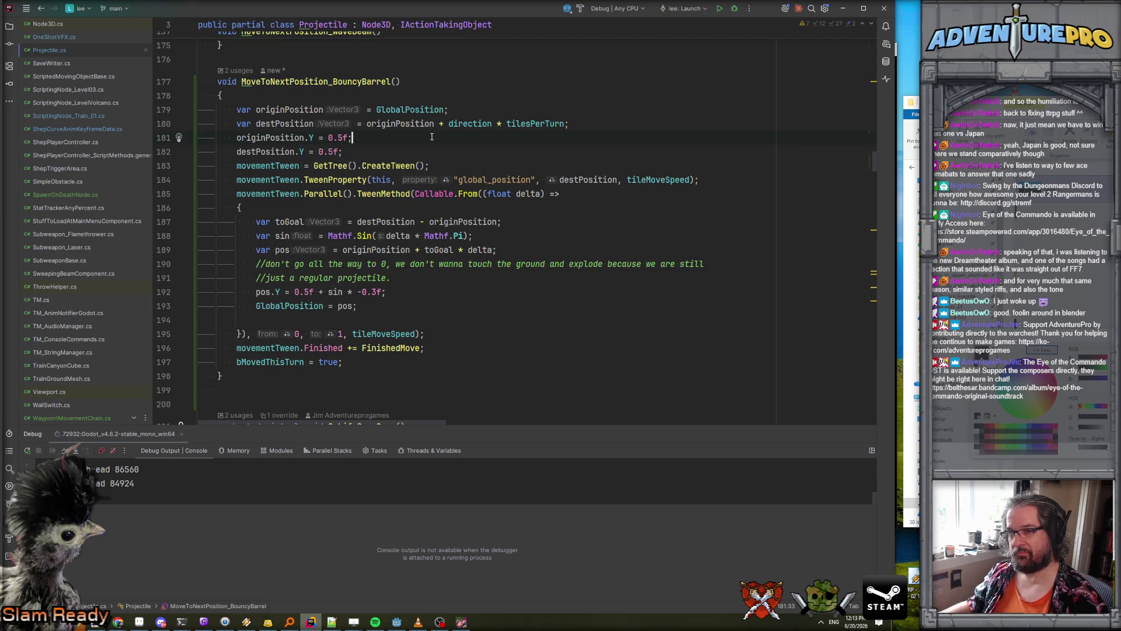
{"action": "left_click", "coordinate": [421, 154]}
{"action": "key", "text": "Return"}
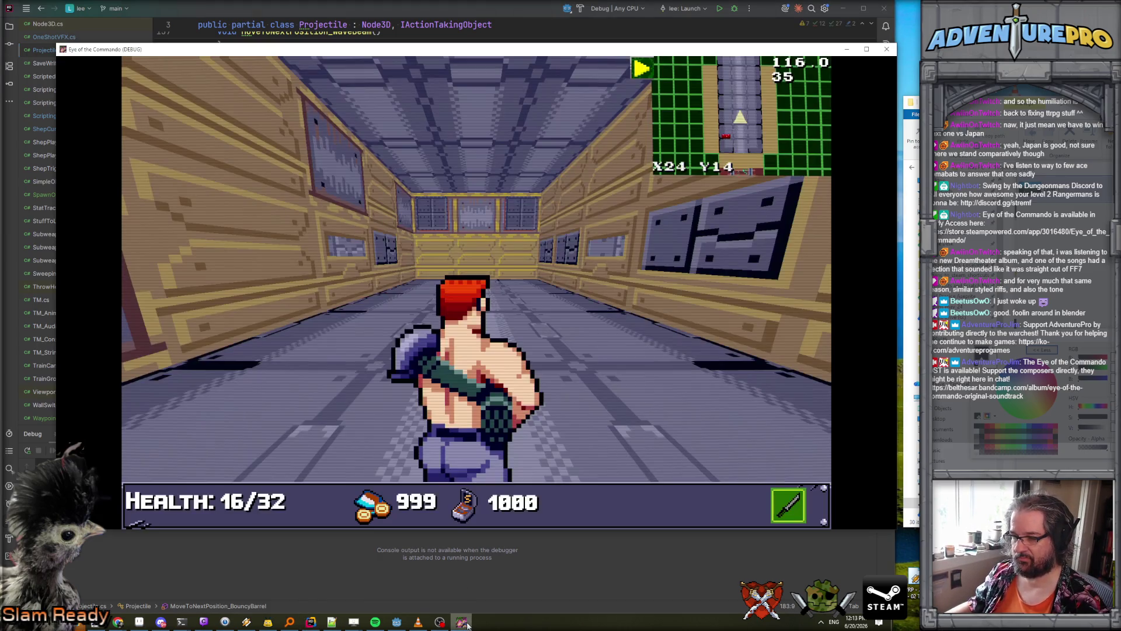
- Close the running debug game window and return to the Godot editor
{"action": "left_click", "coordinate": [462, 621]}
{"action": "left_click", "coordinate": [885, 50]}
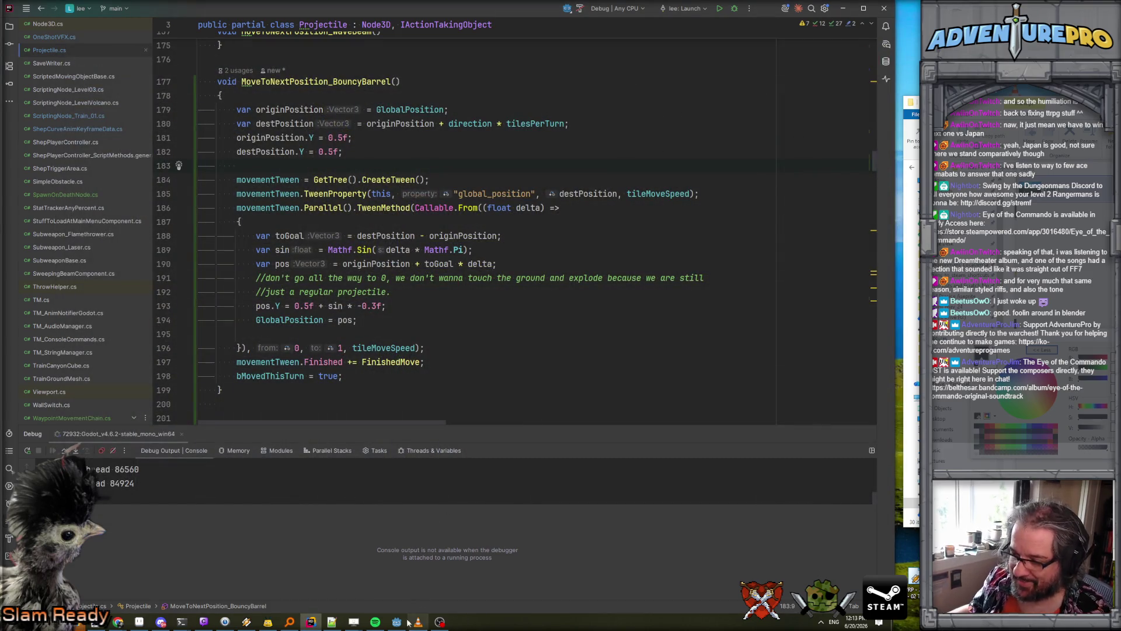
{"action": "left_click", "coordinate": [397, 621]}
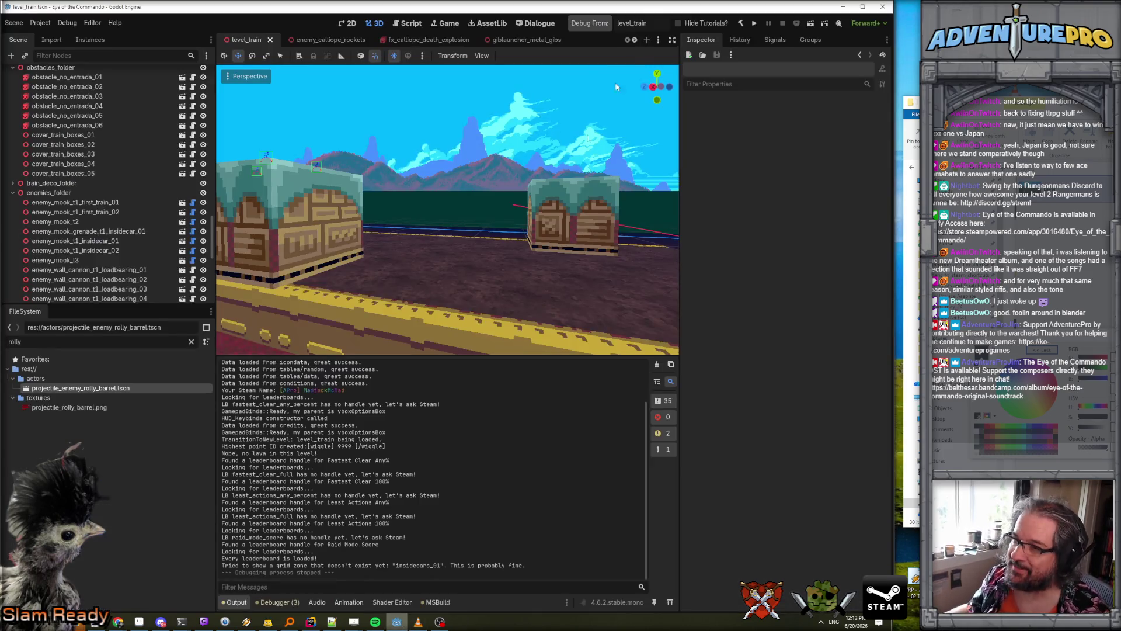
- Run the game and enter the wargod and TP 24 3 cheats in the console
{"action": "left_click", "coordinate": [601, 24]}
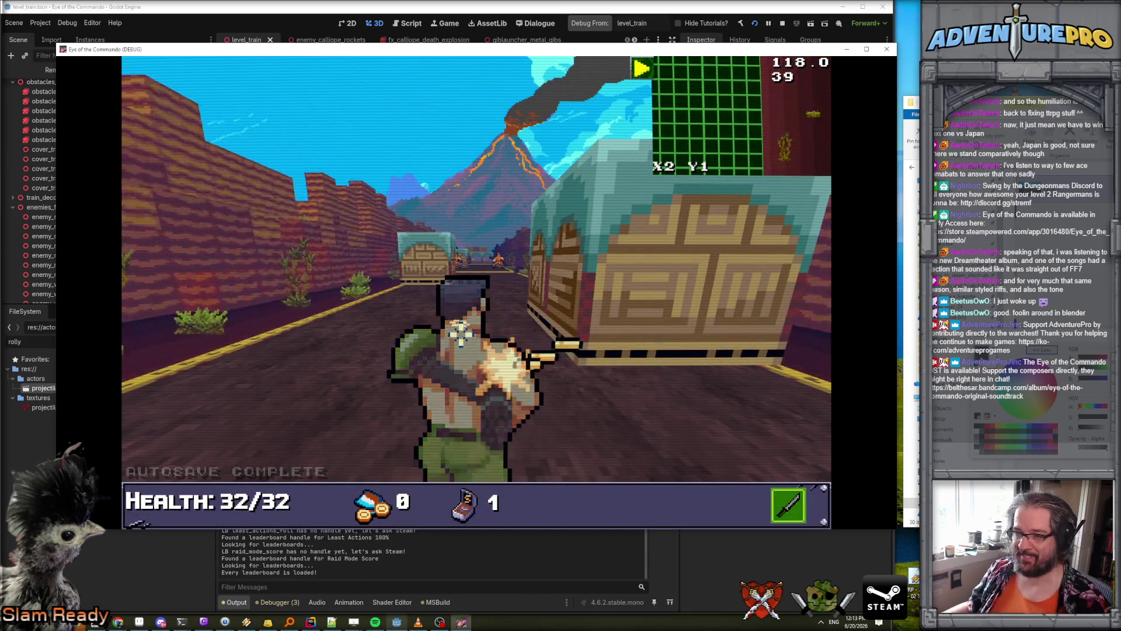
{"action": "key", "text": "grave"}
{"action": "type", "text": "wargod"}
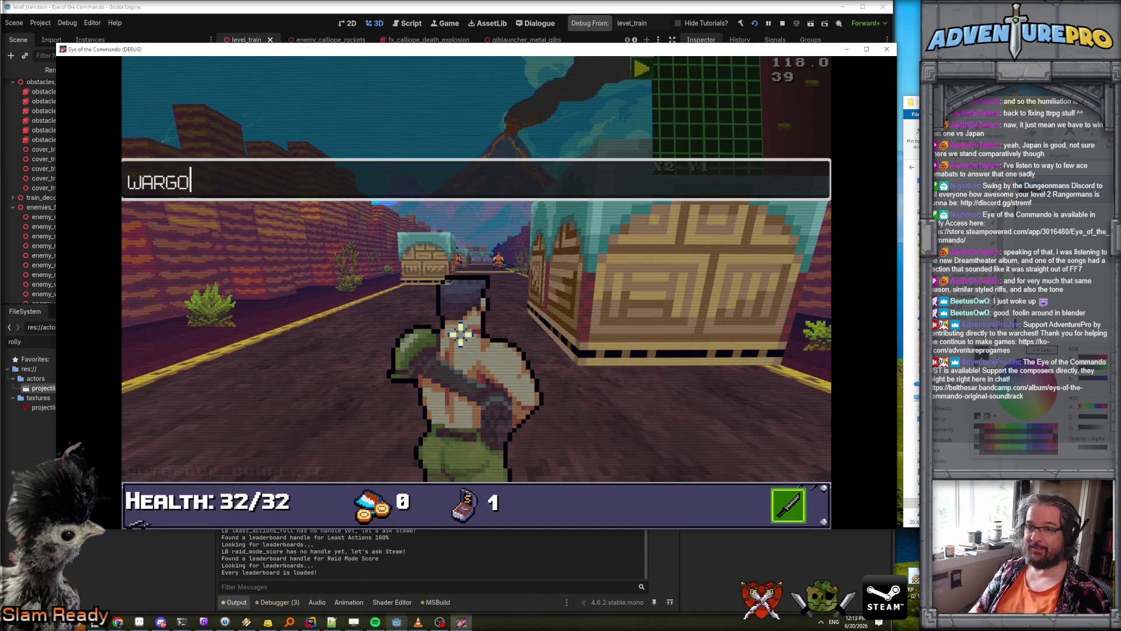
{"action": "key", "text": "Return"}
{"action": "key", "text": "Return"}
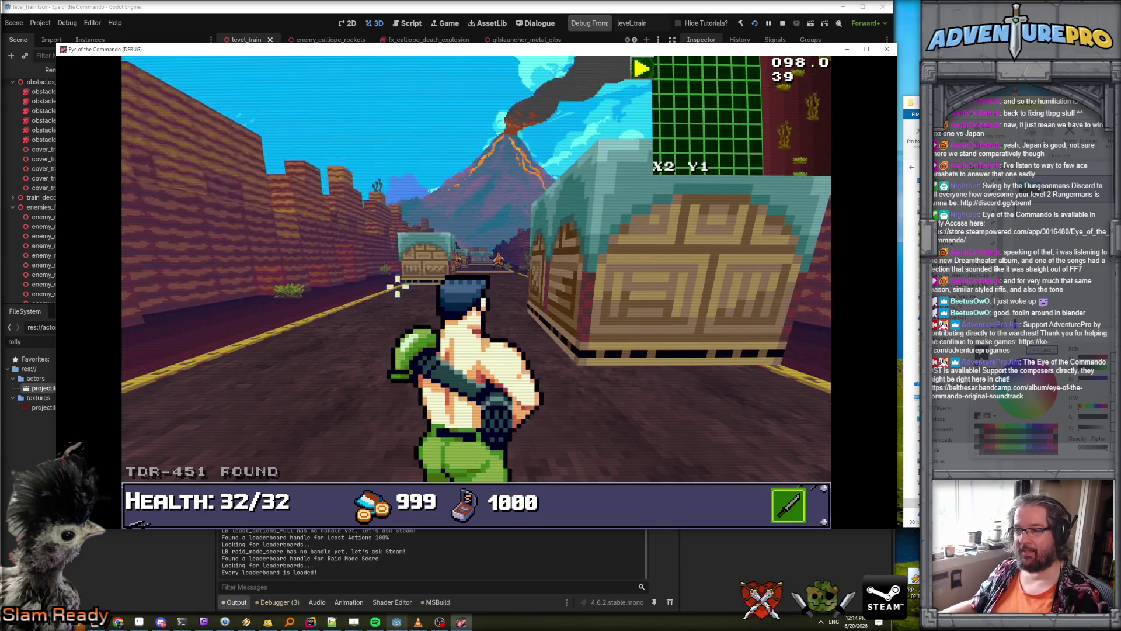
{"action": "key", "text": "grave"}
{"action": "type", "text": "TP 24 3"}
{"action": "key", "text": "Return"}
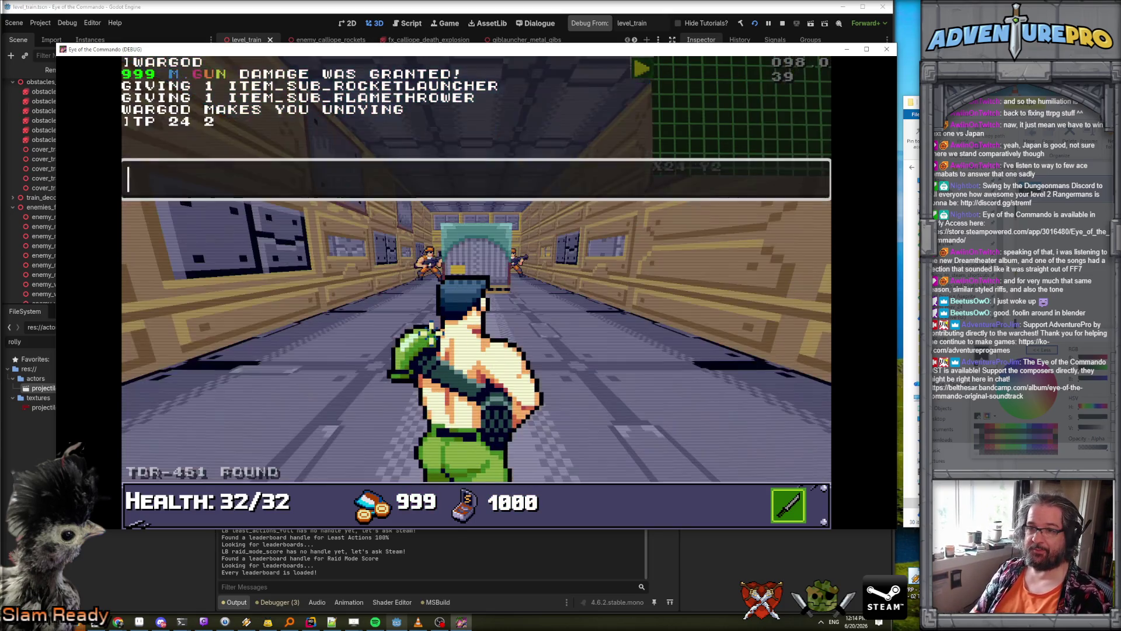
- Shoot the corridor enemies, advance to the red rolling barrels, then stop the game
{"action": "left_click", "coordinate": [409, 263]}
{"action": "left_click", "coordinate": [535, 257]}
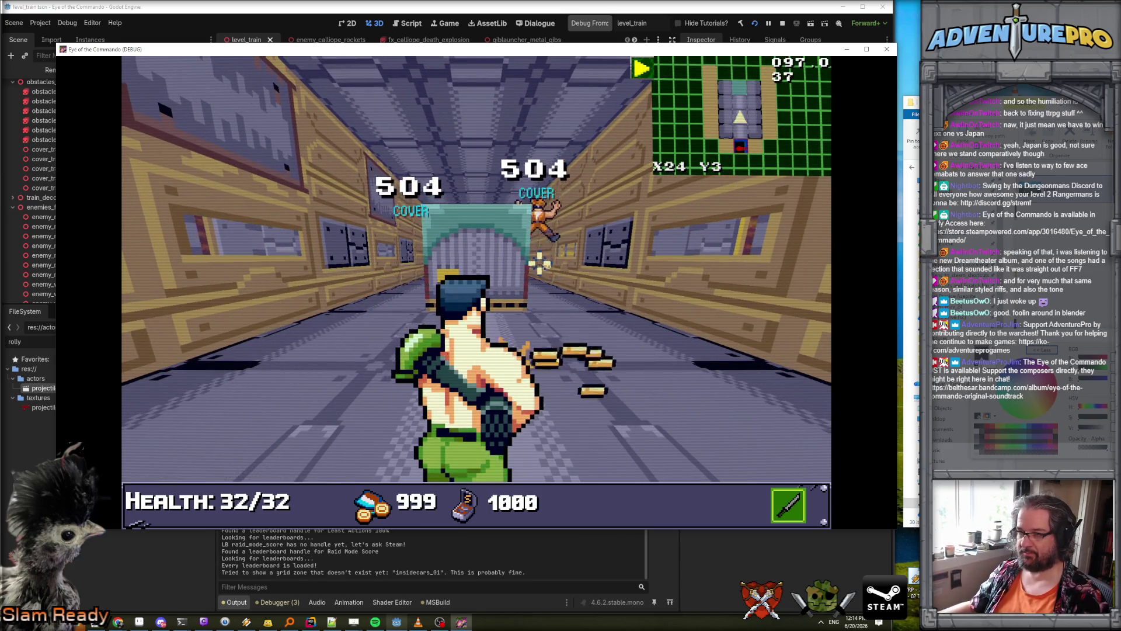
{"action": "key", "text": "w"}
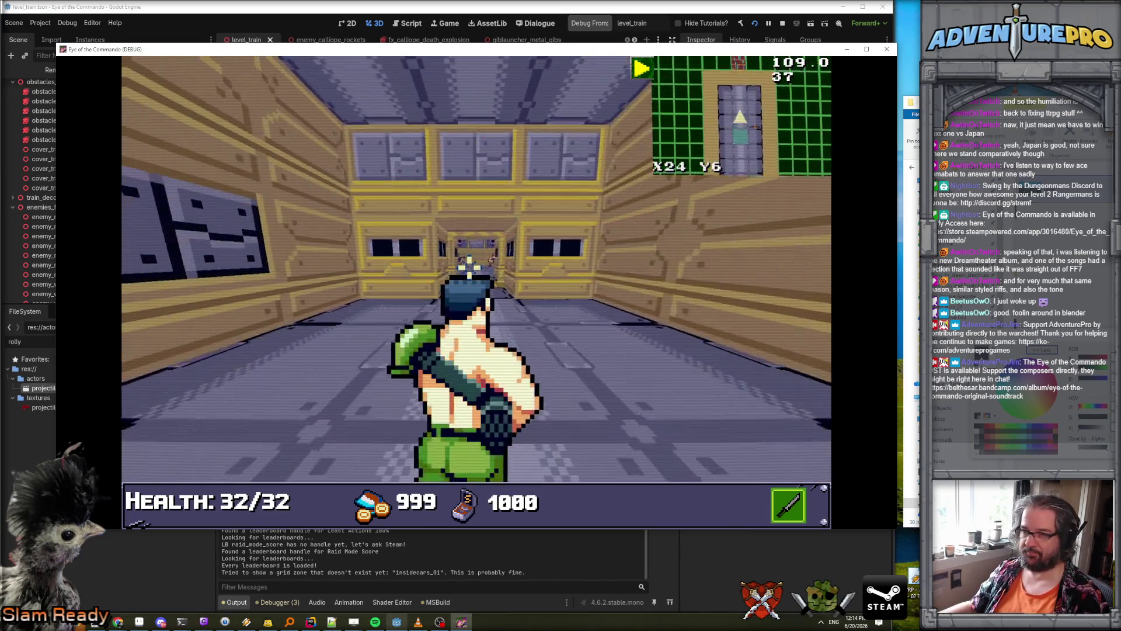
{"action": "key", "text": "w"}
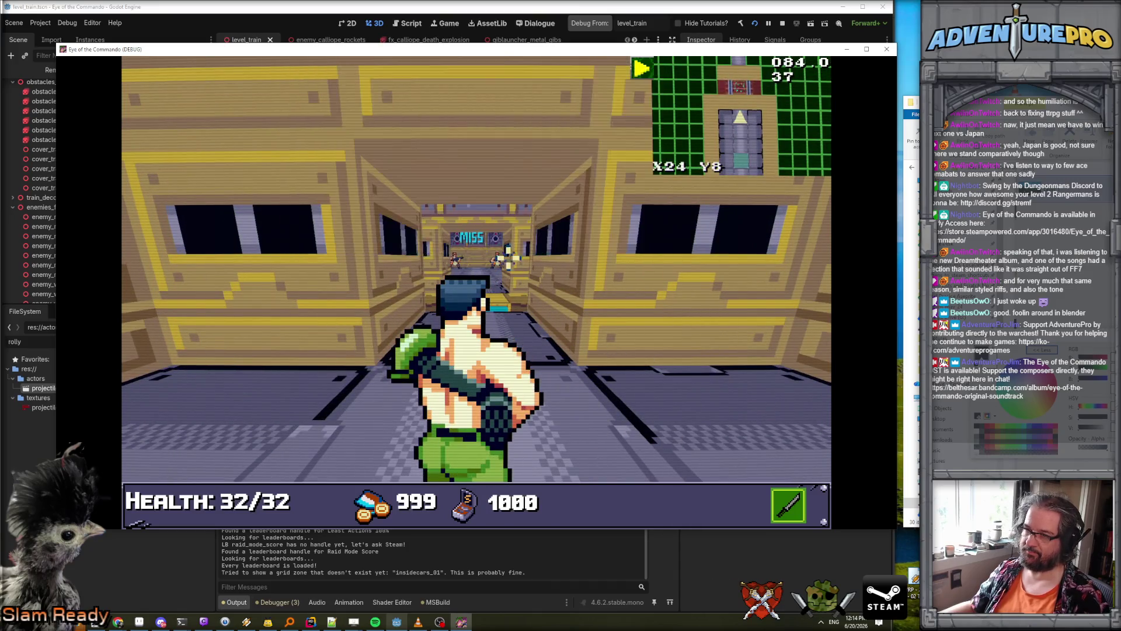
{"action": "left_click", "coordinate": [474, 263]}
{"action": "key", "text": "w"}
{"action": "left_click", "coordinate": [508, 236]}
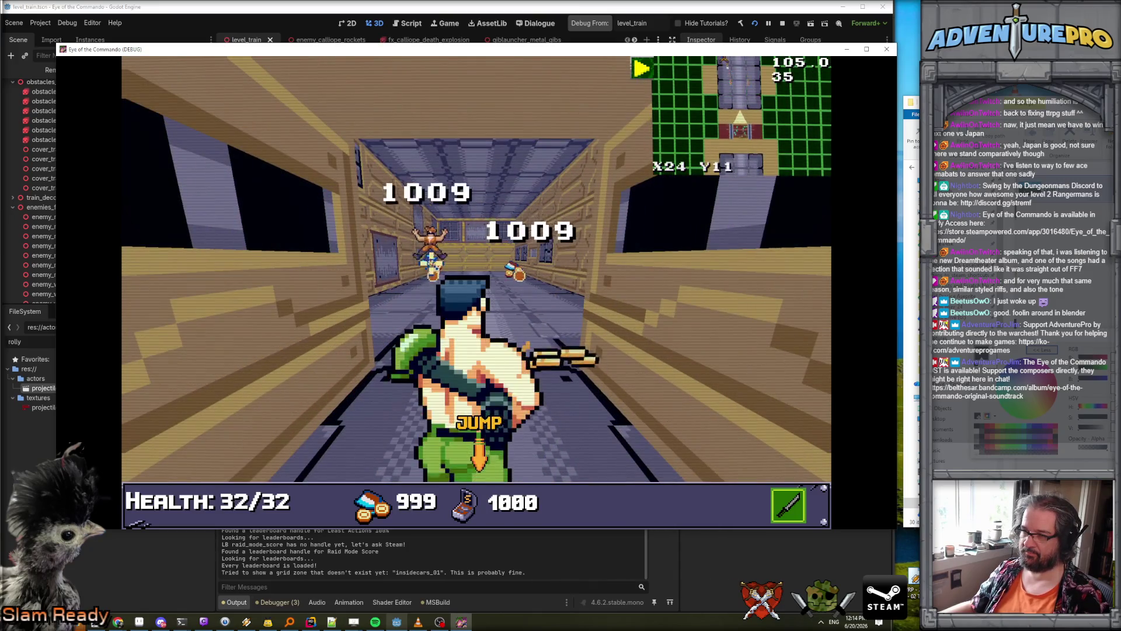
{"action": "key", "text": "w"}
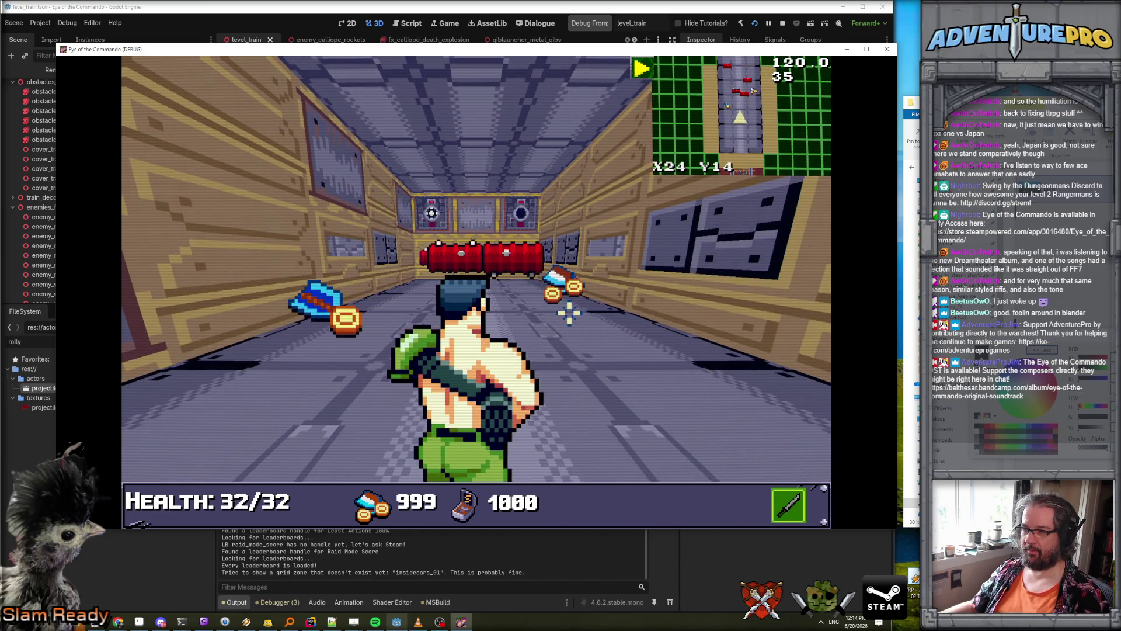
{"action": "key", "text": "q"}
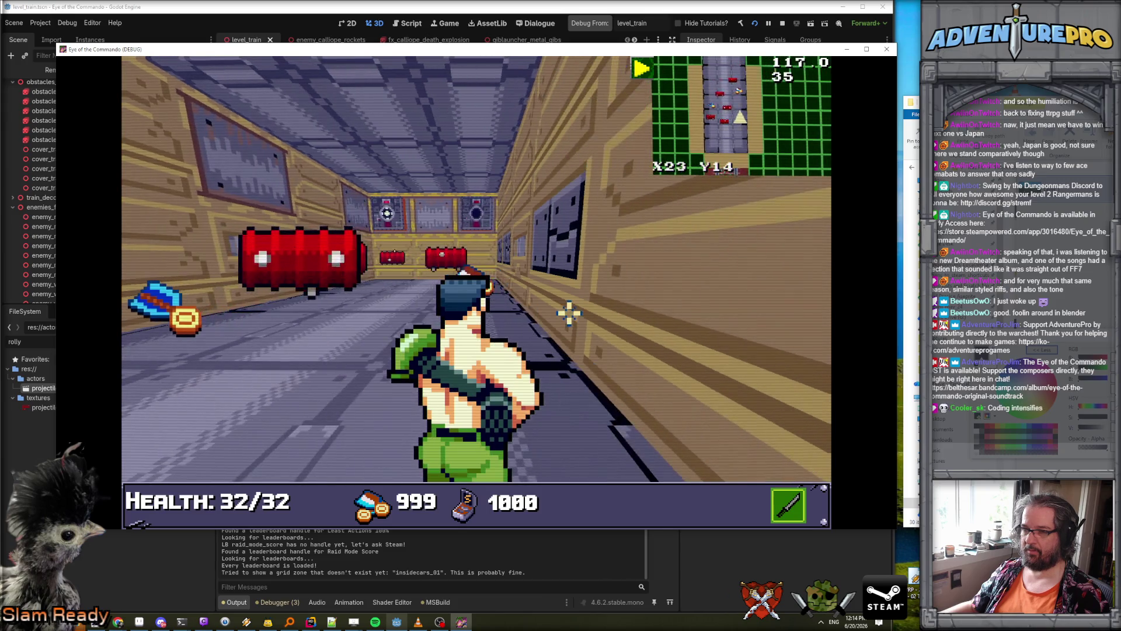
{"action": "key", "text": "w"}
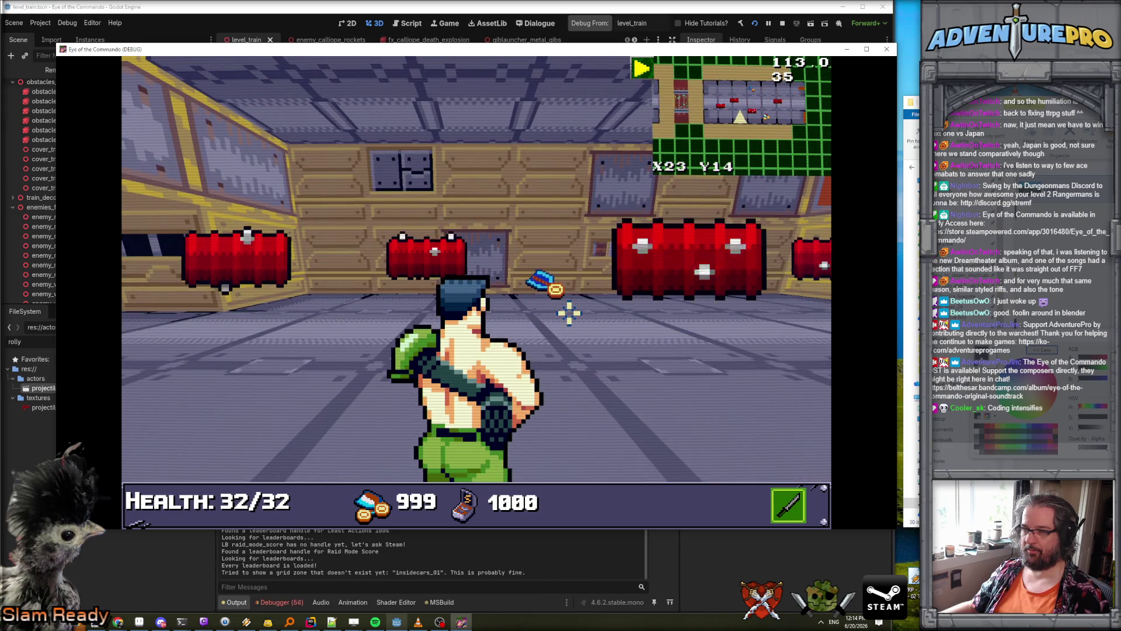
{"action": "key", "text": "e"}
{"action": "key", "text": "a"}
{"action": "key", "text": "a"}
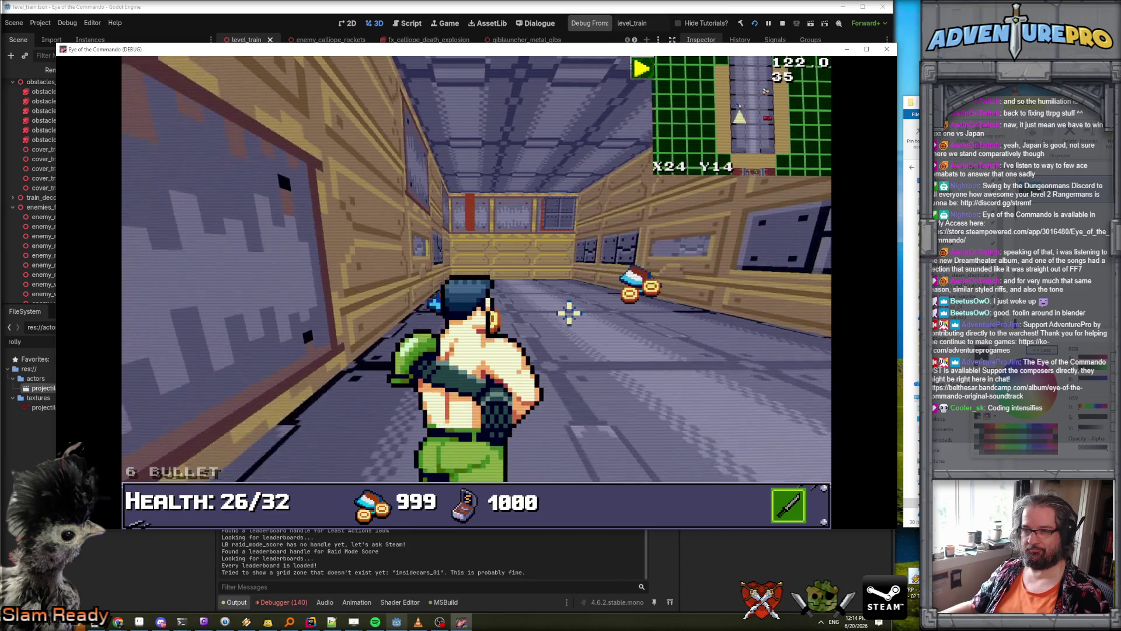
{"action": "left_click", "coordinate": [289, 604]}
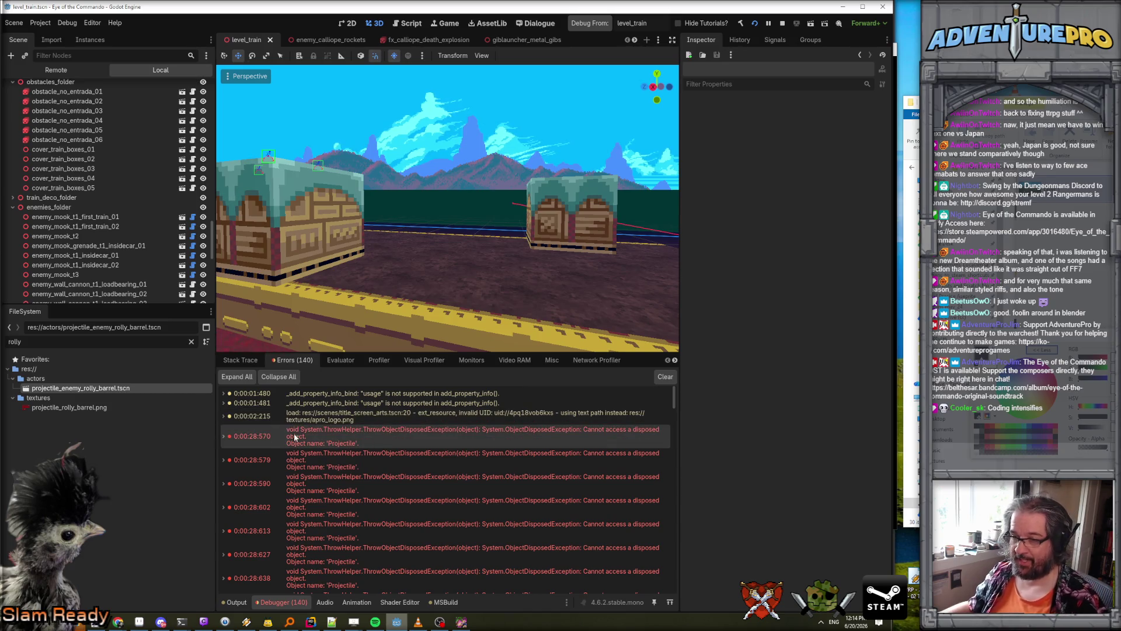
- Expand the first ObjectDisposedException to trace it to Projectile.cs line 194, then switch to Rider
{"action": "left_click", "coordinate": [222, 437]}
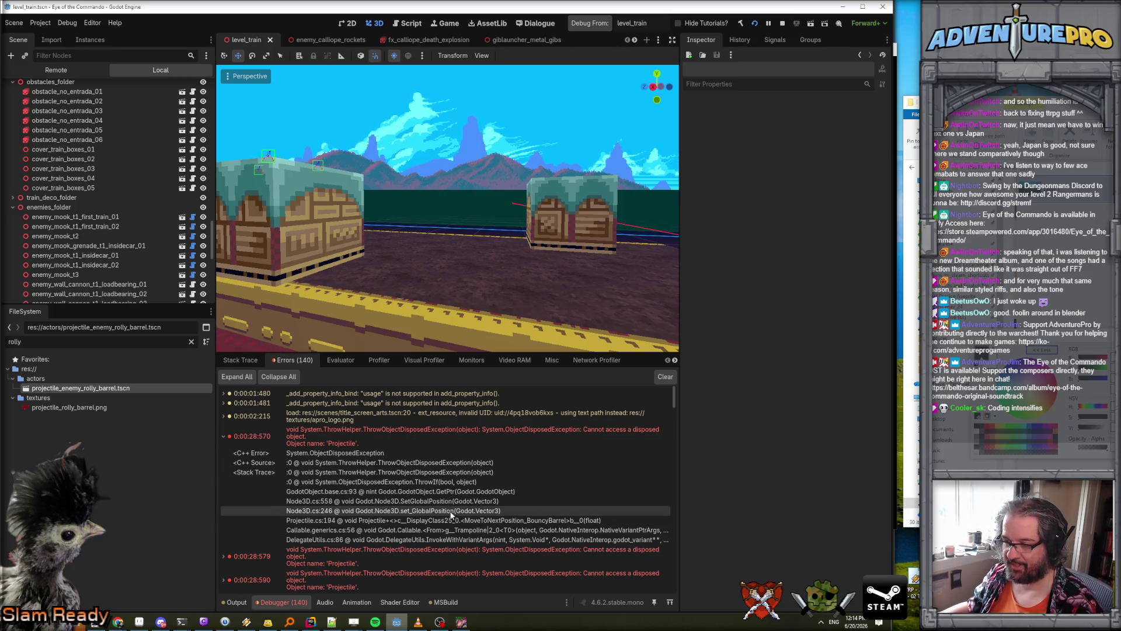
{"action": "key", "text": "F5"}
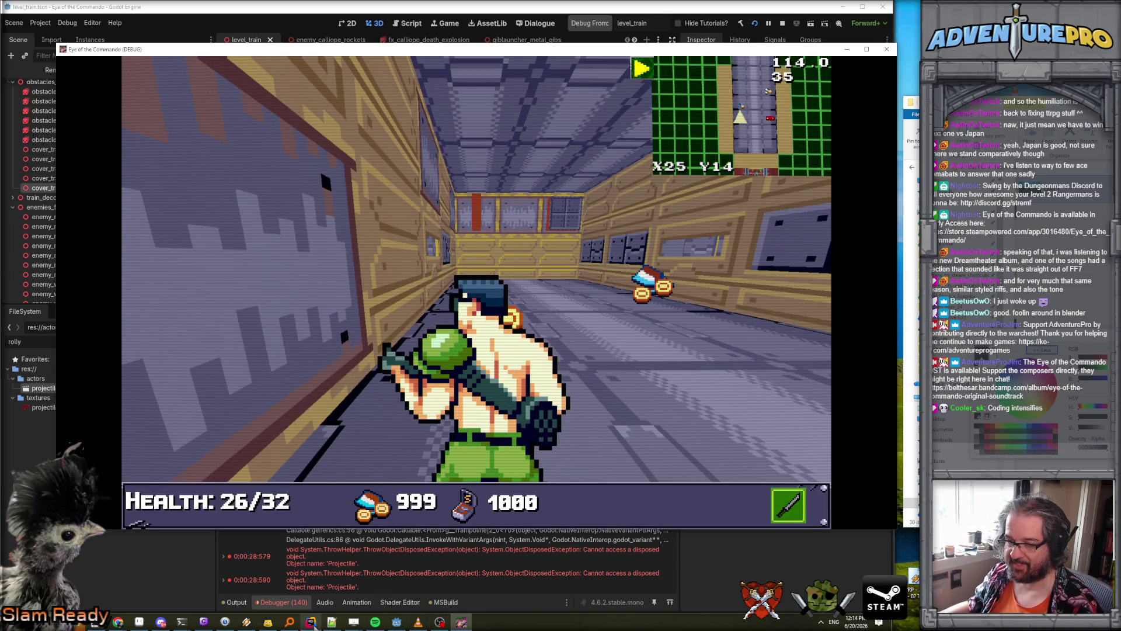
{"action": "left_click", "coordinate": [311, 621]}
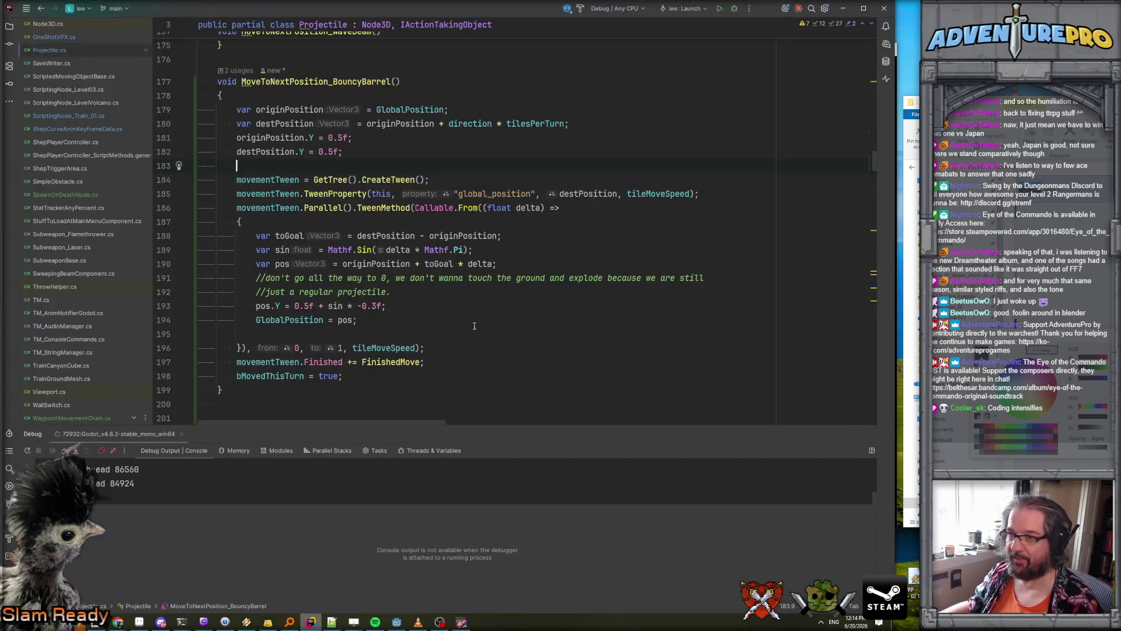
- Start the bouncy-barrel tween callback with a new if (!bActive) condition line
{"action": "left_click", "coordinate": [313, 222]}
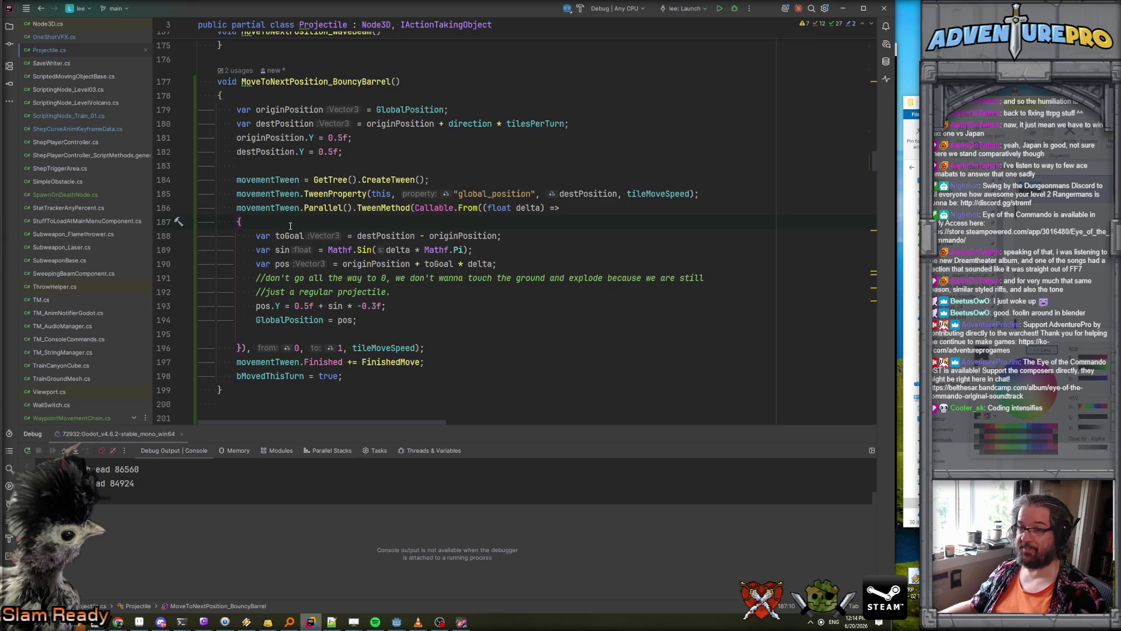
{"action": "key", "text": "Return"}
{"action": "type", "text": "if"}
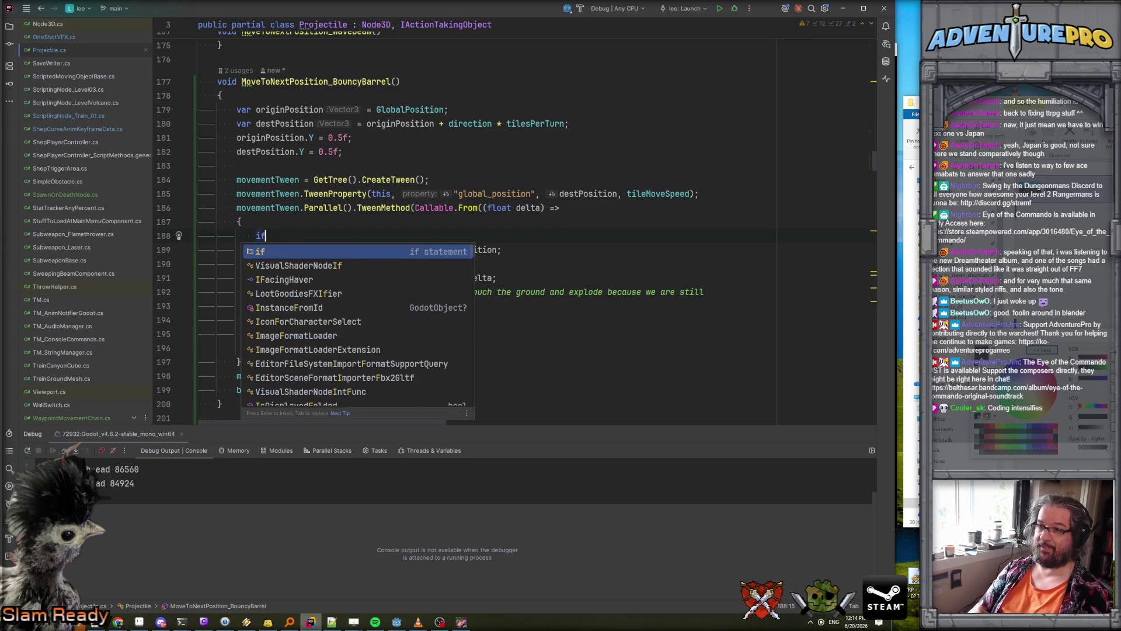
{"action": "type", "text": "( bActive"}
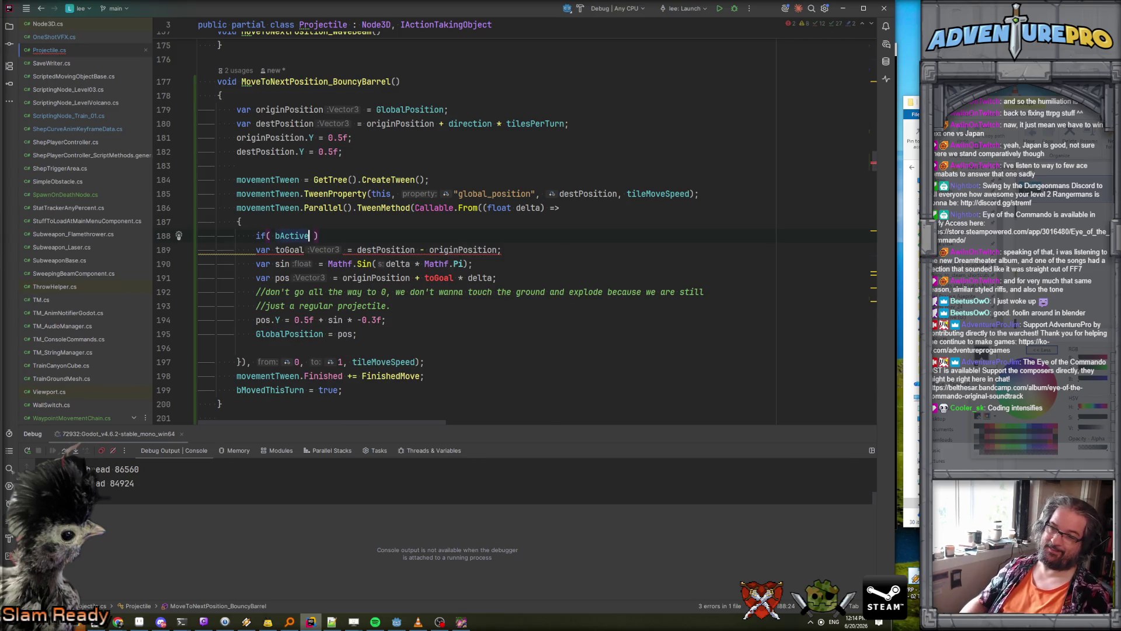
{"action": "key", "text": "ctrl+Left"}
{"action": "type", "text": "!"}
{"action": "left_click", "coordinate": [199, 249]}
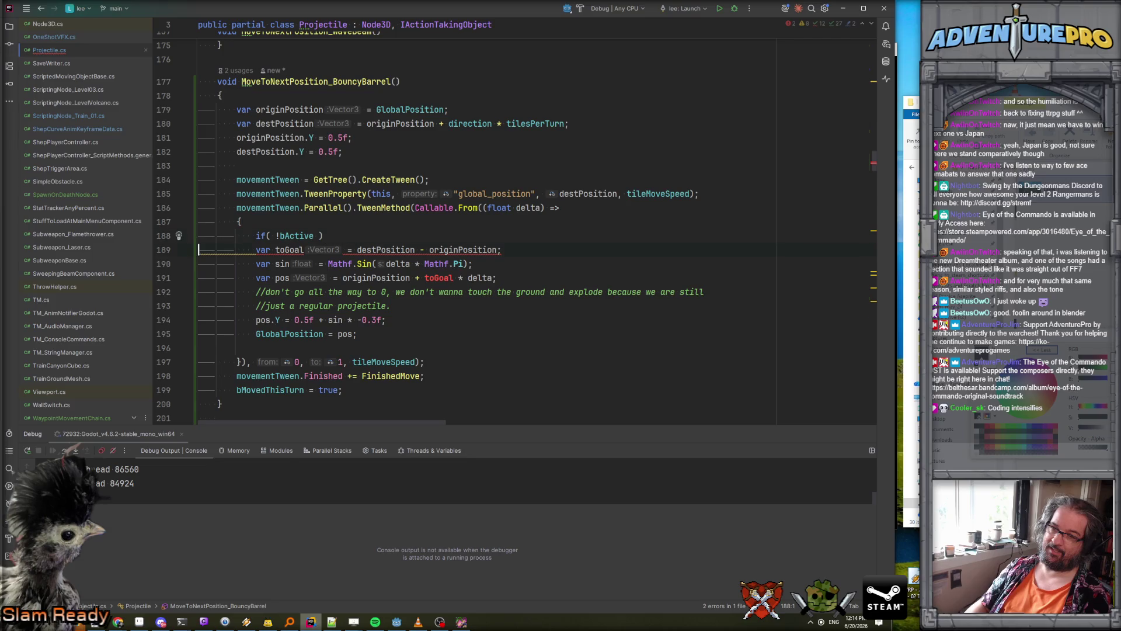
{"action": "key", "text": "Return"}
{"action": "key", "text": "Up"}
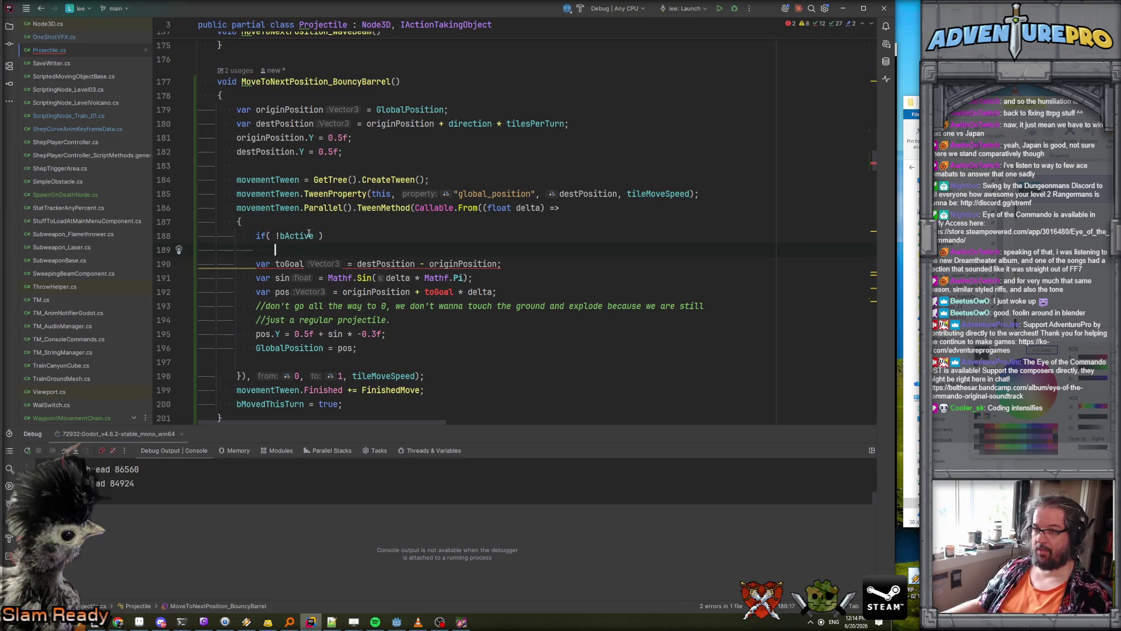
{"action": "key", "text": "ctrl+Left"}
{"action": "key", "text": "ctrl+Left"}
{"action": "key", "text": "Left"}
- Extend the guard condition to !IsInstanceValid(this) || !bActive
{"action": "type", "text": "U"}
{"action": "key", "text": "BackSpace"}
{"action": "type", "text": "IsIns"}
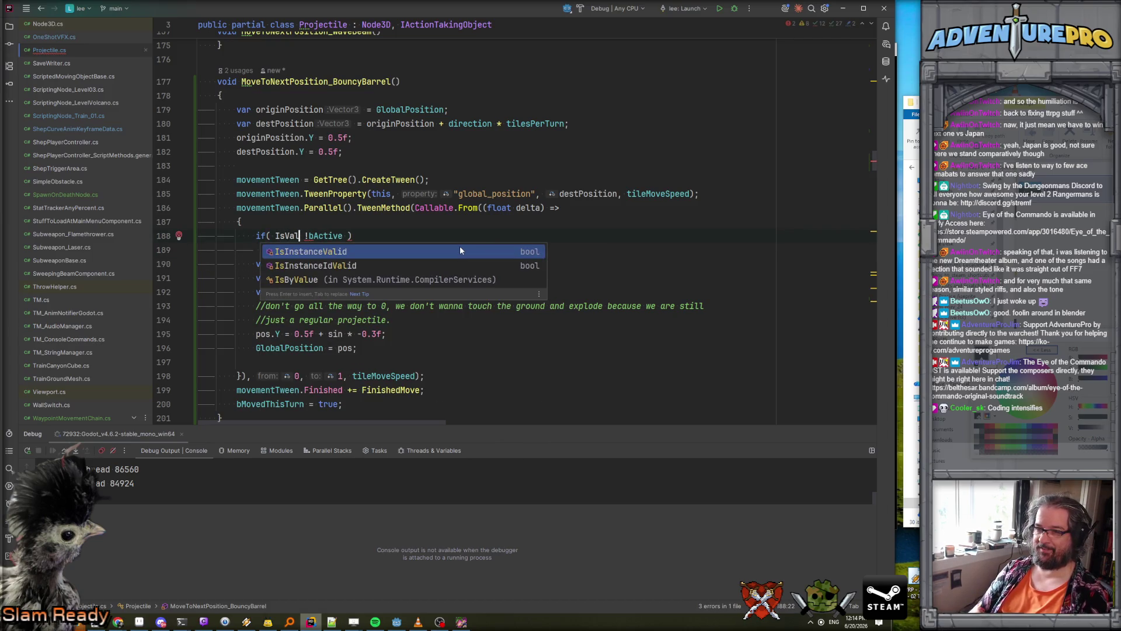
{"action": "key", "text": "Return"}
{"action": "type", "text": "this"}
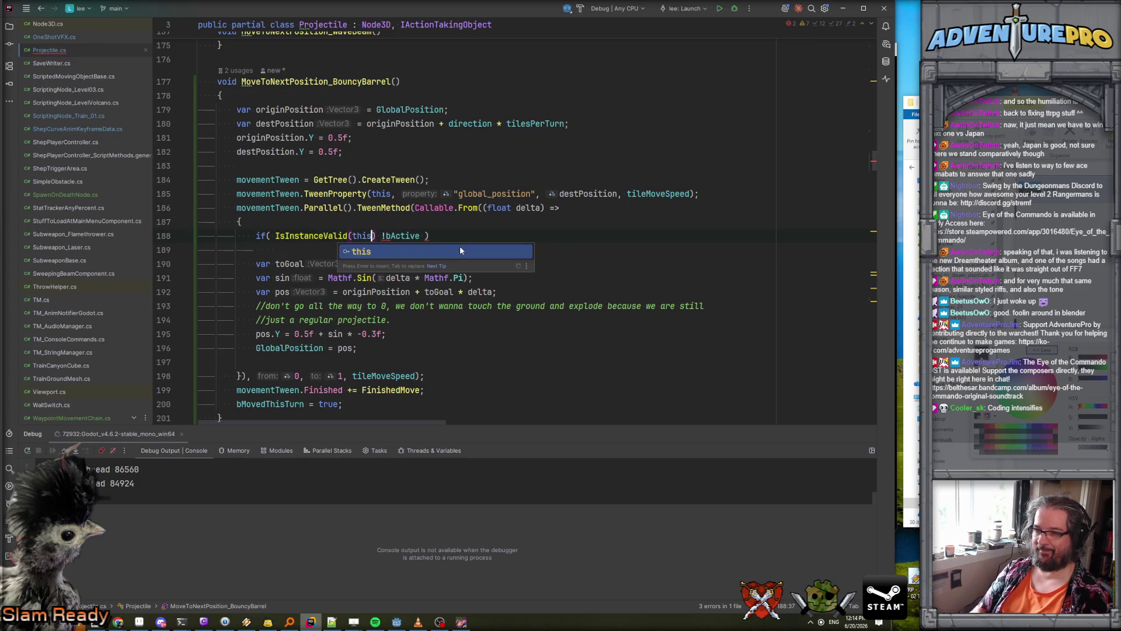
{"action": "key", "text": "Right"}
{"action": "key", "text": "Right"}
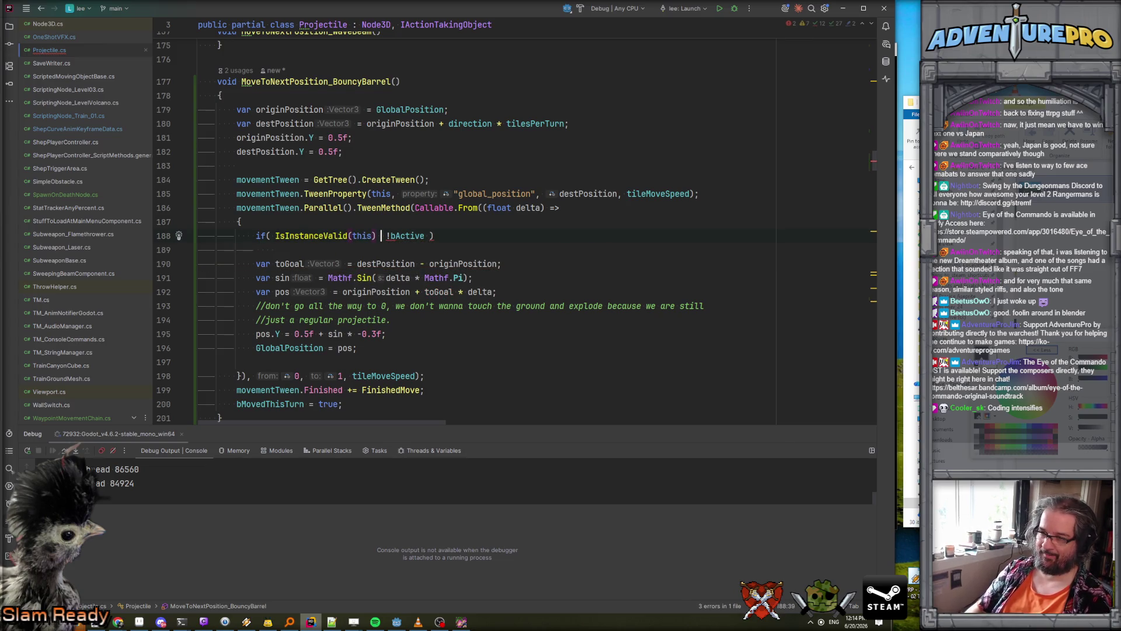
{"action": "type", "text": "||"}
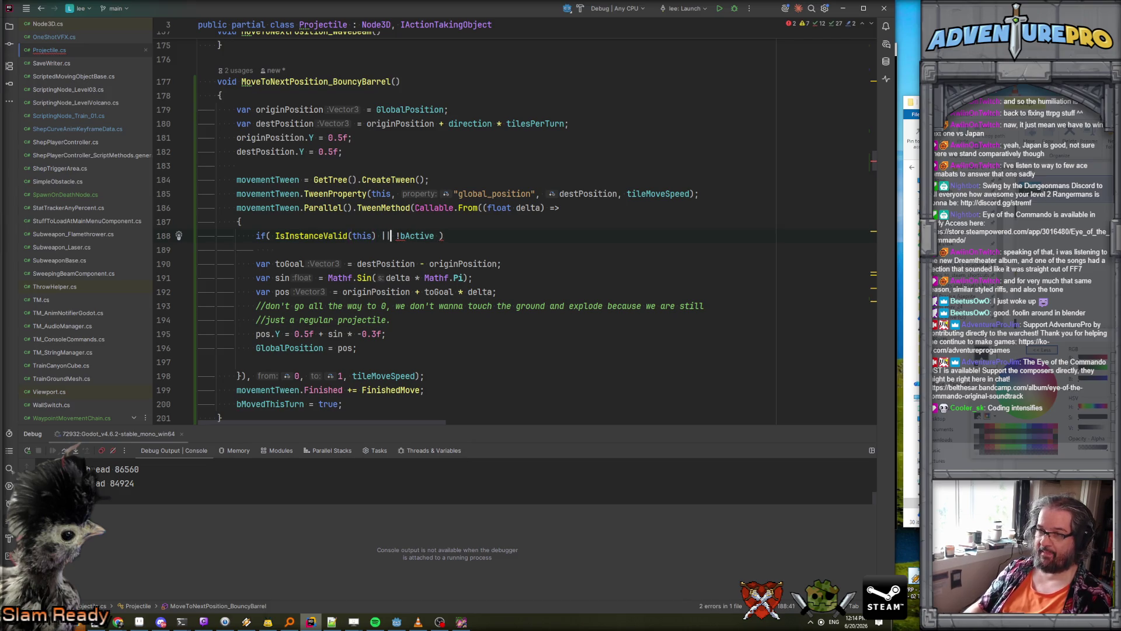
{"action": "left_click", "coordinate": [276, 236]}
{"action": "type", "text": "!"}
- Finish the guard with an early return; and locate the movementTween variable below
{"action": "key", "text": "End"}
{"action": "key", "text": "Return"}
{"action": "type", "text": "re"}
{"action": "key", "text": "Return"}
{"action": "type", "text": ";"}
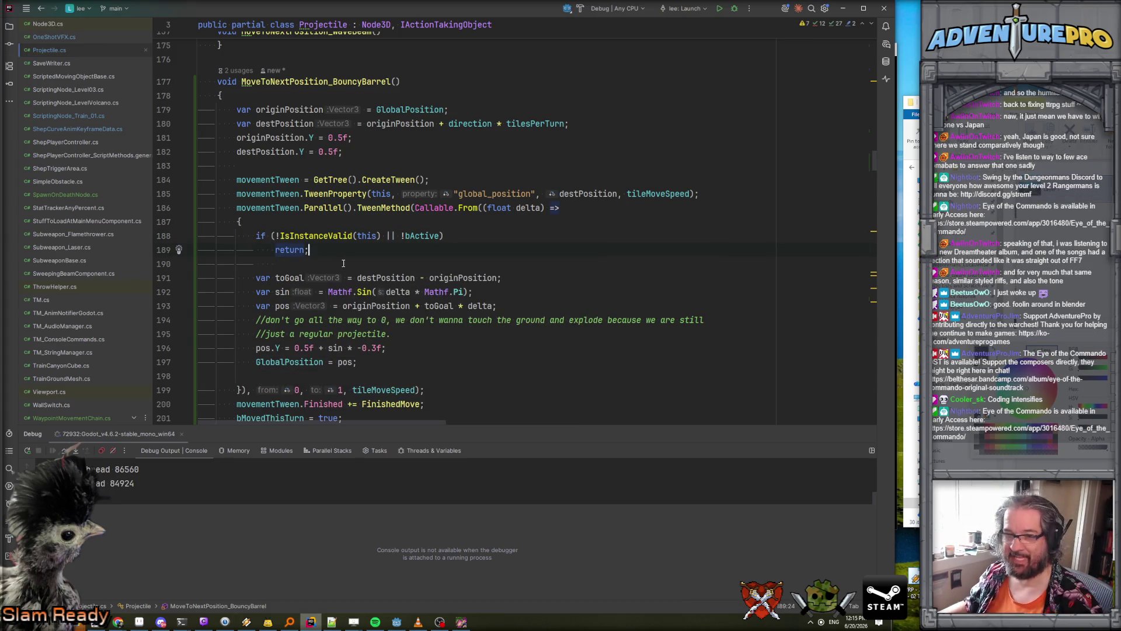
{"action": "scroll", "coordinate": [349, 255], "scroll_direction": "down", "scroll_amount": 1}
{"action": "double_click", "coordinate": [269, 153]}
{"action": "scroll", "coordinate": [418, 309], "scroll_direction": "down", "scroll_amount": 9}
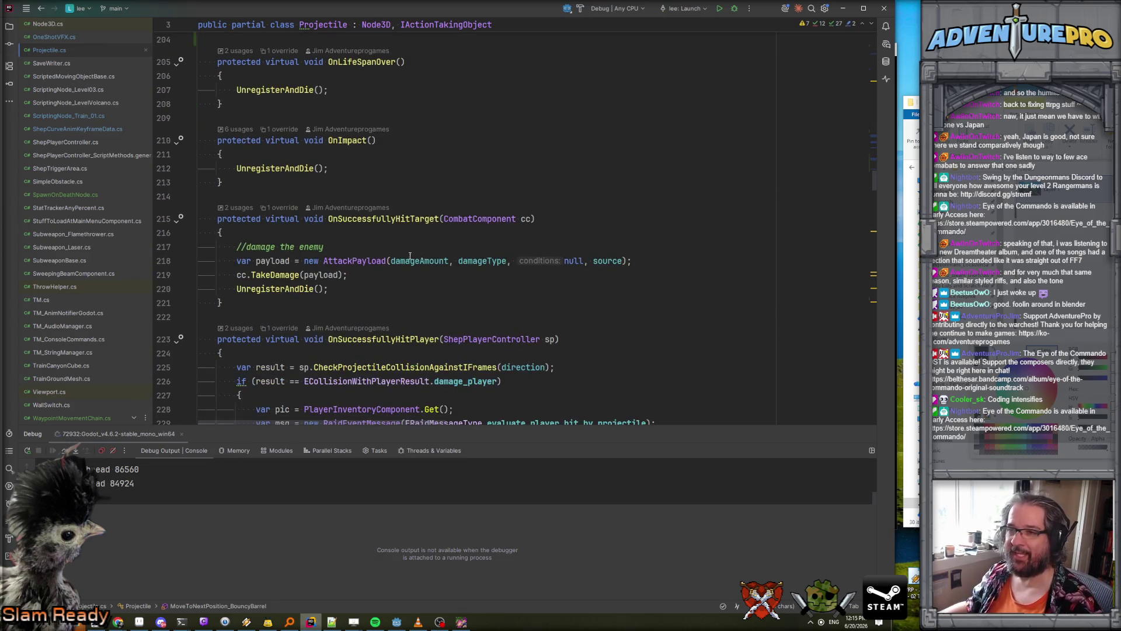
- Add a movementTween.Stop(); call inside UnregisterAndDie's if (bActive) block
{"action": "left_click", "coordinate": [278, 169], "text": "ctrl"}
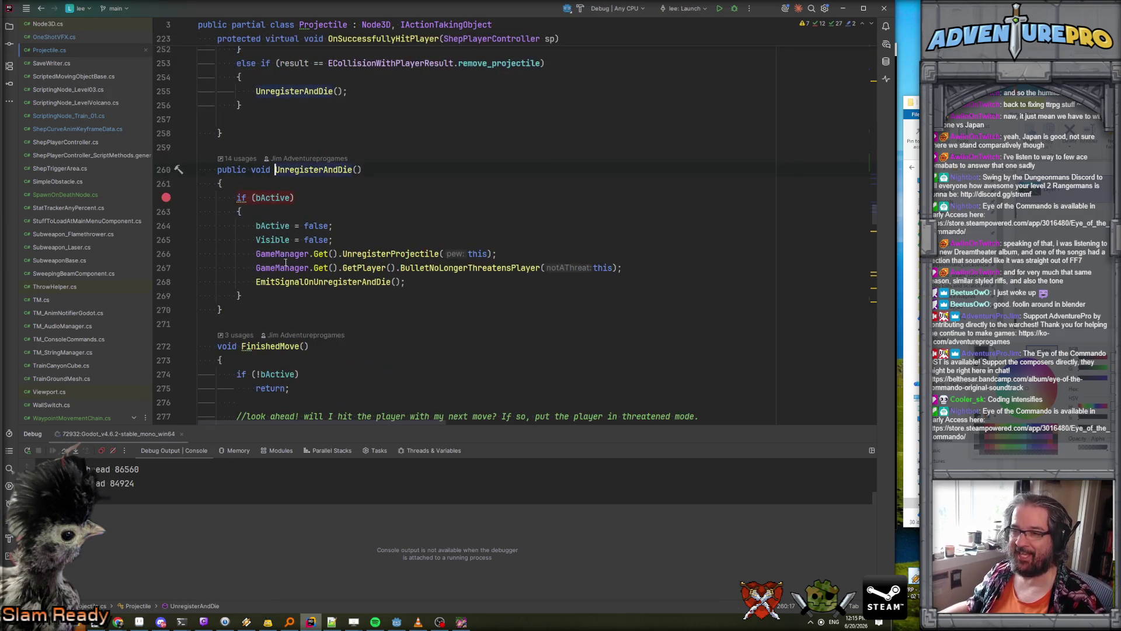
{"action": "left_click", "coordinate": [294, 282]}
{"action": "left_click", "coordinate": [340, 213]}
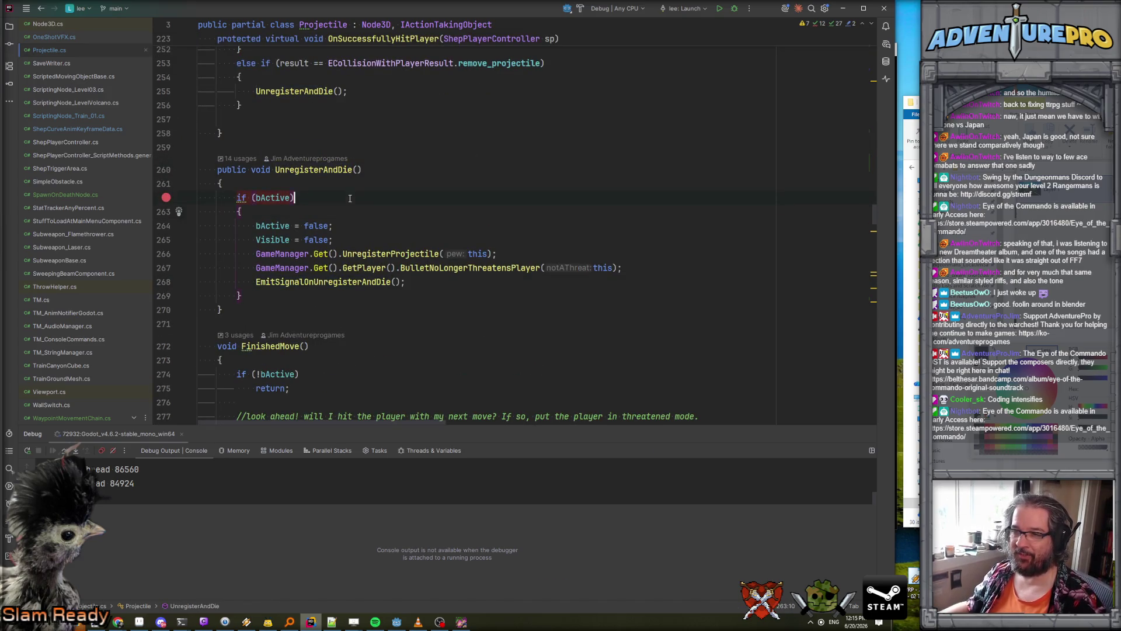
{"action": "key", "text": "Return"}
{"action": "type", "text": "movementTween ."}
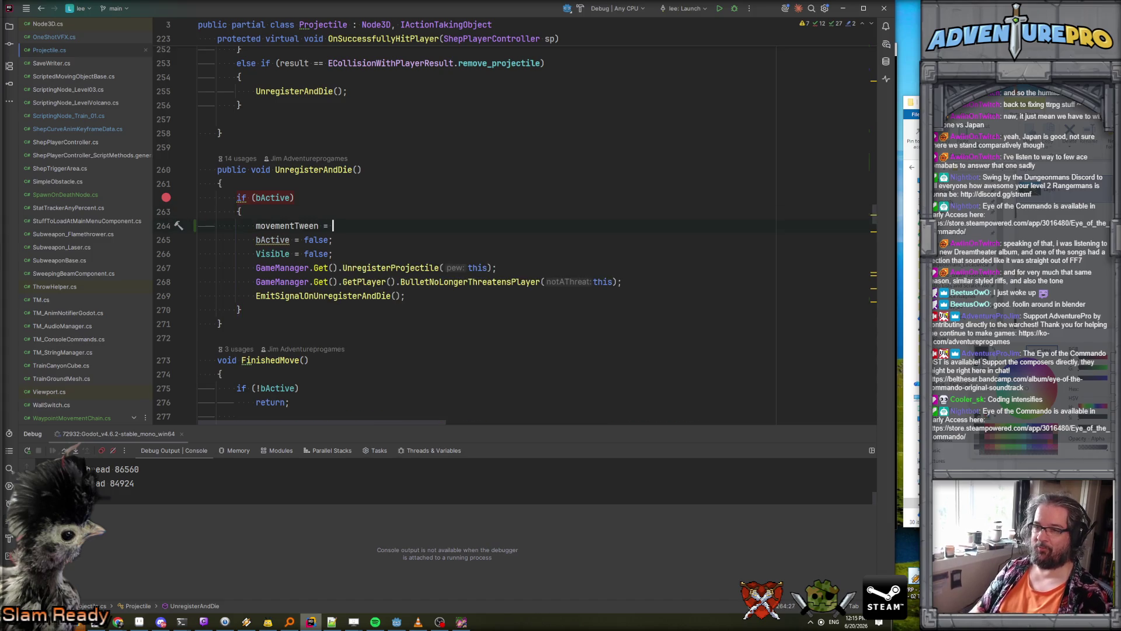
{"action": "key", "text": "BackSpace"}
{"action": "key", "text": "BackSpace"}
{"action": "type", "text": "."}
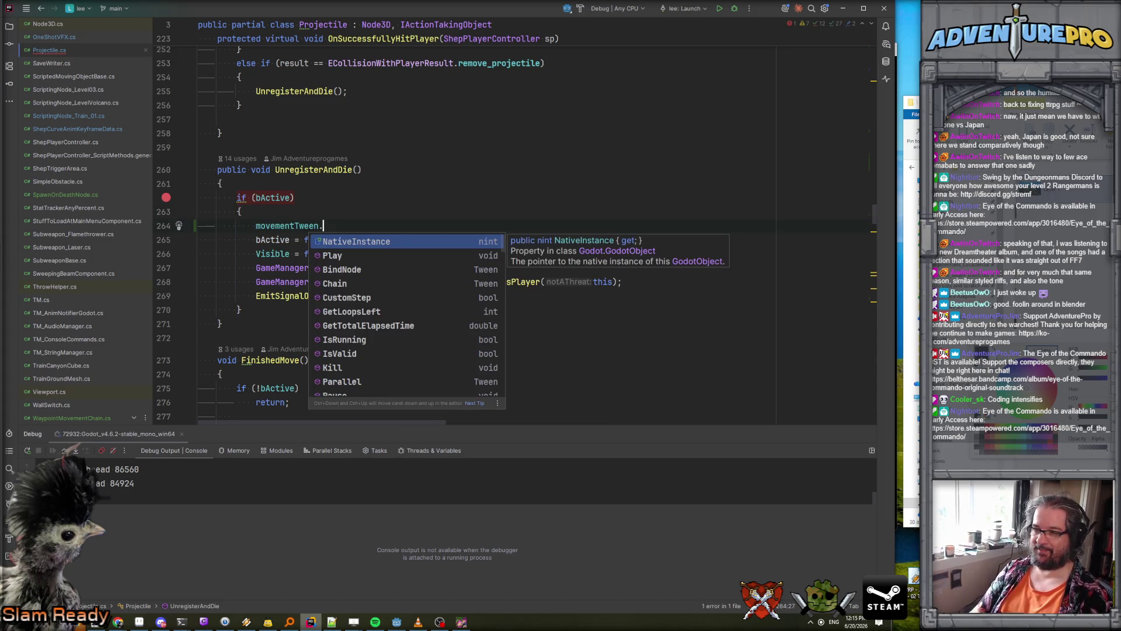
{"action": "type", "text": "Stop();"}
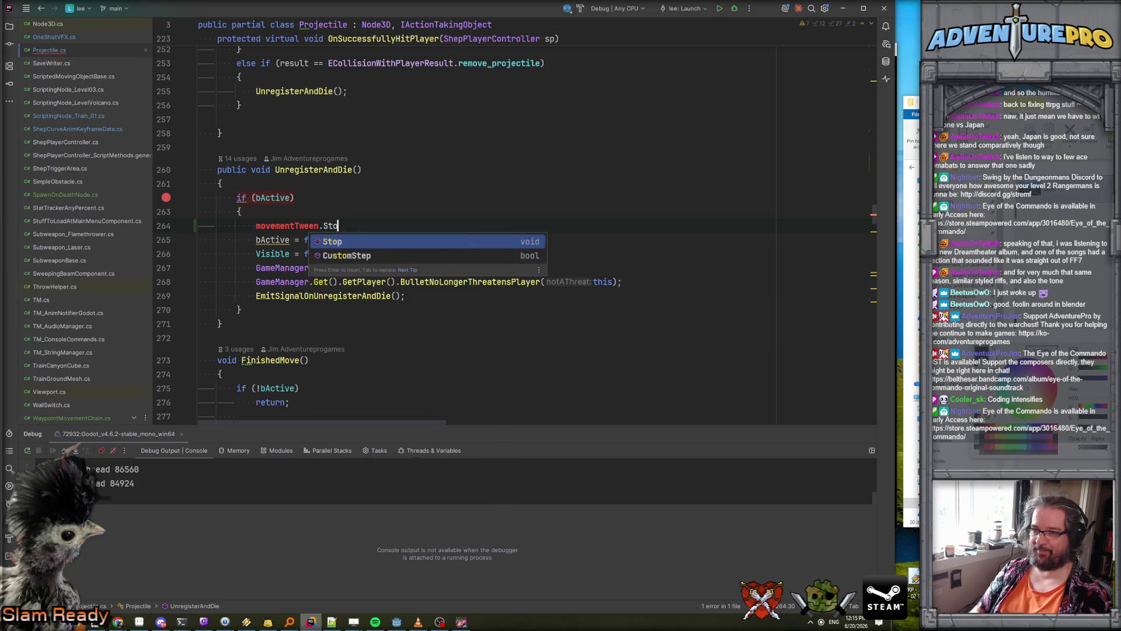
{"action": "key", "text": "Return"}
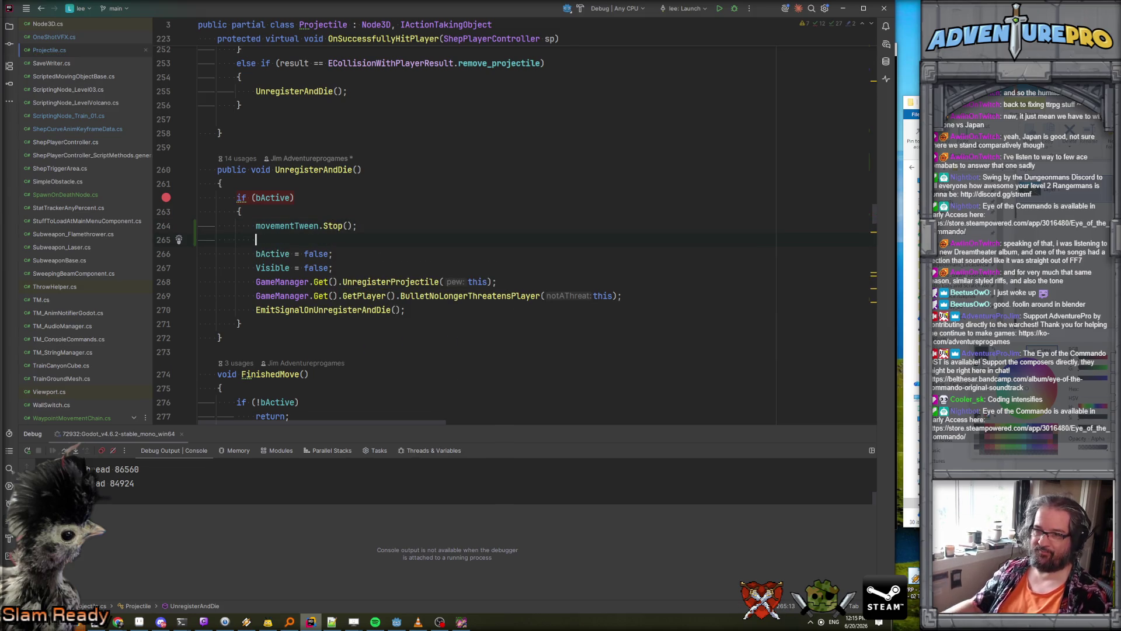
{"action": "mouse_move", "coordinate": [329, 229]}
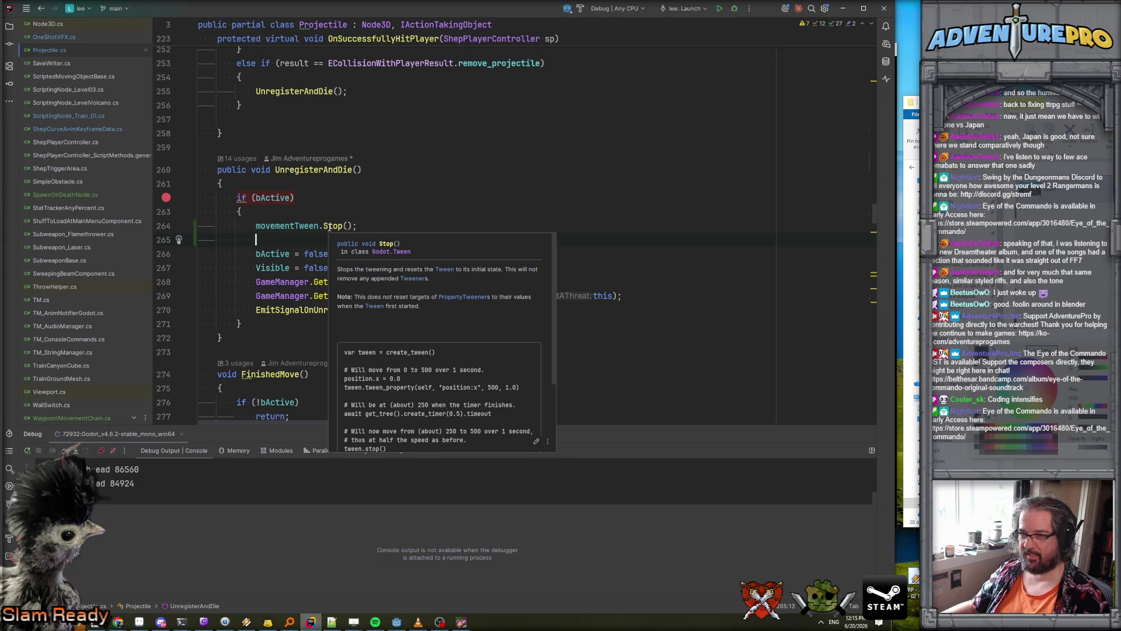
{"action": "left_click", "coordinate": [329, 226]}
- Add movementTween = null; after it and make the call movementTween?.Stop()
{"action": "key", "text": "Return"}
{"action": "type", "text": "mo"}
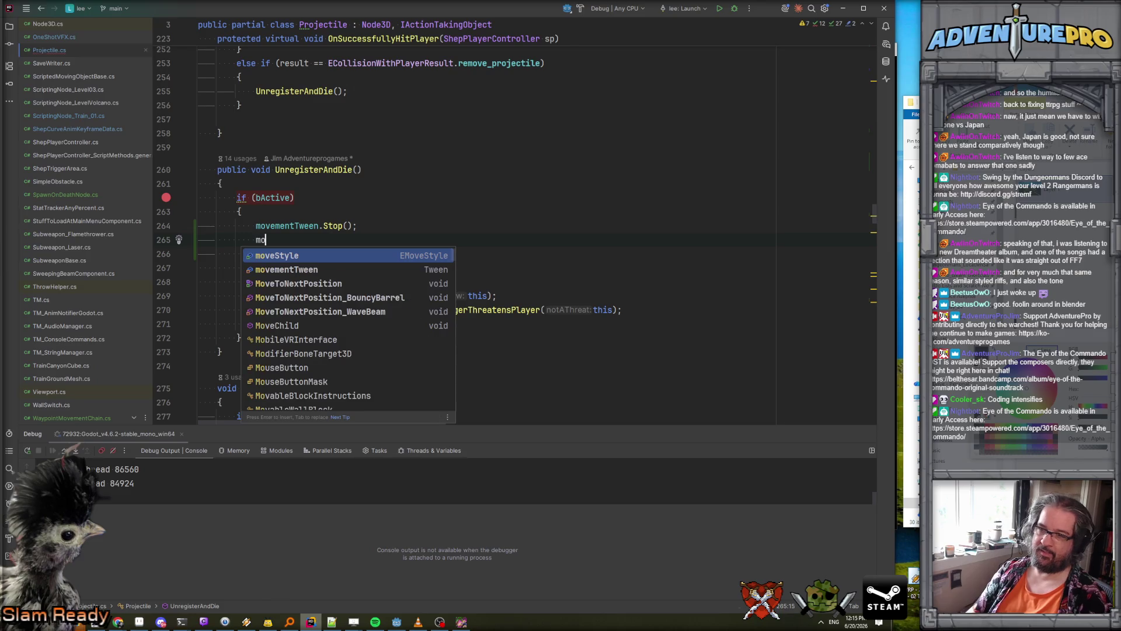
{"action": "key", "text": "Return"}
{"action": "type", "text": "= null;"}
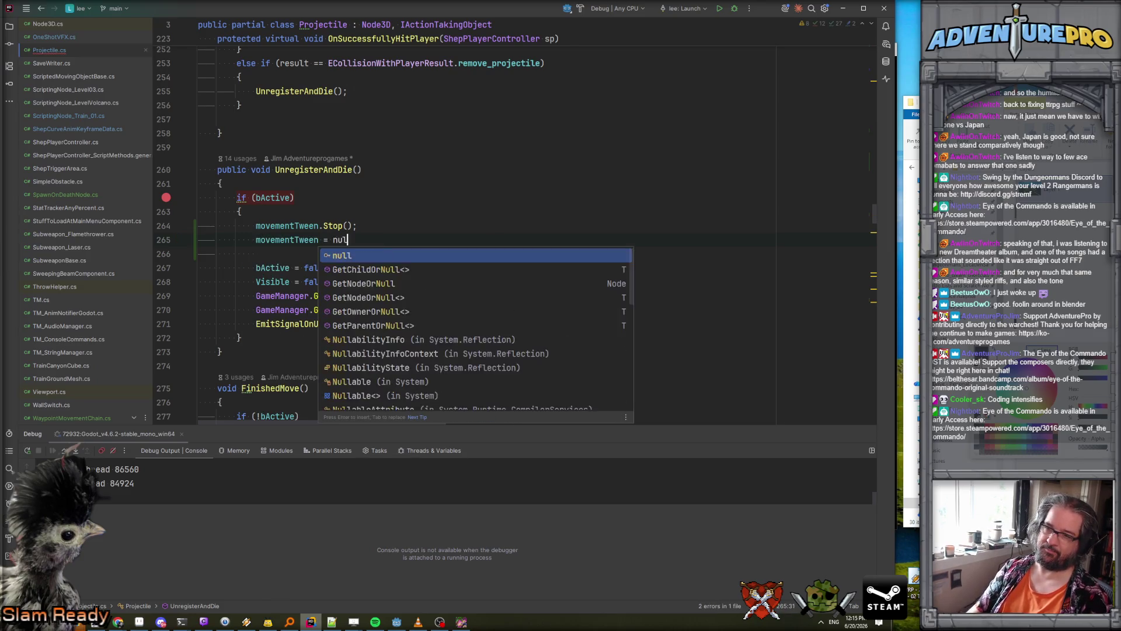
{"action": "left_click", "coordinate": [321, 225]}
{"action": "type", "text": "?"}
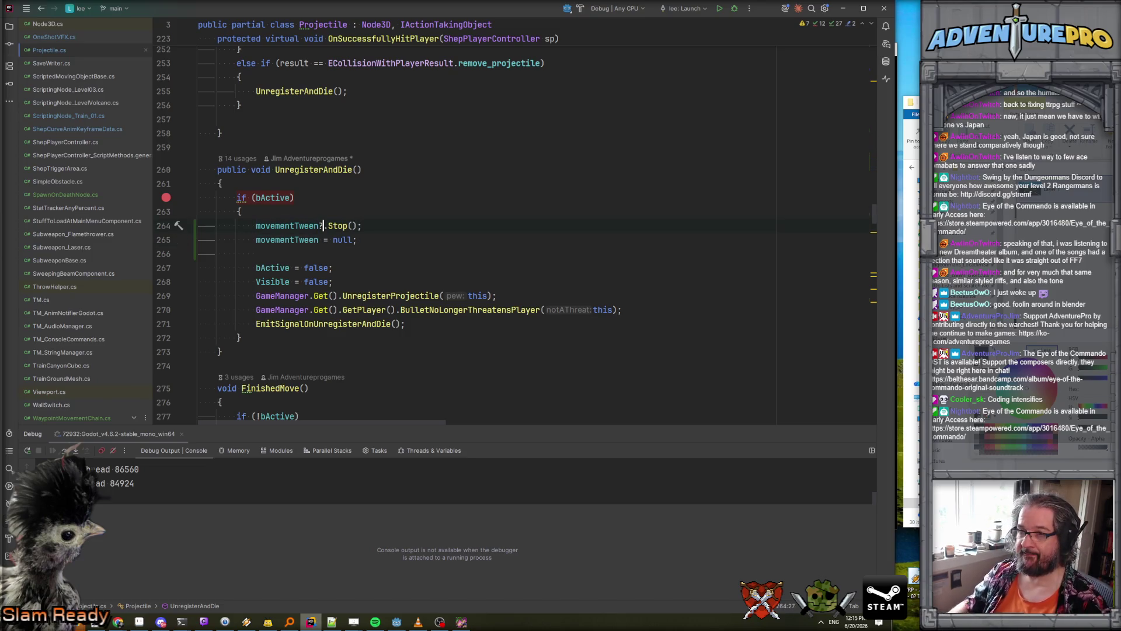
{"action": "scroll", "coordinate": [409, 235], "scroll_direction": "up", "scroll_amount": 15}
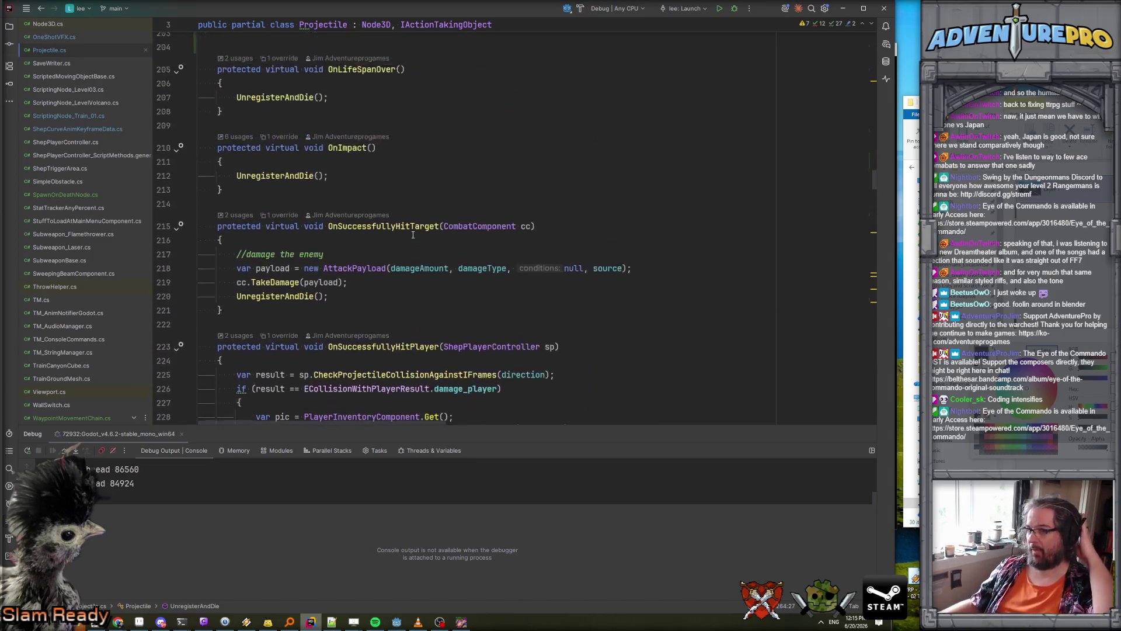
- Review how toGoal and delta are used in the barrel tween code
{"action": "scroll", "coordinate": [413, 235], "scroll_direction": "up", "scroll_amount": 4}
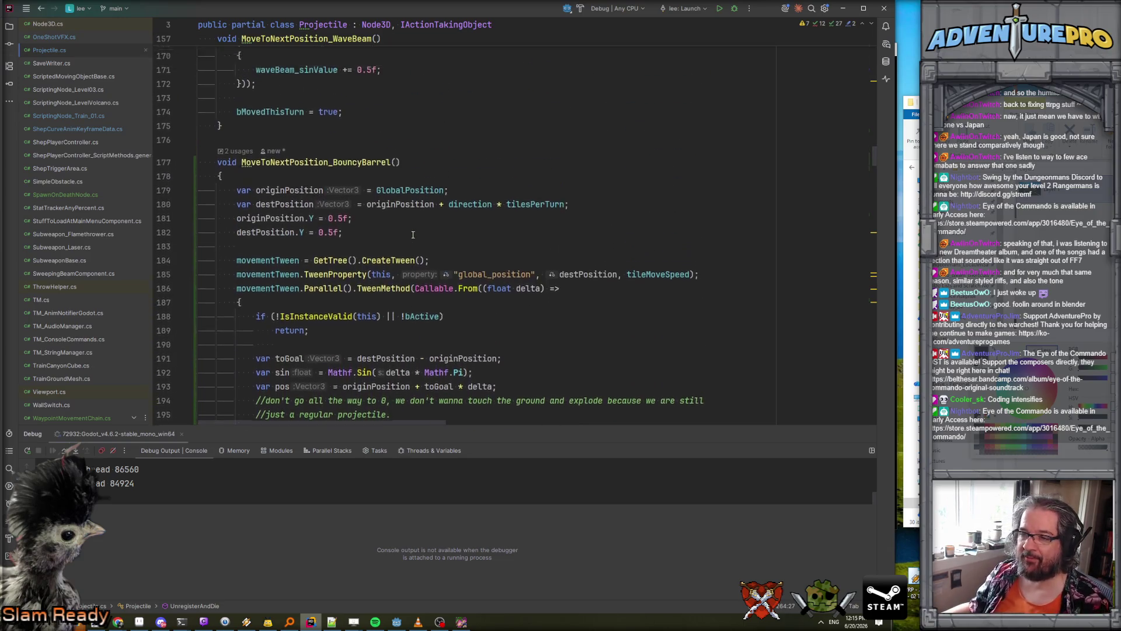
{"action": "scroll", "coordinate": [411, 236], "scroll_direction": "up", "scroll_amount": 2}
{"action": "scroll", "coordinate": [373, 252], "scroll_direction": "down", "scroll_amount": 2}
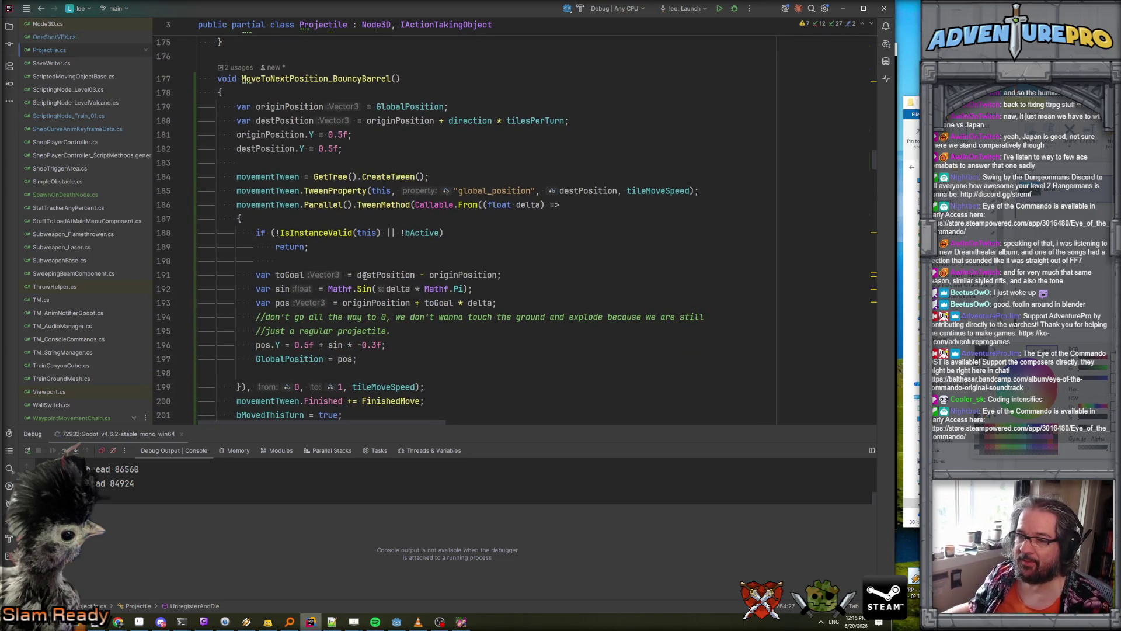
{"action": "left_click", "coordinate": [403, 260]}
{"action": "left_click", "coordinate": [391, 274]}
{"action": "double_click", "coordinate": [282, 275]}
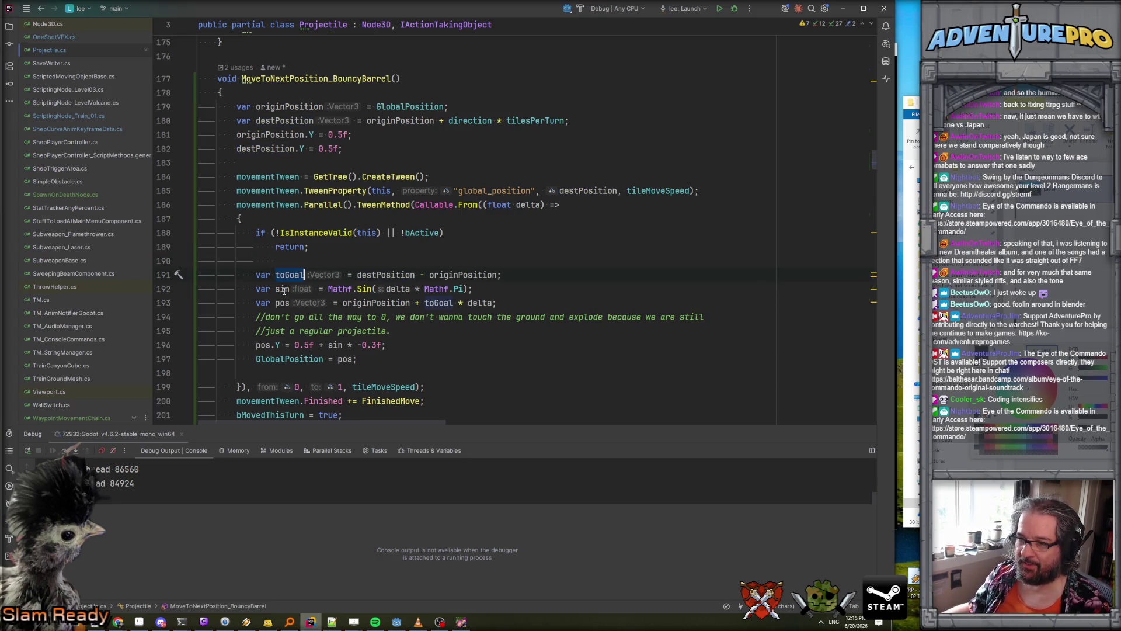
{"action": "left_click", "coordinate": [382, 302]}
{"action": "key", "text": "Right"}
{"action": "key", "text": "Right"}
{"action": "key", "text": "Right"}
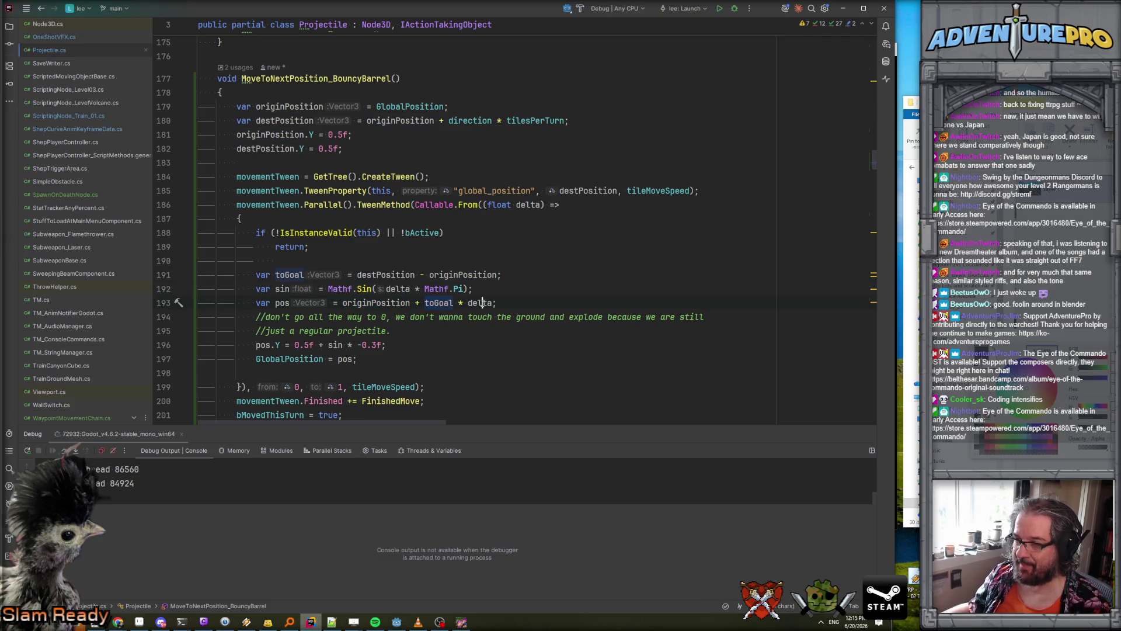
{"action": "scroll", "coordinate": [324, 292], "scroll_direction": "down", "scroll_amount": 2}
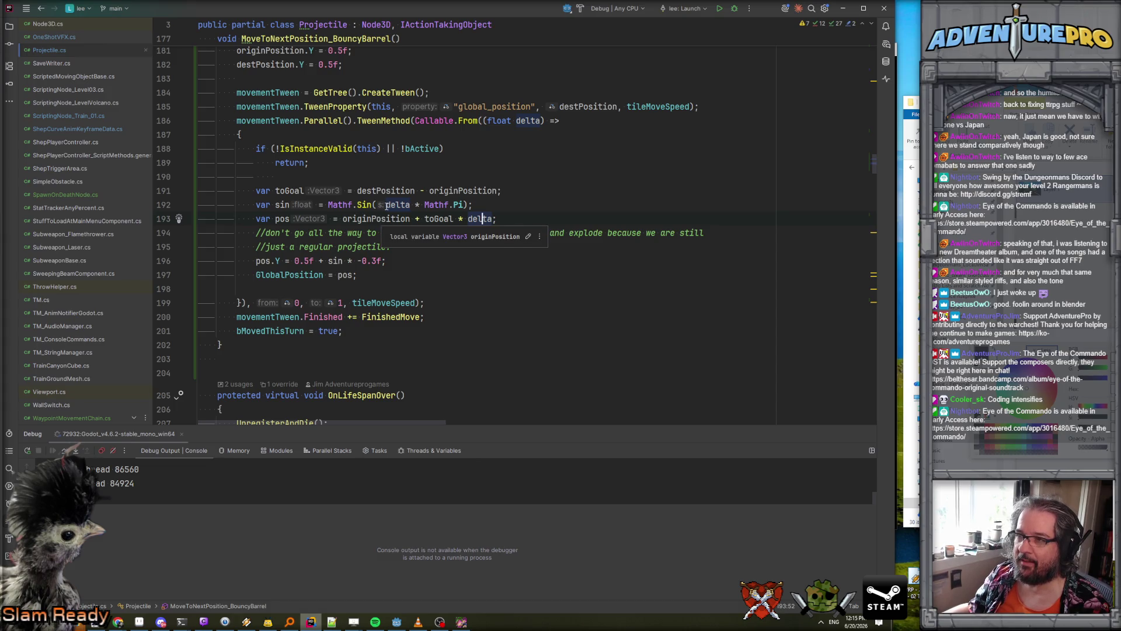
{"action": "scroll", "coordinate": [397, 198], "scroll_direction": "up", "scroll_amount": 2}
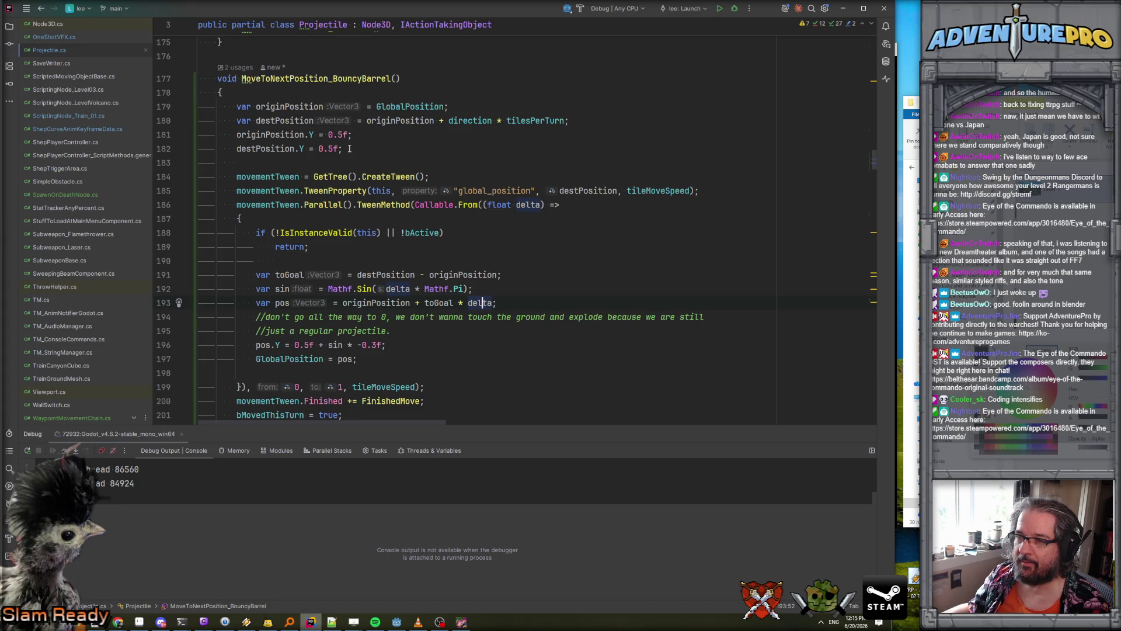
{"action": "scroll", "coordinate": [396, 161], "scroll_direction": "down", "scroll_amount": 1}
- Delete the global_position TweenProperty line and remove Parallel(). from the TweenMethod line
{"action": "mouse_move", "coordinate": [323, 163]}
{"action": "left_click", "coordinate": [505, 135]}
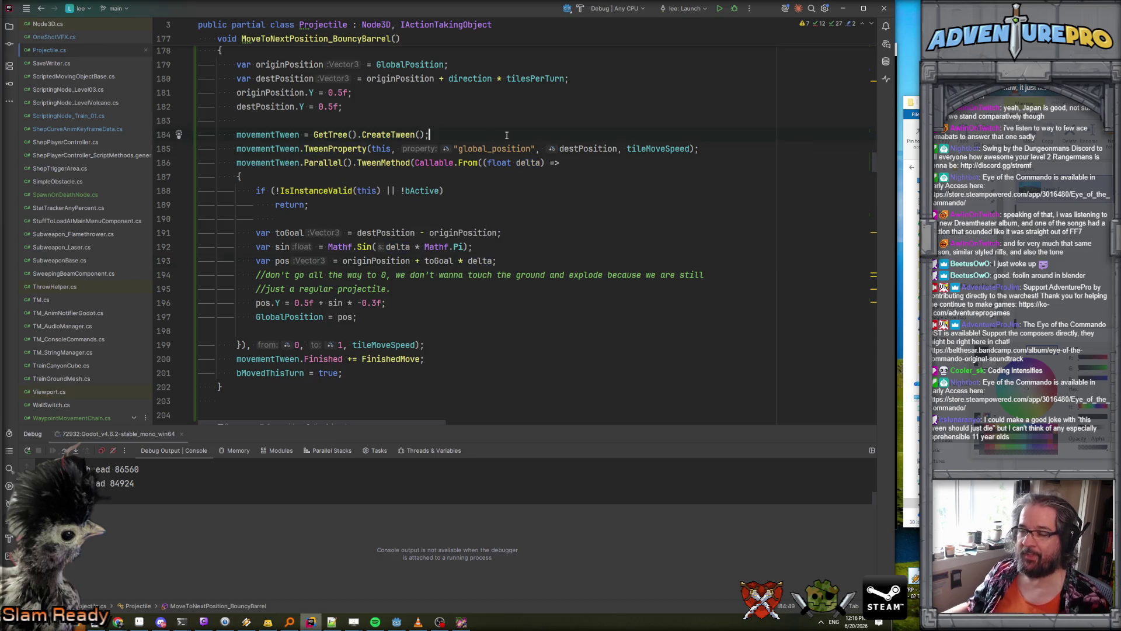
{"action": "key", "text": "Down"}
{"action": "key", "text": "Home"}
{"action": "key", "text": "Home"}
{"action": "key", "text": "shift+Down"}
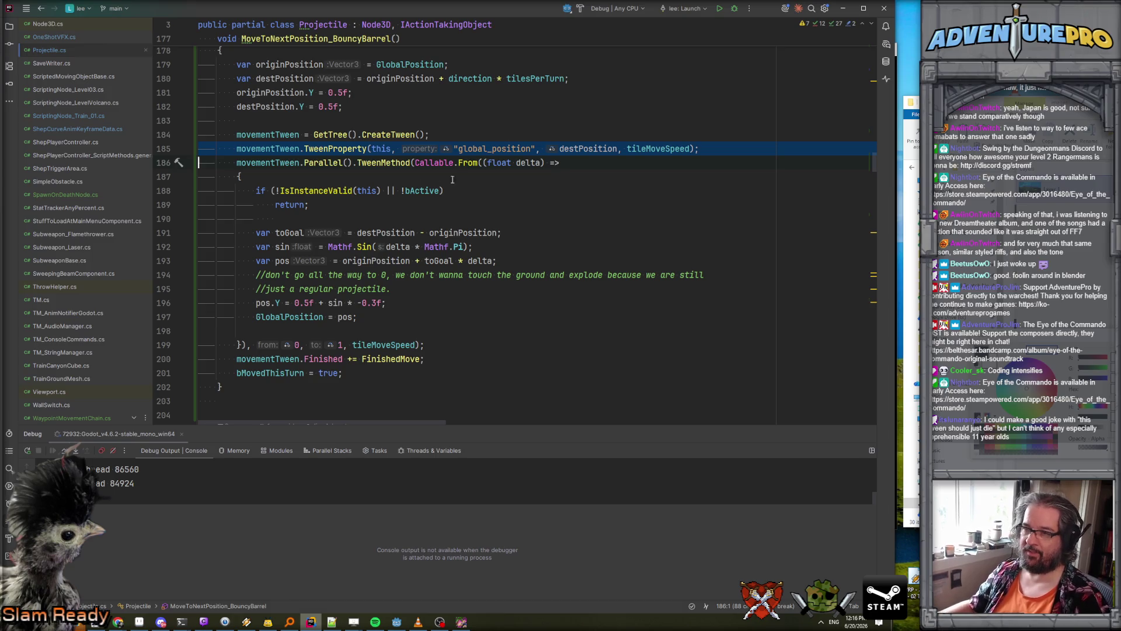
{"action": "left_click_drag", "start_coordinate": [355, 163], "coordinate": [304, 164]}
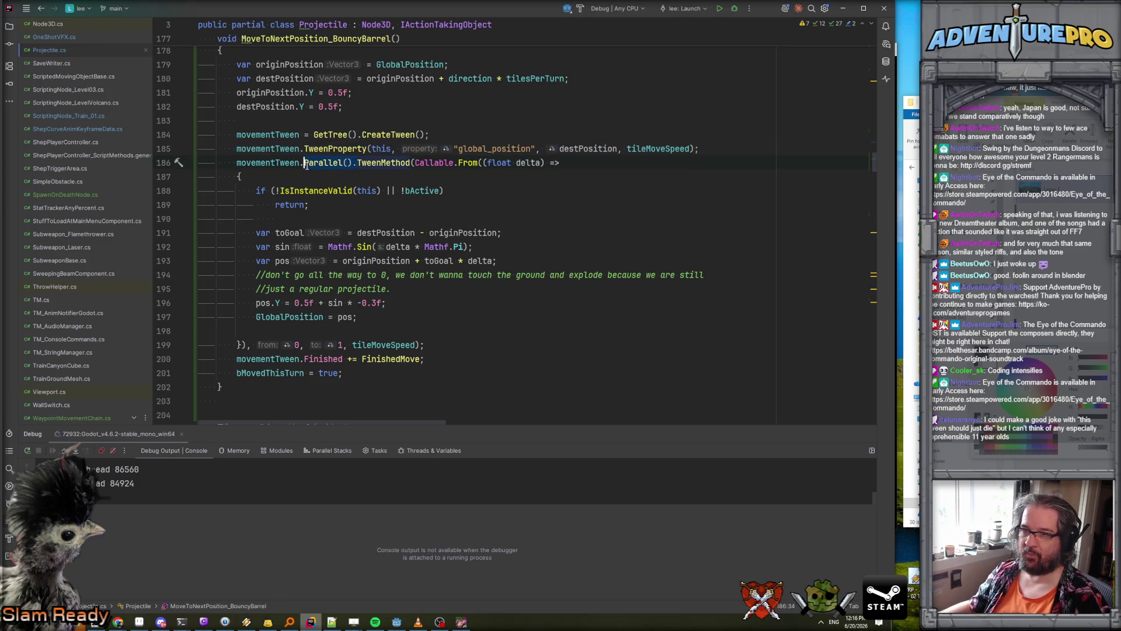
{"action": "key", "text": "Delete"}
{"action": "key", "text": "Home"}
{"action": "key", "text": "Home"}
{"action": "key", "text": "shift+Up"}
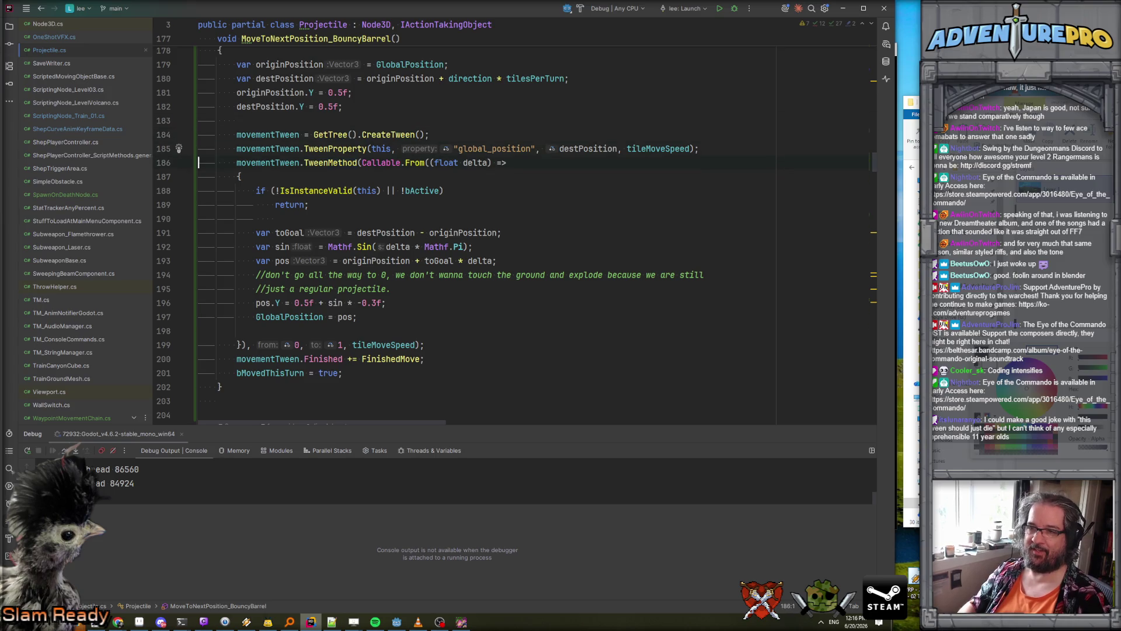
{"action": "key", "text": "Delete"}
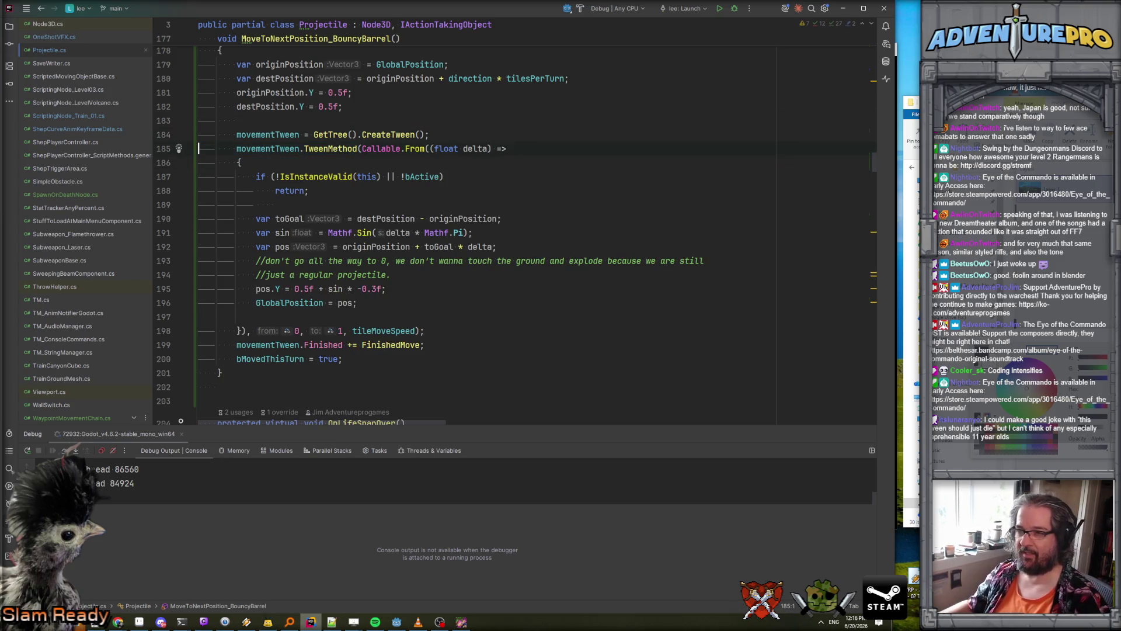
- Check the pos line and where originPosition is used in the updated tween
{"action": "left_click", "coordinate": [507, 191]}
{"action": "left_click", "coordinate": [506, 246]}
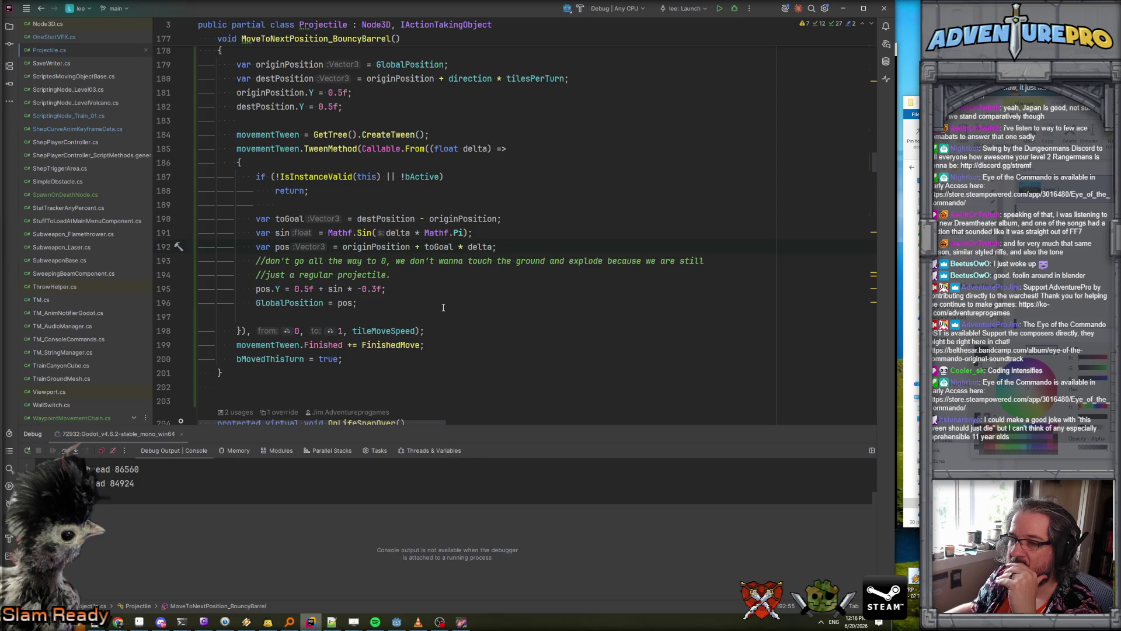
{"action": "left_click", "coordinate": [443, 218]}
{"action": "scroll", "coordinate": [446, 222], "scroll_direction": "up", "scroll_amount": 2}
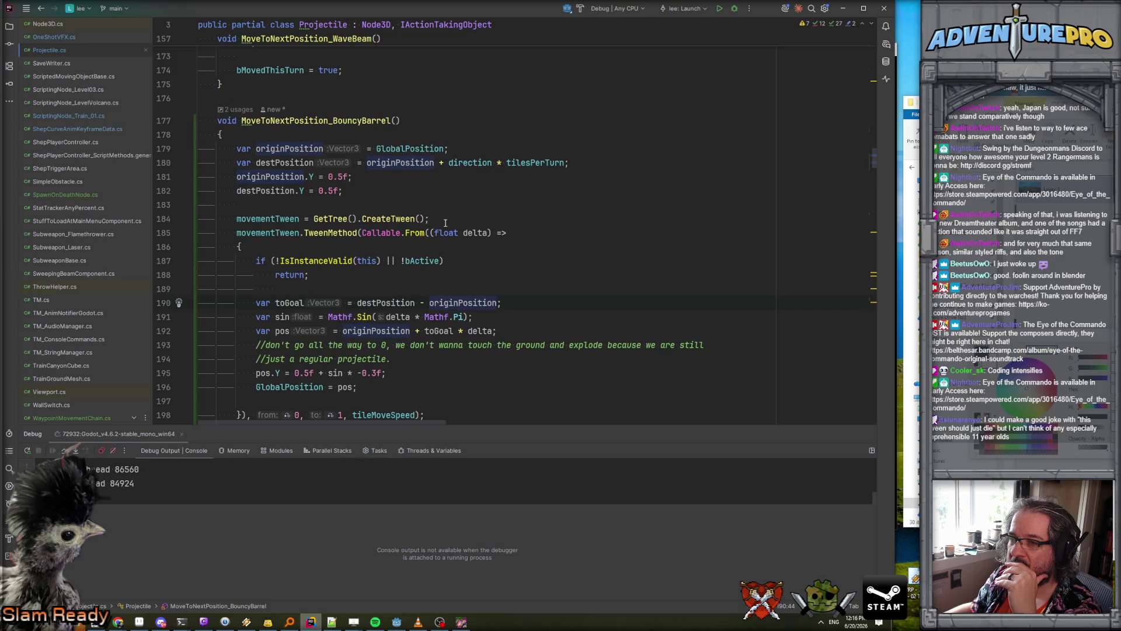
{"action": "scroll", "coordinate": [471, 252], "scroll_direction": "down", "scroll_amount": 2}
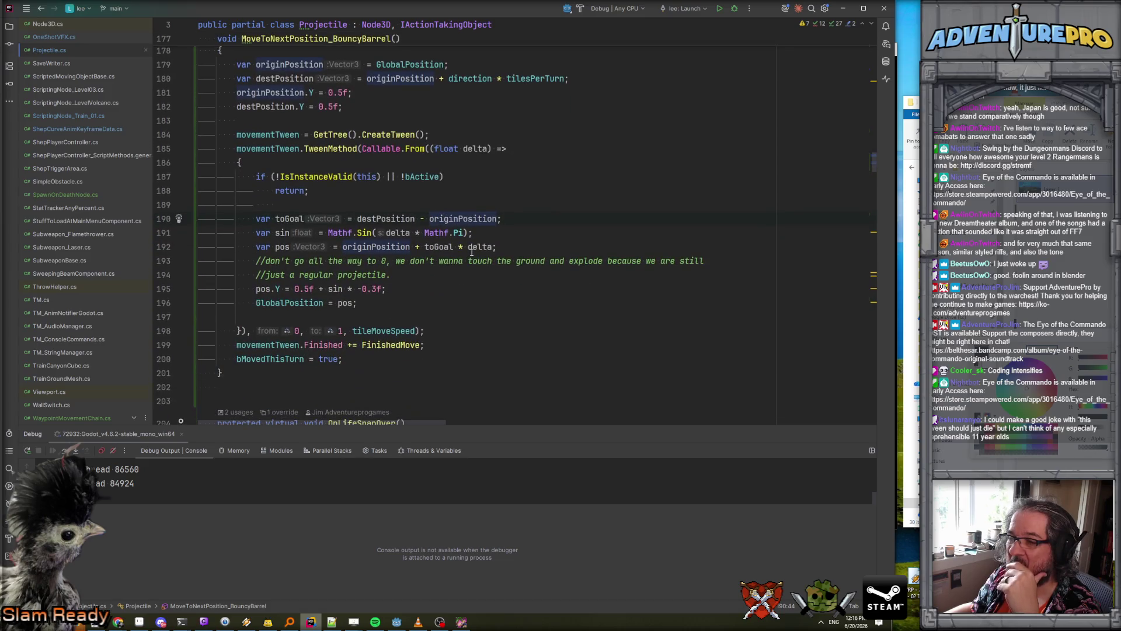
{"action": "left_click", "coordinate": [477, 320]}
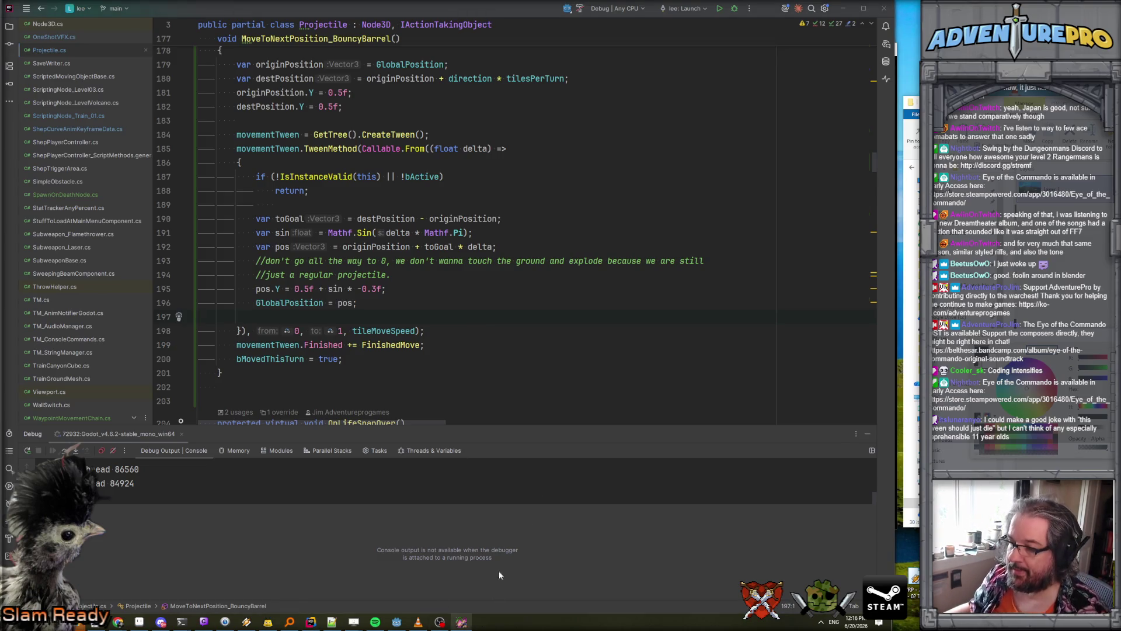
- Close the old game window with Alt+F4 and relaunch a rebuilt debug run from level_train
{"action": "left_click", "coordinate": [462, 622]}
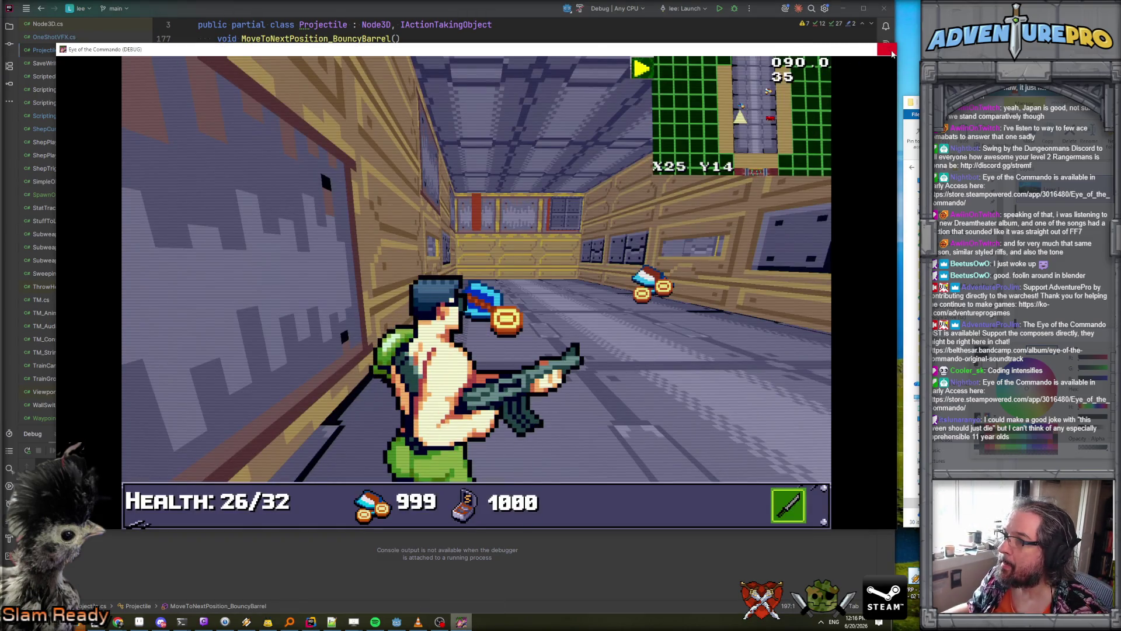
{"action": "key", "text": "alt+F4"}
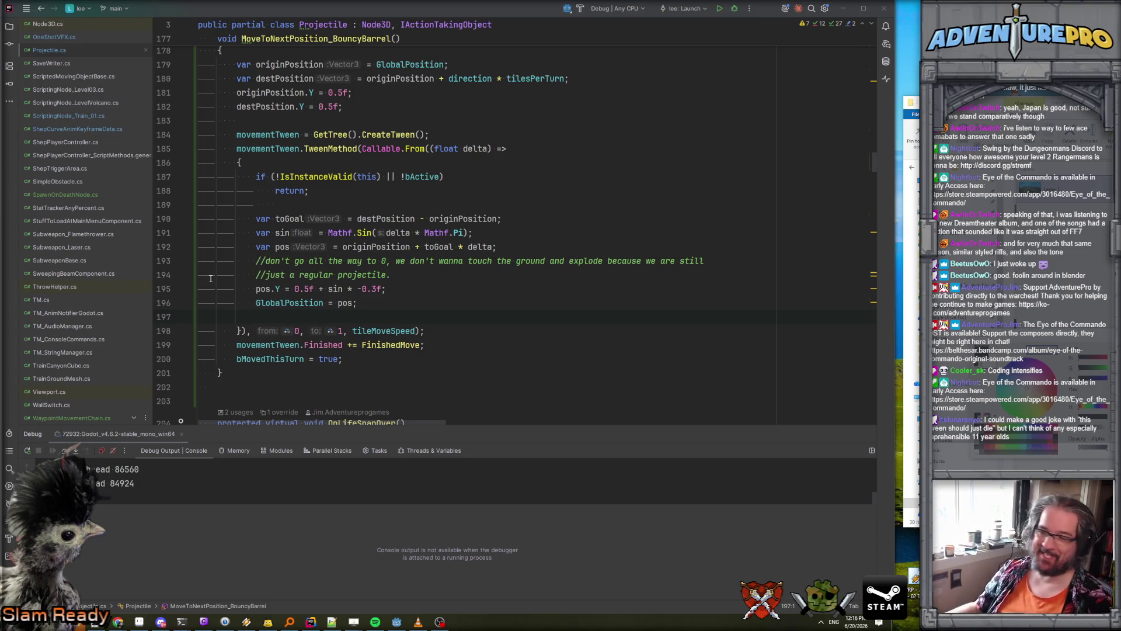
{"action": "left_click", "coordinate": [397, 622]}
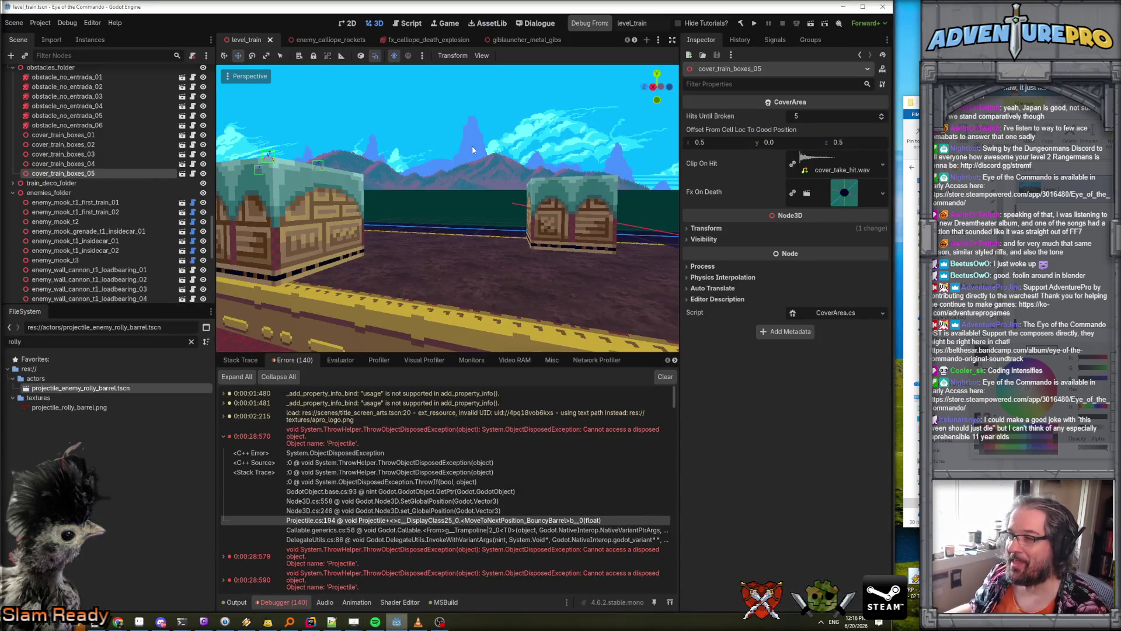
{"action": "left_click", "coordinate": [589, 28]}
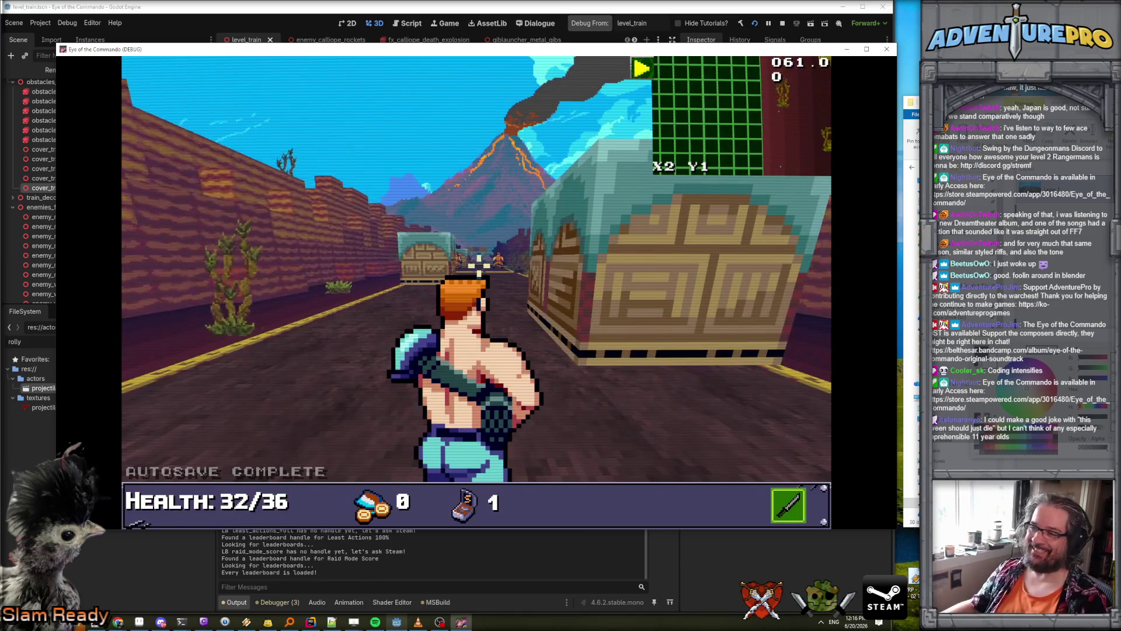
- Dismiss the tutorial, enter the WARGOD cheat, and teleport with TP 24 2
{"action": "left_click", "coordinate": [501, 251]}
{"action": "left_click", "coordinate": [342, 233]}
{"action": "left_click", "coordinate": [345, 237]}
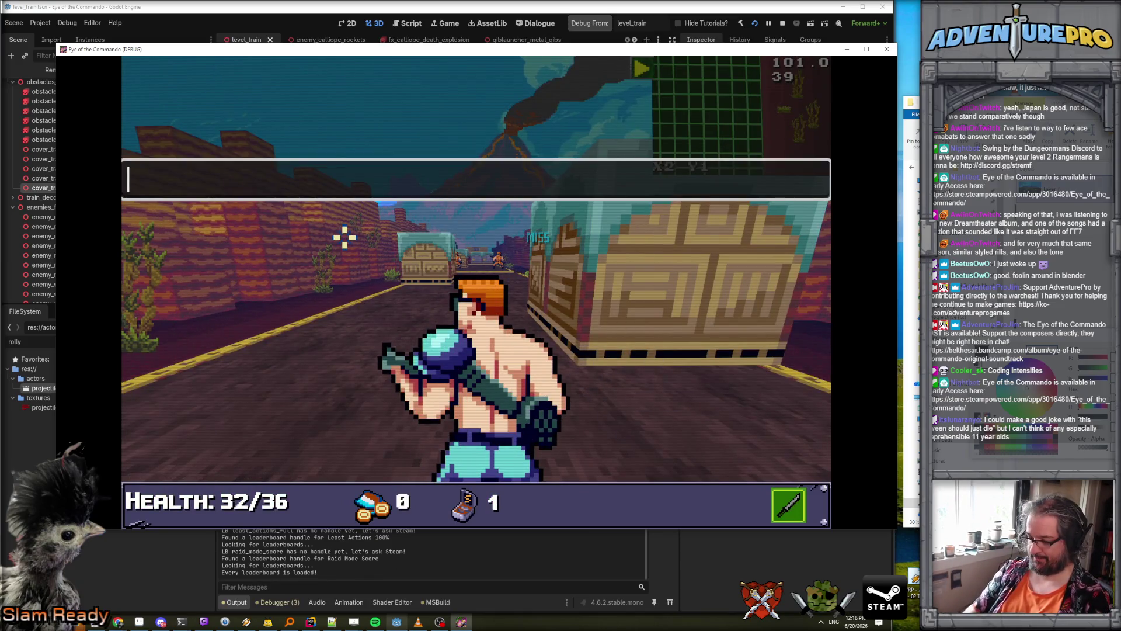
{"action": "type", "text": "WARGOD"}
{"action": "key", "text": "Return"}
{"action": "type", "text": "TP 424"}
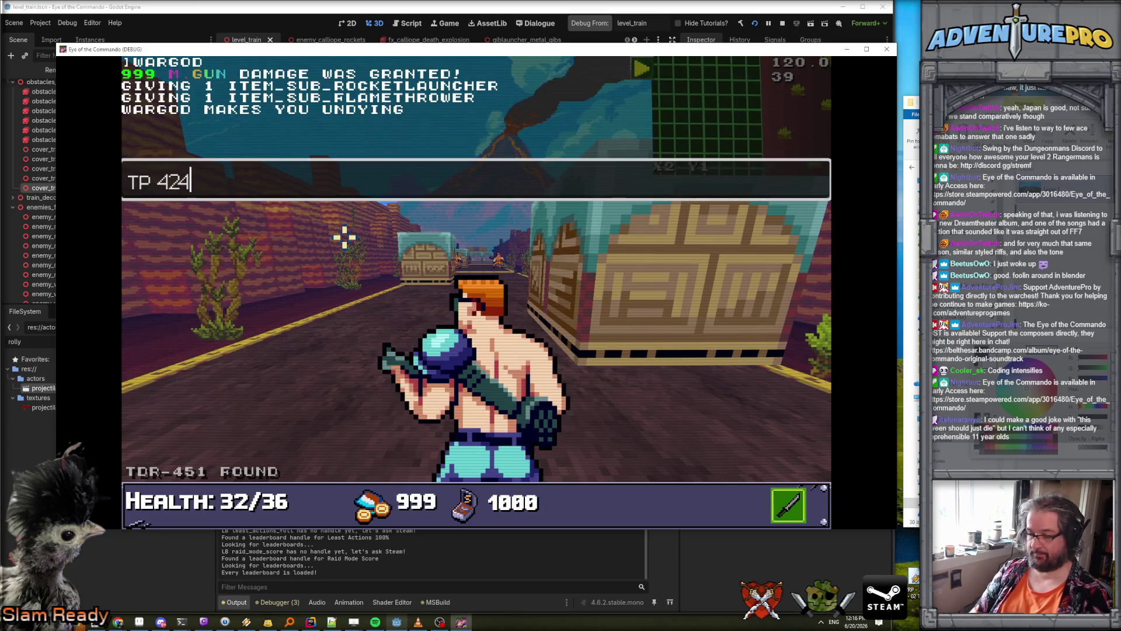
{"action": "key", "text": "BackSpace"}
{"action": "key", "text": "BackSpace"}
{"action": "key", "text": "BackSpace"}
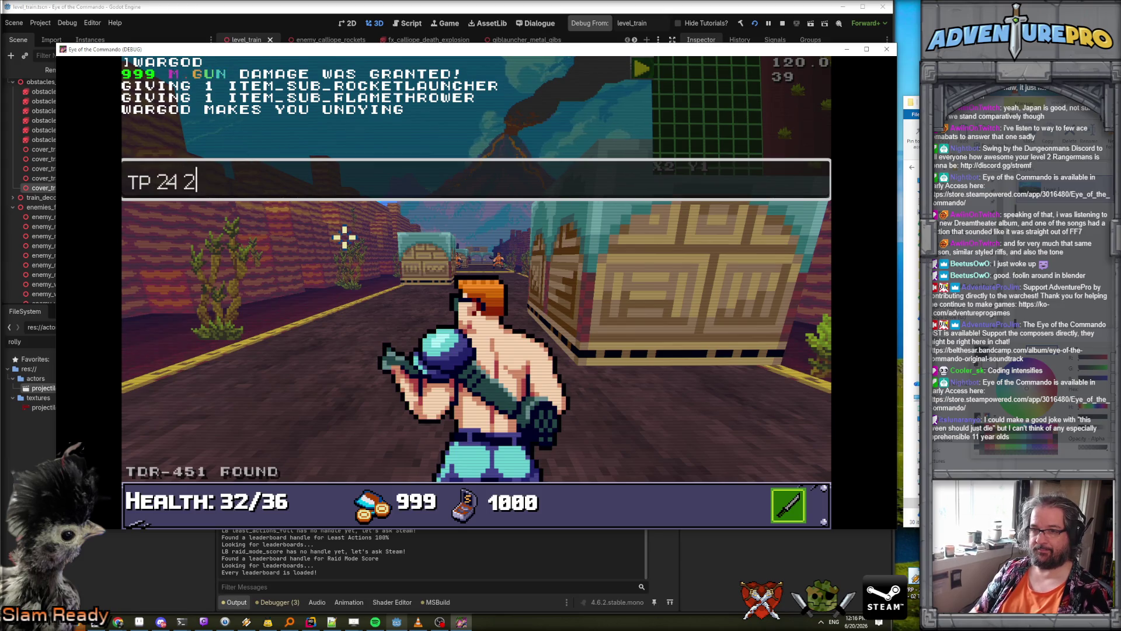
{"action": "key", "text": "Return"}
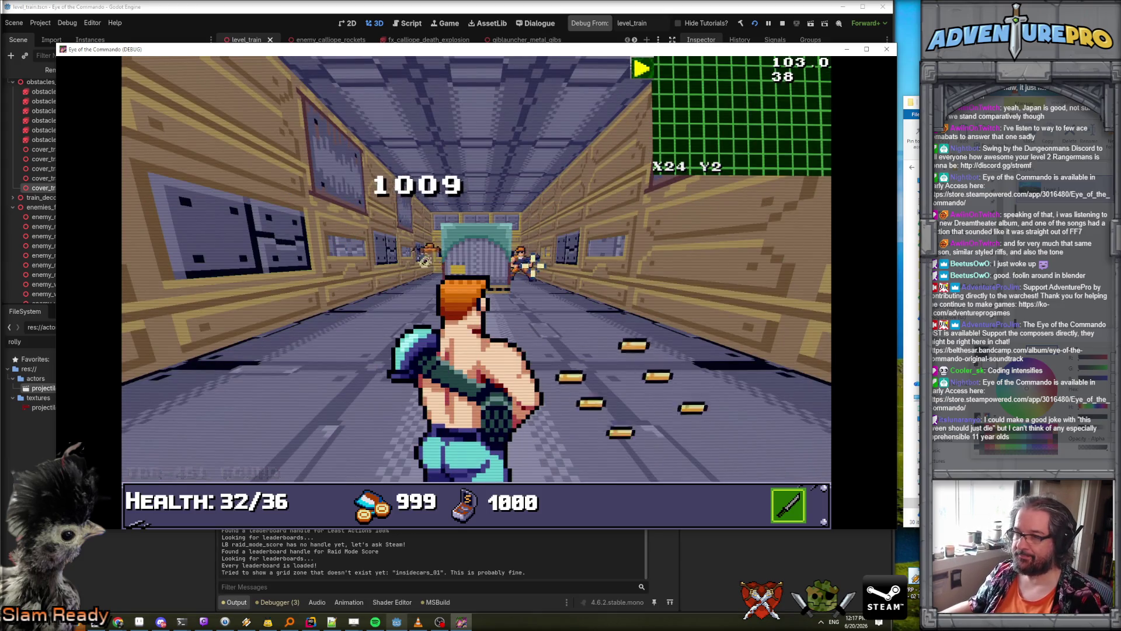
- Walk and vault through the doorway into the barrel corridor, shooting the enemies
{"action": "key", "text": "w"}
{"action": "key", "text": "w"}
{"action": "key", "text": "space"}
{"action": "left_click", "coordinate": [508, 275]}
{"action": "key", "text": "w"}
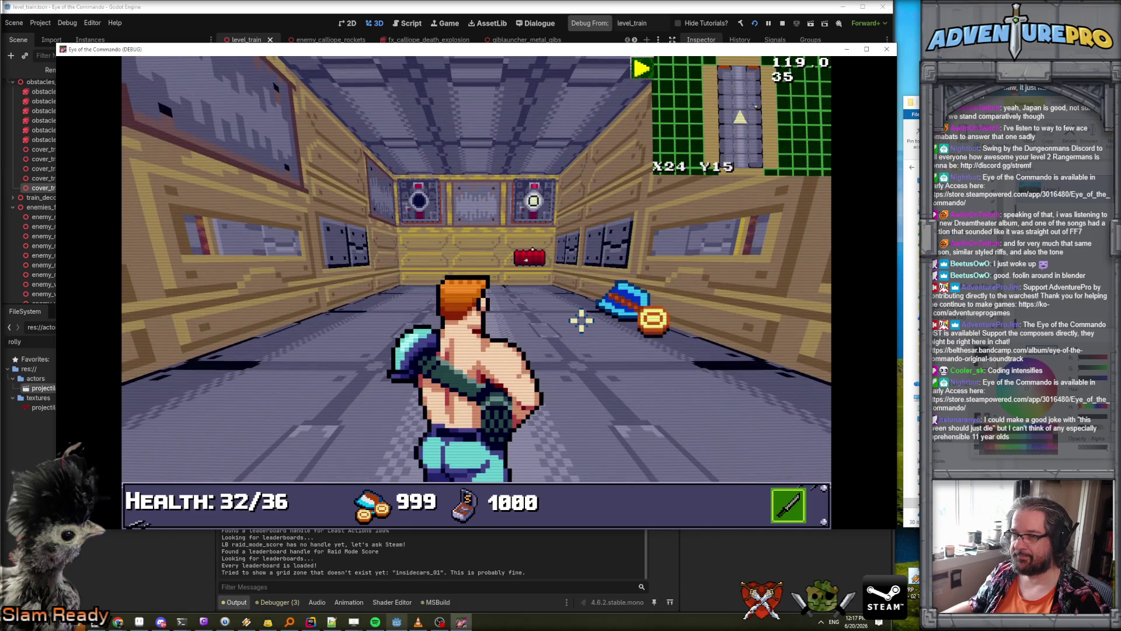
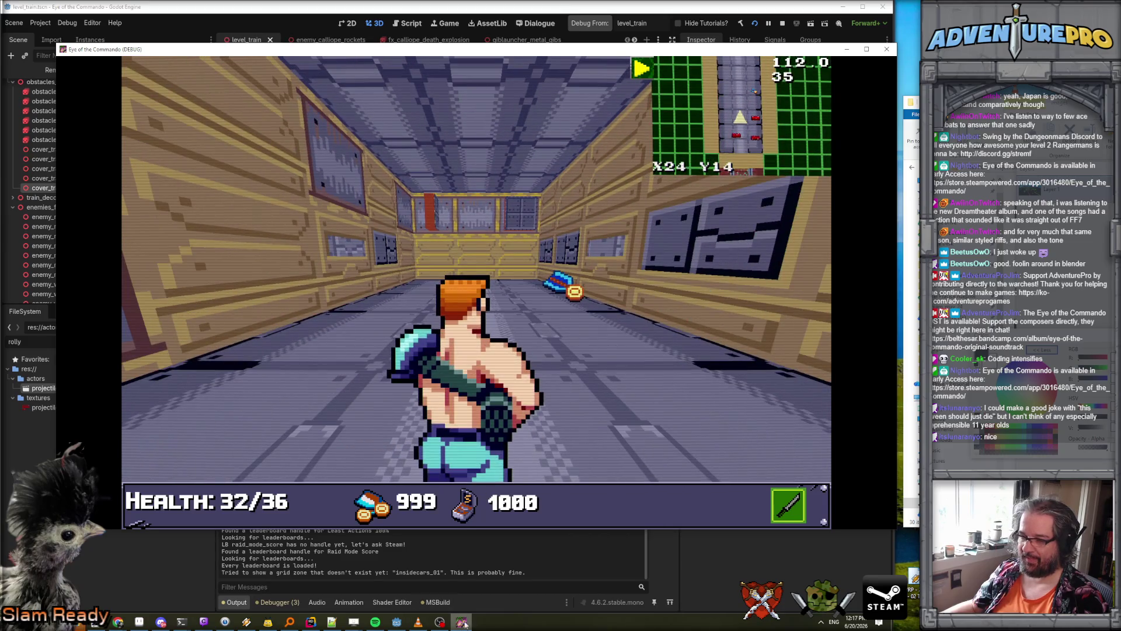
- Bring the Godot editor over the game, then show Projectile.cs in Rider
{"action": "left_click", "coordinate": [455, 550]}
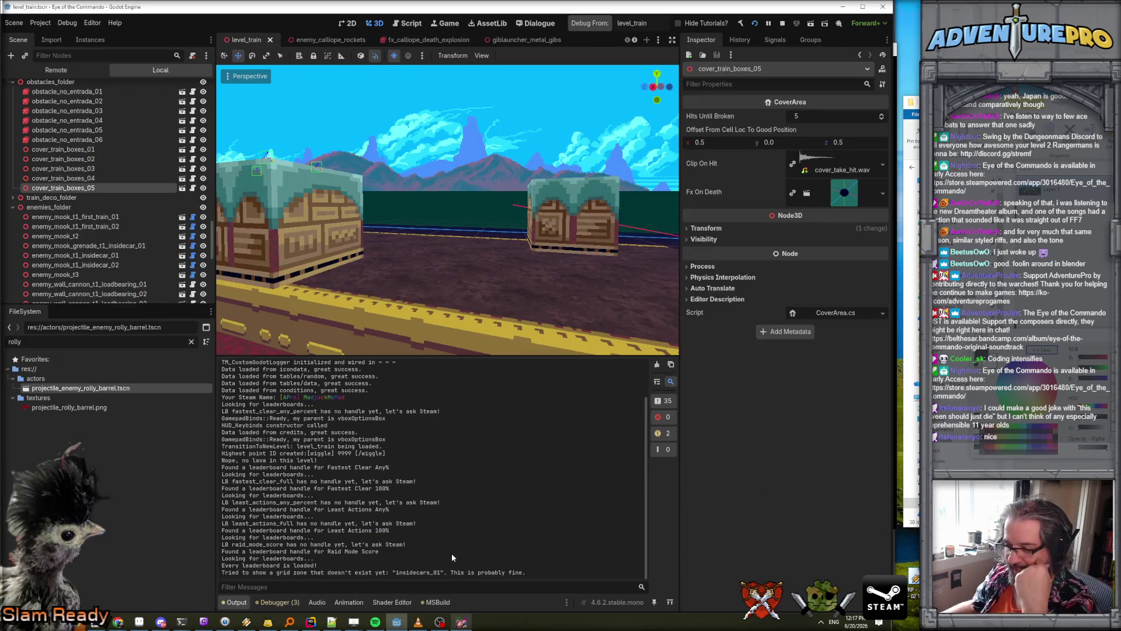
{"action": "left_click", "coordinate": [310, 622]}
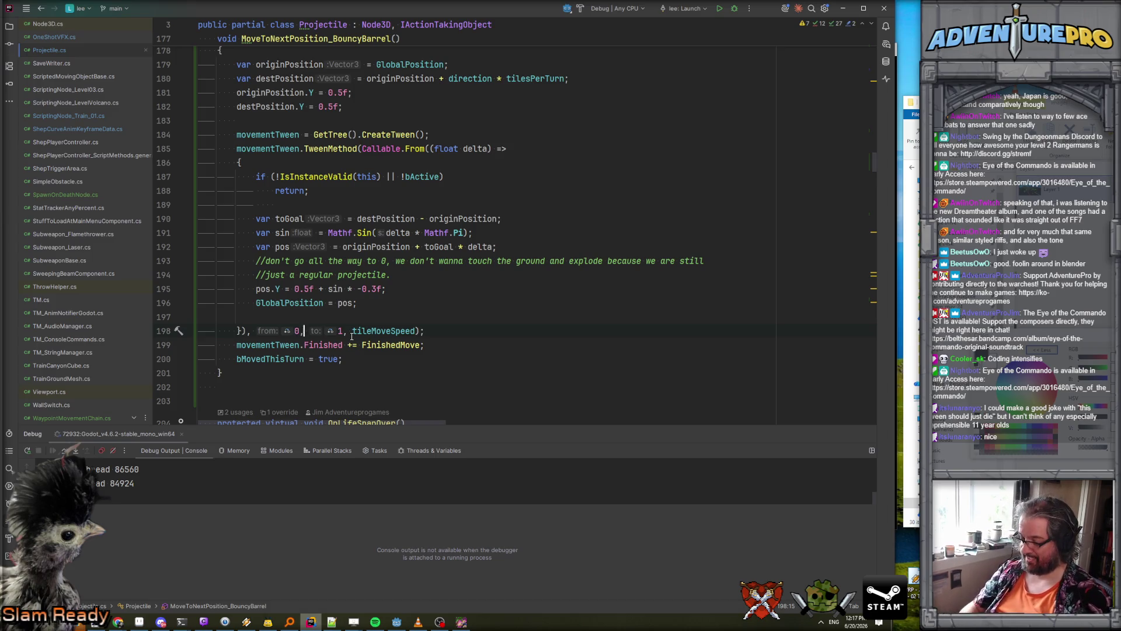
- Make the bouncing-barrel tween on line 198 run from 0.0f to 1.0f
{"action": "type", "text": ".0f"}
{"action": "key", "text": "ctrl+Right"}
{"action": "key", "text": "ctrl+Right"}
{"action": "type", "text": ".0f"}
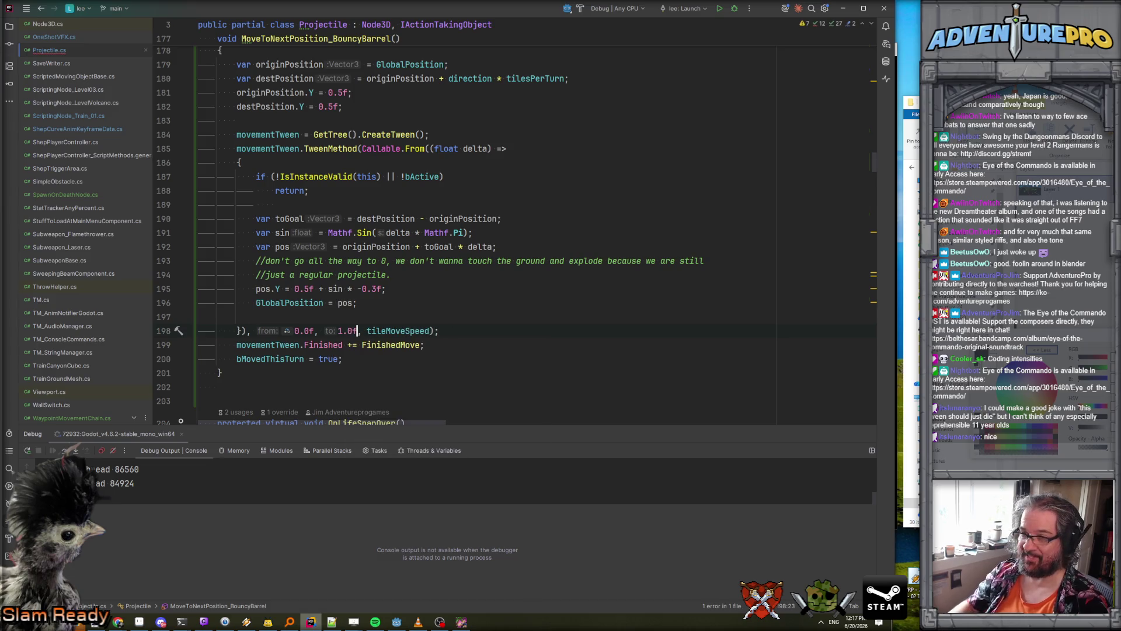
{"action": "left_click", "coordinate": [381, 320]}
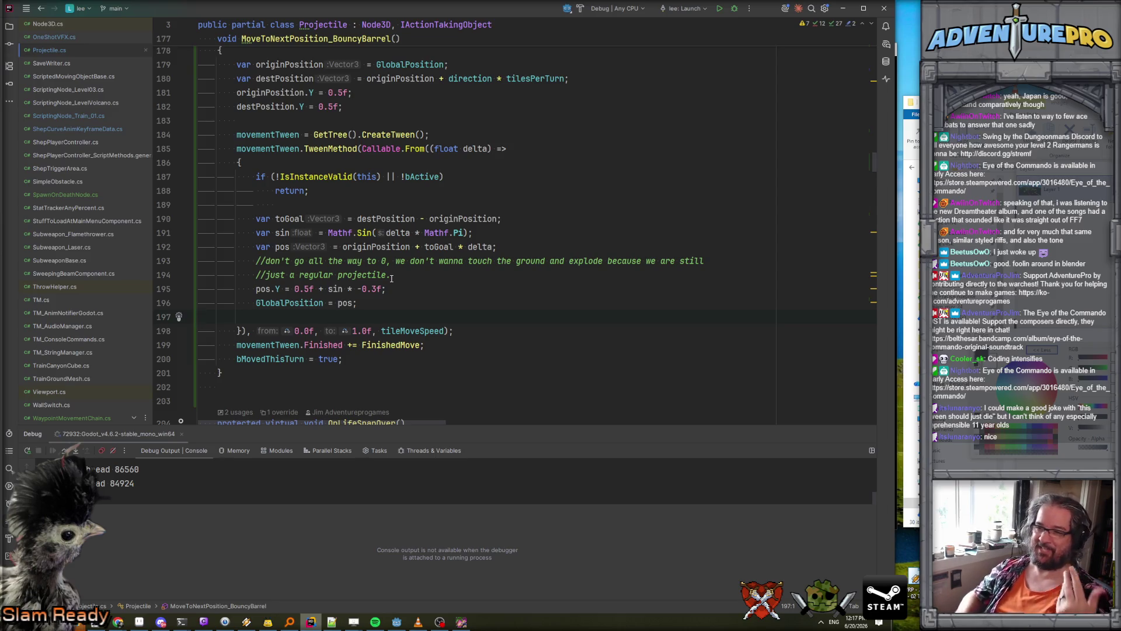
{"action": "left_click", "coordinate": [397, 330]}
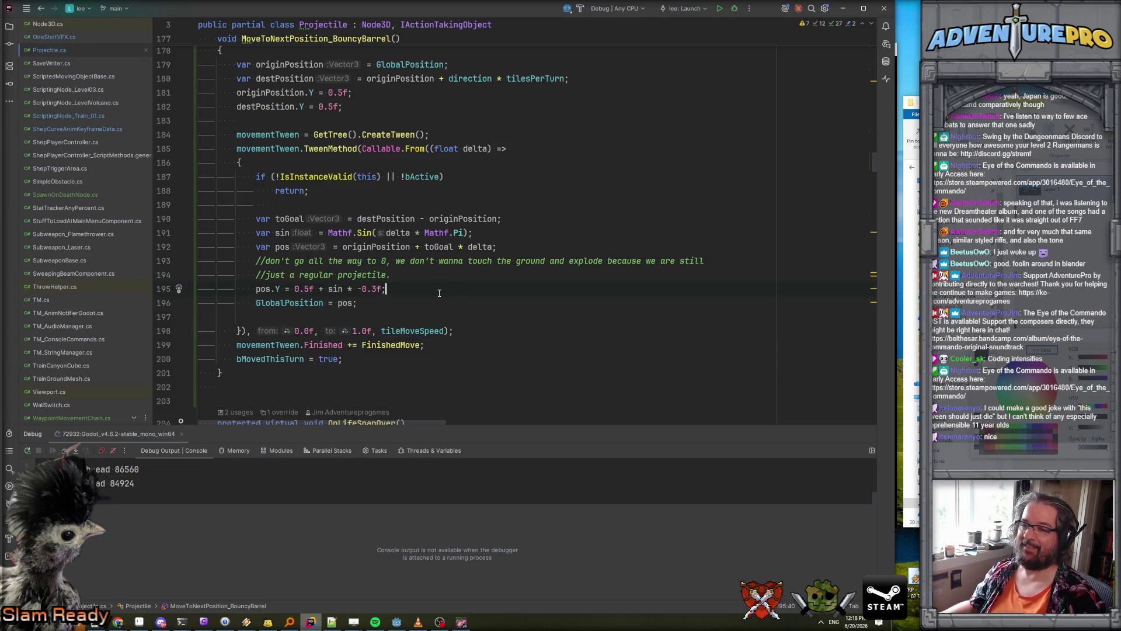
- Close the running game window and bring the Godot editor to the front
{"action": "left_click", "coordinate": [461, 622]}
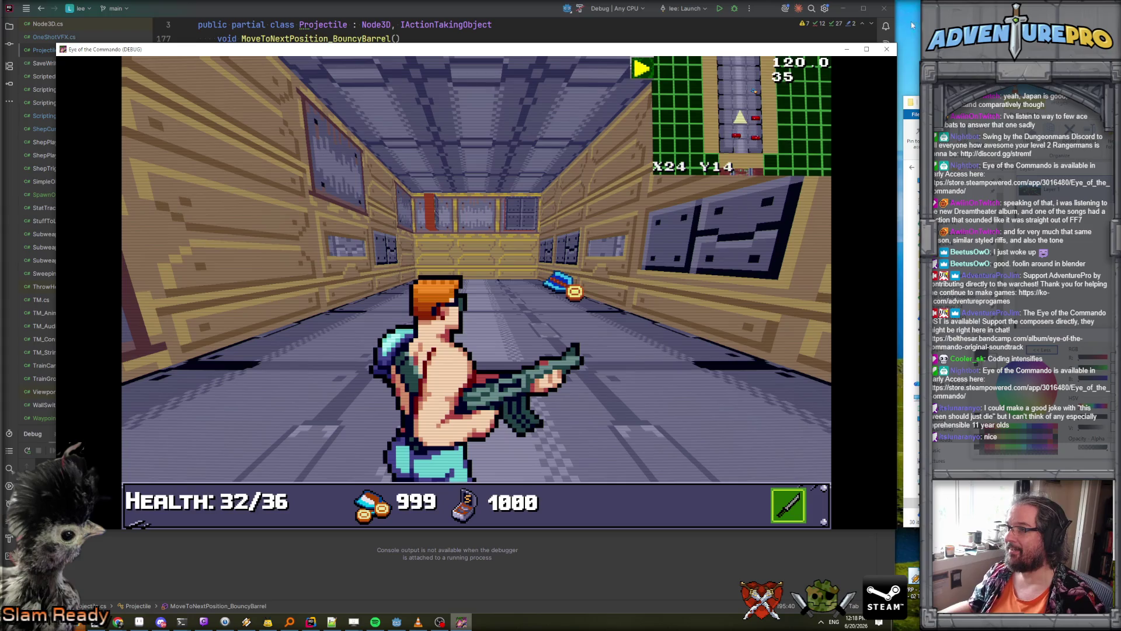
{"action": "left_click", "coordinate": [889, 47]}
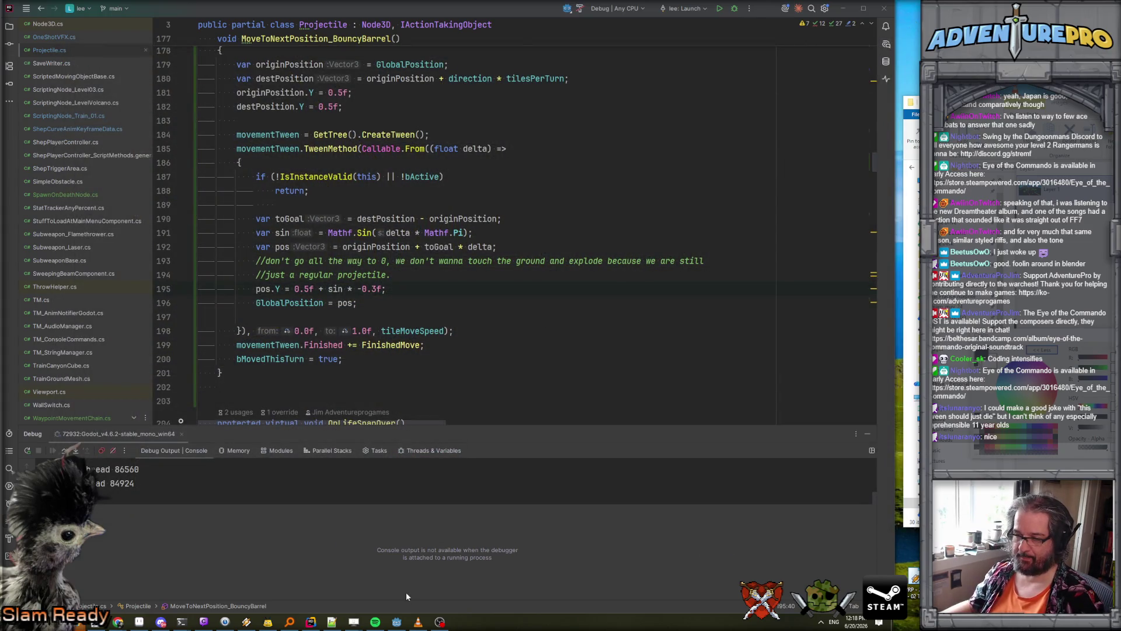
{"action": "left_click", "coordinate": [397, 622]}
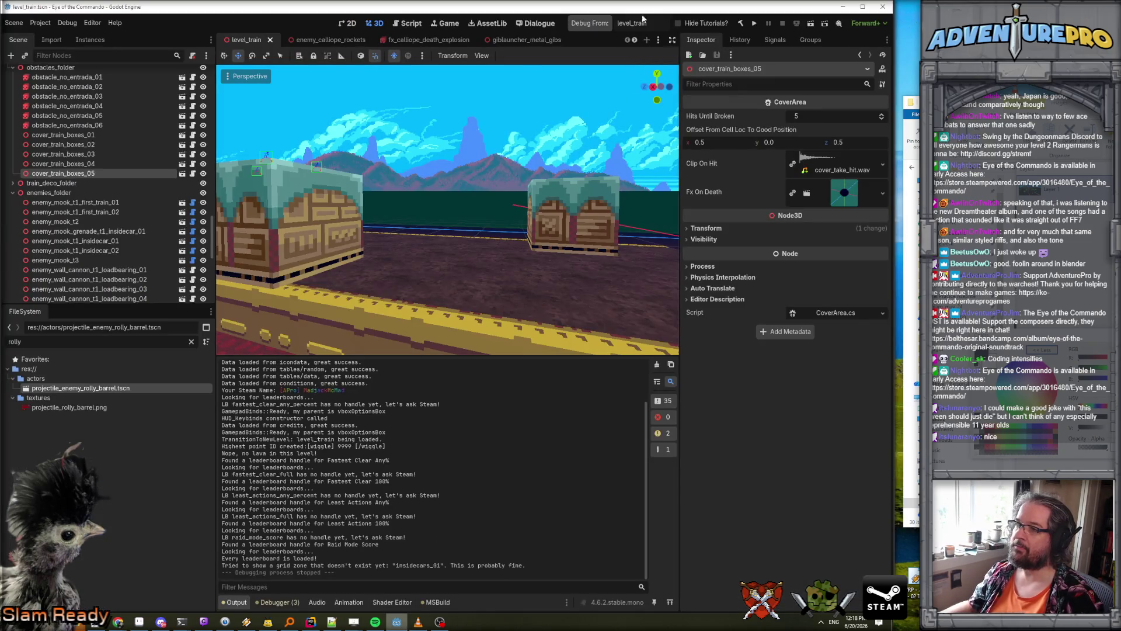
- Rebuild and run level_train, then enter the WARGOD and TP 24 2 cheats
{"action": "left_click", "coordinate": [591, 26]}
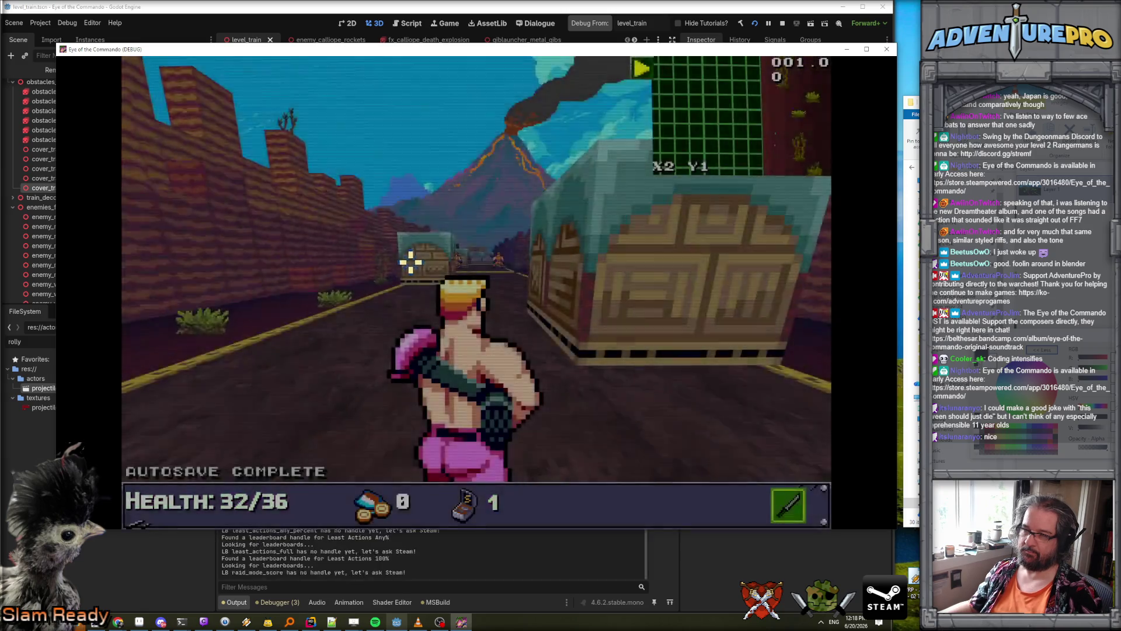
{"action": "key", "text": "grave"}
{"action": "type", "text": "WARGOD"}
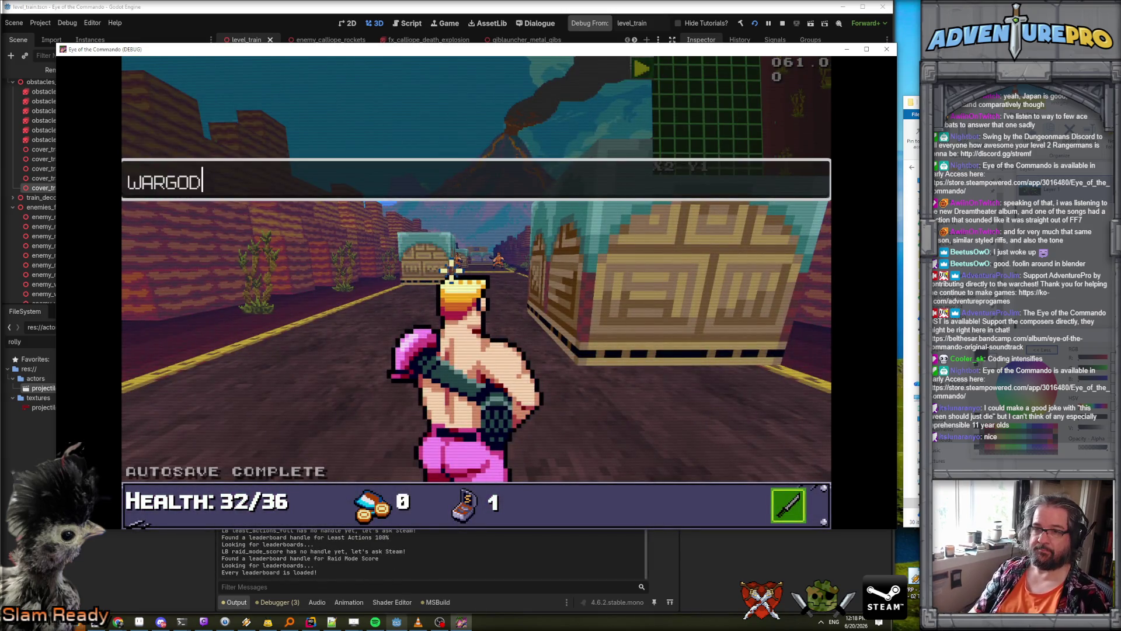
{"action": "key", "text": "Return"}
{"action": "type", "text": "TP 24 2"}
{"action": "key", "text": "Return"}
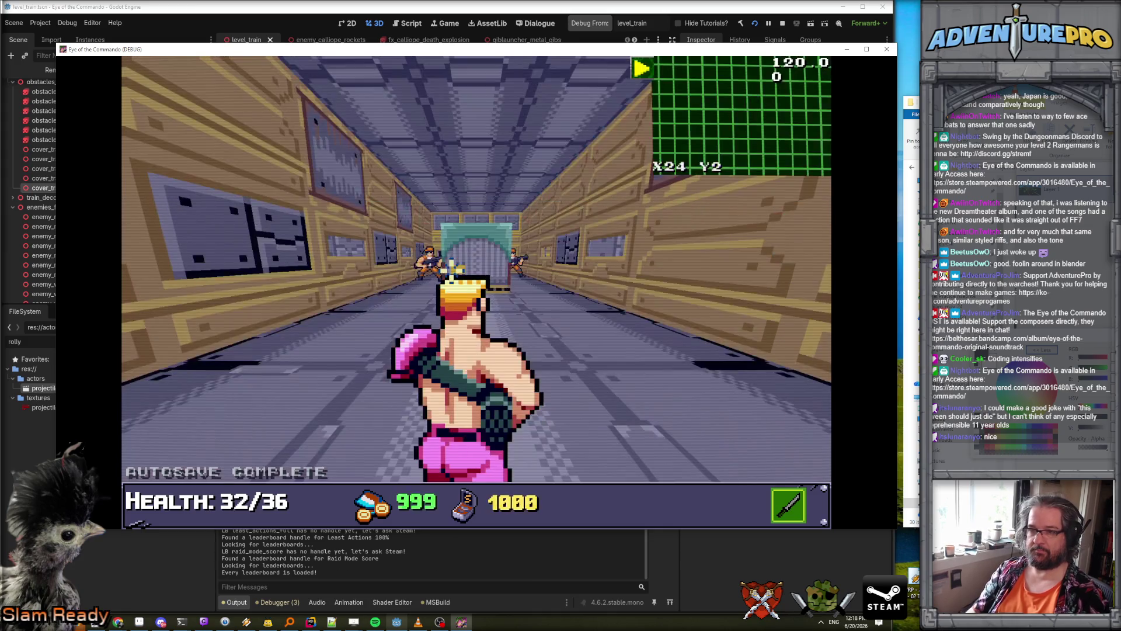
- Shoot through the train corridor enemies and advance along the train to a red barrel
{"action": "left_click", "coordinate": [450, 265]}
{"action": "left_click", "coordinate": [522, 261]}
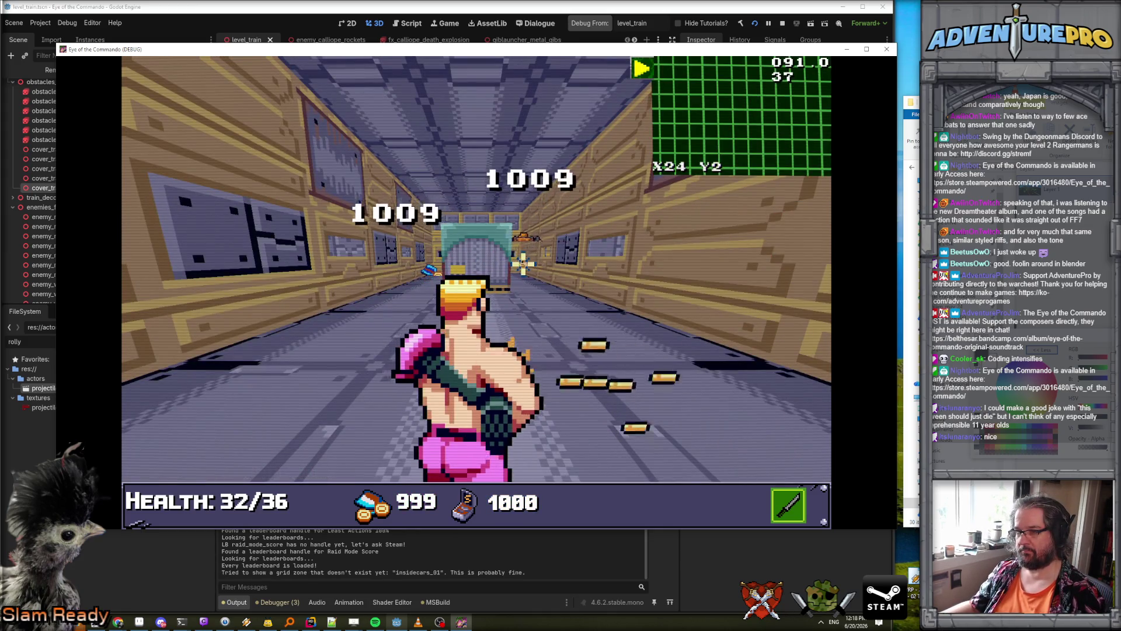
{"action": "key", "text": "w"}
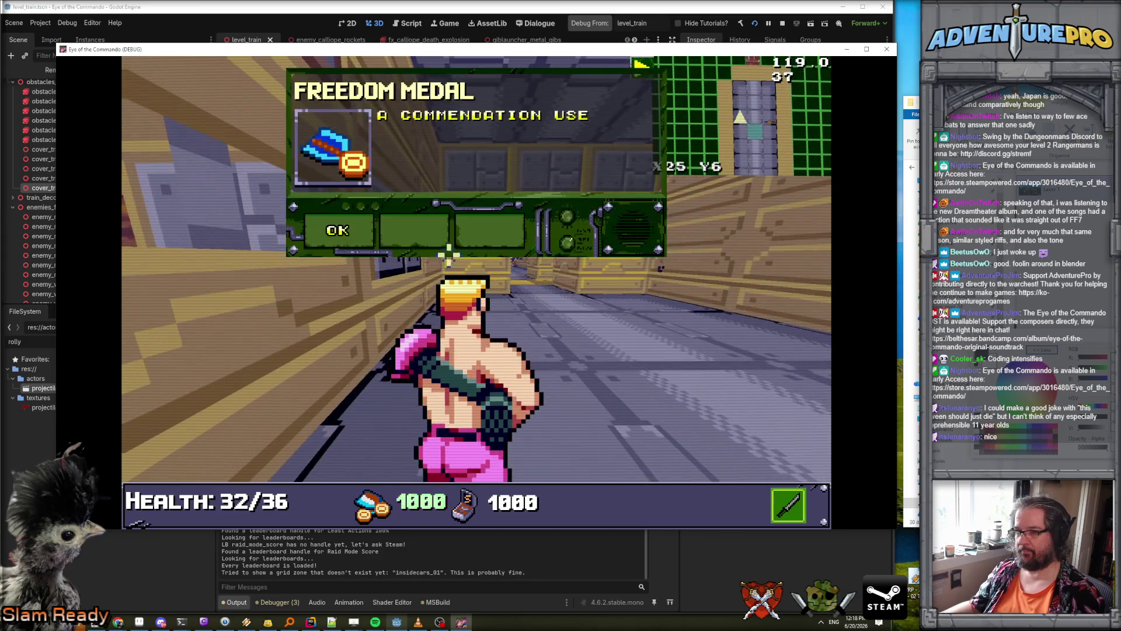
{"action": "left_click", "coordinate": [465, 257]}
{"action": "key", "text": "w"}
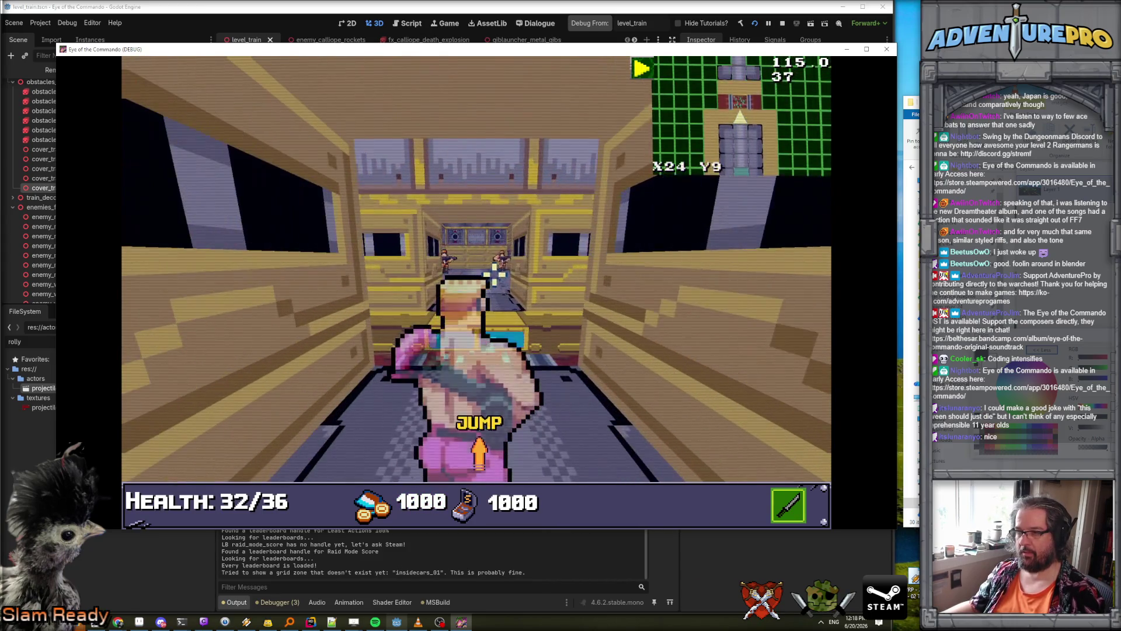
{"action": "key", "text": "w"}
{"action": "left_click", "coordinate": [493, 216]}
{"action": "key", "text": "w"}
{"action": "key", "text": "w"}
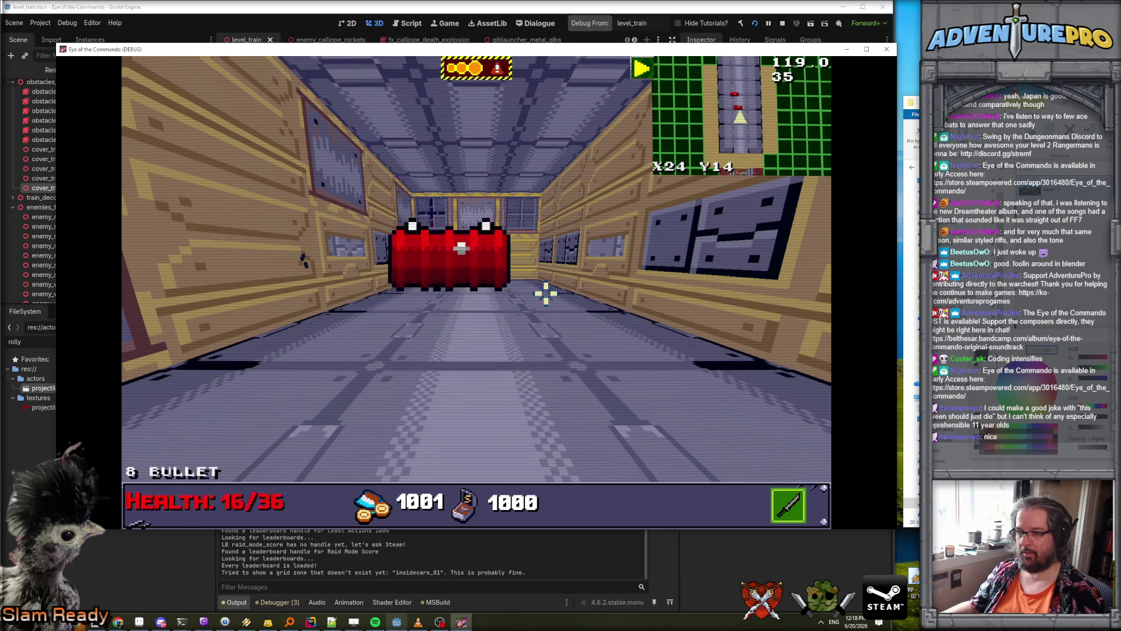
- Watch the red barrels roll in the train corridor, switch to the gun, then return to Projectile.cs
{"action": "key", "text": "w"}
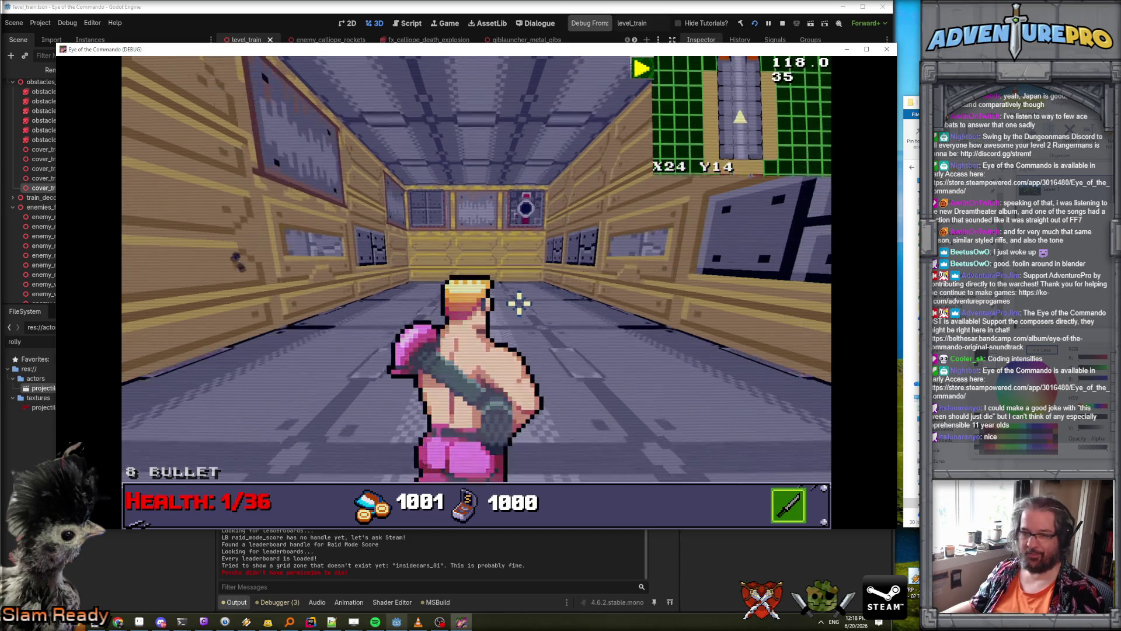
{"action": "key", "text": "q"}
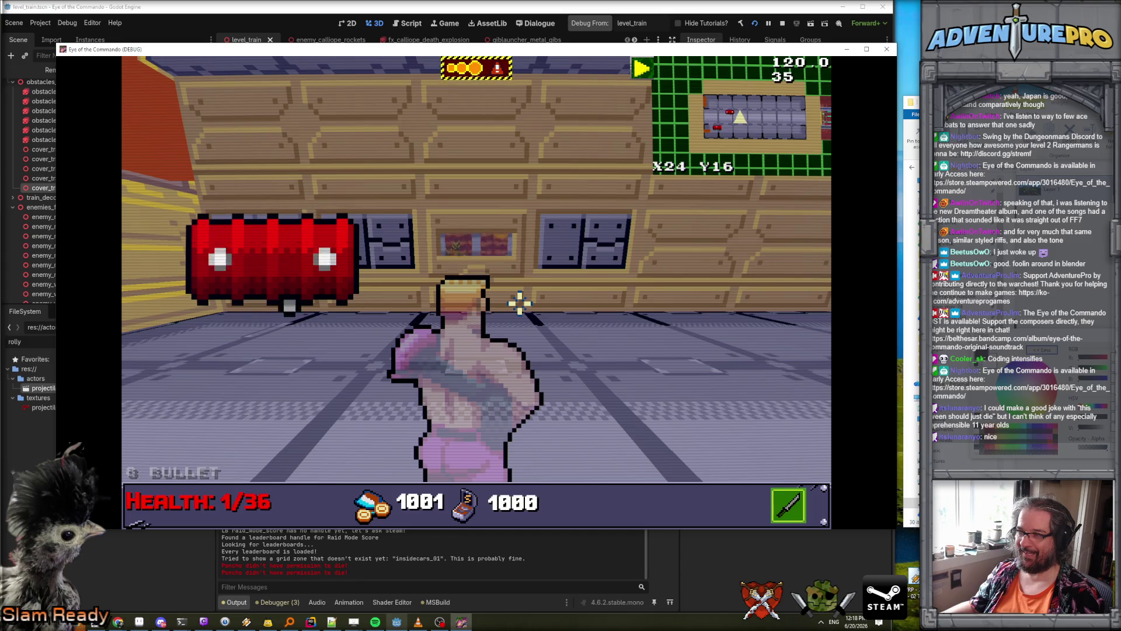
{"action": "key", "text": "s"}
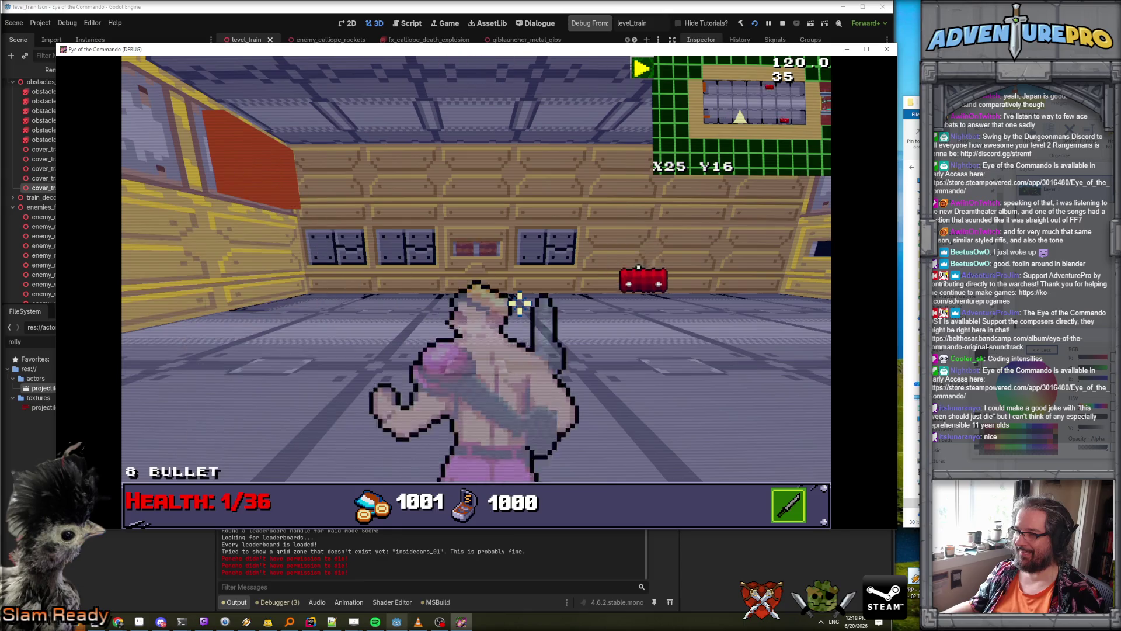
{"action": "key", "text": "e"}
{"action": "key", "text": "w"}
{"action": "key", "text": "w"}
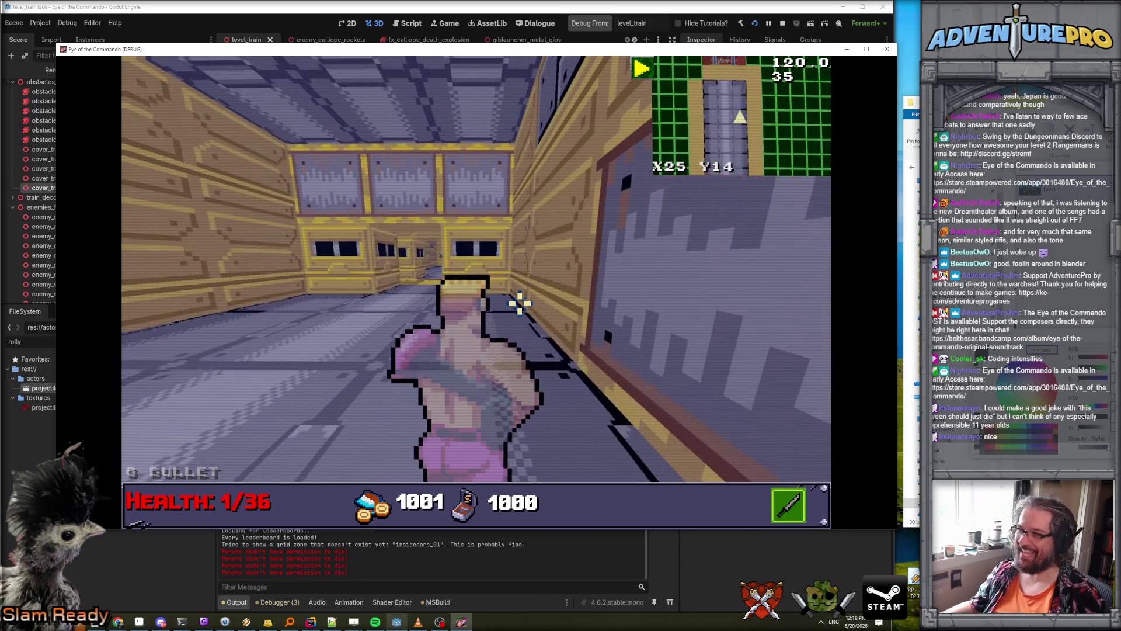
{"action": "key", "text": "a"}
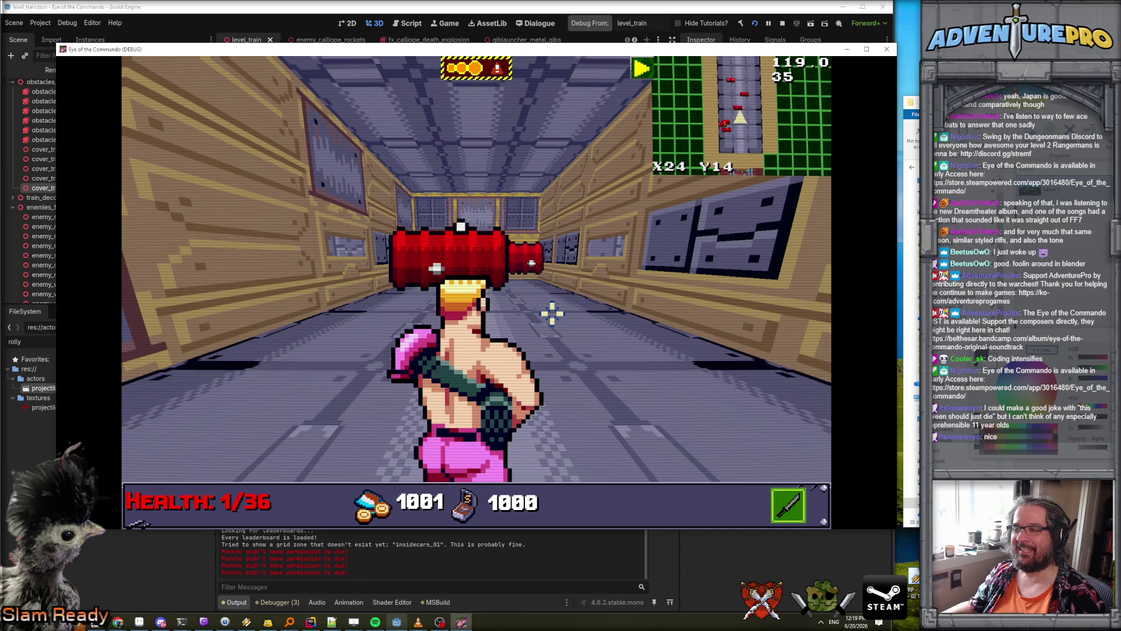
{"action": "key", "text": "2"}
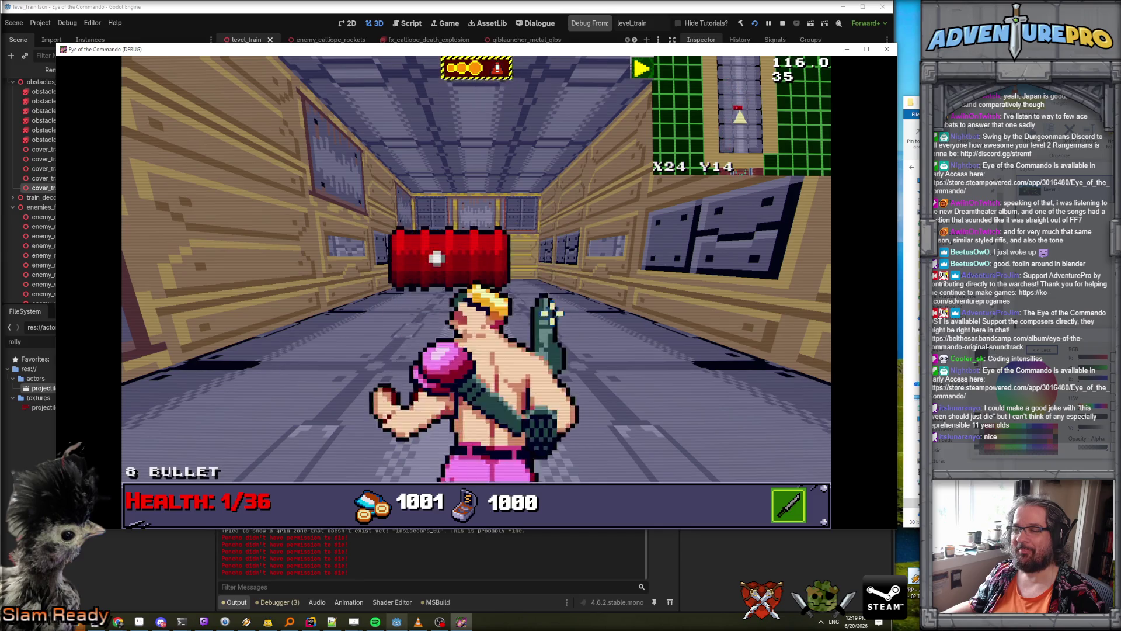
{"action": "key", "text": "w"}
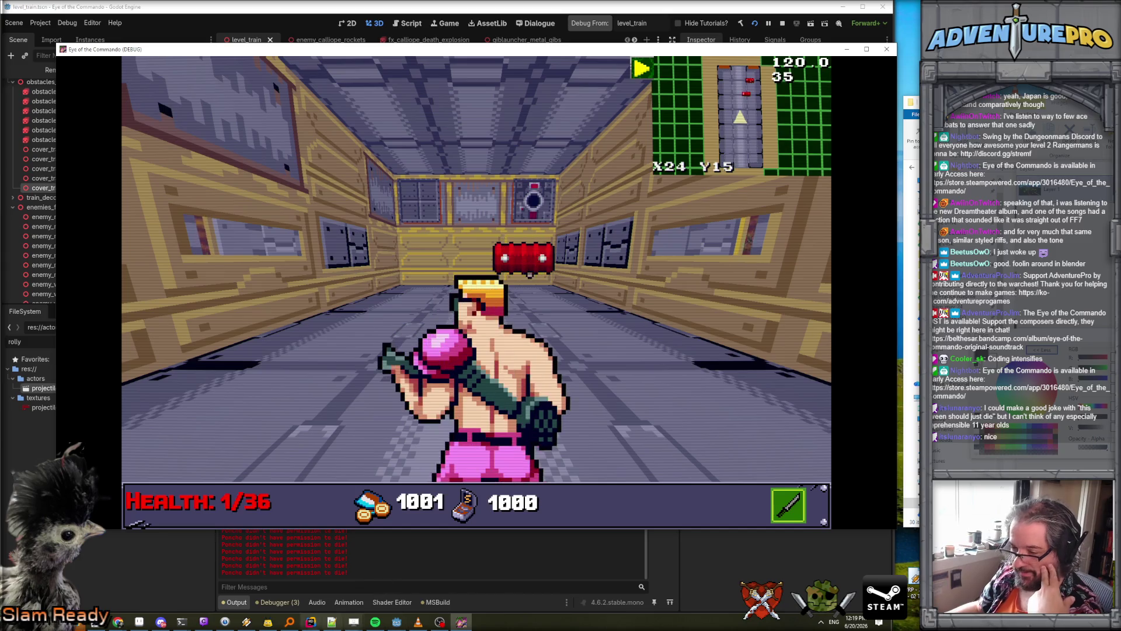
{"action": "left_click", "coordinate": [314, 626]}
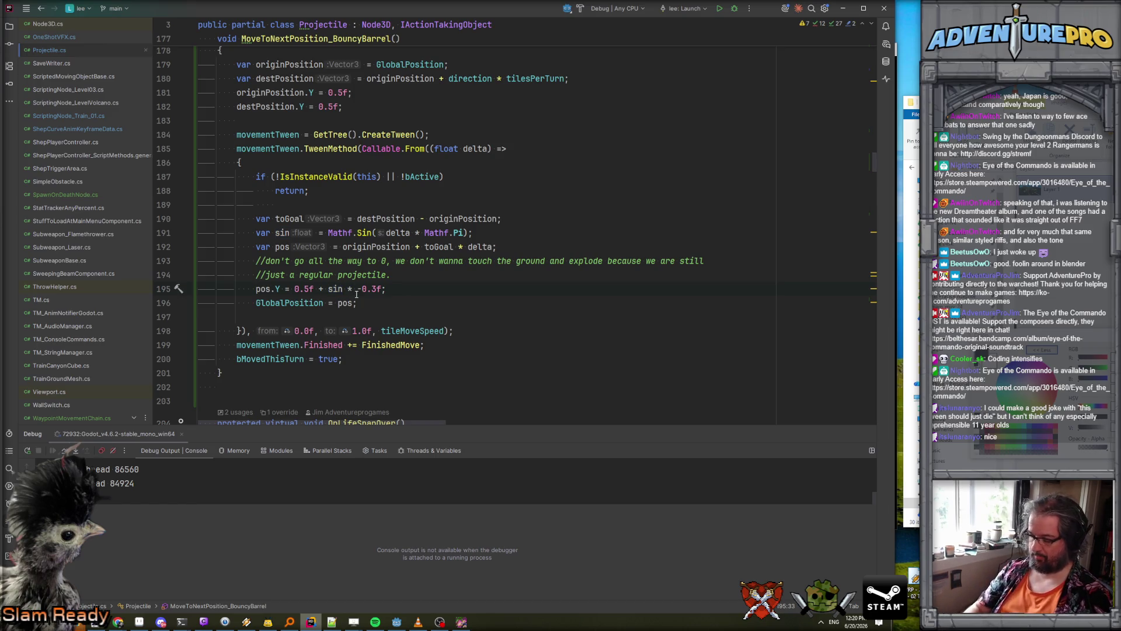
- Cube the barrel bounce height on line 195: pos.Y = 0.5f + sin*sin*sin * -0.3f
{"action": "type", "text": "sin "}
{"action": "type", "text": ")"}
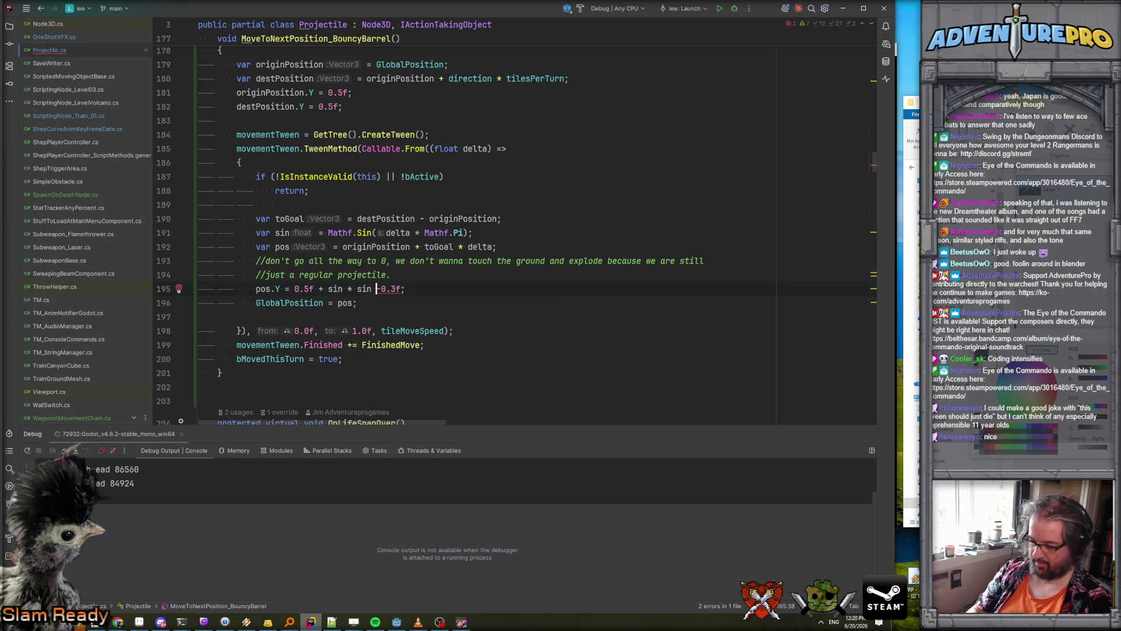
{"action": "type", "text": " sin *"}
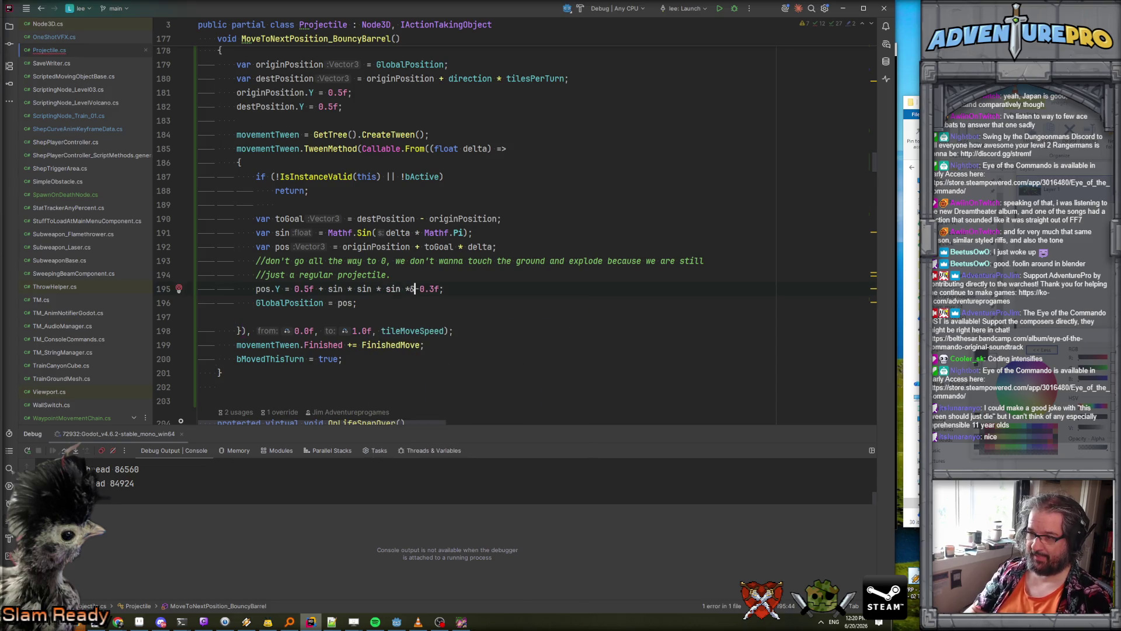
{"action": "key", "text": "BackSpace"}
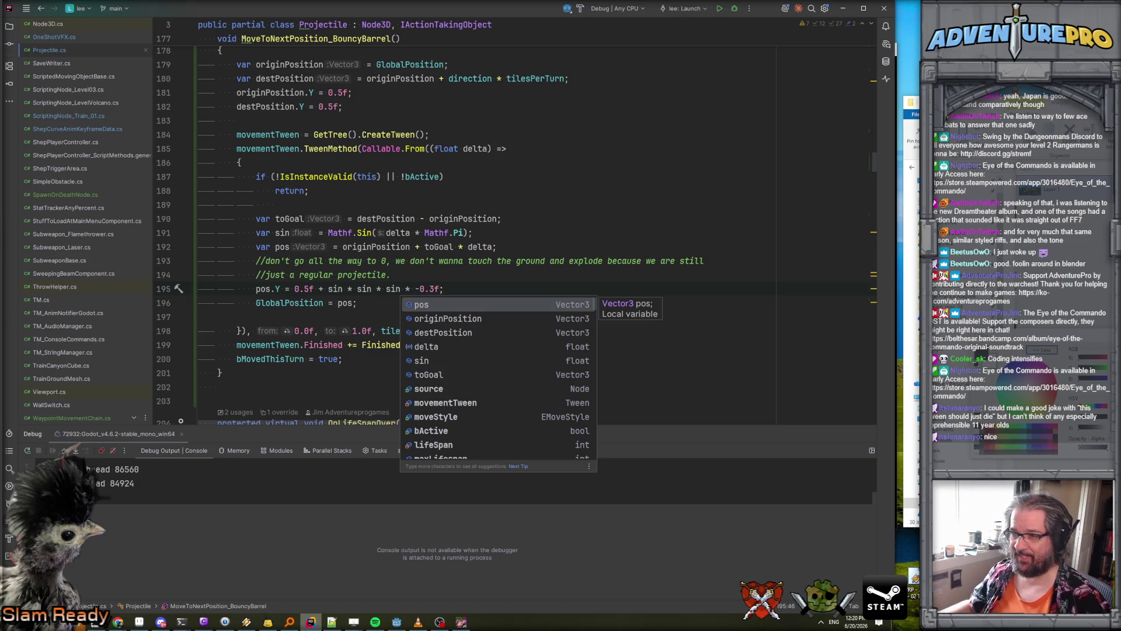
{"action": "left_click", "coordinate": [418, 275]}
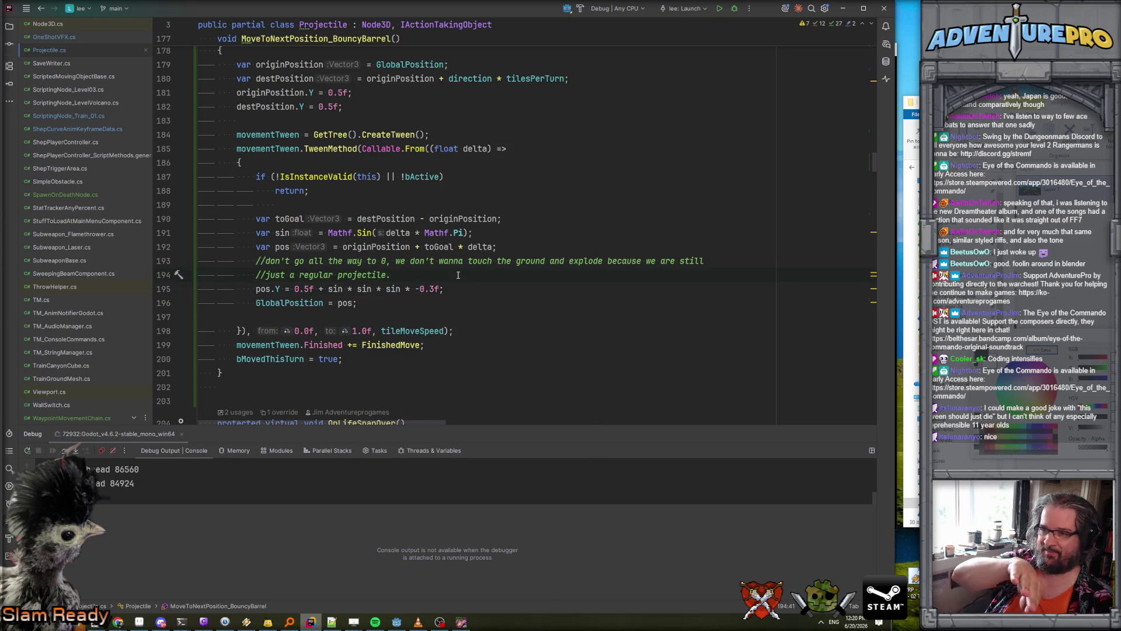
- Close the running debug game and bring the Godot editor to the front
{"action": "left_click", "coordinate": [462, 621]}
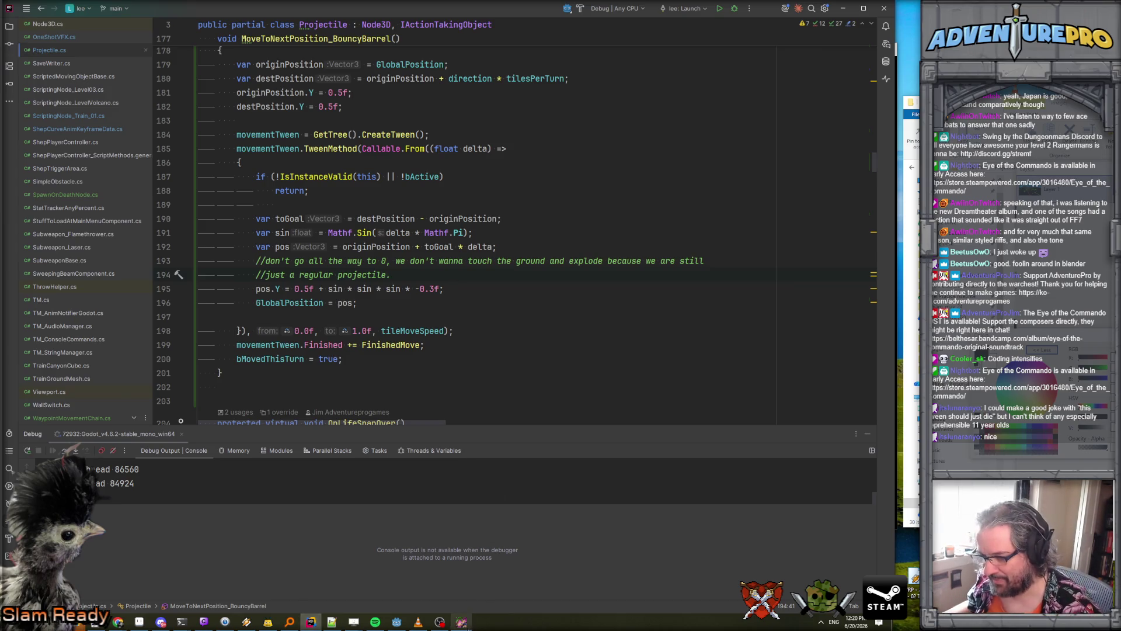
{"action": "left_click", "coordinate": [885, 51]}
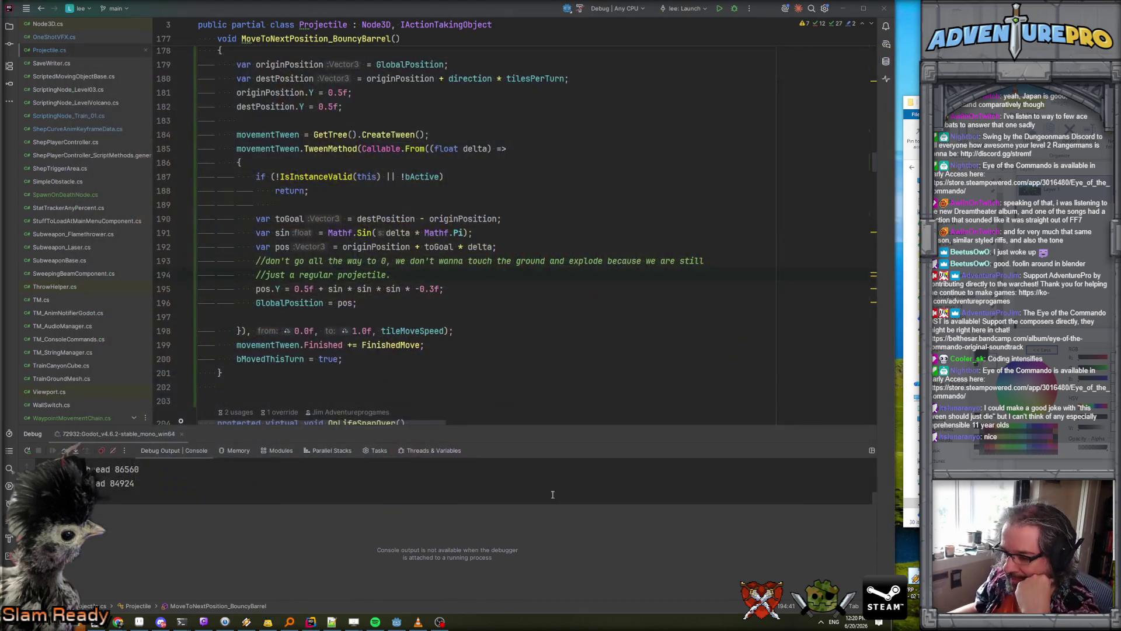
{"action": "left_click", "coordinate": [398, 623]}
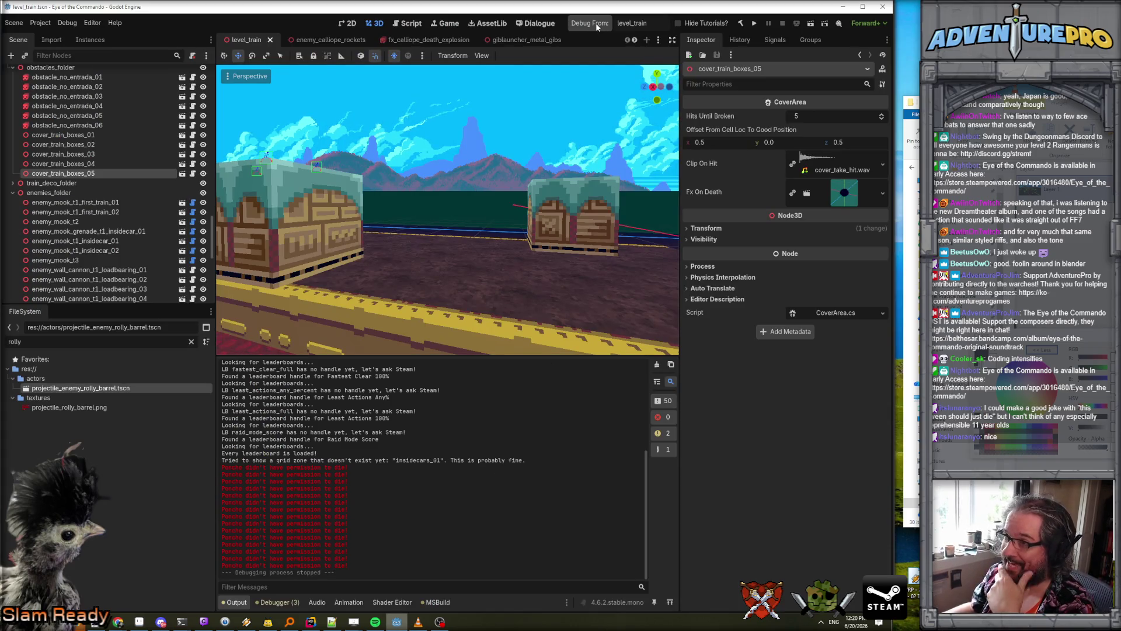
- Launch the game with F5 and enter the WARGOD and TP 24 2 cheats
{"action": "key", "text": "F5"}
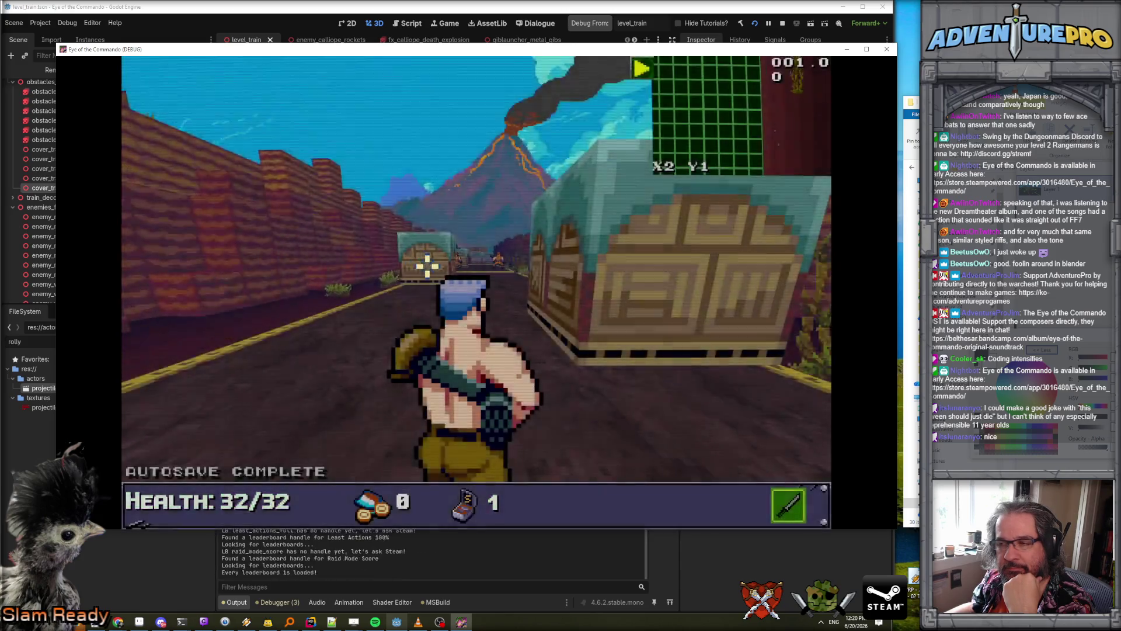
{"action": "key", "text": "quoteleft"}
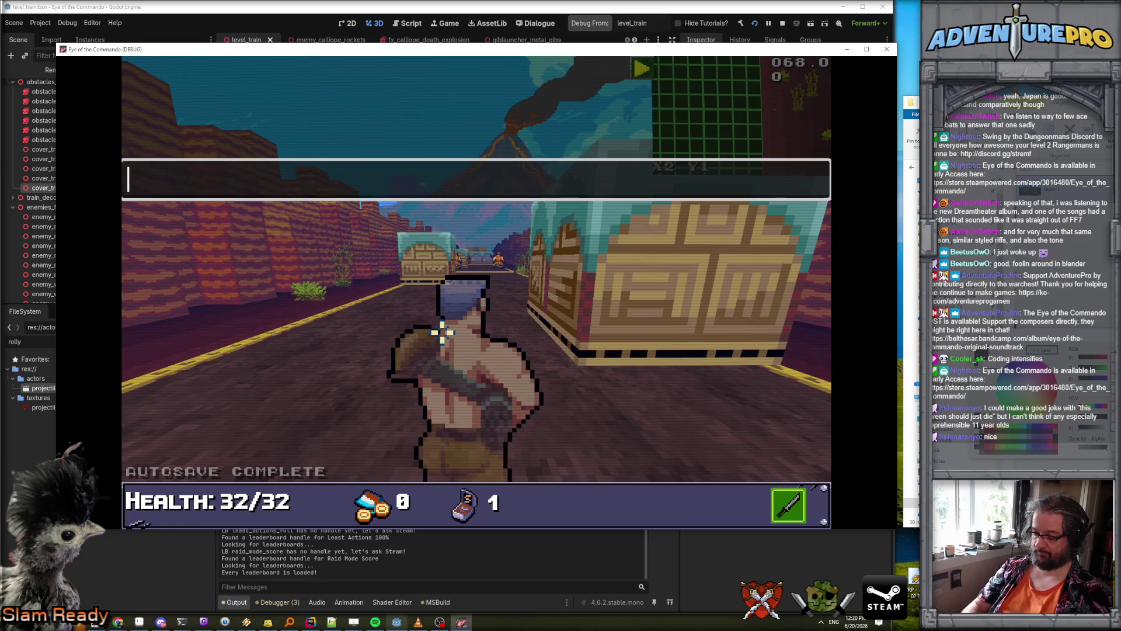
{"action": "type", "text": "WARGOD"}
{"action": "key", "text": "Return"}
{"action": "type", "text": "TP "}
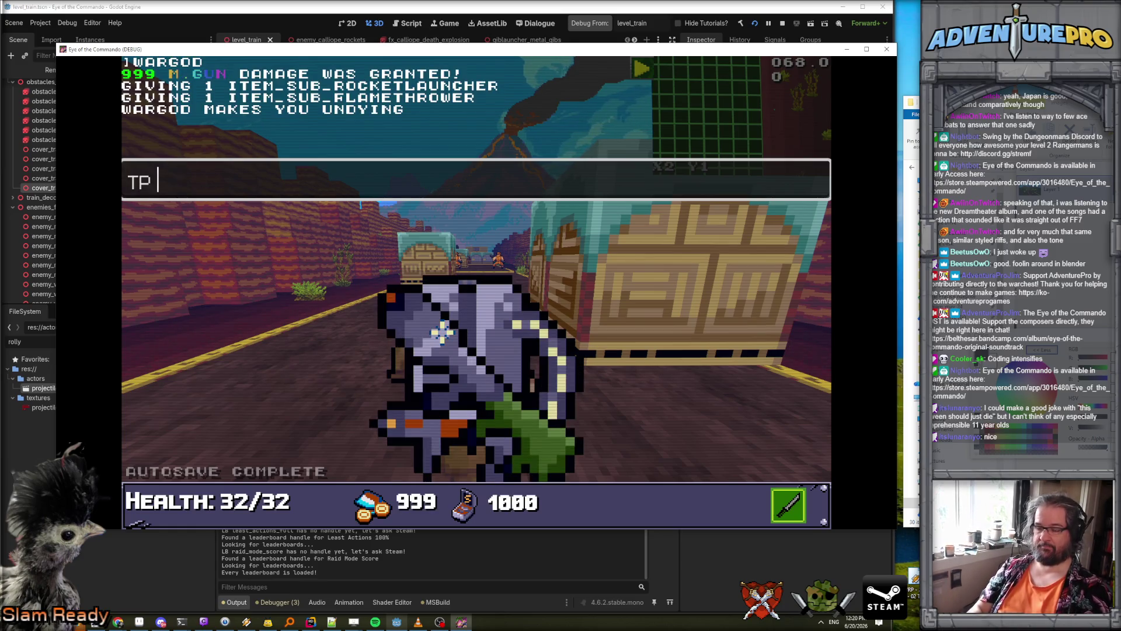
{"action": "type", "text": "24 2"}
{"action": "key", "text": "Return"}
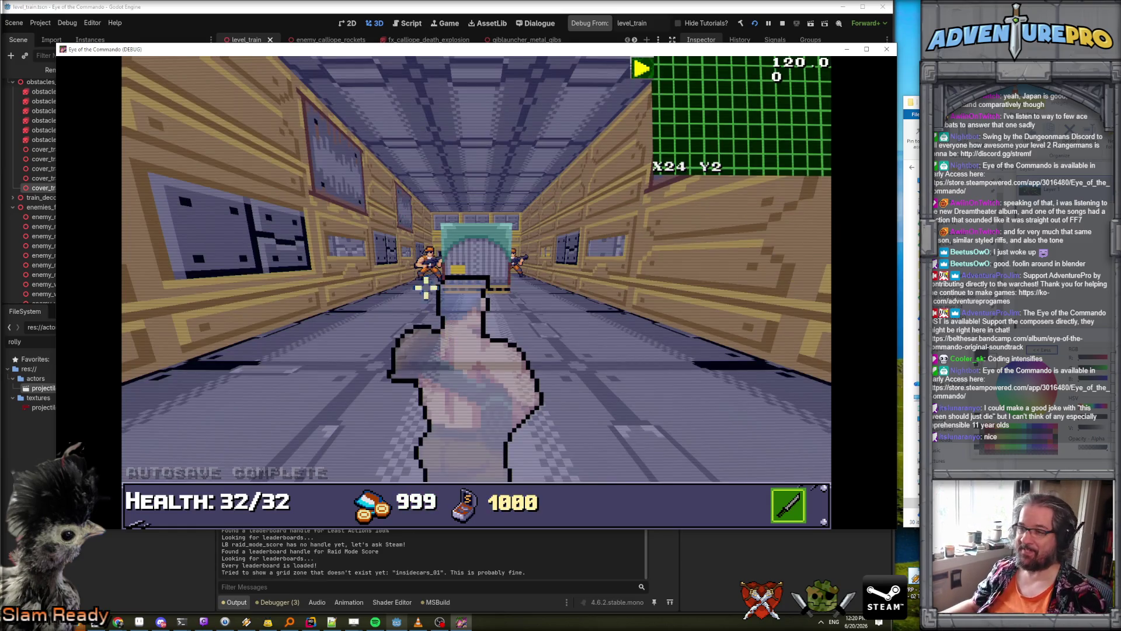
- Advance down the train corridor toward the barrels and collect the Freedom Medal
{"action": "key", "text": "w"}
{"action": "key", "text": "w"}
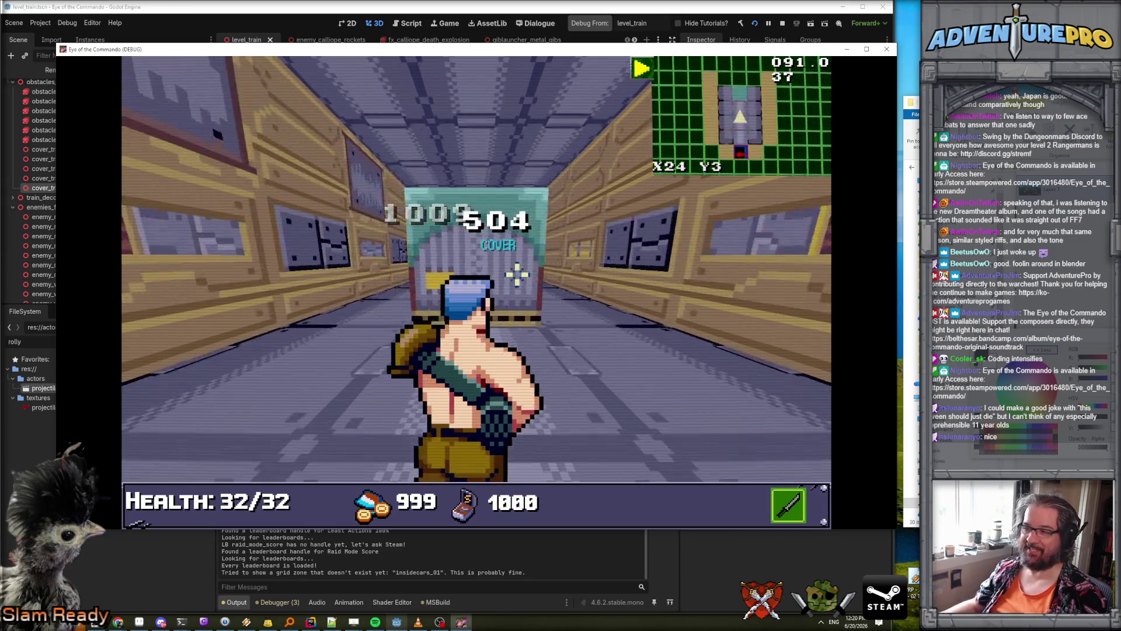
{"action": "key", "text": "w"}
{"action": "key", "text": "w"}
{"action": "key", "text": "w"}
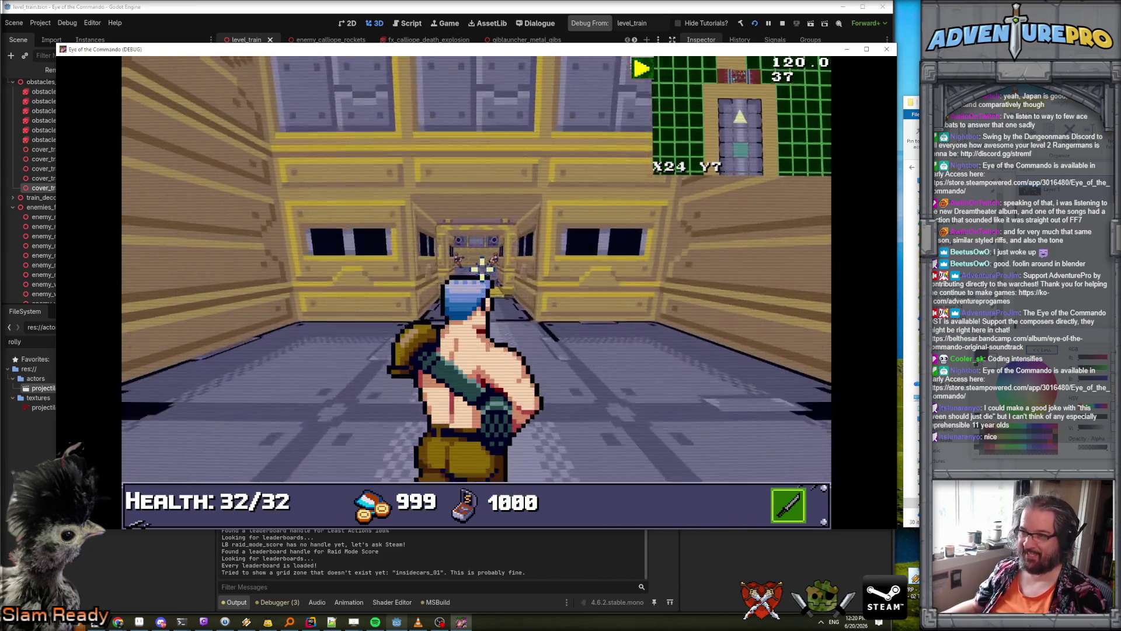
{"action": "key", "text": "w"}
{"action": "key", "text": "w"}
{"action": "key", "text": "w"}
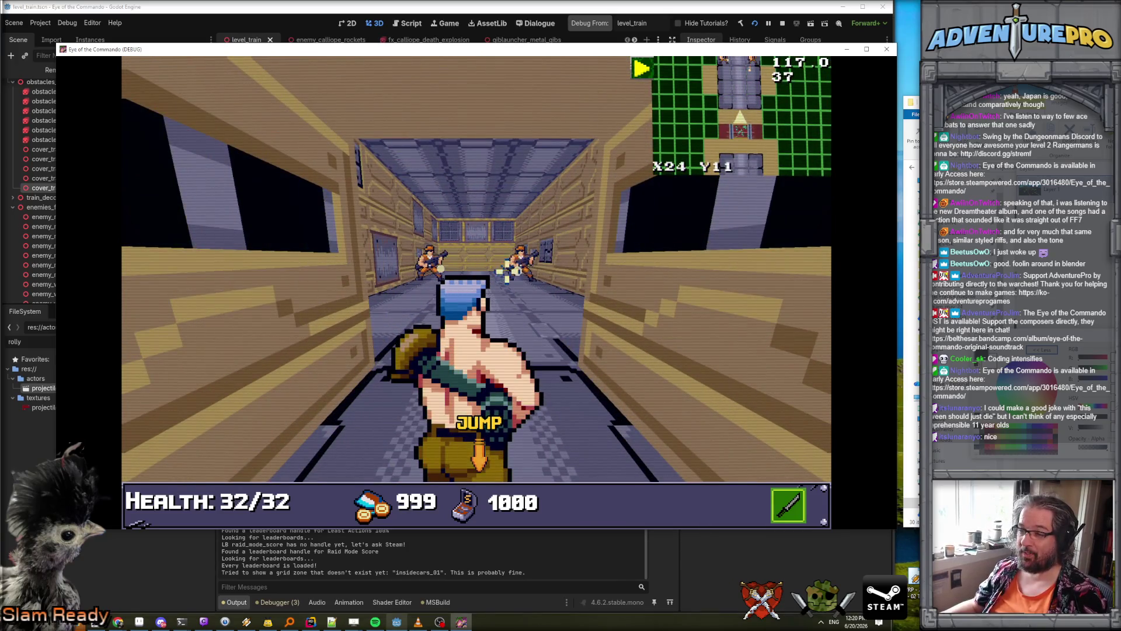
{"action": "key", "text": "w"}
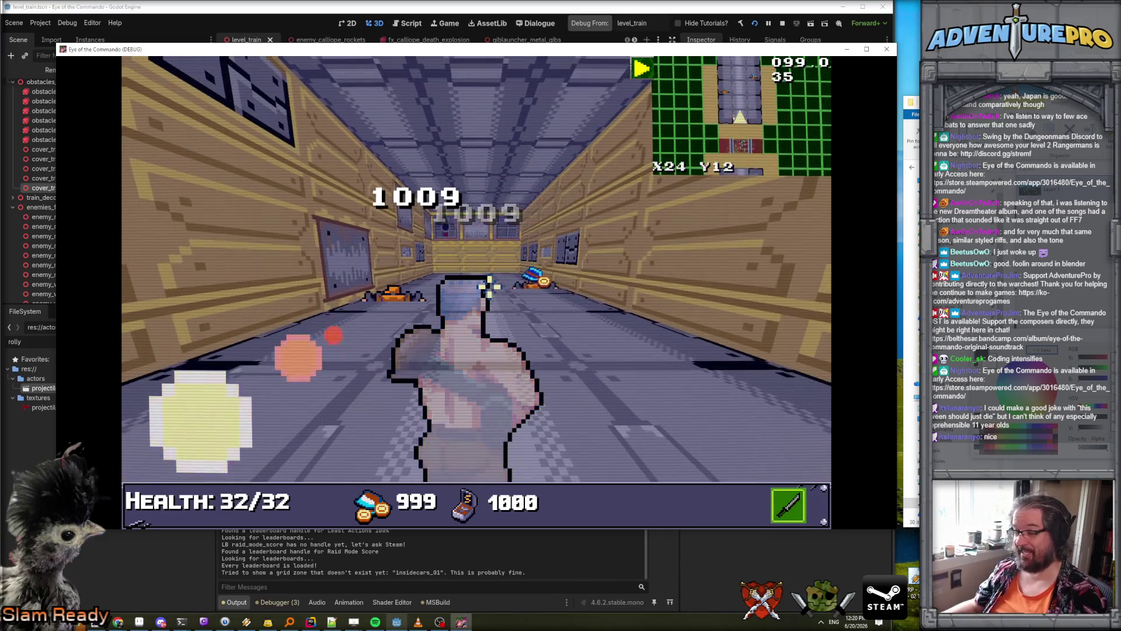
{"action": "key", "text": "w"}
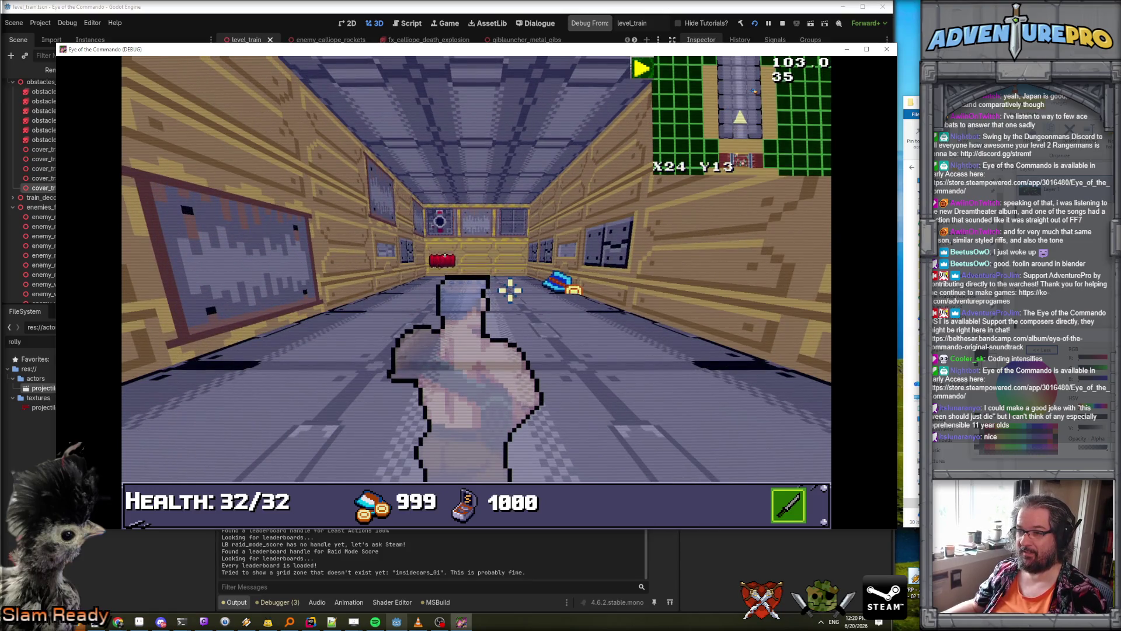
{"action": "key", "text": "w"}
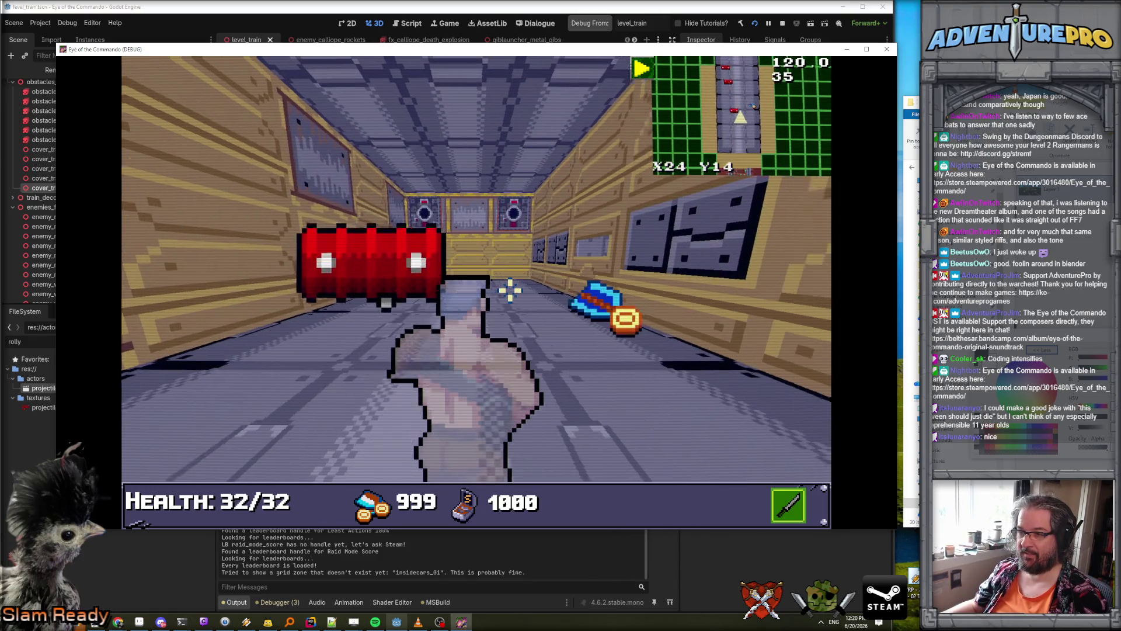
{"action": "key", "text": "d"}
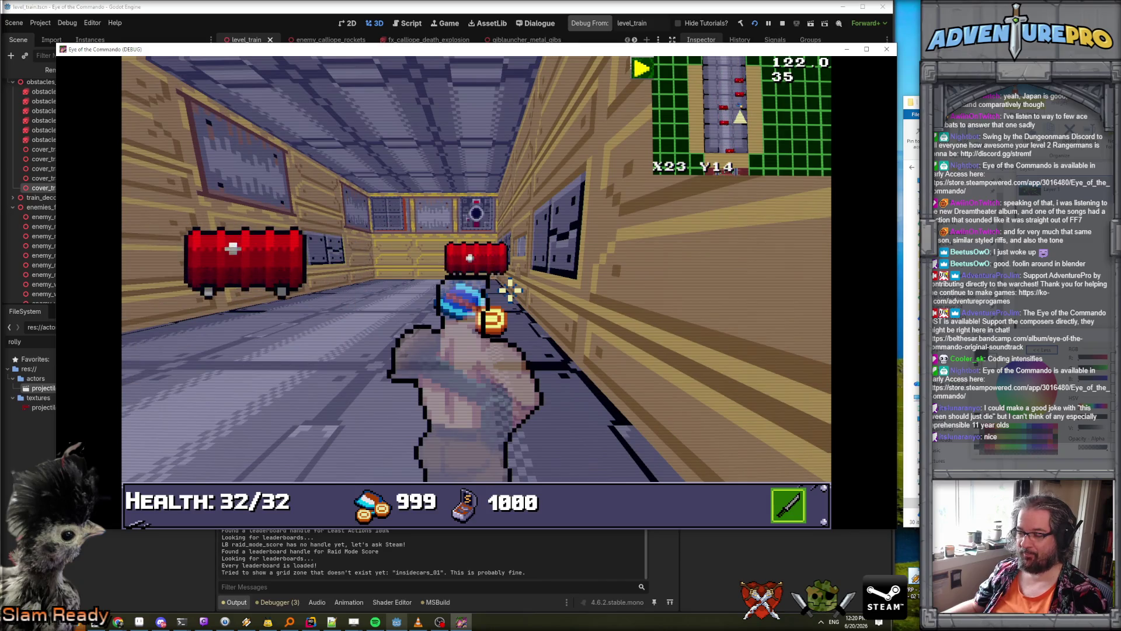
{"action": "key", "text": "a"}
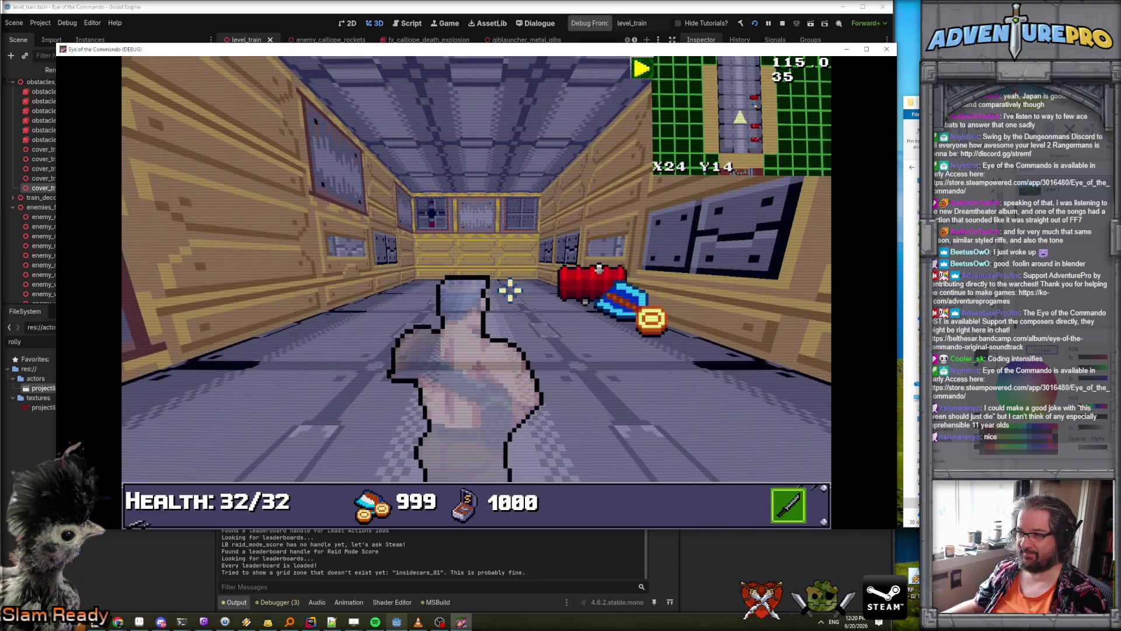
{"action": "key", "text": "e"}
{"action": "key", "text": "q"}
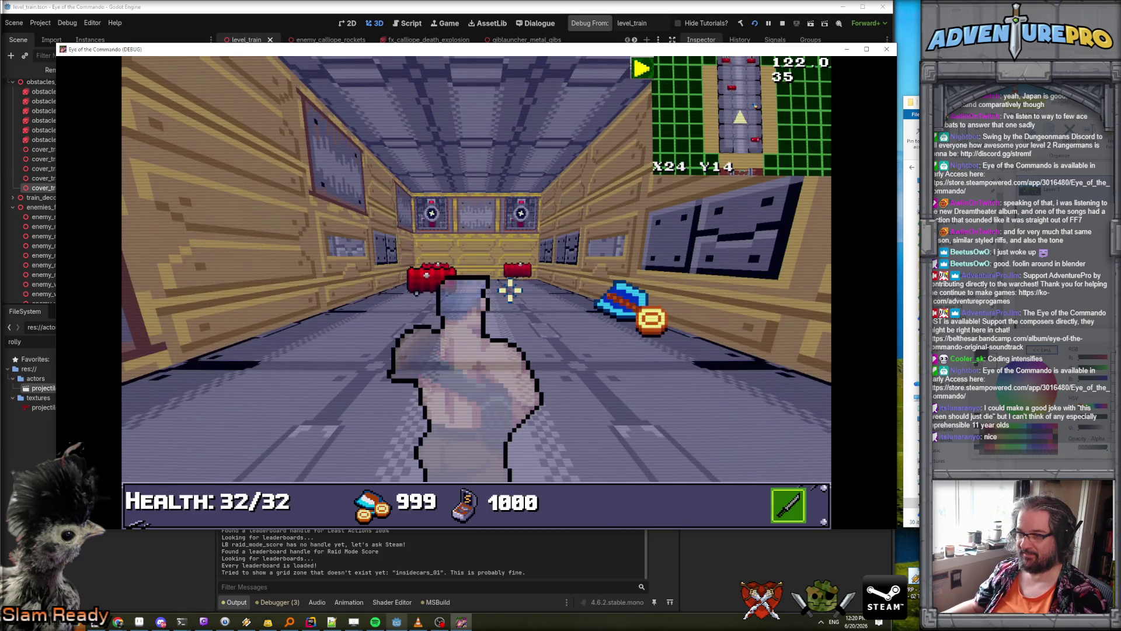
{"action": "key", "text": "d"}
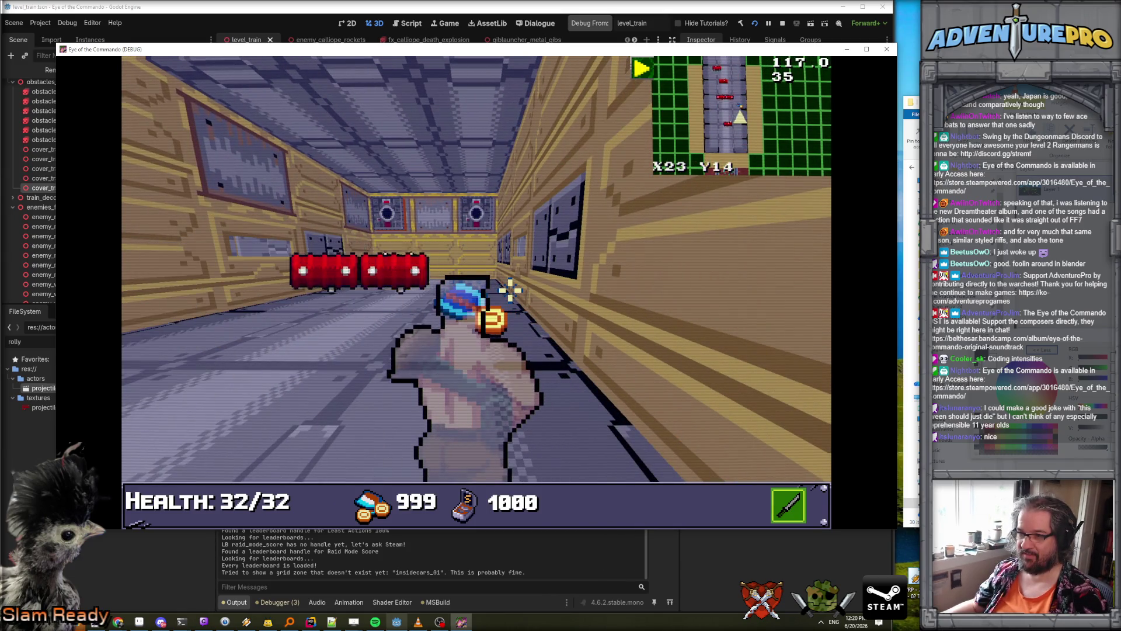
{"action": "key", "text": "a"}
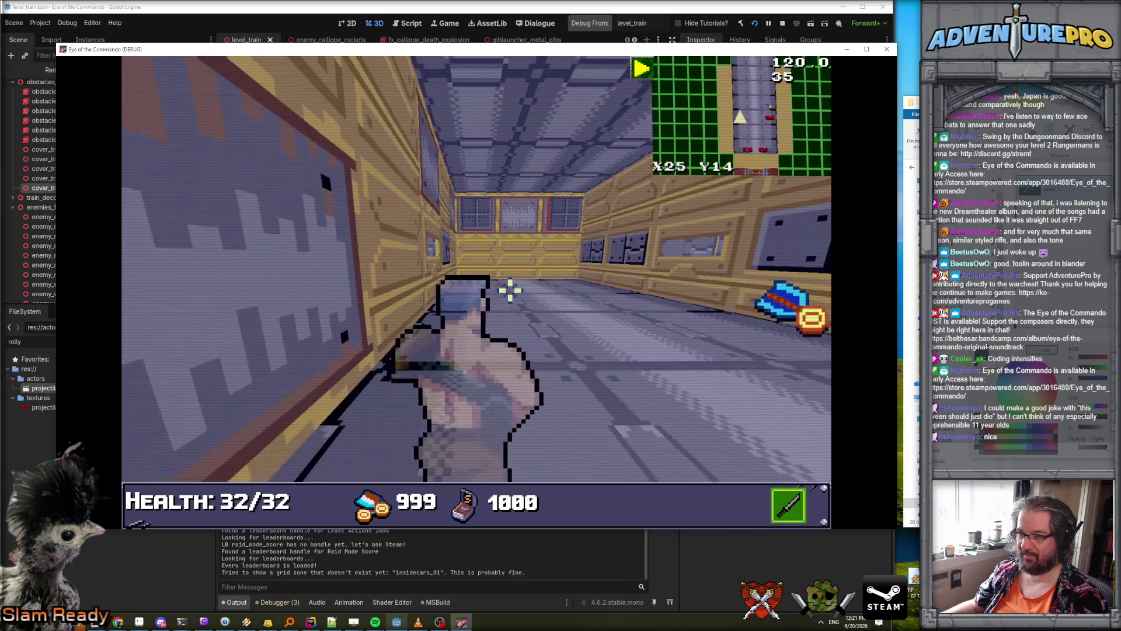
{"action": "key", "text": "d"}
{"action": "key", "text": "w"}
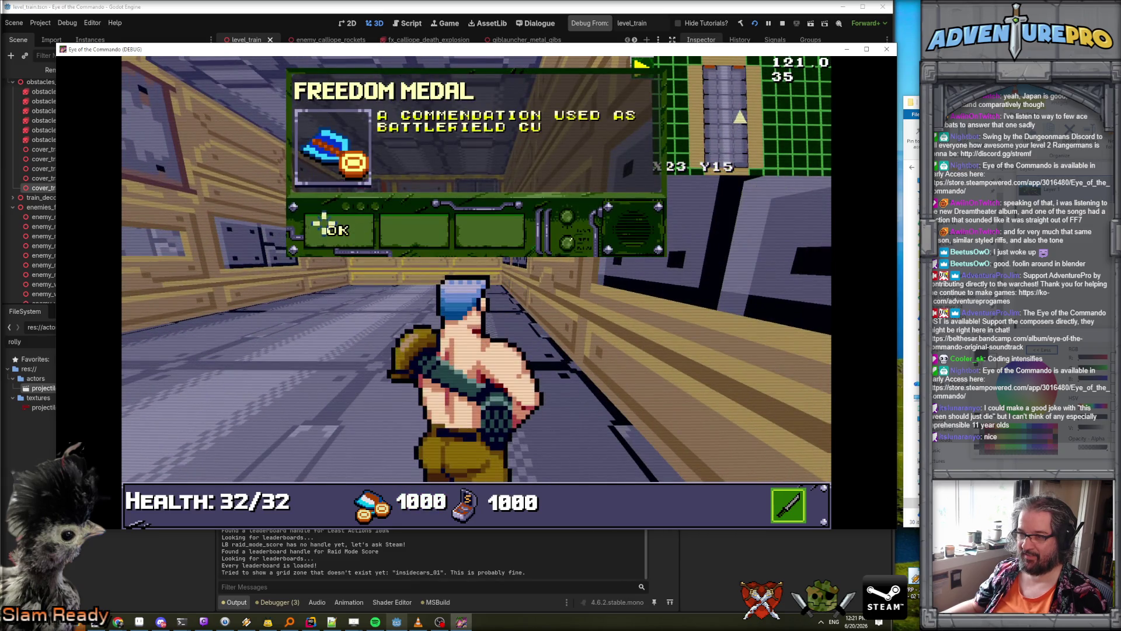
- Sidestep and back away to dodge the rolling cubed-bounce barrels in the corridor
{"action": "key", "text": "a"}
{"action": "key", "text": "s"}
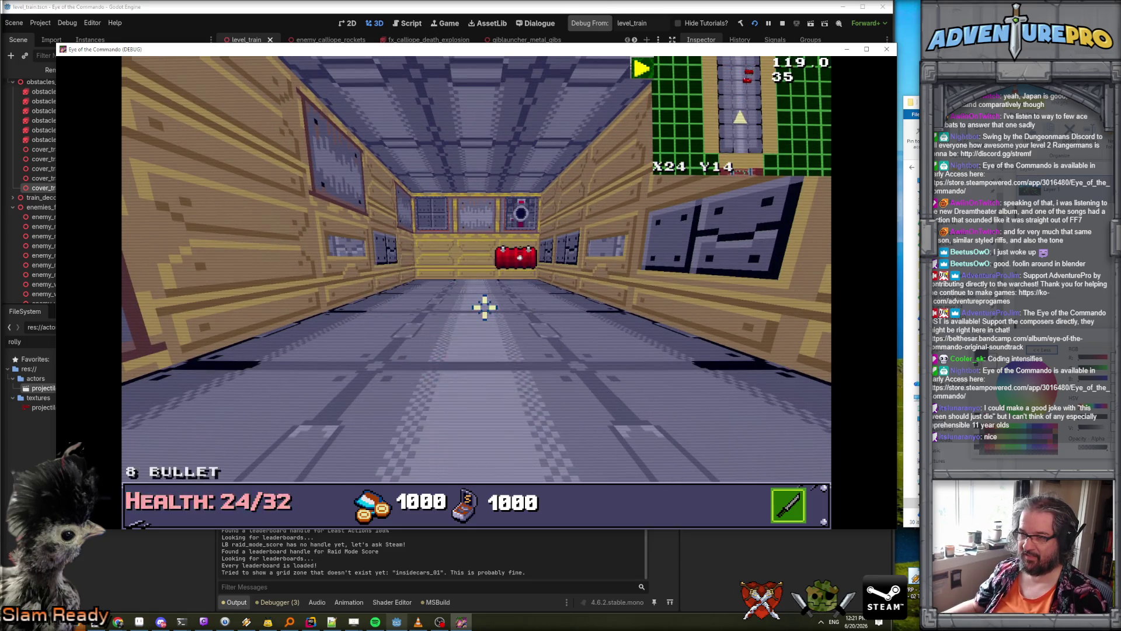
{"action": "key", "text": "a"}
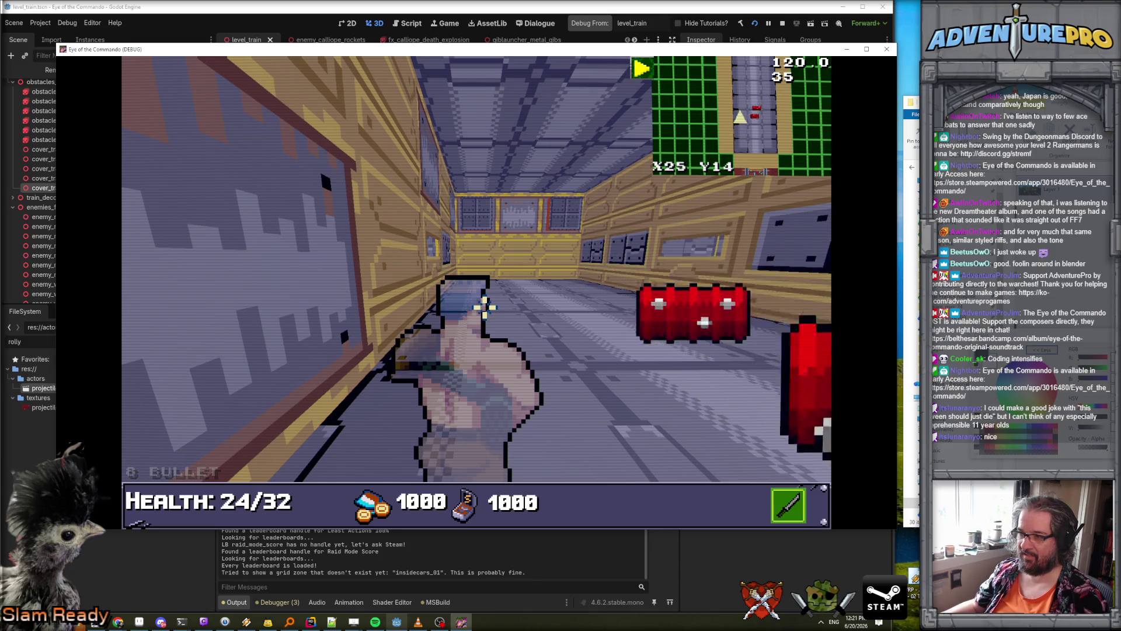
{"action": "key", "text": "d"}
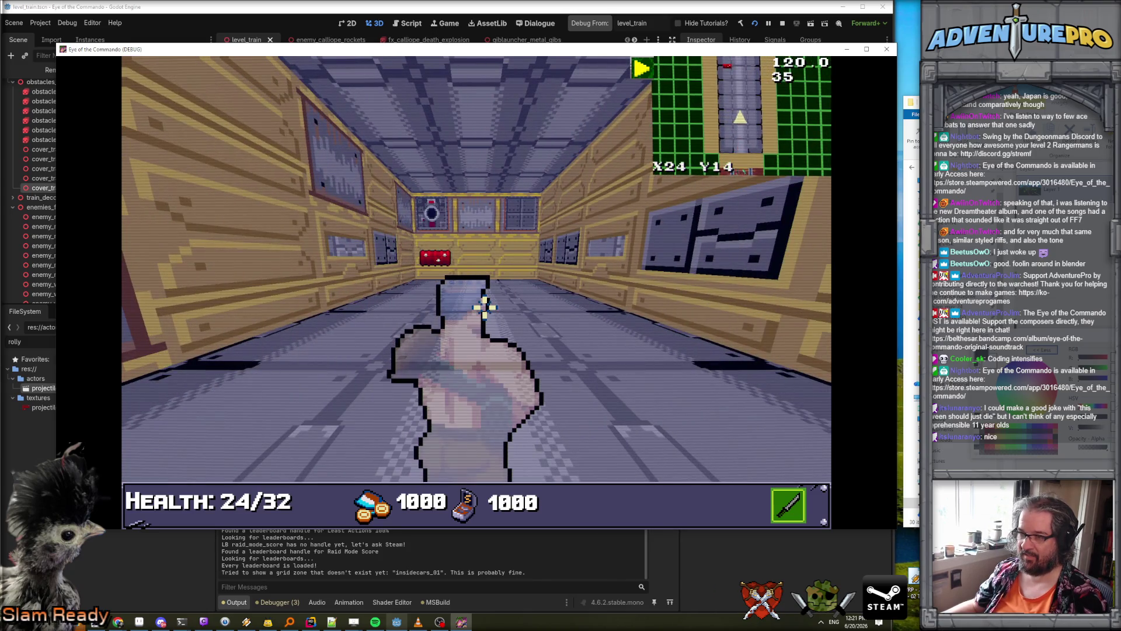
{"action": "key", "text": "d"}
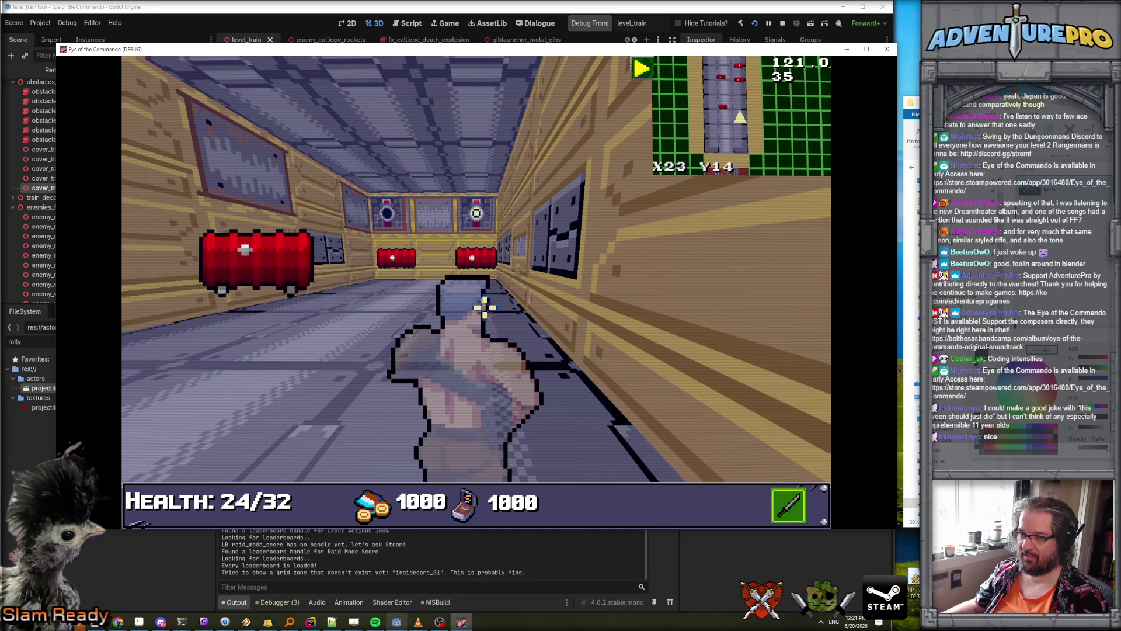
{"action": "key", "text": "a"}
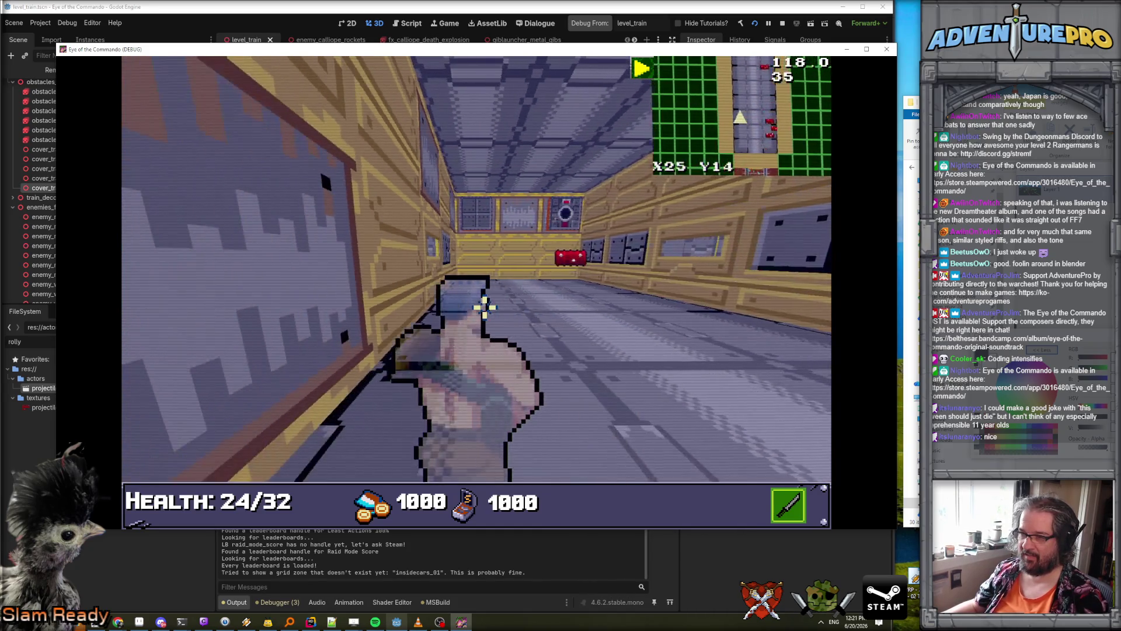
{"action": "key", "text": "w"}
{"action": "key", "text": "w"}
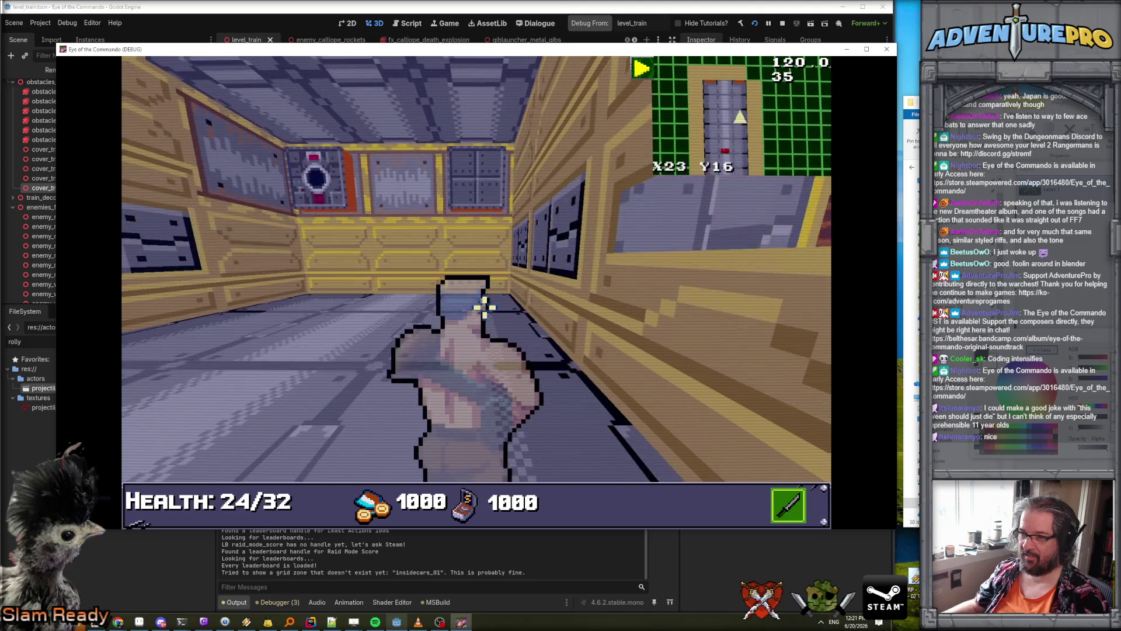
{"action": "key", "text": "d"}
{"action": "key", "text": "s"}
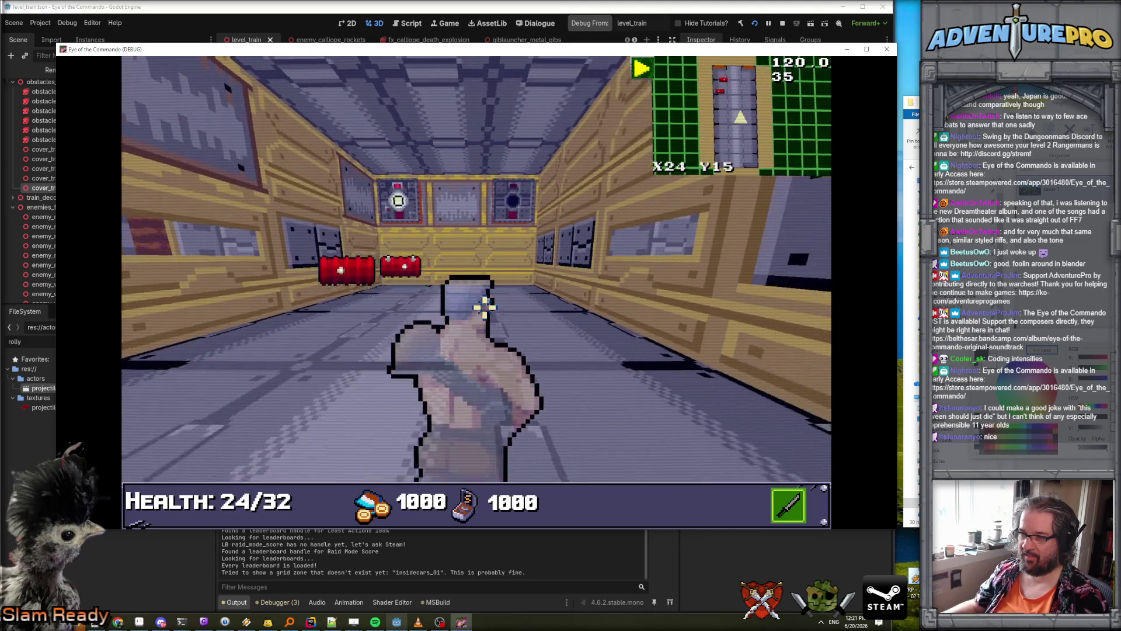
{"action": "key", "text": "a"}
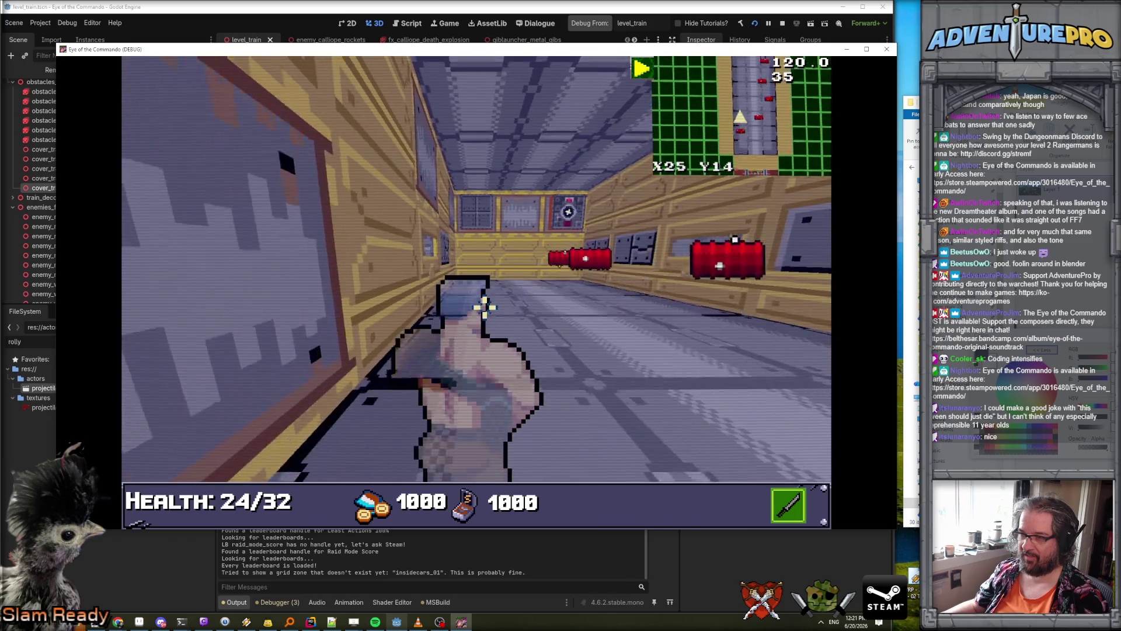
{"action": "key", "text": "d"}
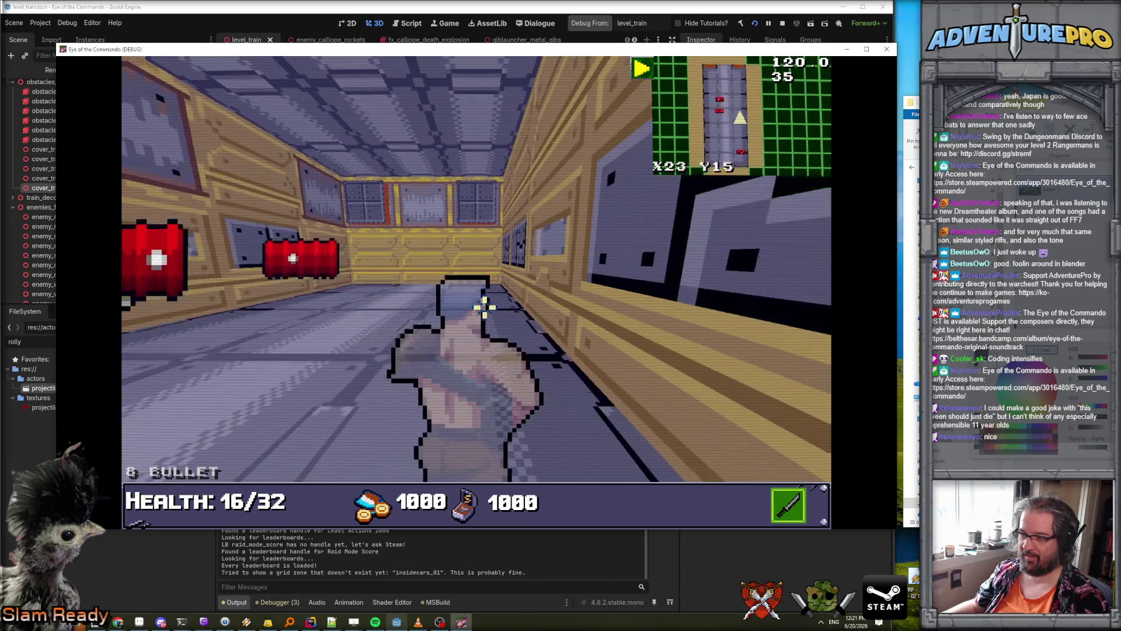
{"action": "key", "text": "a"}
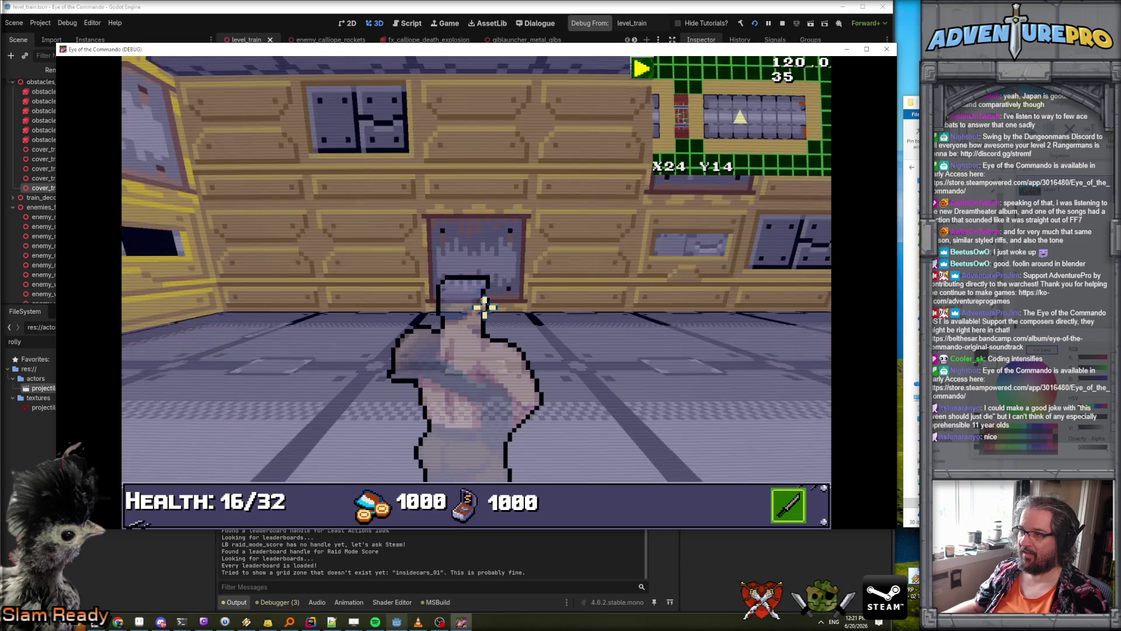
{"action": "key", "text": "d"}
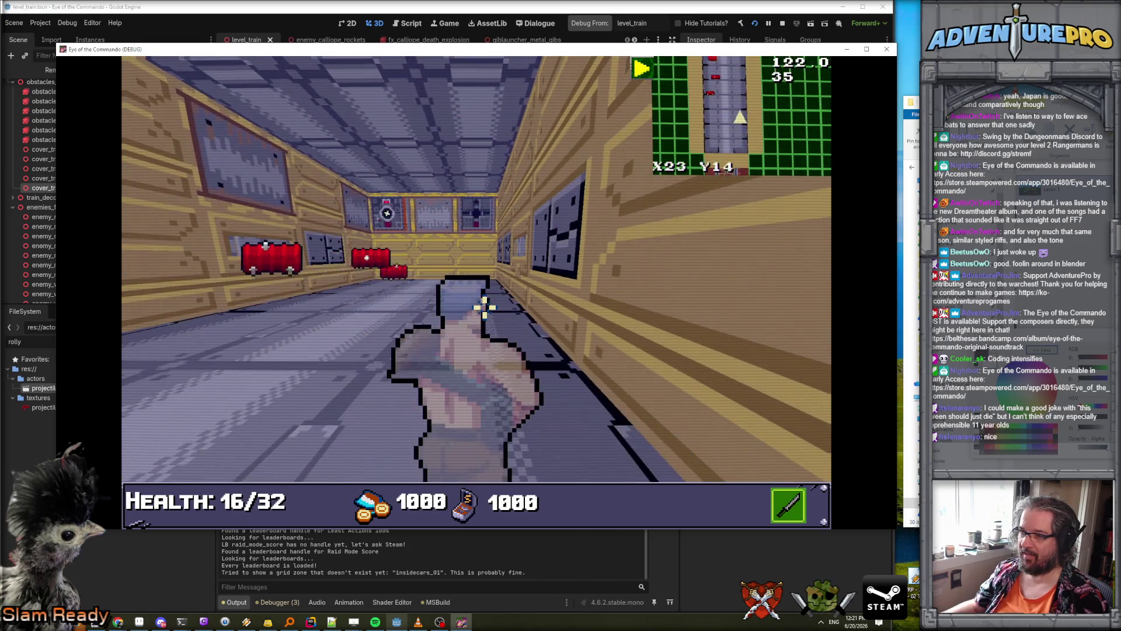
{"action": "key", "text": "a"}
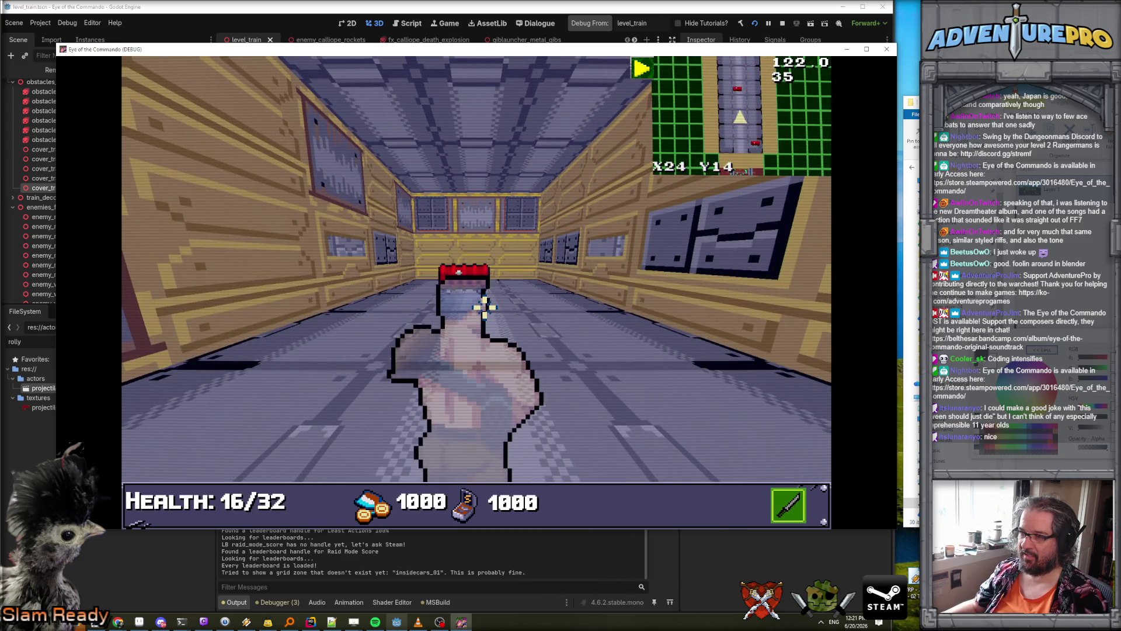
- Attack a red barrel enemy, grab and lift a barrel, then throw it
{"action": "key", "text": "space"}
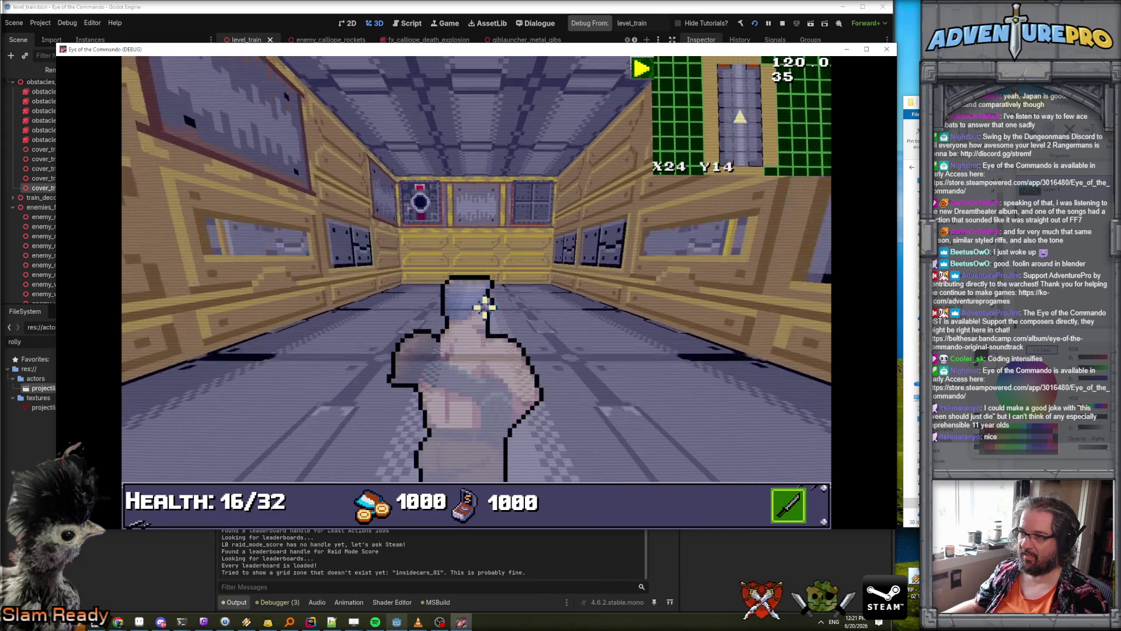
{"action": "key", "text": "w"}
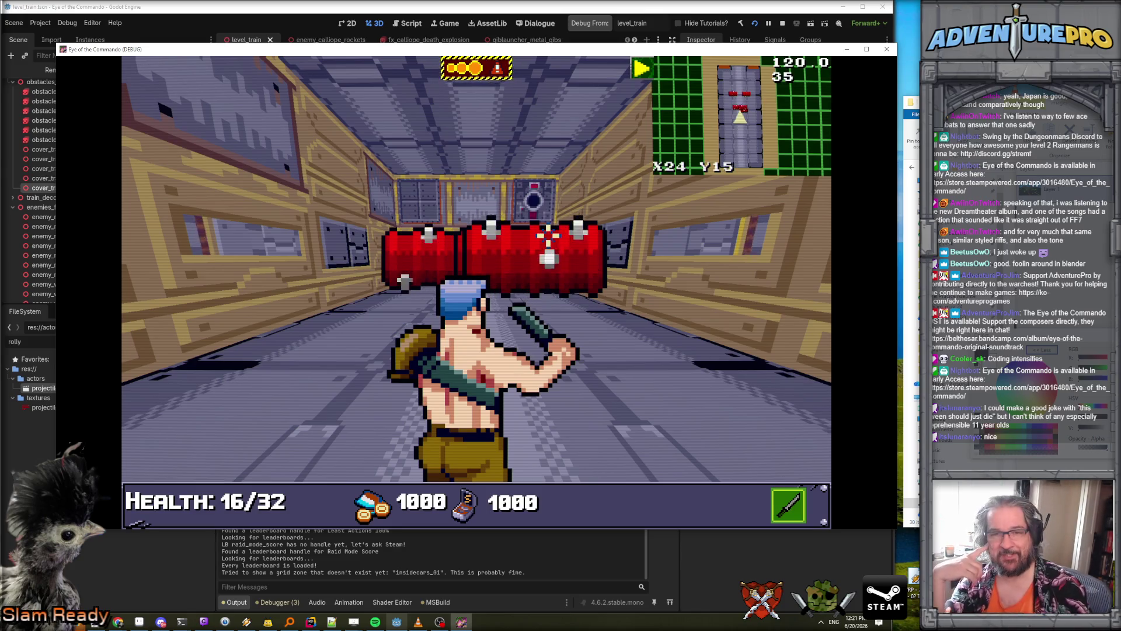
{"action": "key", "text": "w"}
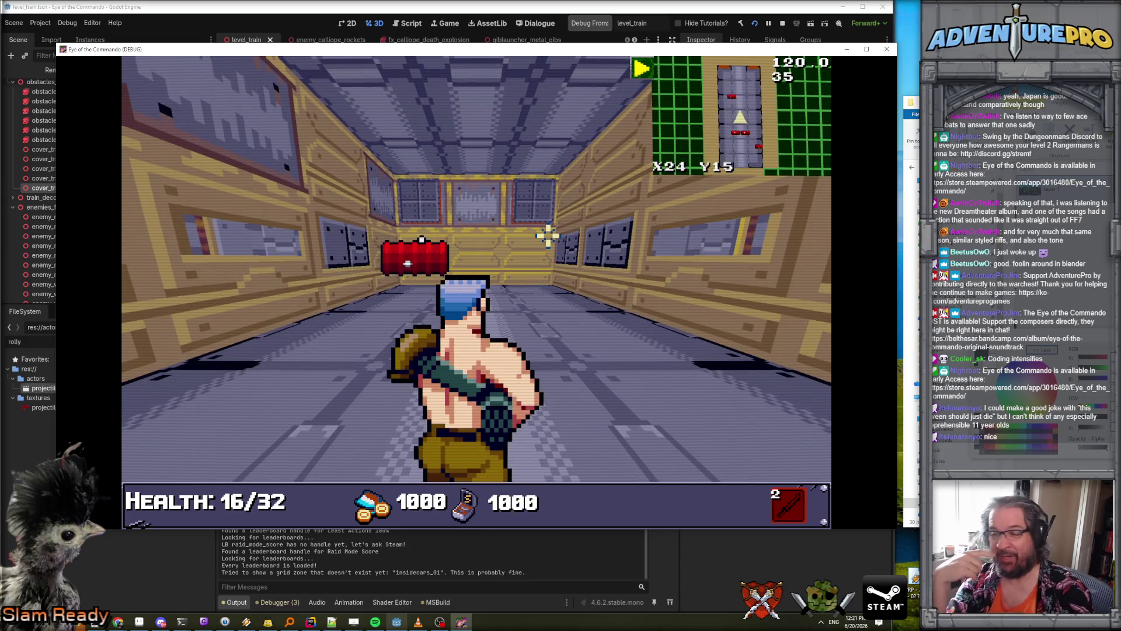
{"action": "key", "text": "s"}
{"action": "key", "text": "w"}
{"action": "key", "text": "s"}
{"action": "key", "text": "s"}
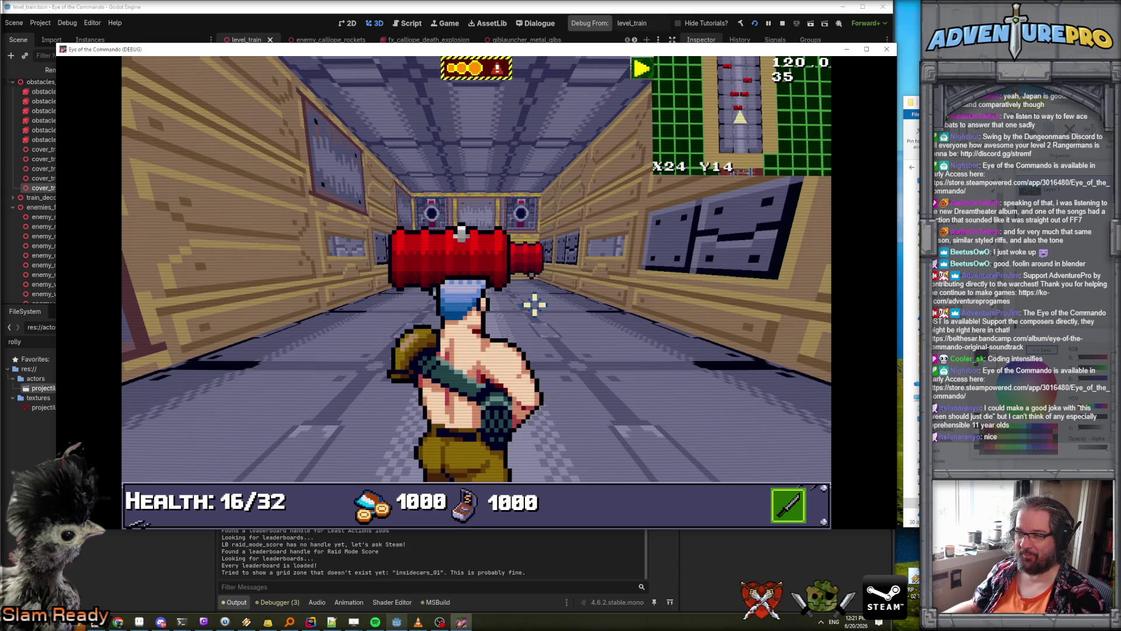
{"action": "key", "text": "w"}
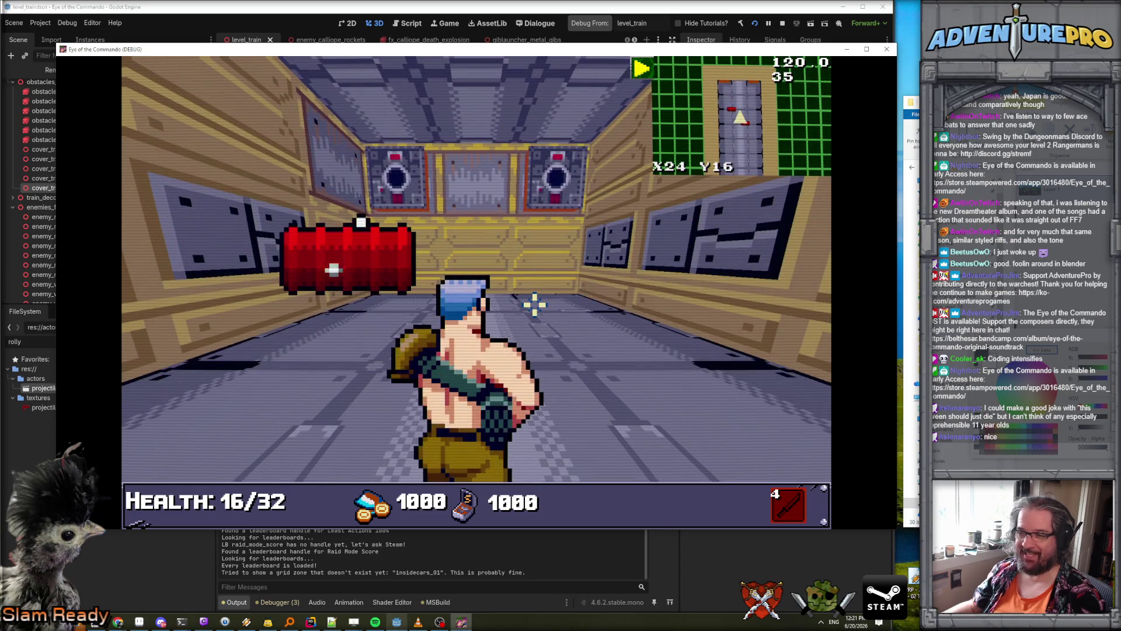
{"action": "key", "text": "w"}
{"action": "key", "text": "q"}
{"action": "key", "text": "e"}
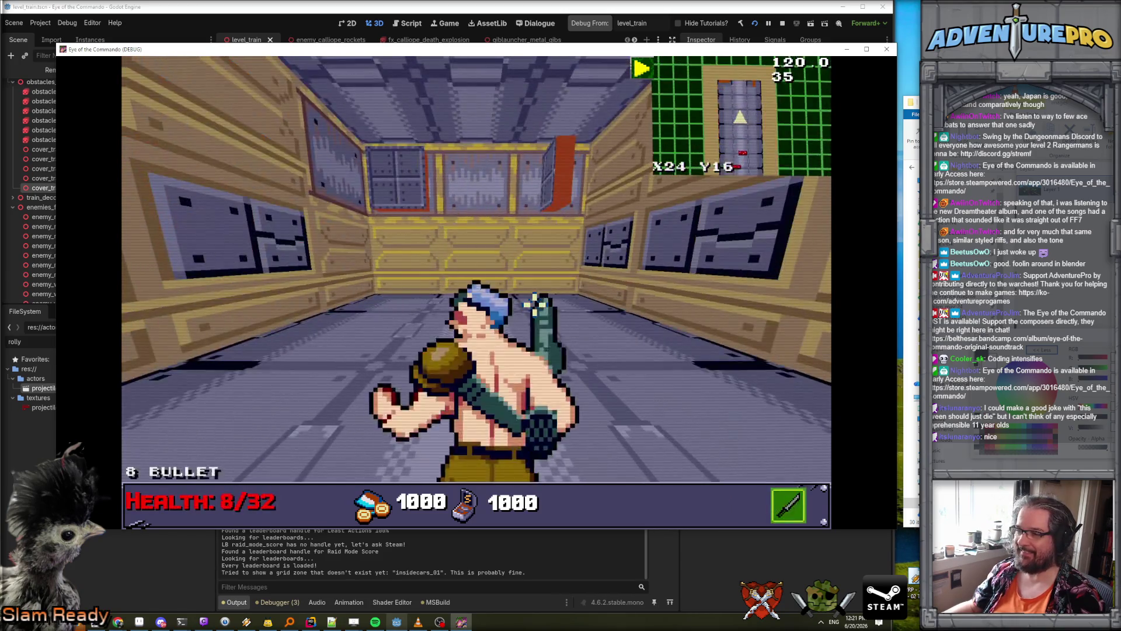
{"action": "key", "text": "w"}
{"action": "key", "text": "q"}
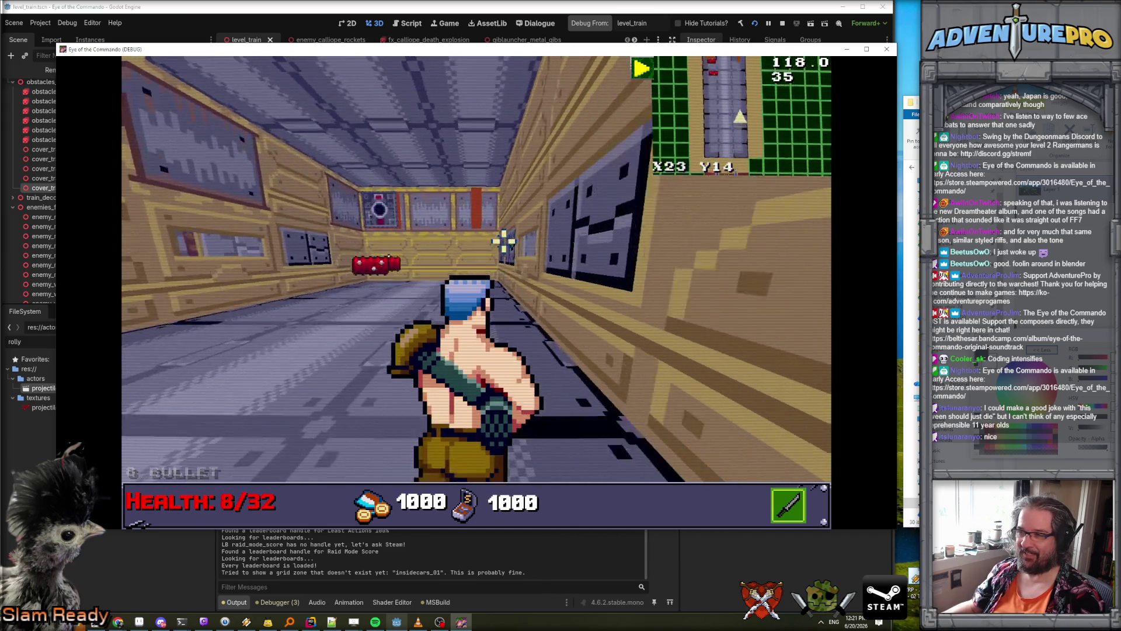
{"action": "key", "text": "w"}
{"action": "key", "text": "w"}
{"action": "key", "text": "s"}
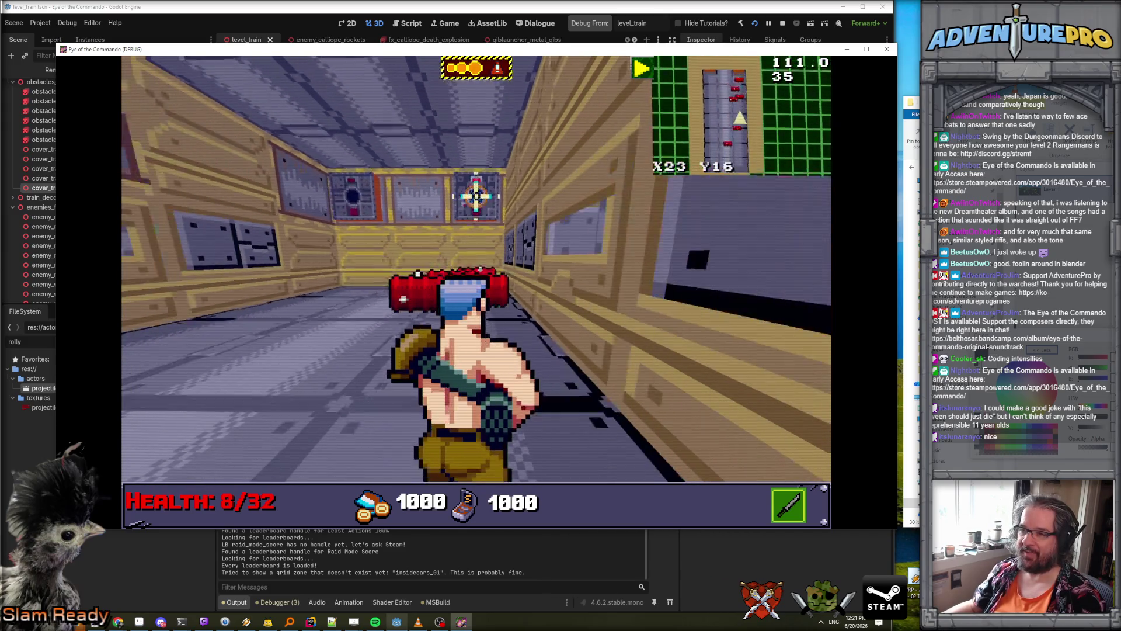
{"action": "left_click", "coordinate": [476, 205]}
- Switch back to the rifle and shoot the approaching red barrel enemies until one is destroyed
{"action": "key", "text": "1"}
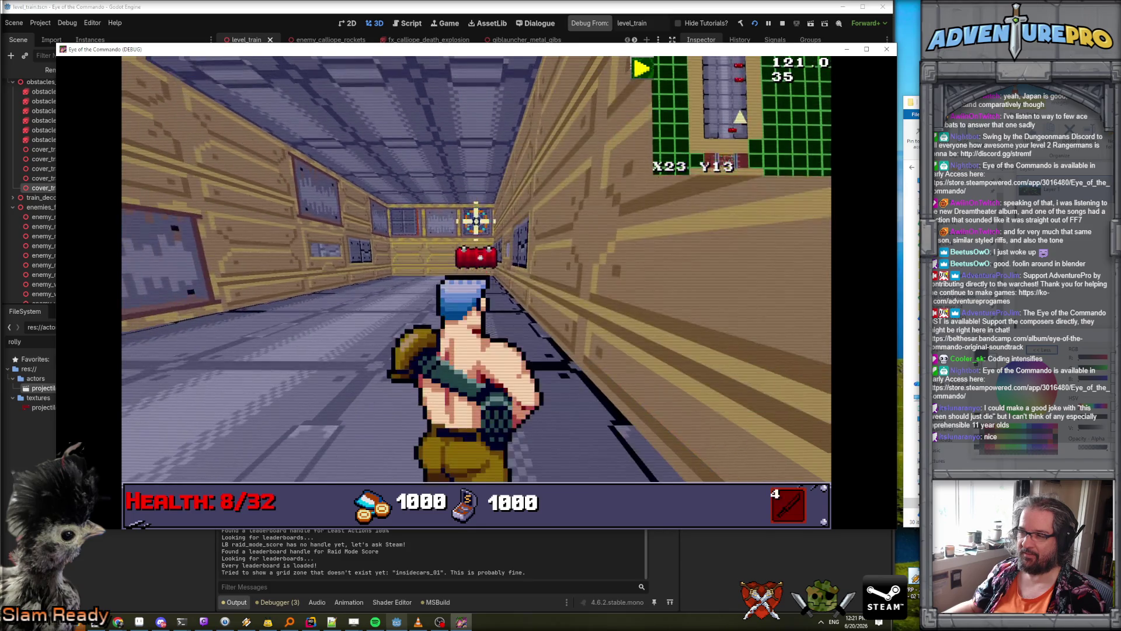
{"action": "key", "text": "w"}
{"action": "key", "text": "e"}
{"action": "left_click", "coordinate": [605, 275]}
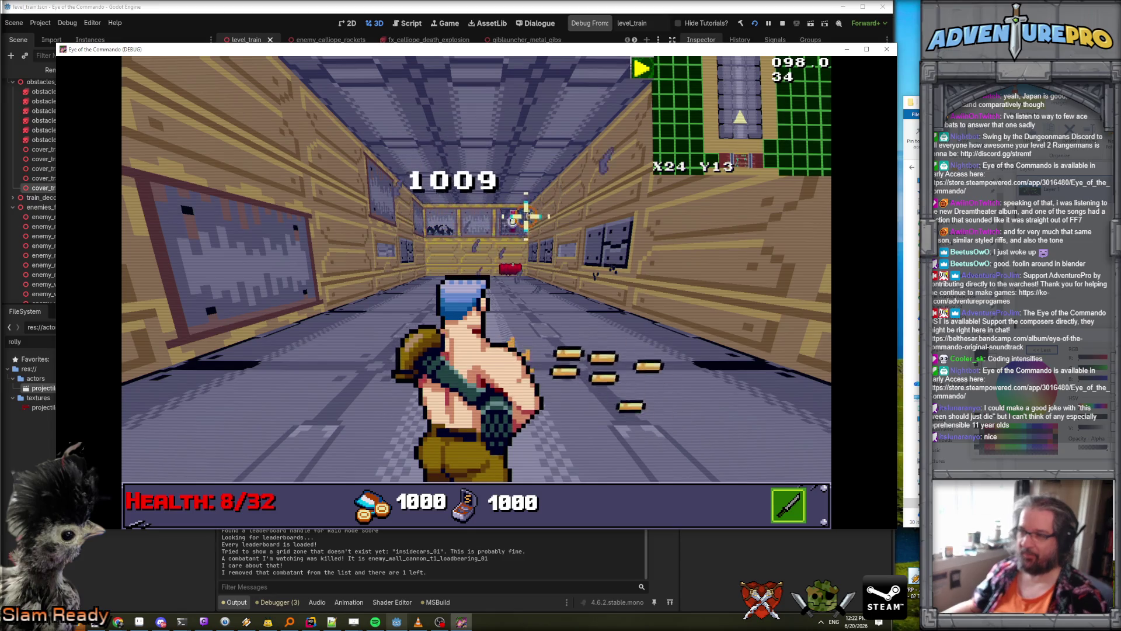
{"action": "key", "text": "w"}
{"action": "key", "text": "w"}
{"action": "left_click", "coordinate": [588, 283]}
{"action": "key", "text": "s"}
{"action": "key", "text": "e"}
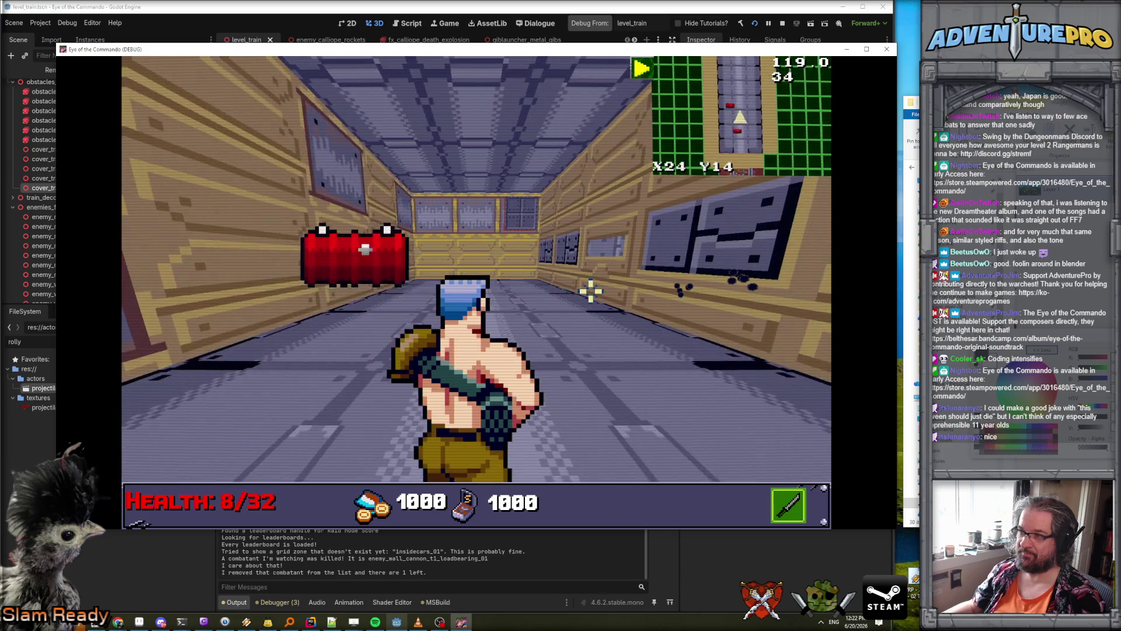
{"action": "key", "text": "q"}
{"action": "key", "text": "e"}
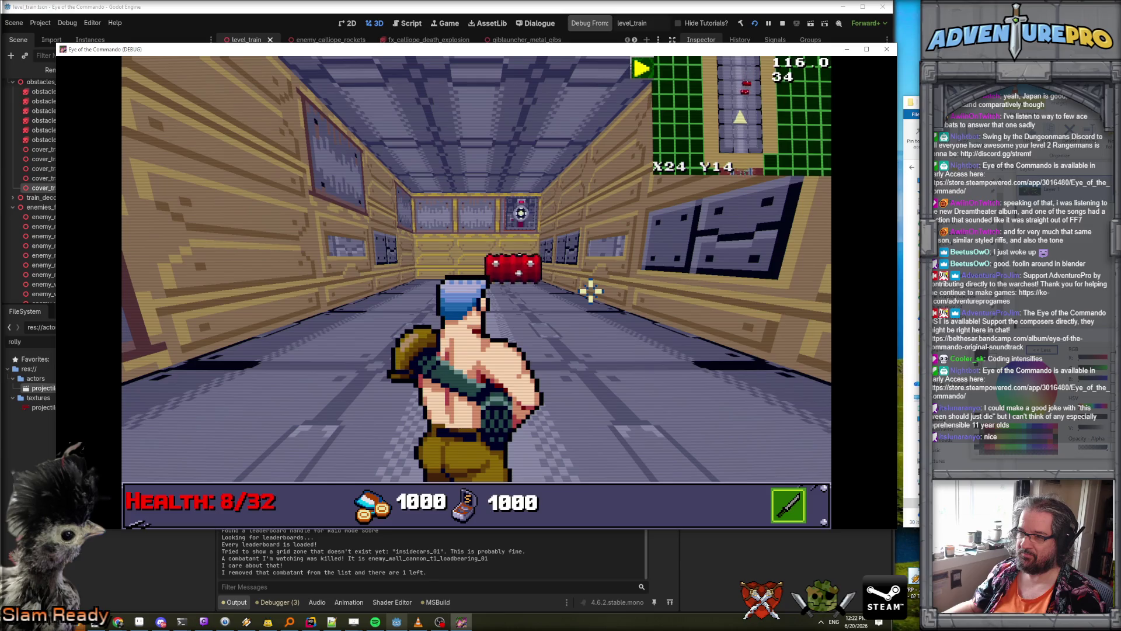
{"action": "left_click", "coordinate": [590, 290]}
{"action": "key", "text": "q"}
{"action": "key", "text": "e"}
{"action": "left_click", "coordinate": [590, 290]}
{"action": "key", "text": "q"}
{"action": "key", "text": "e"}
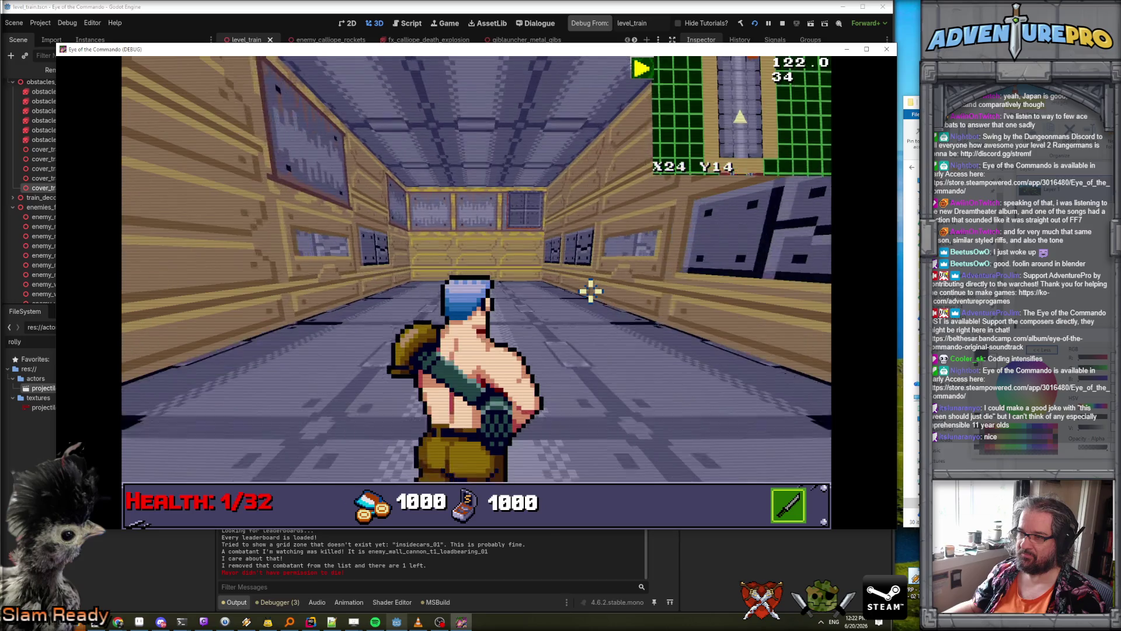
- Advance tile by tile, glancing aside and attacking toward the side wall
{"action": "key", "text": "w"}
{"action": "key", "text": "q"}
{"action": "key", "text": "e"}
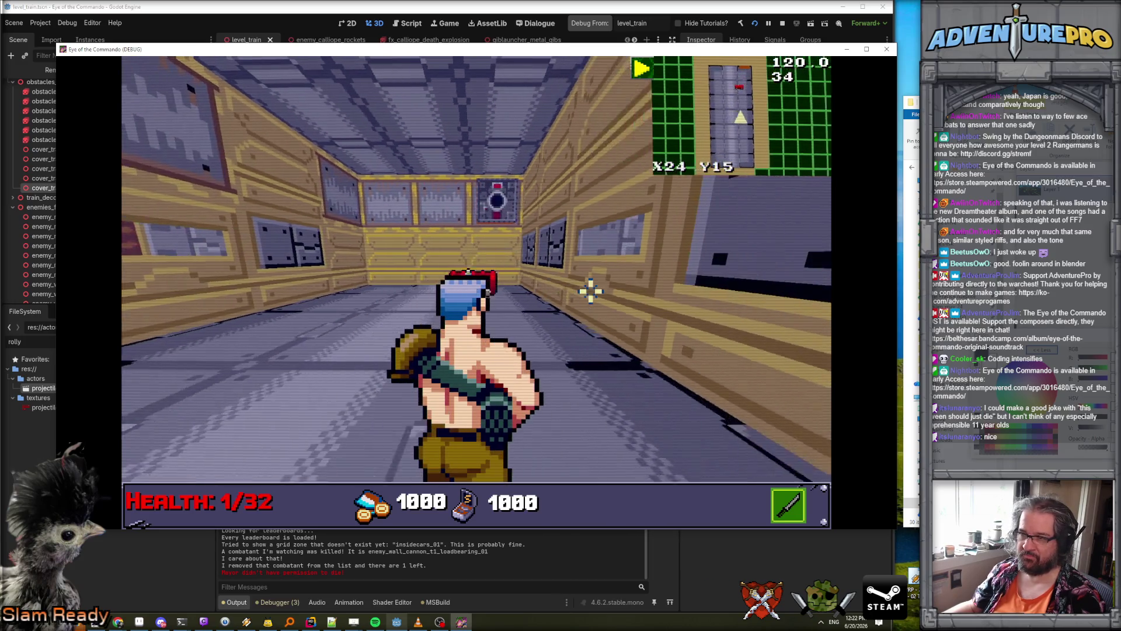
{"action": "key", "text": "q"}
{"action": "key", "text": "e"}
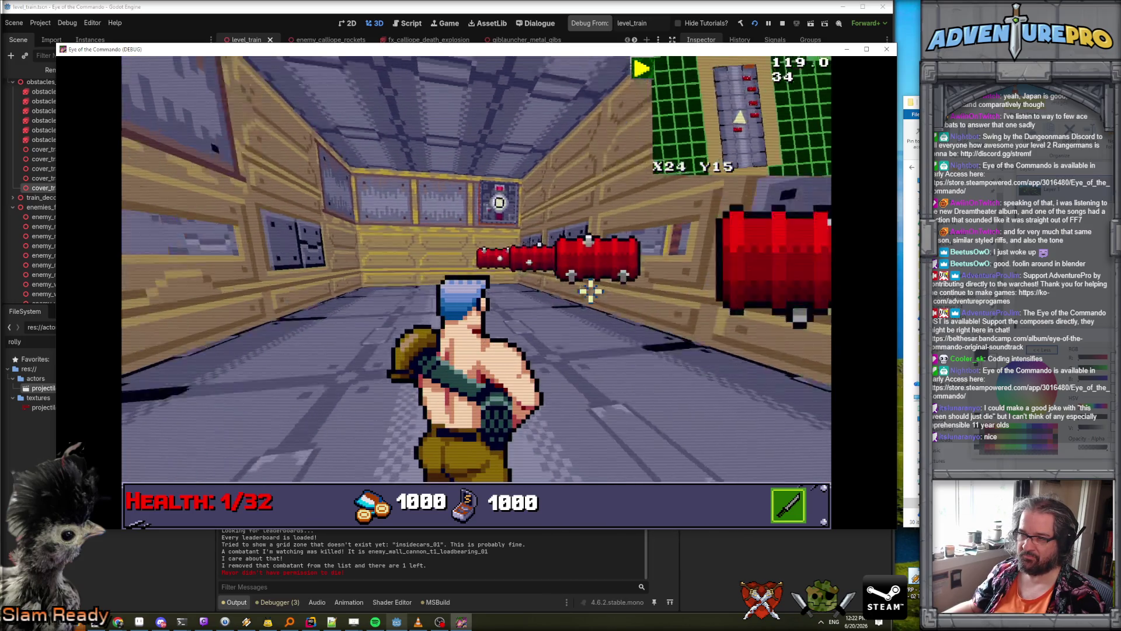
{"action": "key", "text": "q"}
{"action": "left_click", "coordinate": [590, 290]}
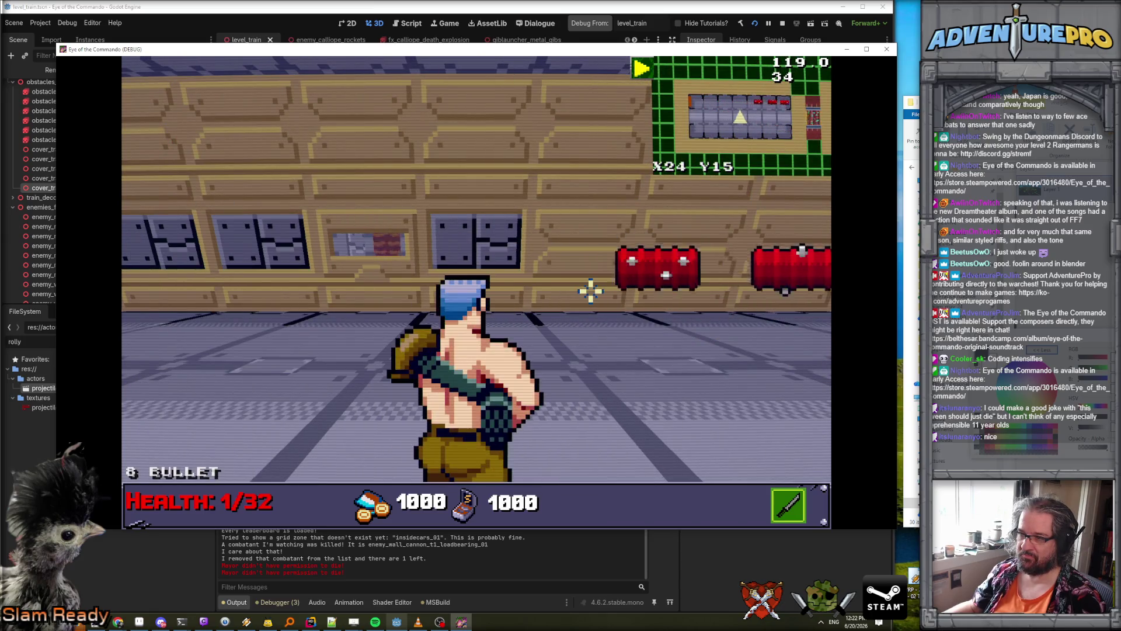
{"action": "key", "text": "e"}
{"action": "key", "text": "w"}
{"action": "key", "text": "s"}
{"action": "key", "text": "s"}
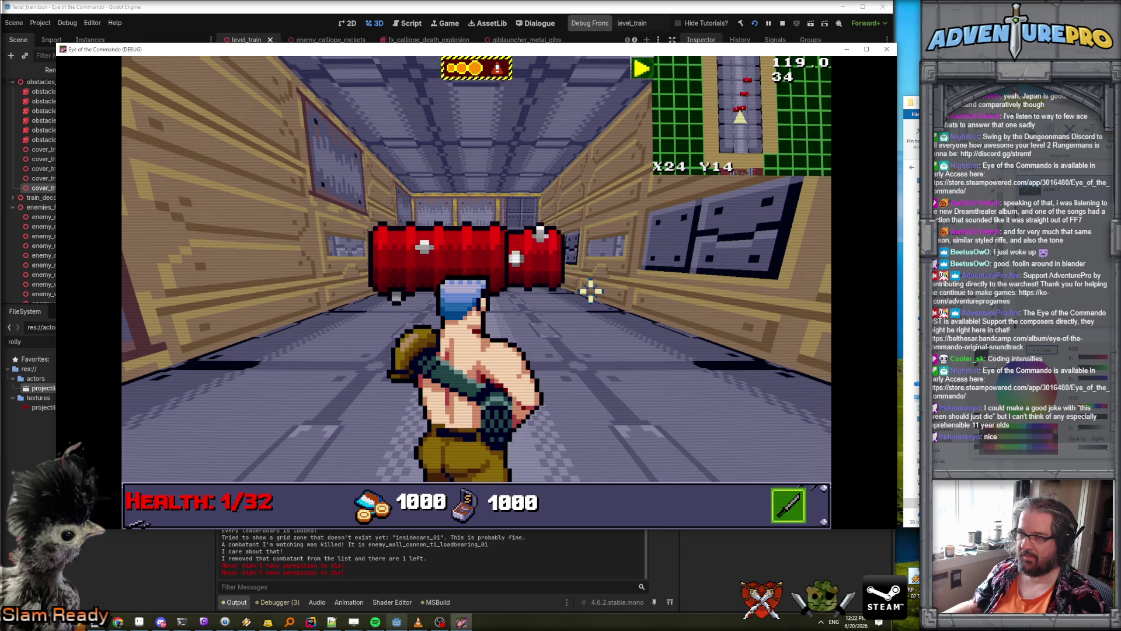
- Pick up a red barrel, walk up the corridor, and strafe aside as the barrels pass
{"action": "left_click", "coordinate": [591, 290]}
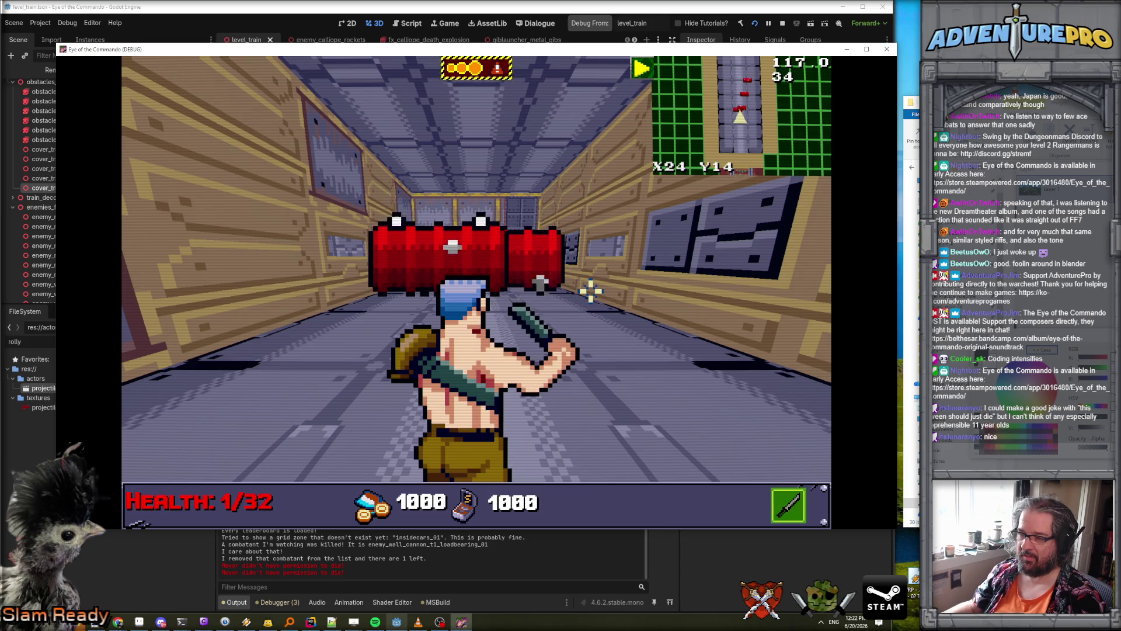
{"action": "key", "text": "w"}
{"action": "key", "text": "w"}
{"action": "key", "text": "Right"}
{"action": "key", "text": "Right"}
{"action": "key", "text": "Right"}
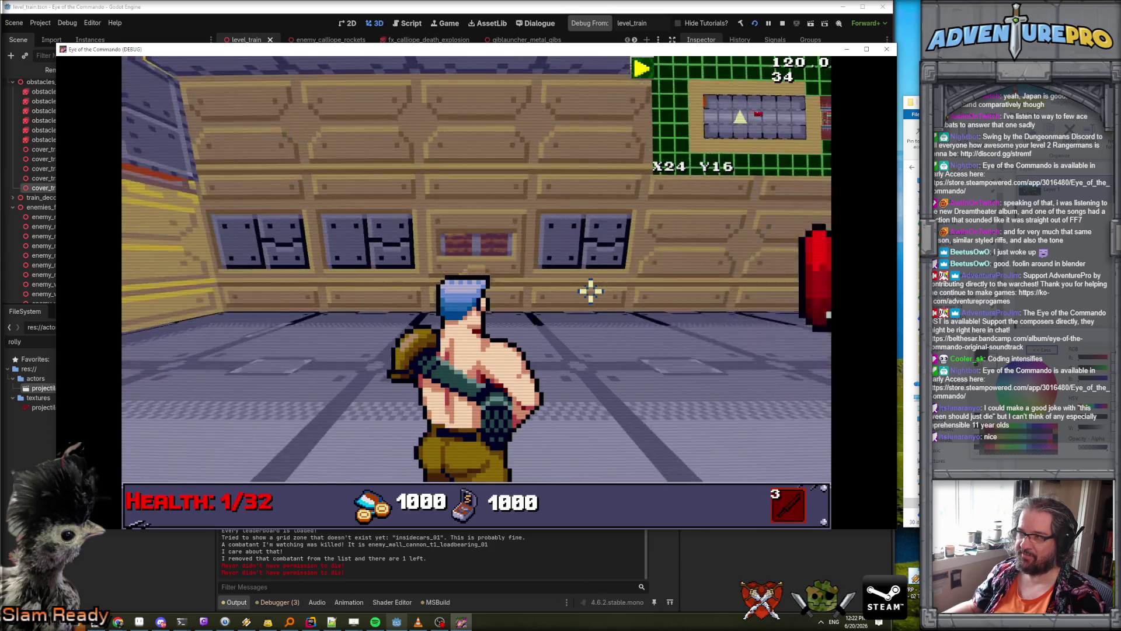
{"action": "key", "text": "w"}
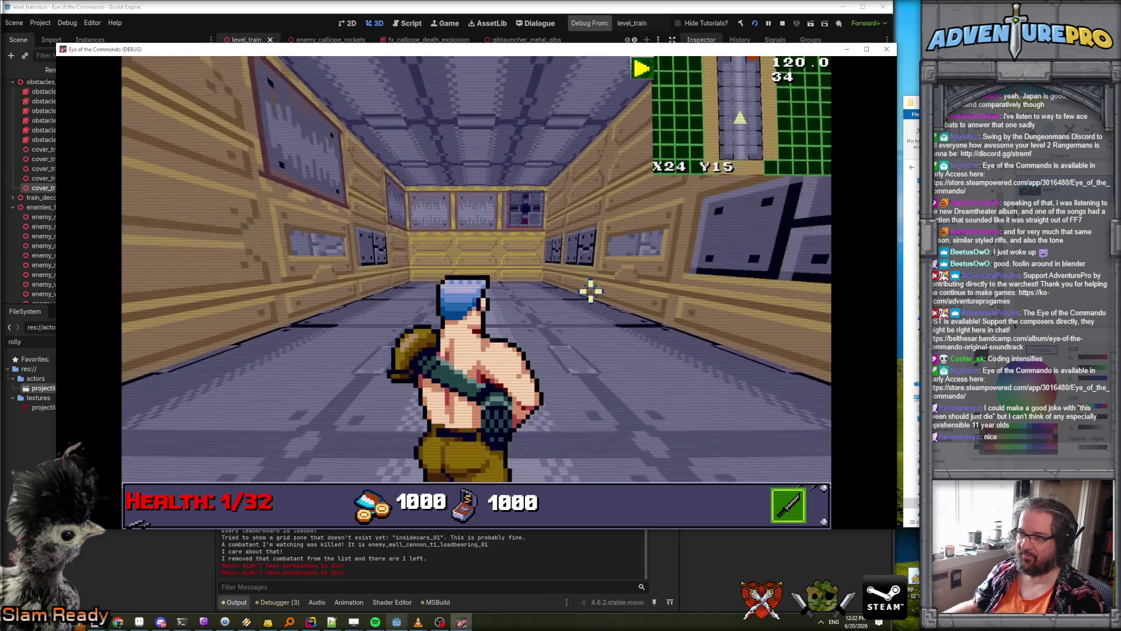
{"action": "key", "text": "w"}
{"action": "key", "text": "a"}
{"action": "key", "text": "a"}
{"action": "key", "text": "a"}
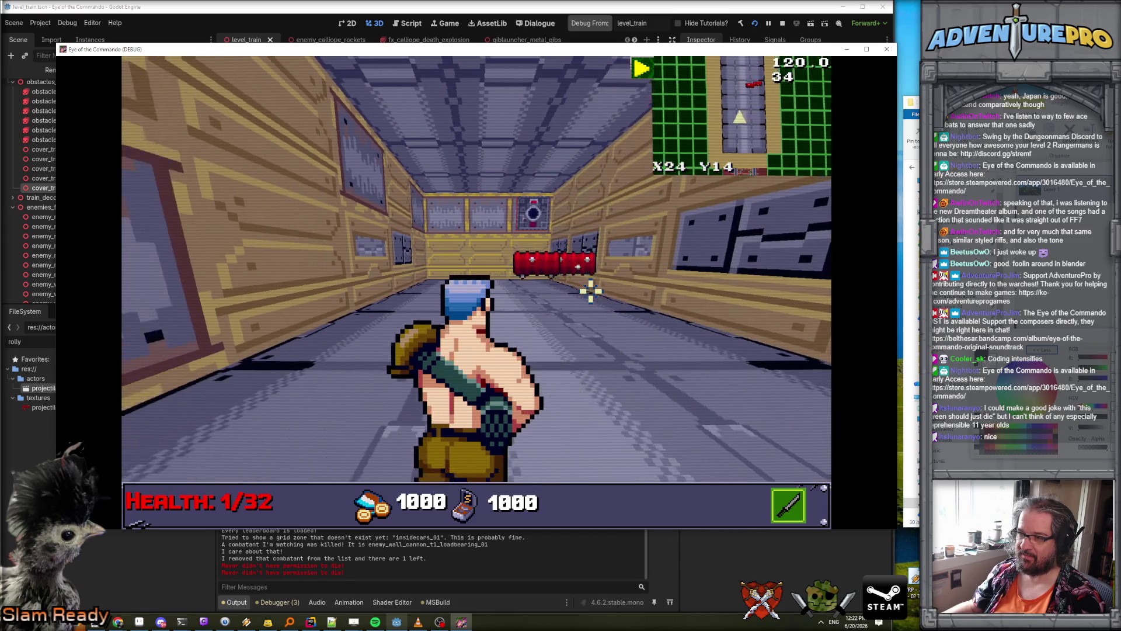
{"action": "key", "text": "d"}
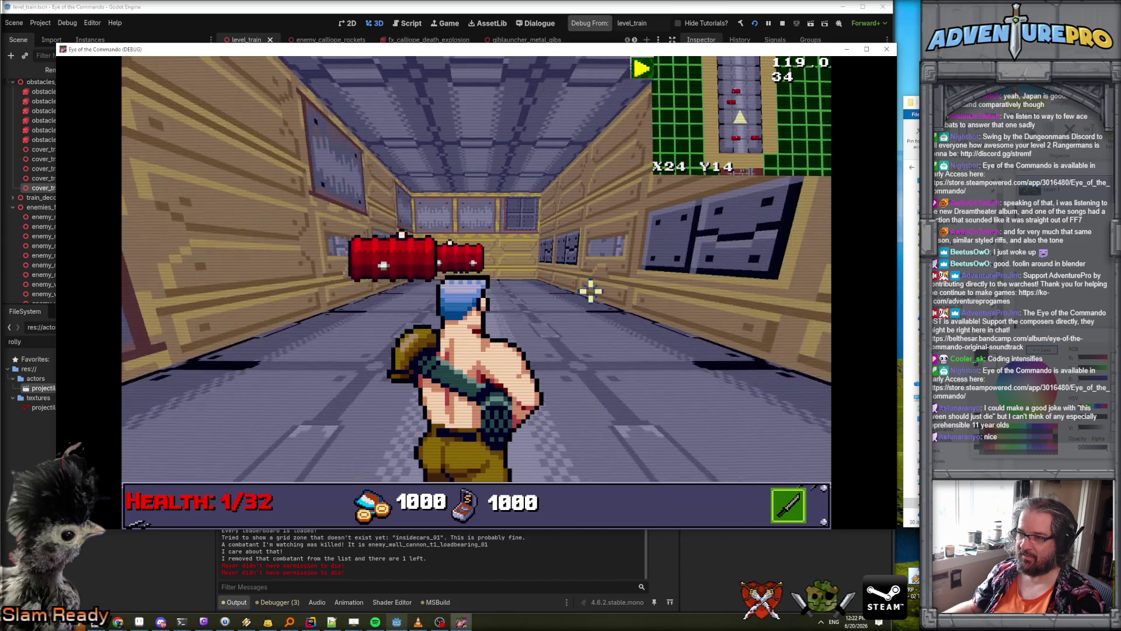
{"action": "key", "text": "d"}
{"action": "key", "text": "d"}
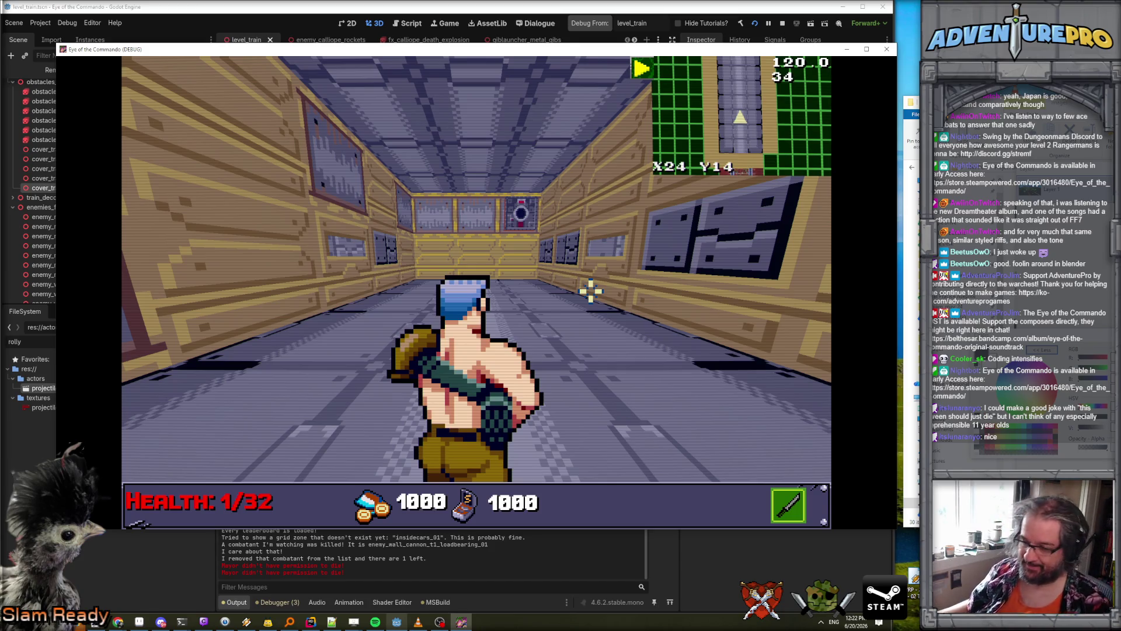
{"action": "key", "text": "alt+Tab"}
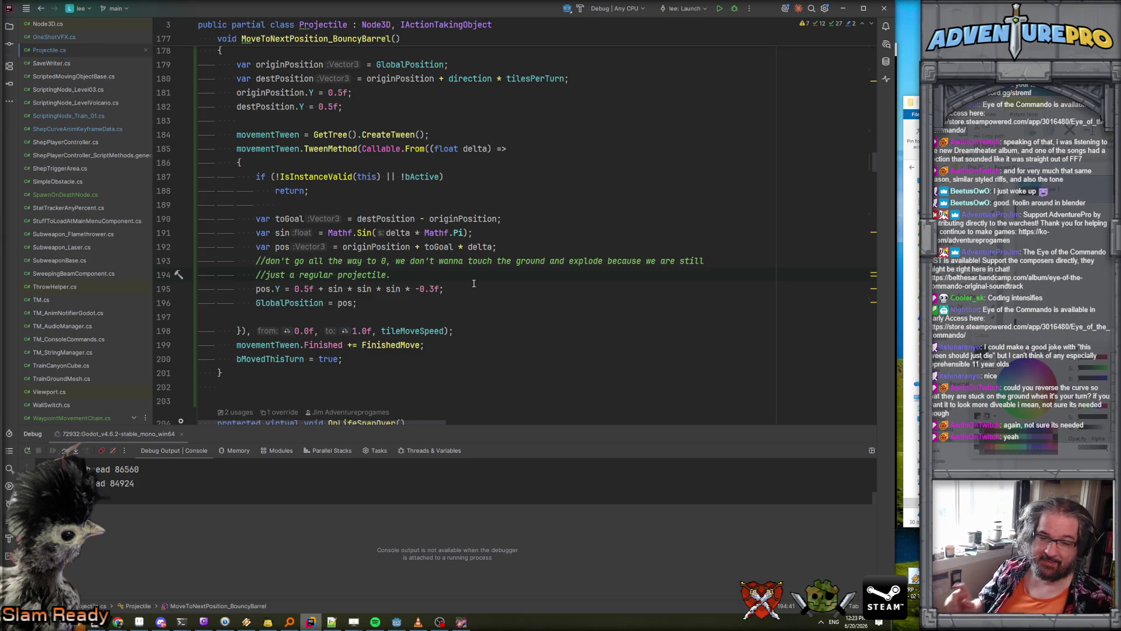
- Close the Debug panel, show the Solution tree, and open the scripts folder's Add menu
{"action": "scroll", "coordinate": [474, 283], "scroll_direction": "up", "scroll_amount": 13}
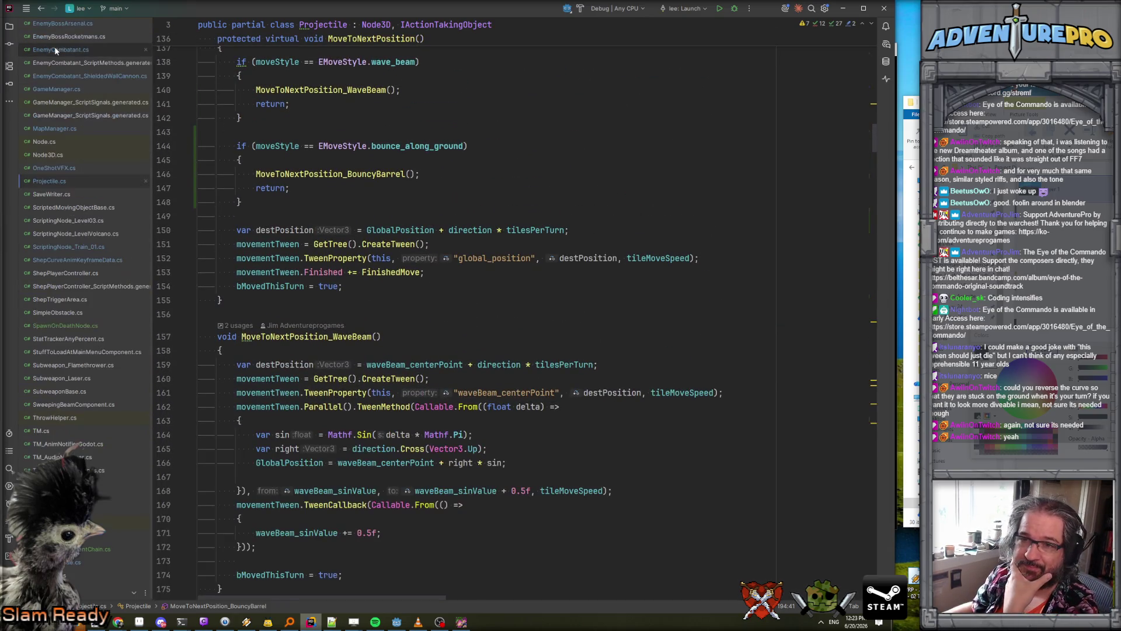
{"action": "key", "text": "shift+Escape"}
{"action": "key", "text": "alt+1"}
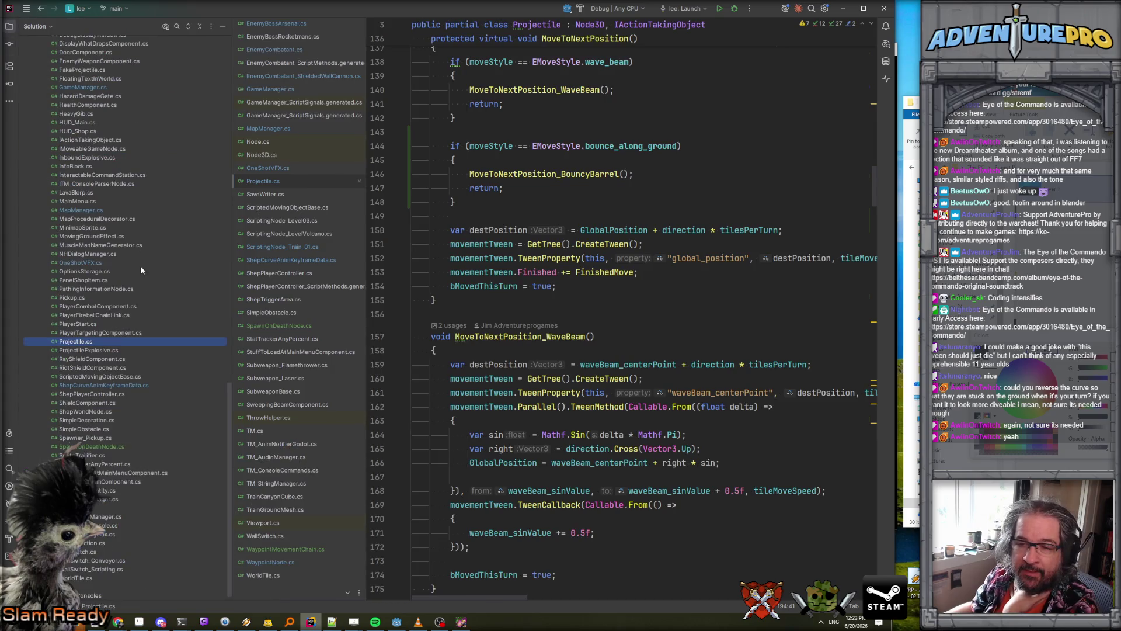
{"action": "key", "text": "Up"}
{"action": "key", "text": "Up"}
{"action": "key", "text": "Up"}
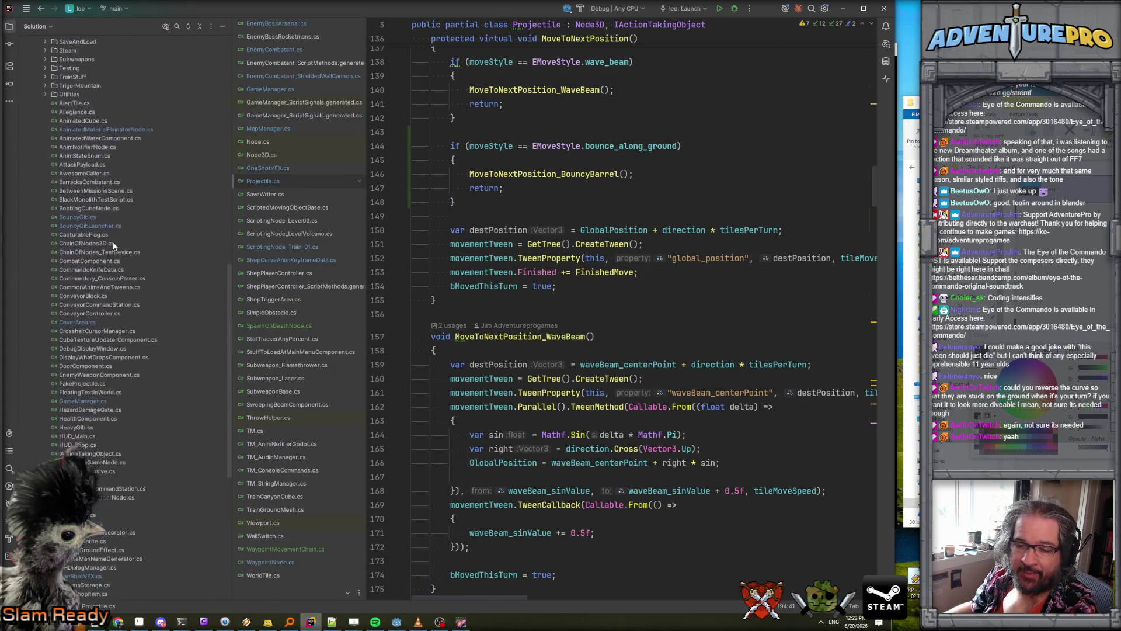
{"action": "key", "text": "Up"}
{"action": "key", "text": "Up"}
{"action": "key", "text": "Up"}
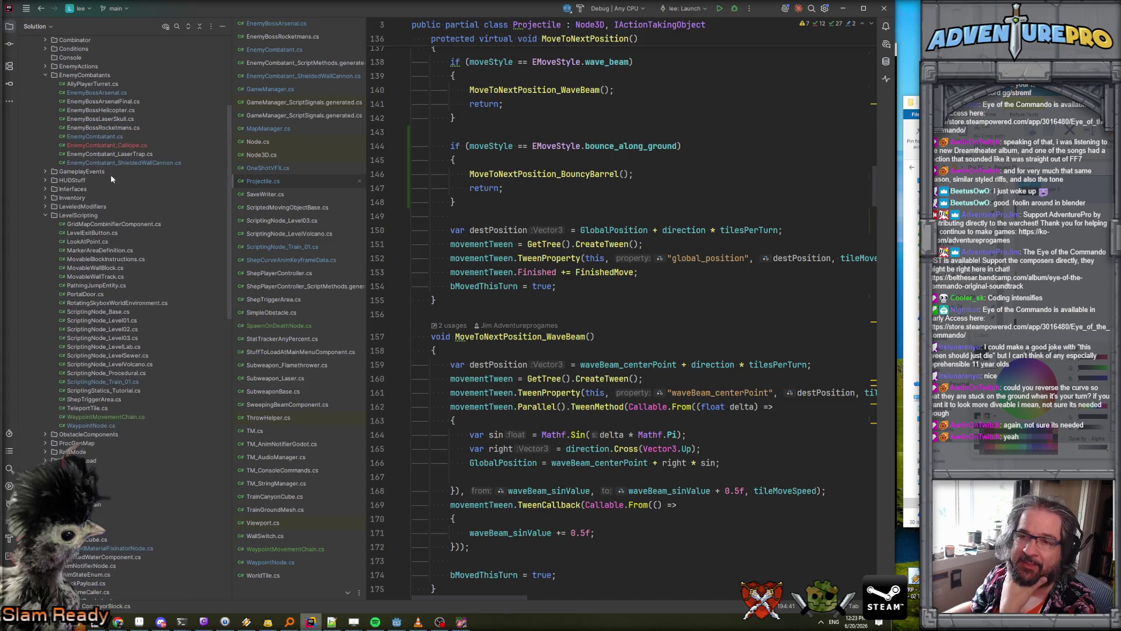
{"action": "right_click", "coordinate": [65, 185]}
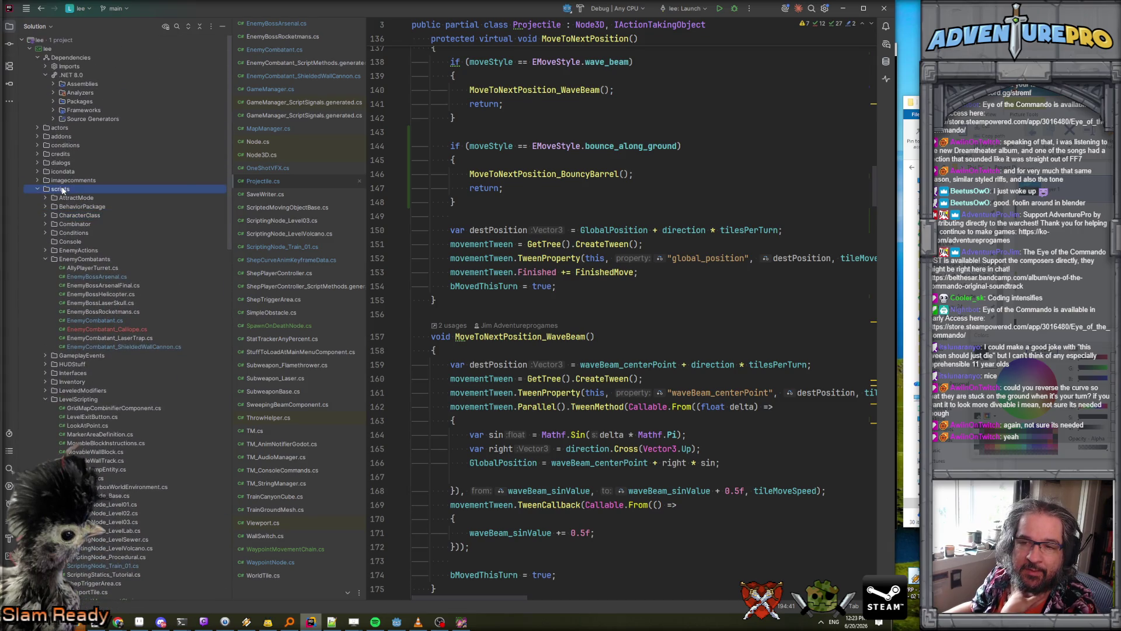
{"action": "mouse_move", "coordinate": [100, 191]}
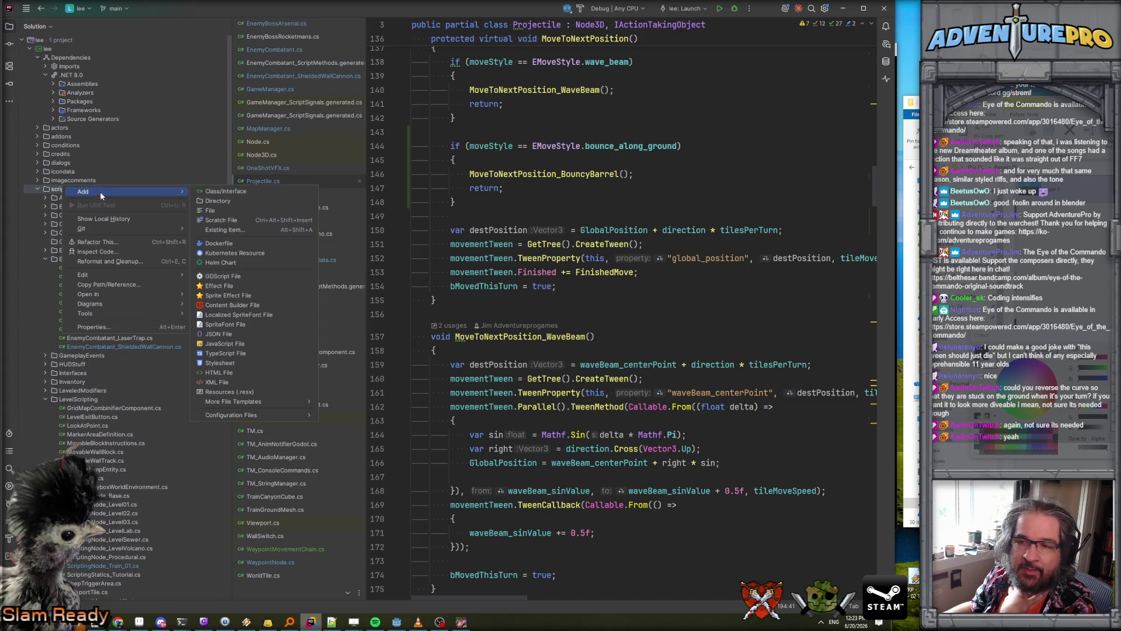
- Create a new class file named ShapedProjectile through Add > Class/Interface
{"action": "left_click", "coordinate": [242, 193]}
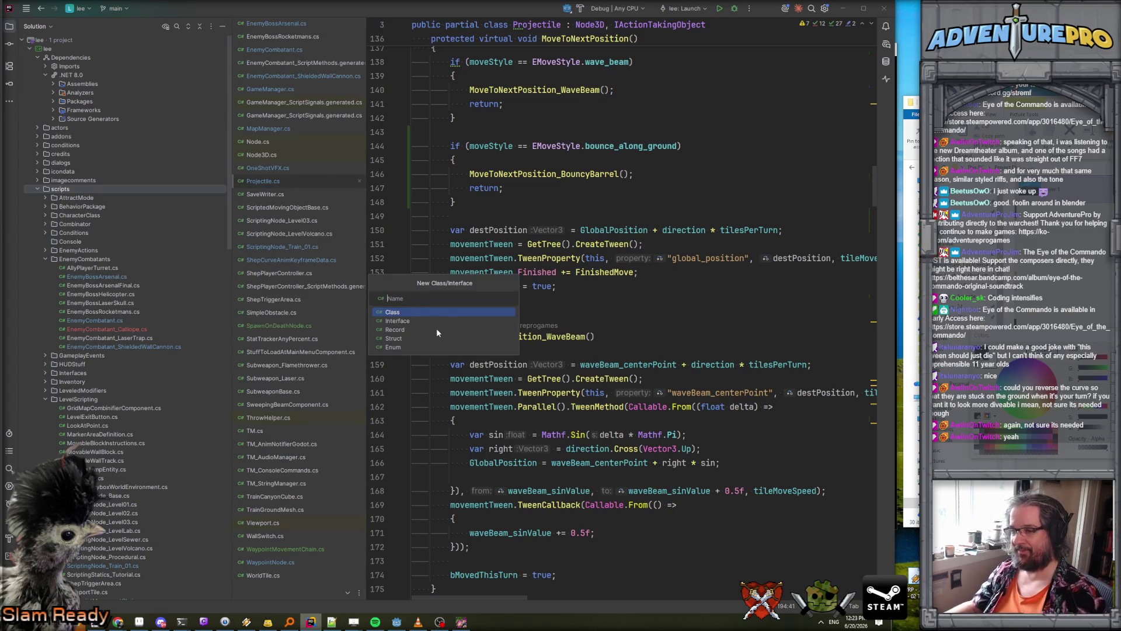
{"action": "type", "text": "Shootable"}
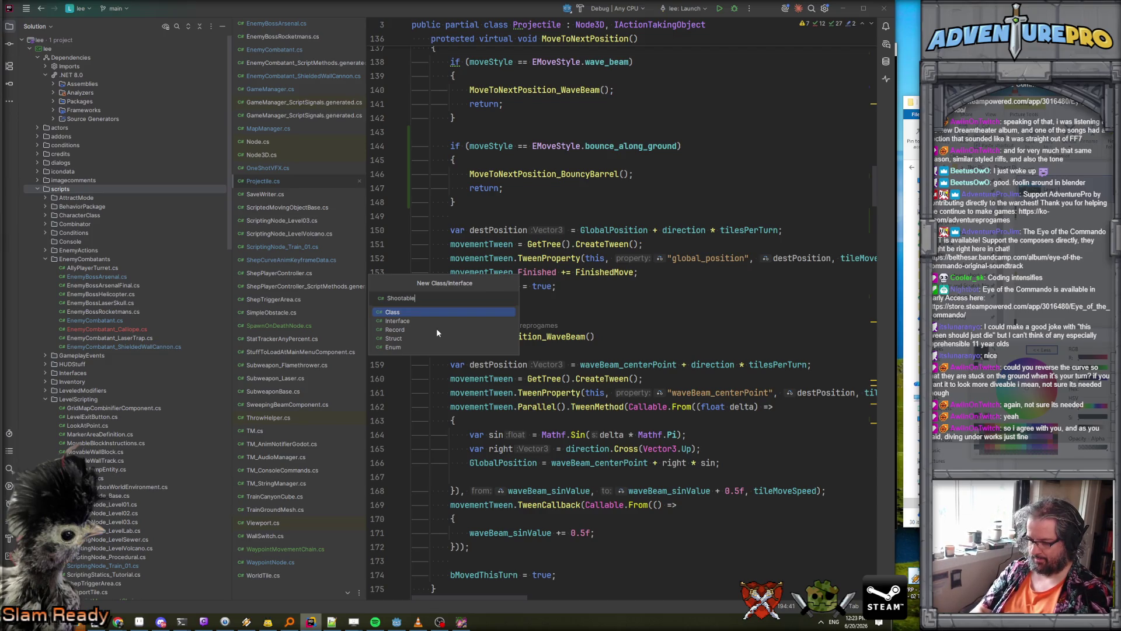
{"action": "key", "text": "BackSpace"}
{"action": "key", "text": "BackSpace"}
{"action": "key", "text": "BackSpace"}
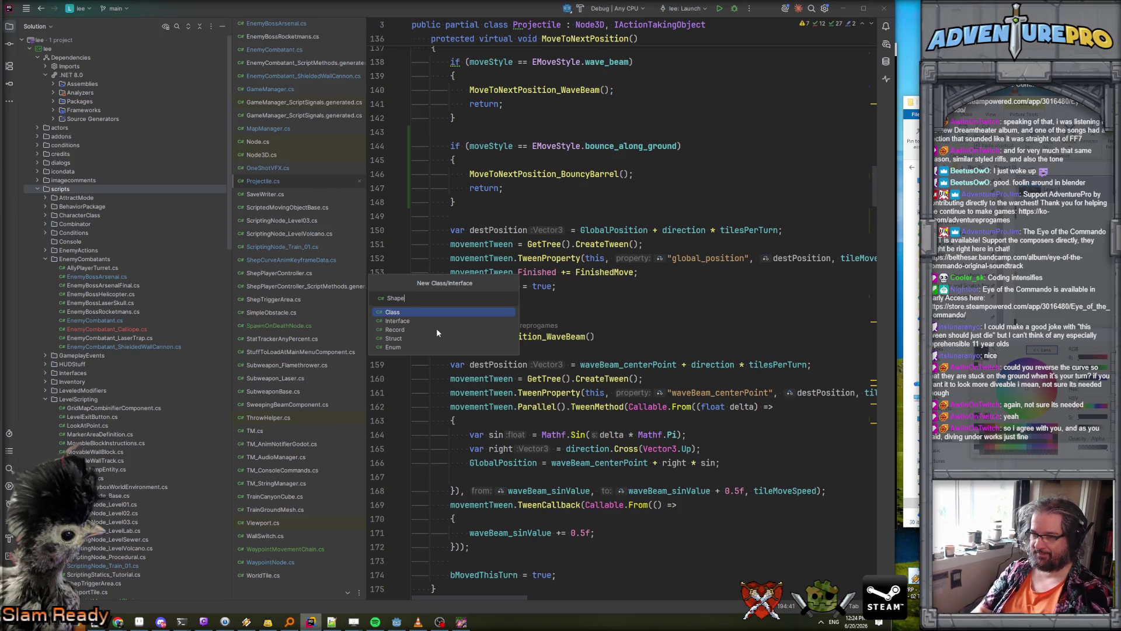
{"action": "type", "text": "p"}
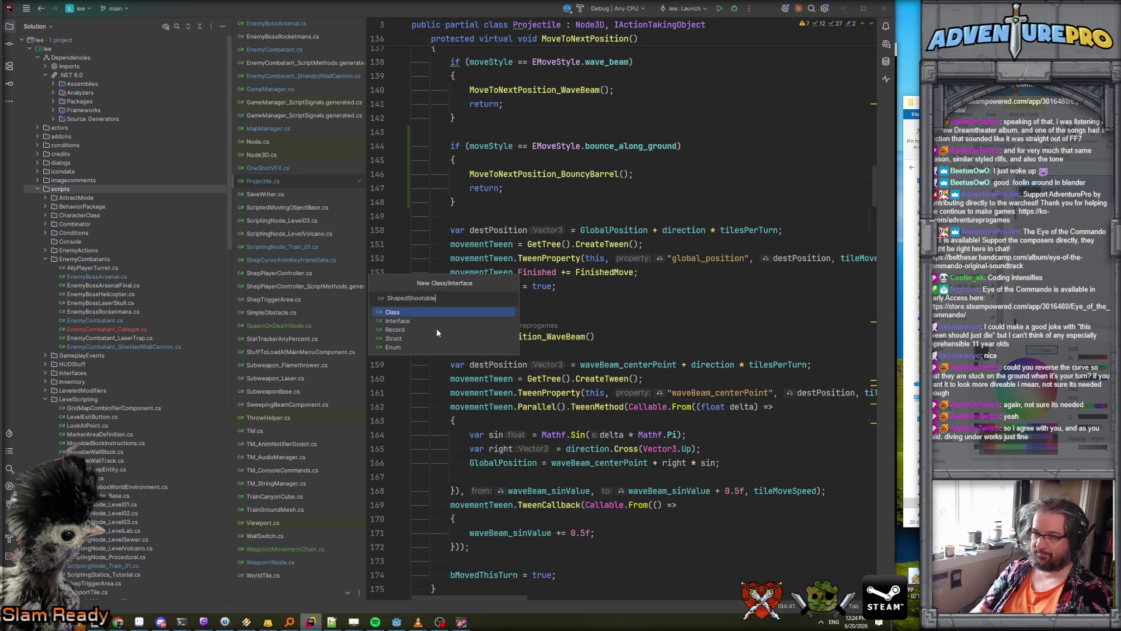
{"action": "key", "text": "BackSpace"}
{"action": "key", "text": "BackSpace"}
{"action": "type", "text": "Projecti"}
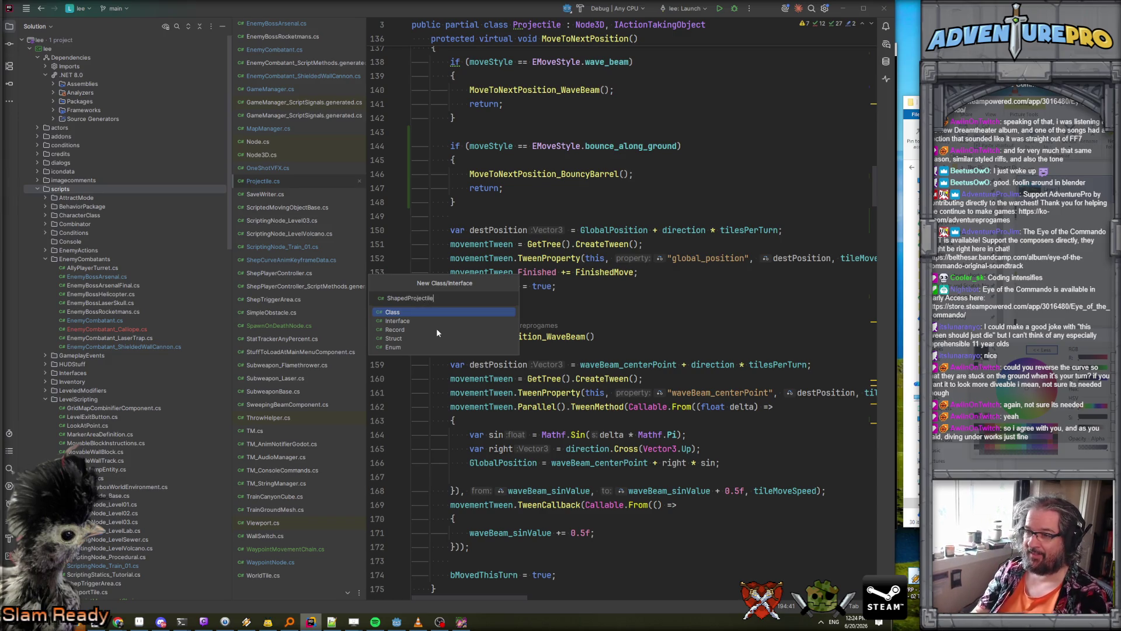
{"action": "key", "text": "Return"}
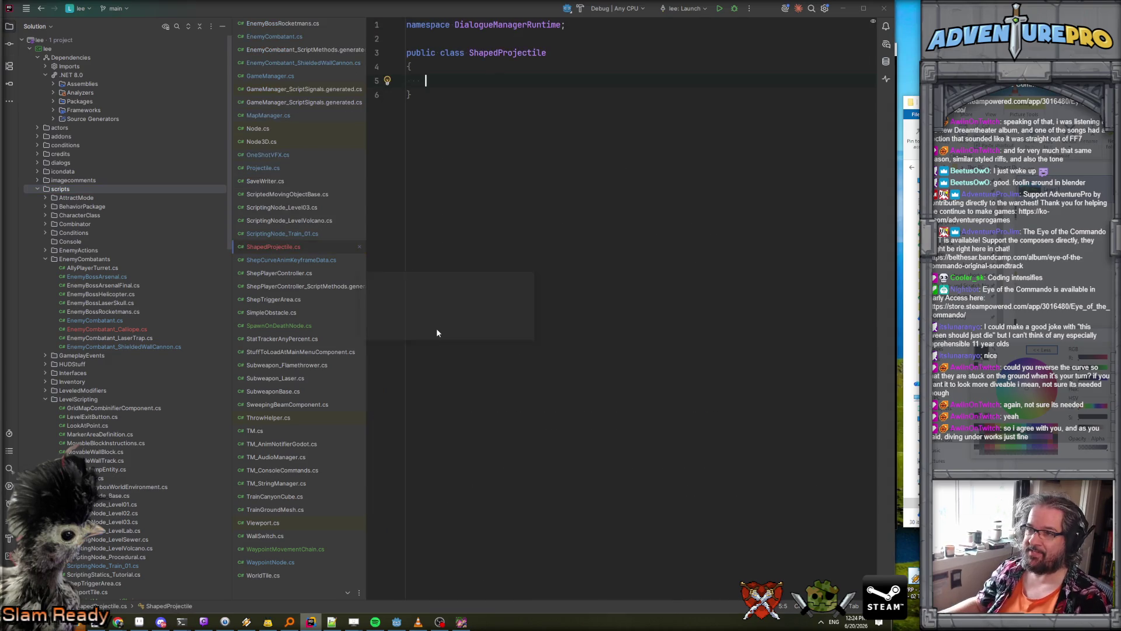
- Add the new file to version control and declare ShapedProjectile partial, extending Projectile and IFacingHaver
{"action": "key", "text": "Return"}
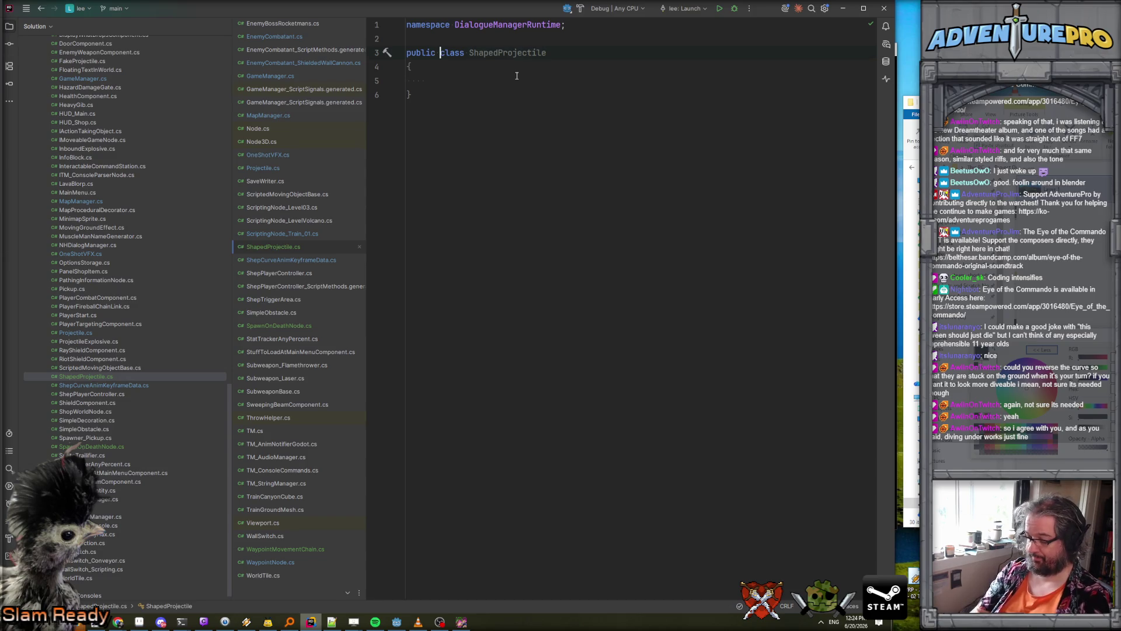
{"action": "type", "text": "part"}
{"action": "key", "text": "Return"}
{"action": "key", "text": "End"}
{"action": "type", "text": ": Pro"}
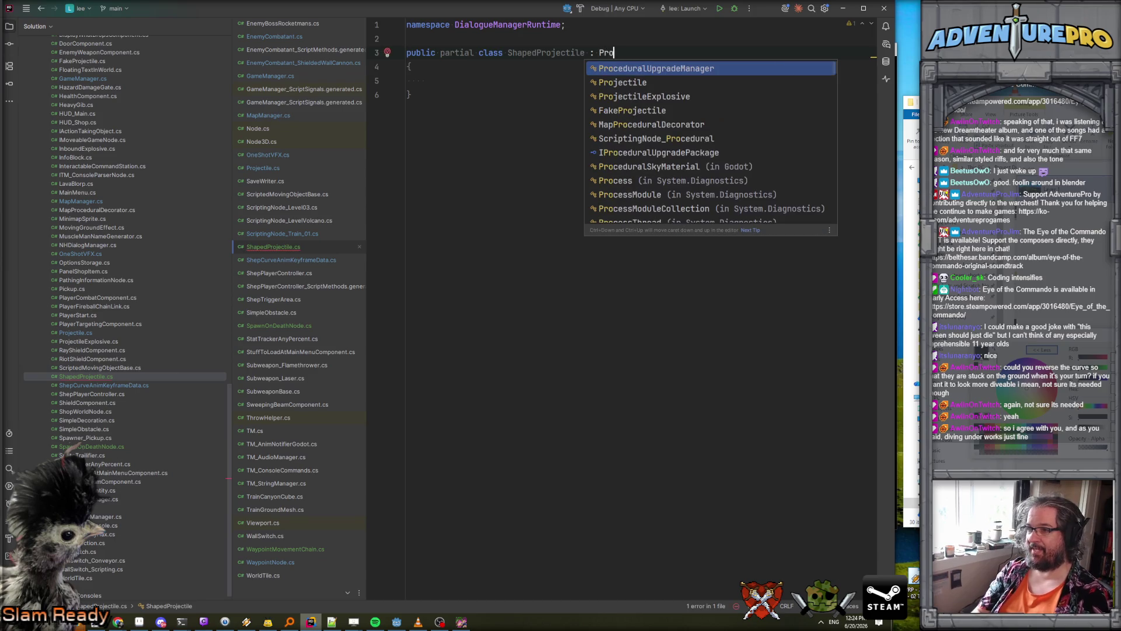
{"action": "key", "text": "Return"}
{"action": "type", "text": ", IFac"}
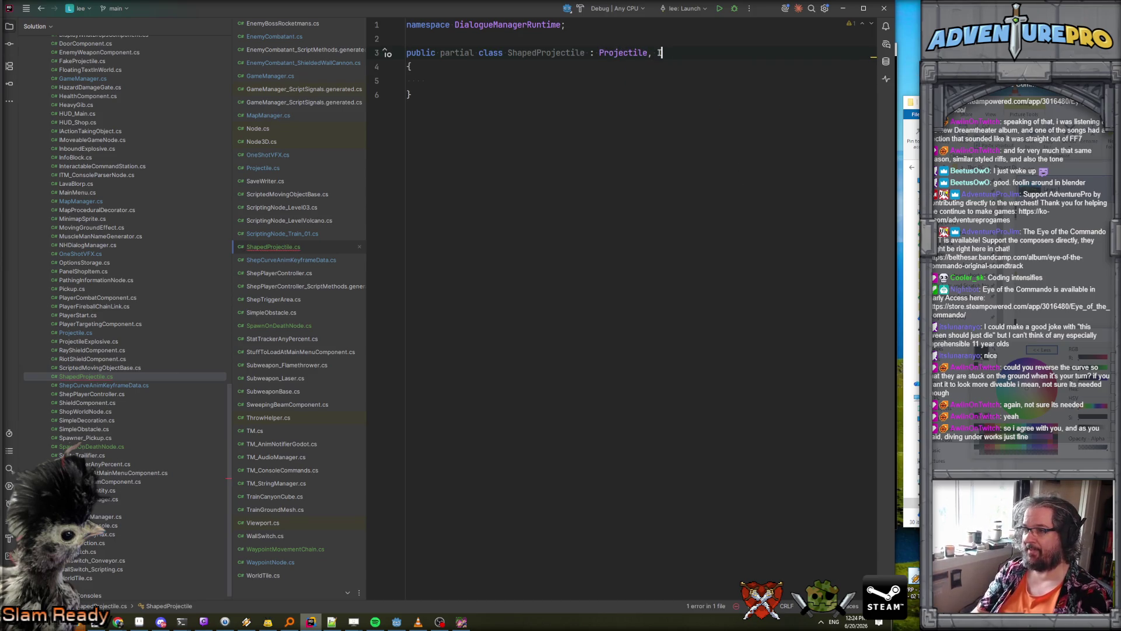
{"action": "key", "text": "Return"}
- Replace the DialogueManagerRuntime namespace line with 'using Godot;'
{"action": "left_click", "coordinate": [407, 39]}
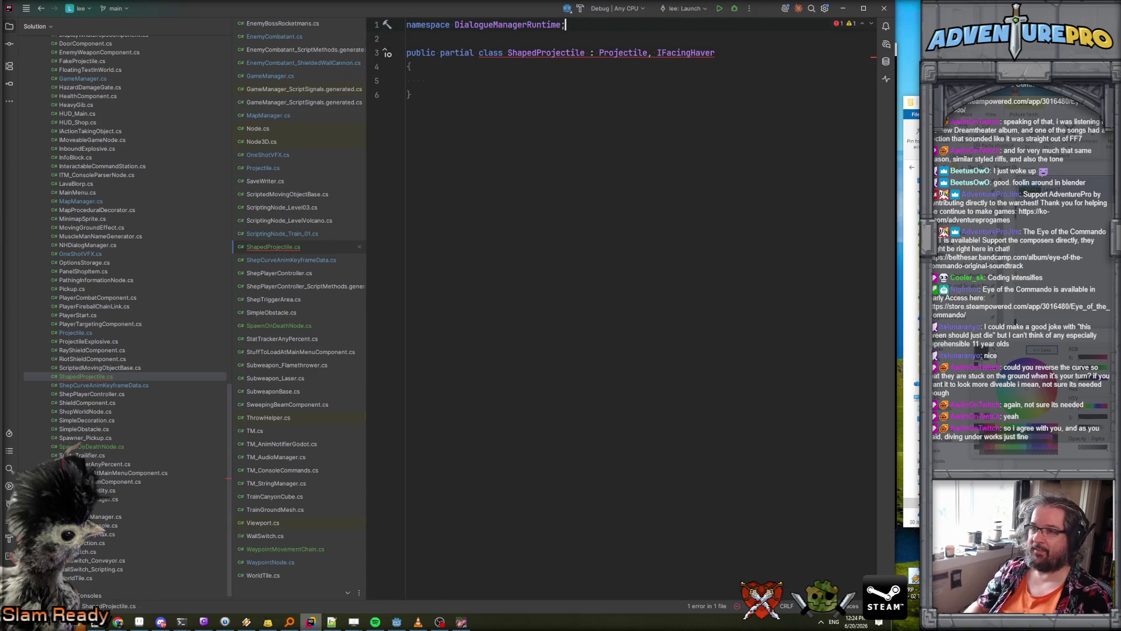
{"action": "key", "text": "Up"}
{"action": "key", "text": "shift+End"}
{"action": "key", "text": "BackSpace"}
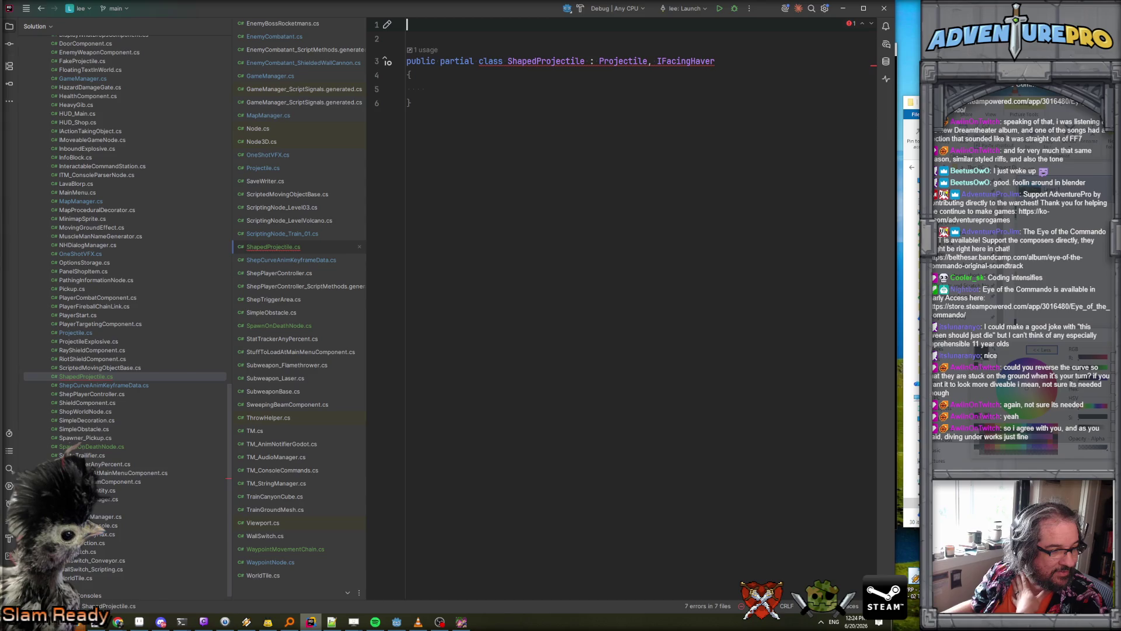
{"action": "key", "text": "alt+Tab"}
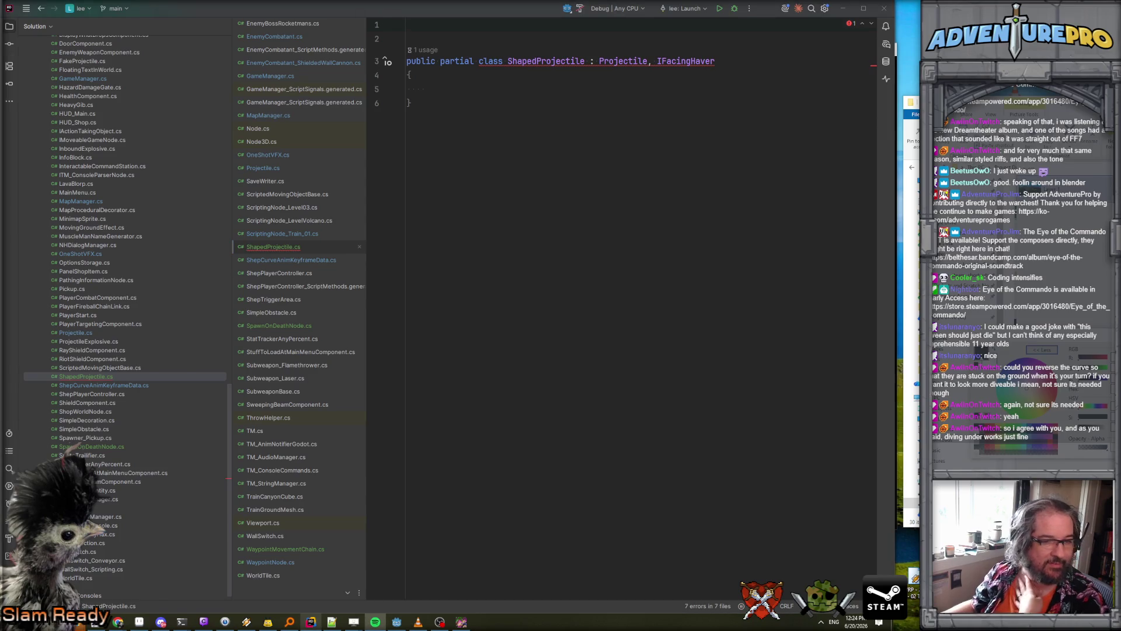
{"action": "left_click", "coordinate": [454, 22]}
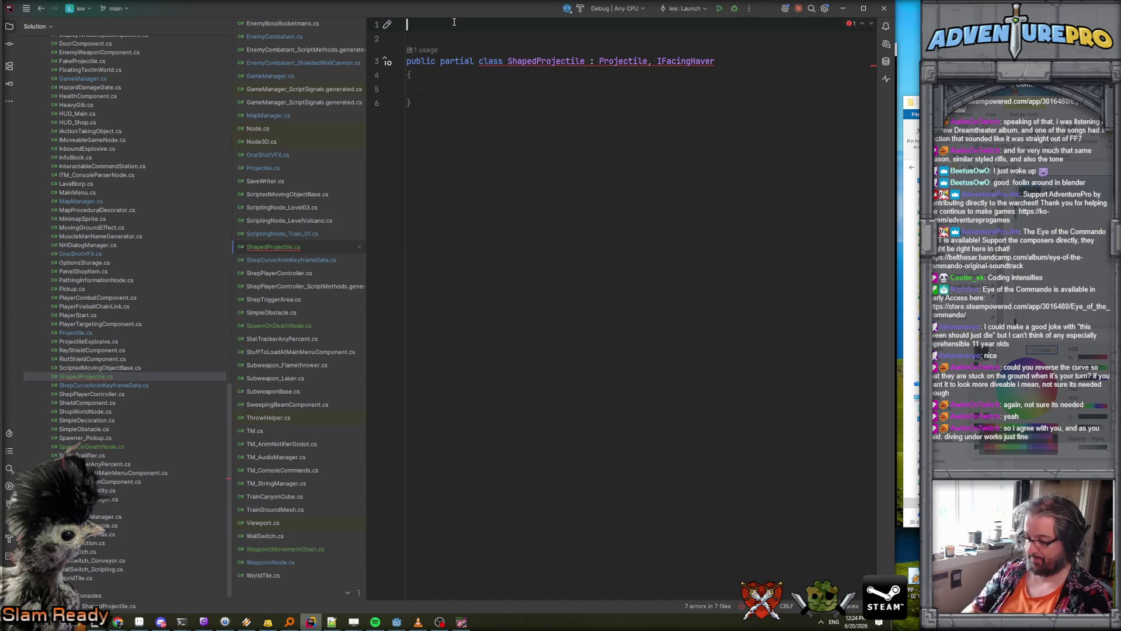
{"action": "type", "text": "using Godot;"}
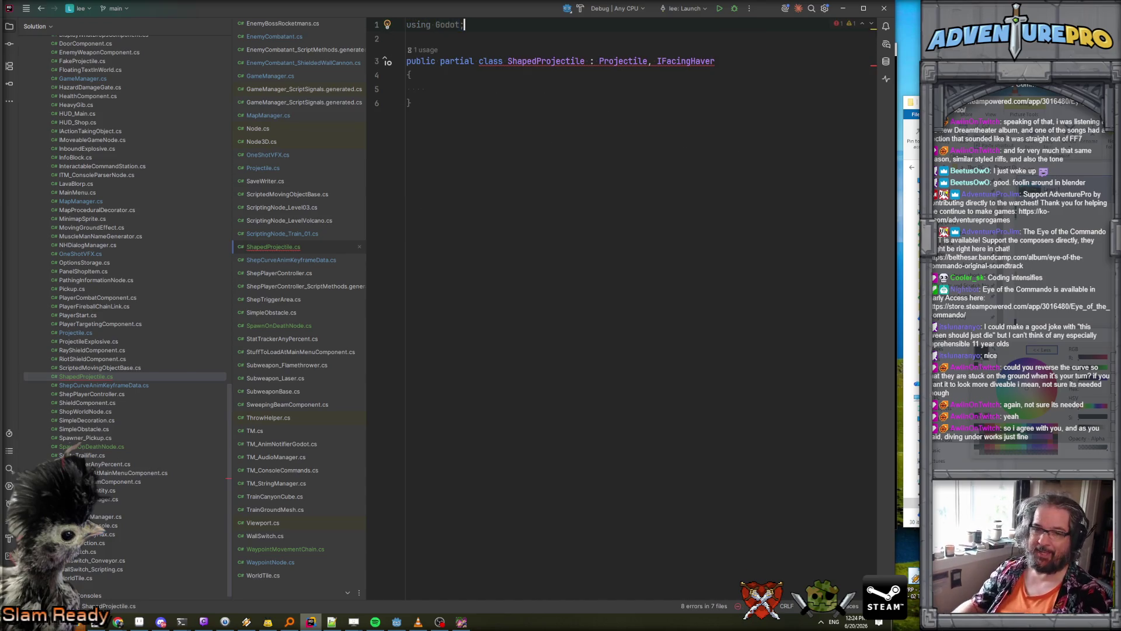
- Generate stub GetFacing, SetFacing and IsAutoFacingThePlayer members via Implement missing members
{"action": "left_click", "coordinate": [574, 62]}
{"action": "key", "text": "alt+Return"}
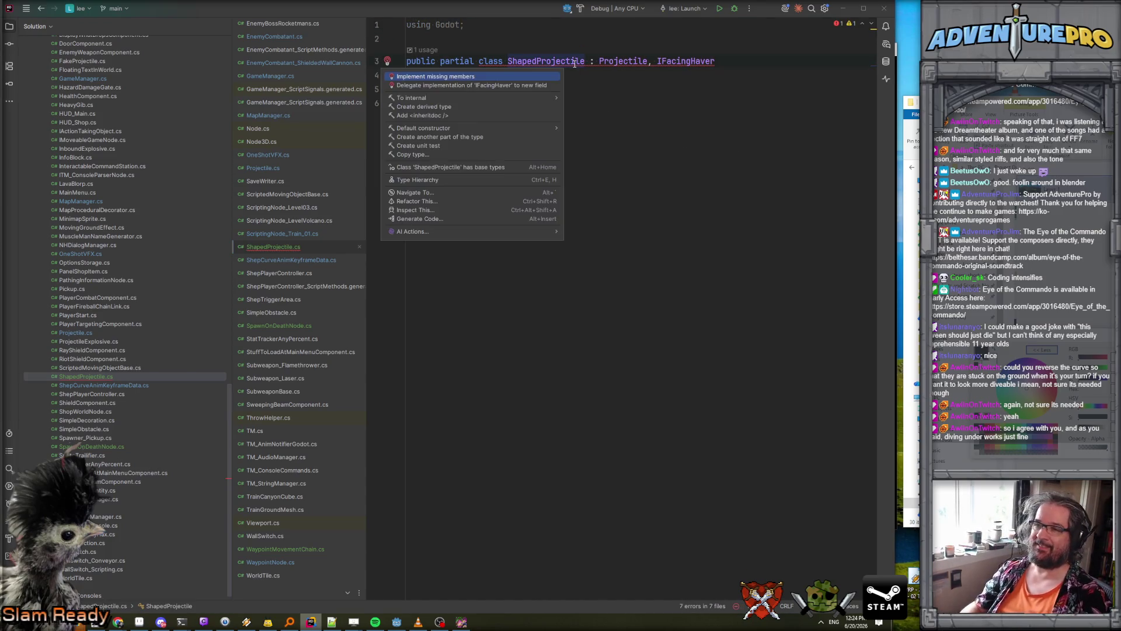
{"action": "key", "text": "Return"}
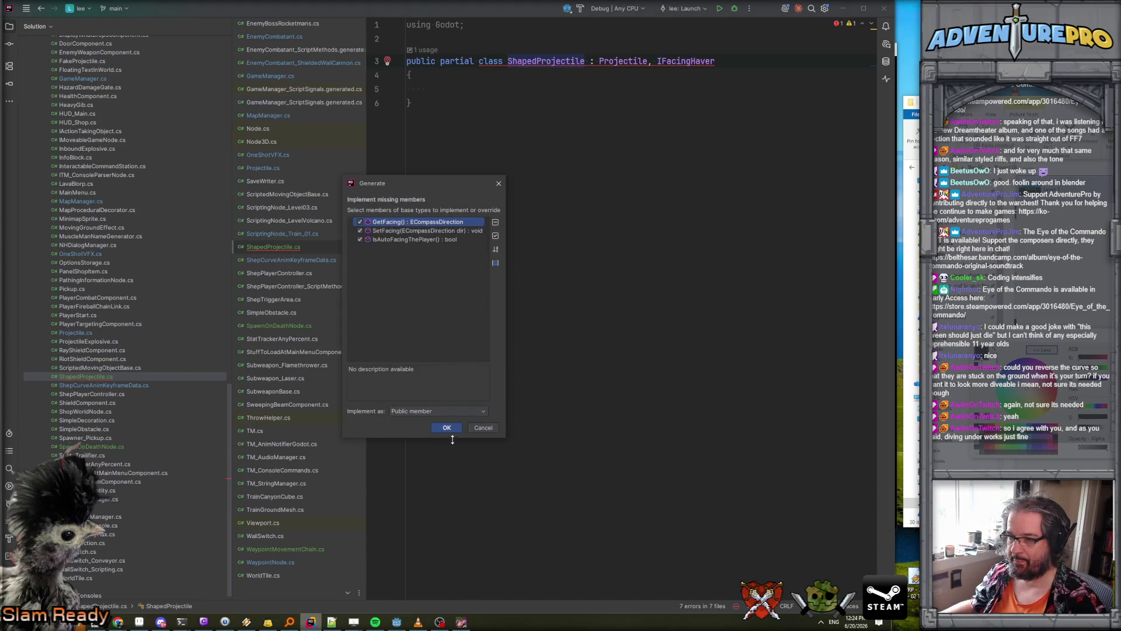
{"action": "left_click", "coordinate": [447, 428]}
{"action": "left_click", "coordinate": [451, 76]}
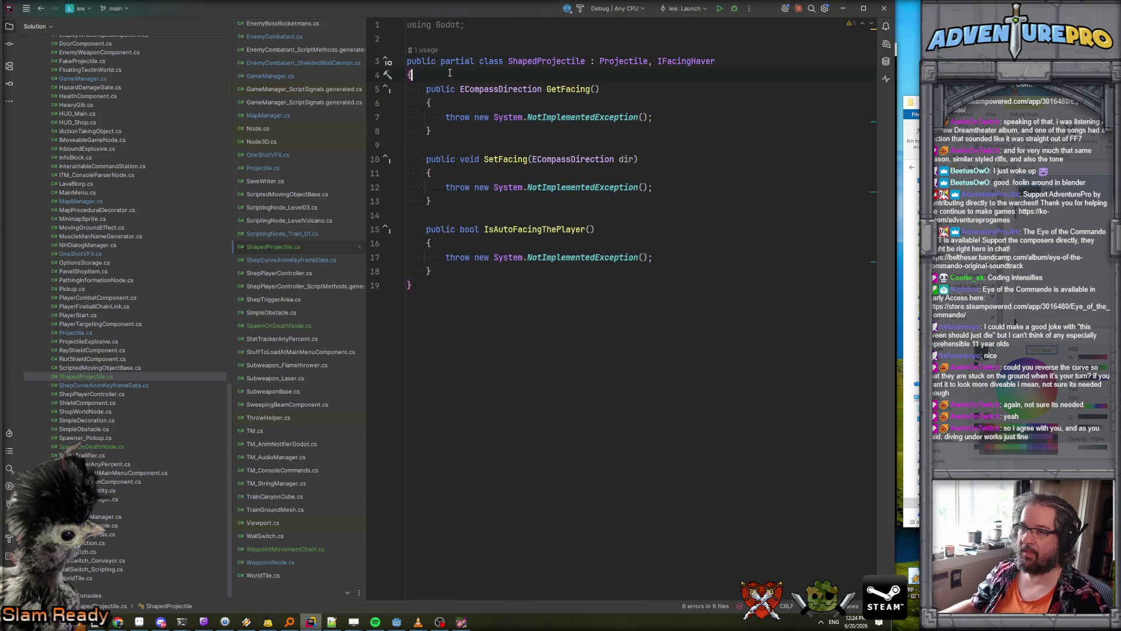
- Add a private 'ECompassDirection facing;' field at the top of the class
{"action": "key", "text": "Return"}
{"action": "type", "text": "EC"}
{"action": "key", "text": "Down"}
{"action": "key", "text": "Down"}
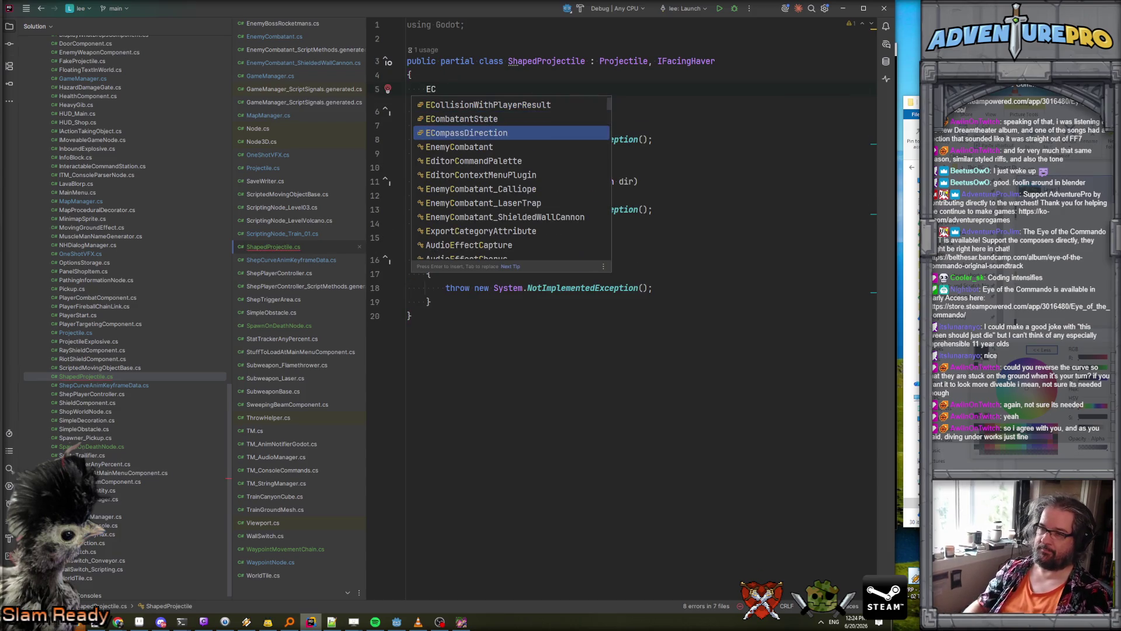
{"action": "key", "text": "Return"}
{"action": "type", "text": "facing;"}
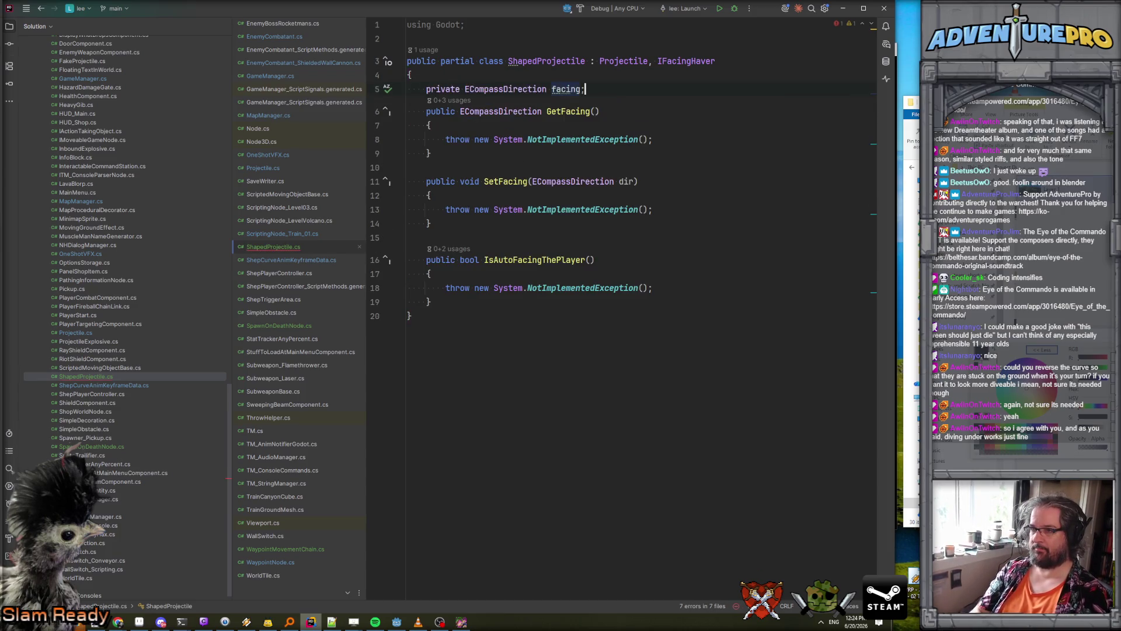
{"action": "key", "text": "Left"}
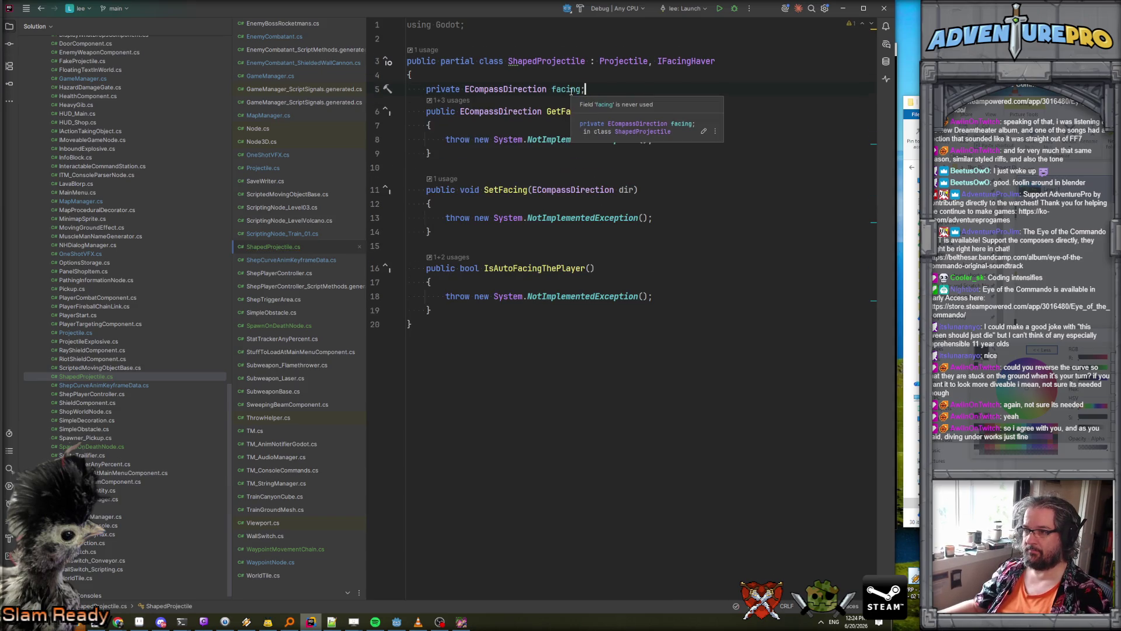
- Replace GetFacing's placeholder throw with 'return facing;'
{"action": "left_click", "coordinate": [448, 139]}
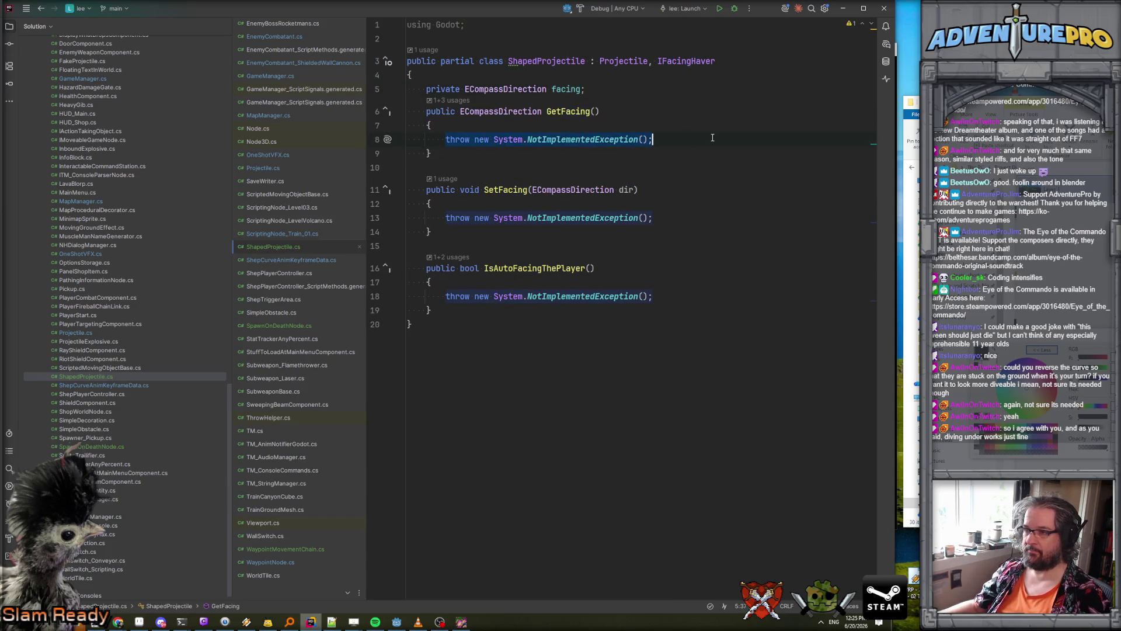
{"action": "key", "text": "shift+End"}
{"action": "key", "text": "Delete"}
{"action": "type", "text": "return fa"}
{"action": "key", "text": "Return"}
{"action": "type", "text": ";"}
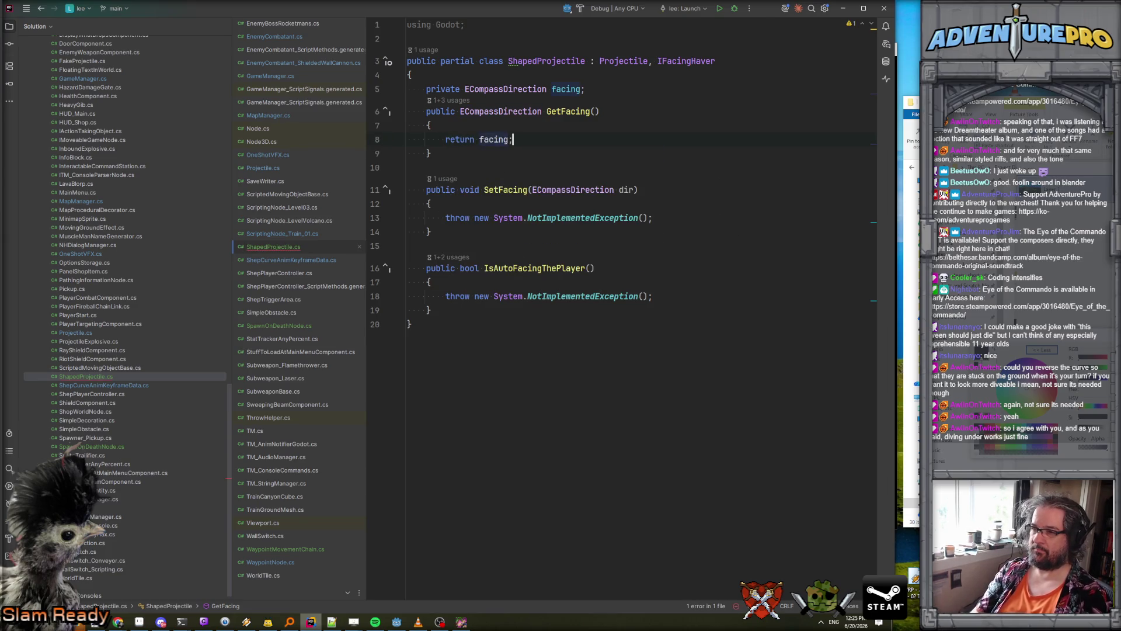
- Replace SetFacing's placeholder throw with 'facing = dir;'
{"action": "left_click", "coordinate": [445, 217]}
{"action": "key", "text": "shift+End"}
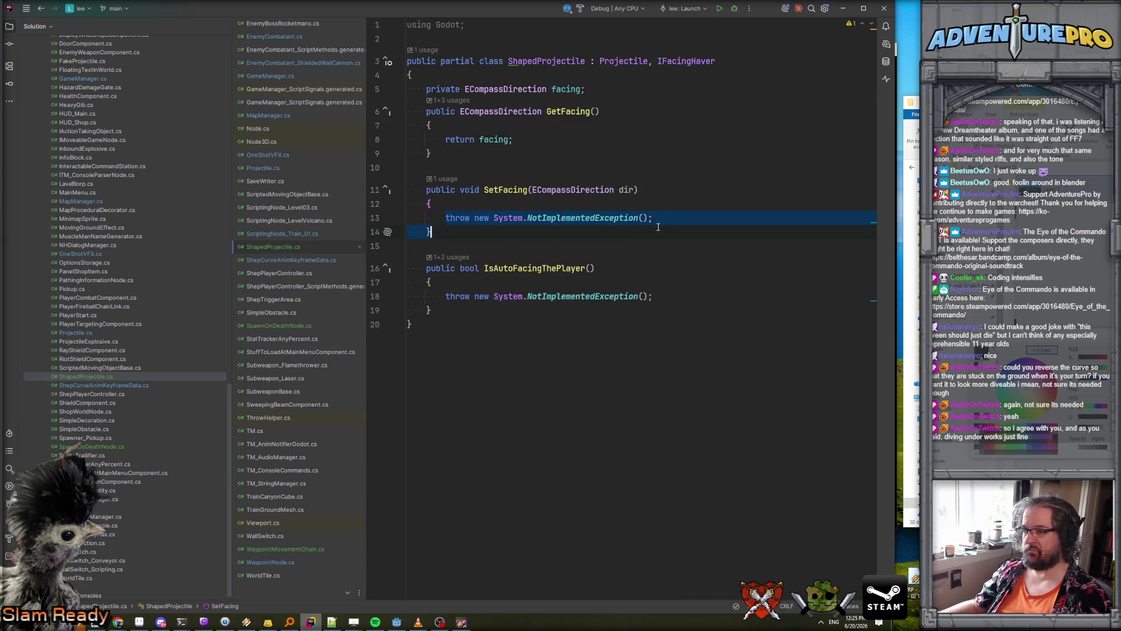
{"action": "key", "text": "Delete"}
{"action": "type", "text": "fa"}
{"action": "key", "text": "Return"}
{"action": "type", "text": "= dir;"}
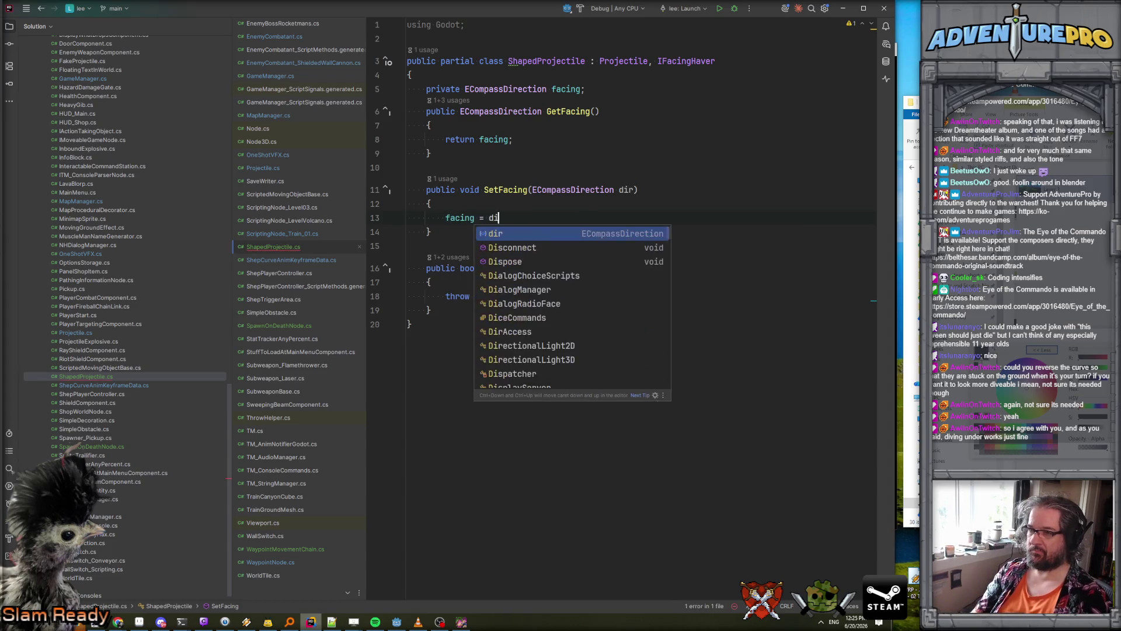
- Make IsAutoFacingThePlayer 'return false;' instead of throwing
{"action": "left_click", "coordinate": [445, 296]}
{"action": "key", "text": "shift+End"}
{"action": "type", "text": "f"}
{"action": "key", "text": "Return"}
{"action": "type", "text": ";lsd"}
{"action": "key", "text": "BackSpace"}
{"action": "key", "text": "BackSpace"}
{"action": "key", "text": "BackSpace"}
{"action": "type", "text": "return false;"}
- Add blank lines below the last method and open Projectile.cs
{"action": "left_click", "coordinate": [430, 282]}
{"action": "left_click", "coordinate": [508, 217]}
{"action": "key", "text": "Up"}
{"action": "key", "text": "Up"}
{"action": "key", "text": "Up"}
{"action": "left_click", "coordinate": [429, 125]}
{"action": "left_click", "coordinate": [431, 310]}
{"action": "key", "text": "Return"}
{"action": "key", "text": "Return"}
{"action": "key", "text": "Return"}
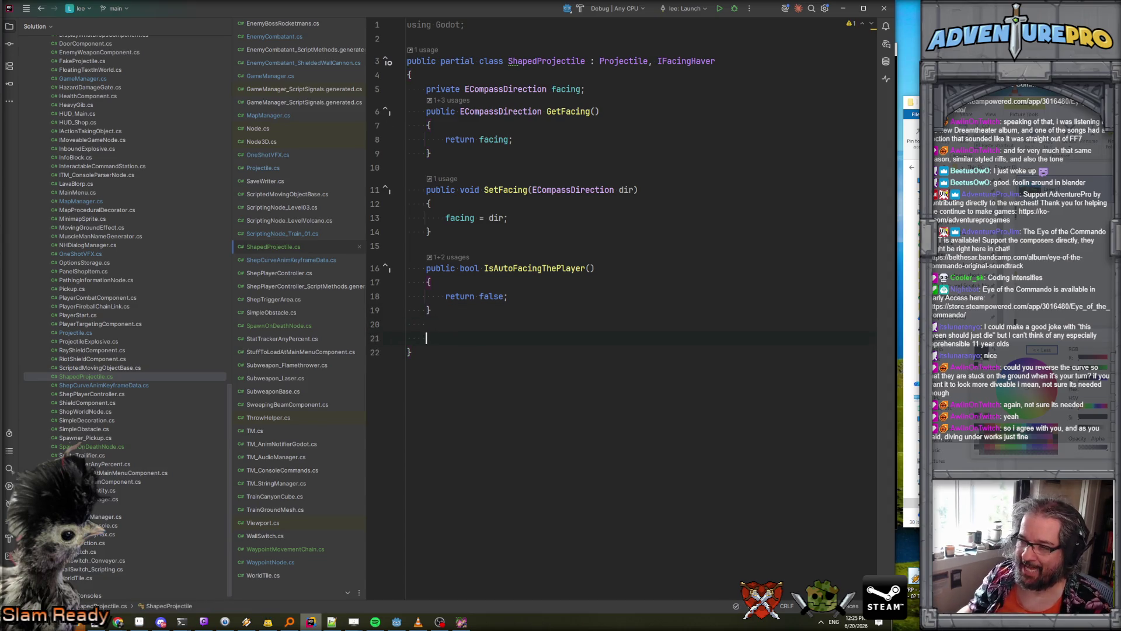
{"action": "key", "text": "Up"}
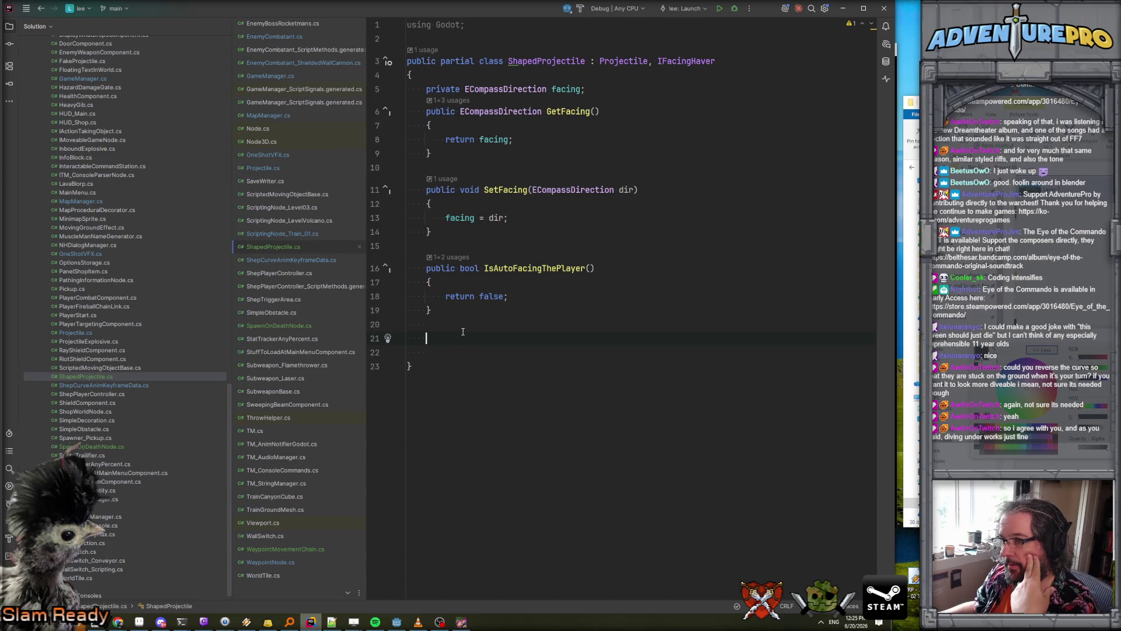
{"action": "left_click", "coordinate": [272, 168]}
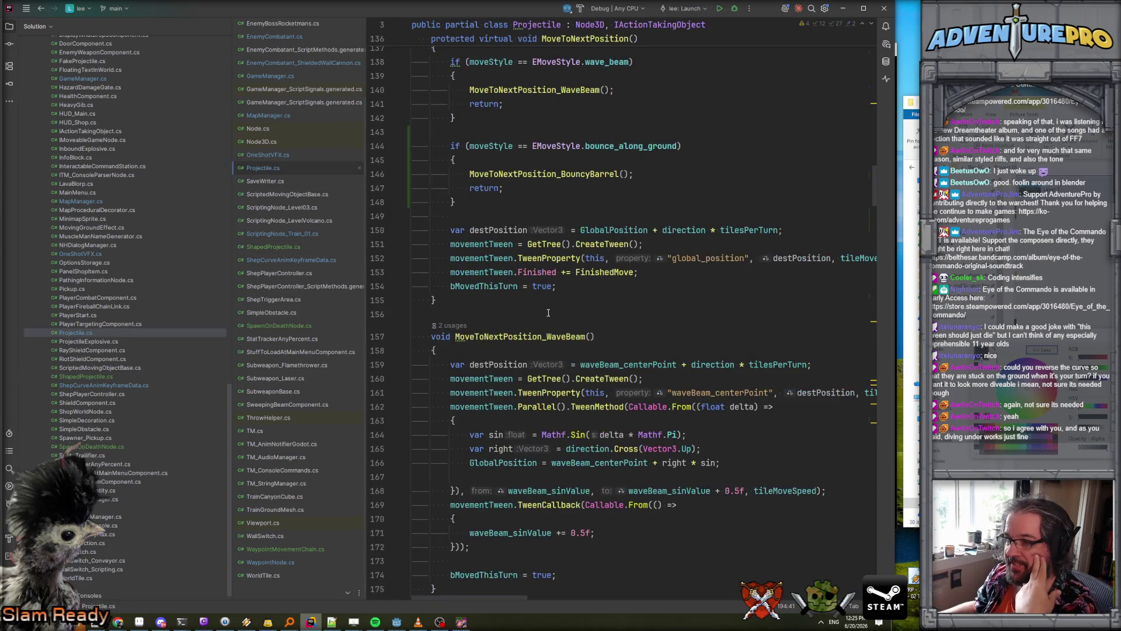
- Find Launch in Projectile.cs, mark it virtual, and select the whole method to copy
{"action": "scroll", "coordinate": [548, 313], "scroll_direction": "down", "scroll_amount": 2}
{"action": "scroll", "coordinate": [547, 313], "scroll_direction": "down", "scroll_amount": 15}
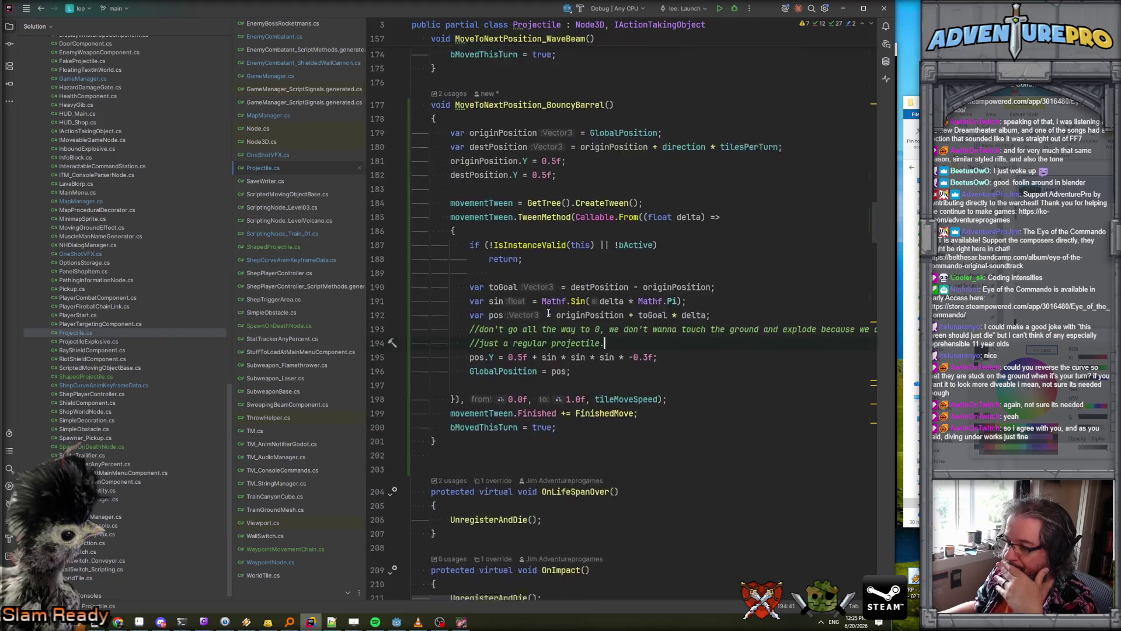
{"action": "scroll", "coordinate": [548, 313], "scroll_direction": "down", "scroll_amount": 7}
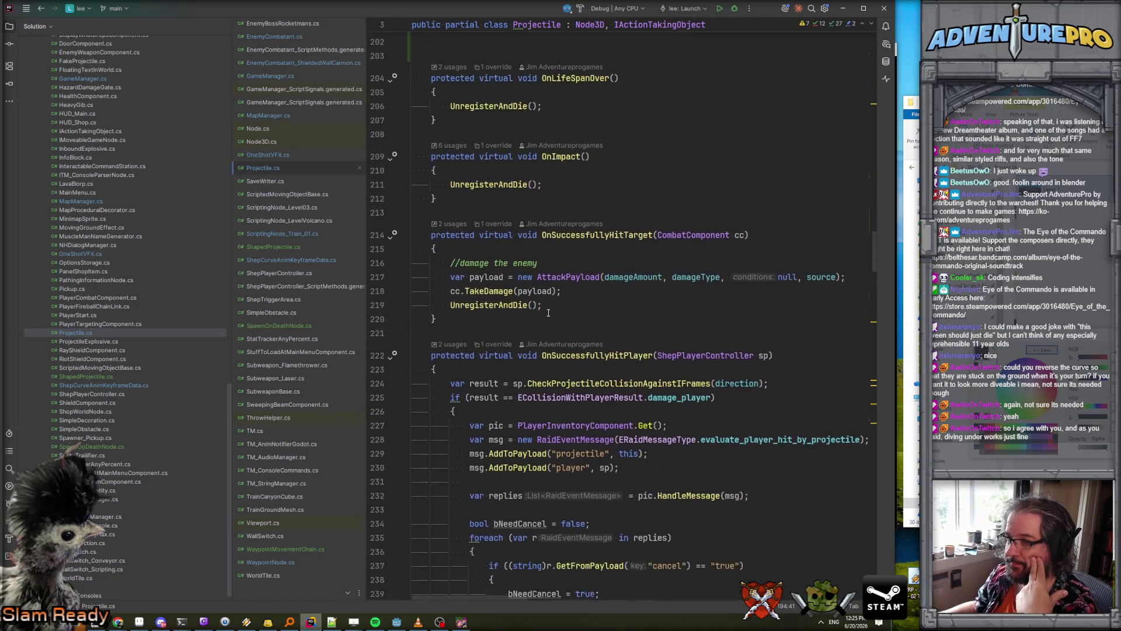
{"action": "scroll", "coordinate": [548, 313], "scroll_direction": "down", "scroll_amount": 17}
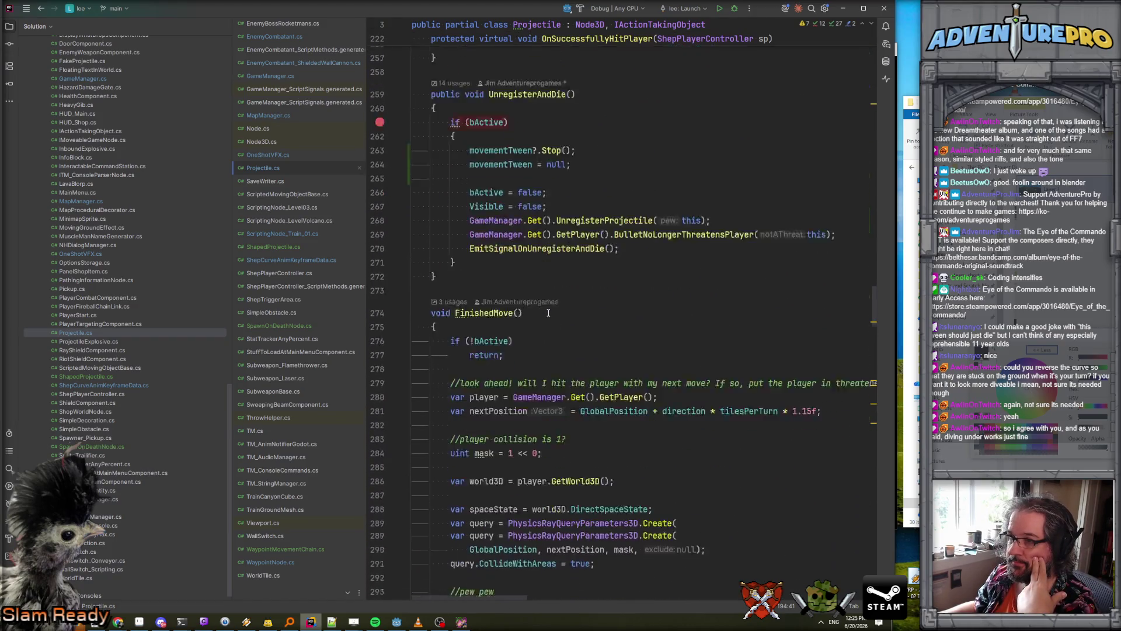
{"action": "scroll", "coordinate": [548, 313], "scroll_direction": "down", "scroll_amount": 13}
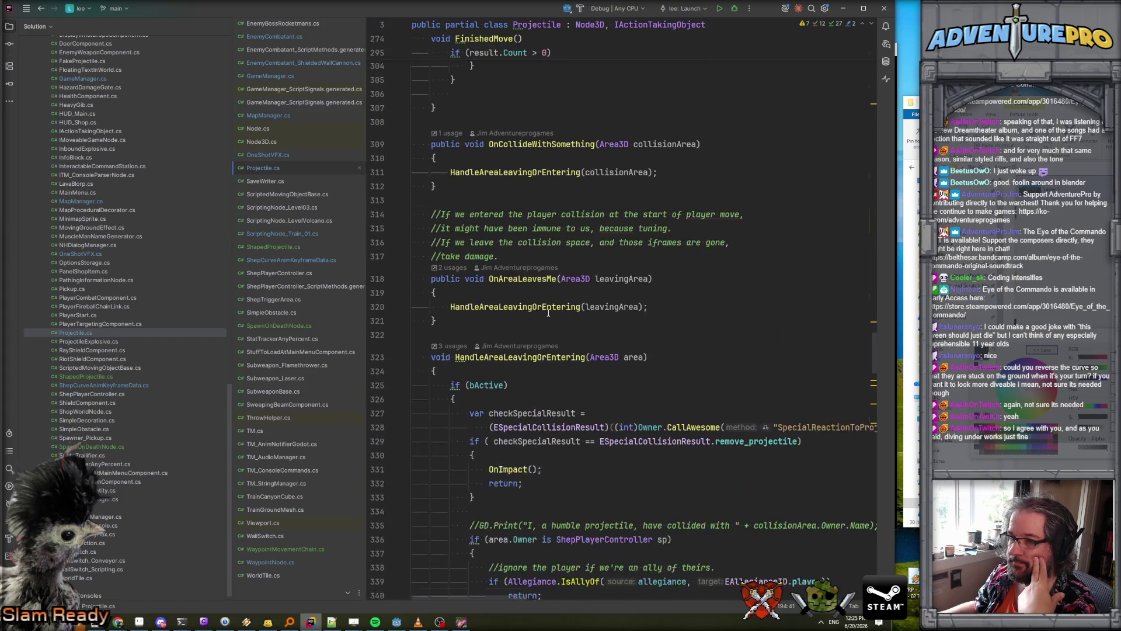
{"action": "scroll", "coordinate": [547, 313], "scroll_direction": "down", "scroll_amount": 10}
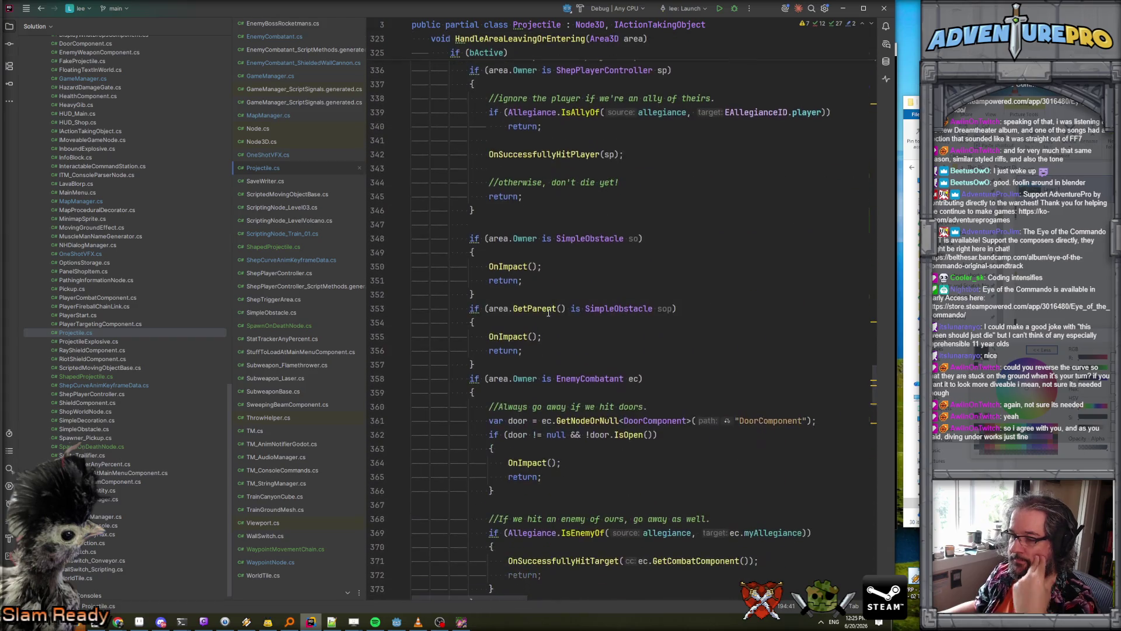
{"action": "key", "text": "ctrl+f"}
{"action": "type", "text": "launch"}
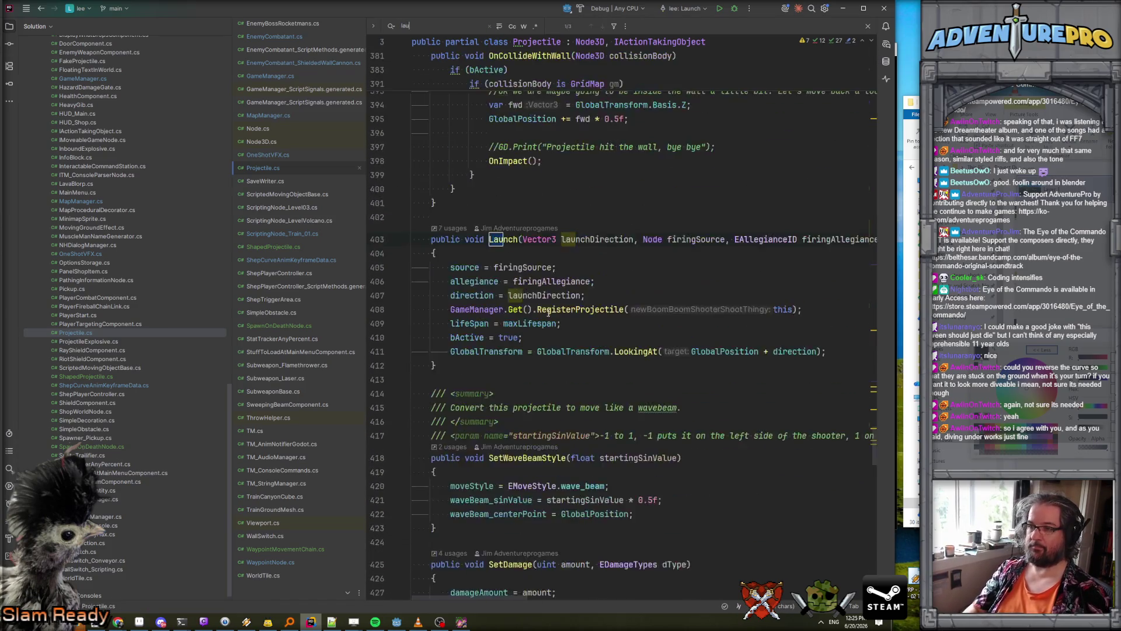
{"action": "left_click", "coordinate": [450, 267]}
{"action": "type", "text": "virtual"}
{"action": "key", "text": "Escape"}
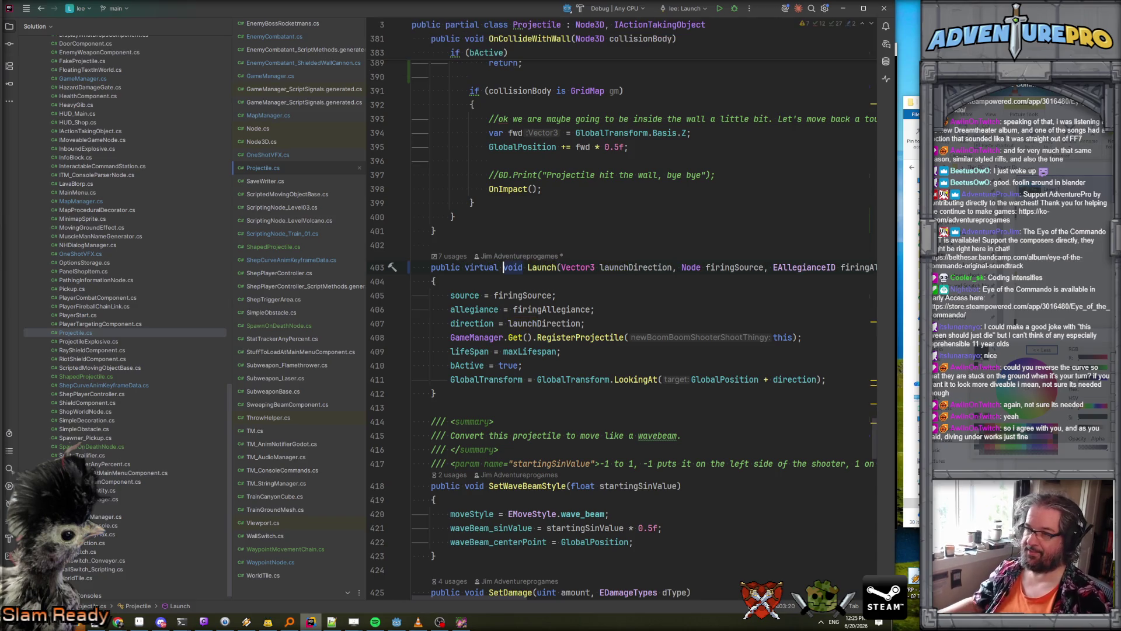
{"action": "left_click_drag", "start_coordinate": [449, 389], "coordinate": [404, 274]}
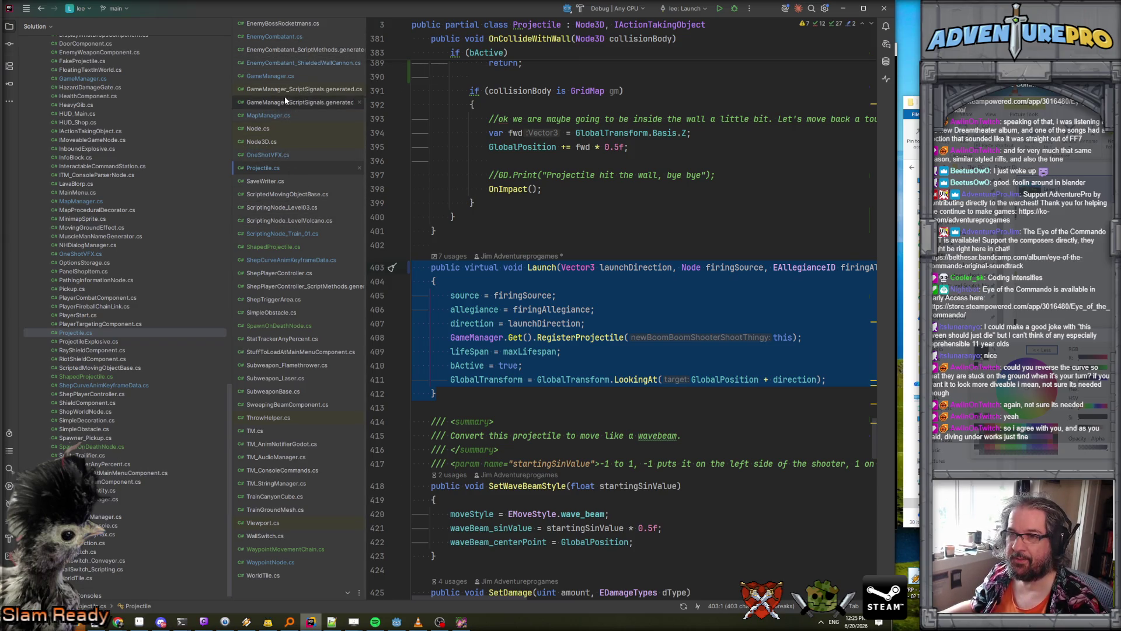
{"action": "left_click", "coordinate": [291, 248]}
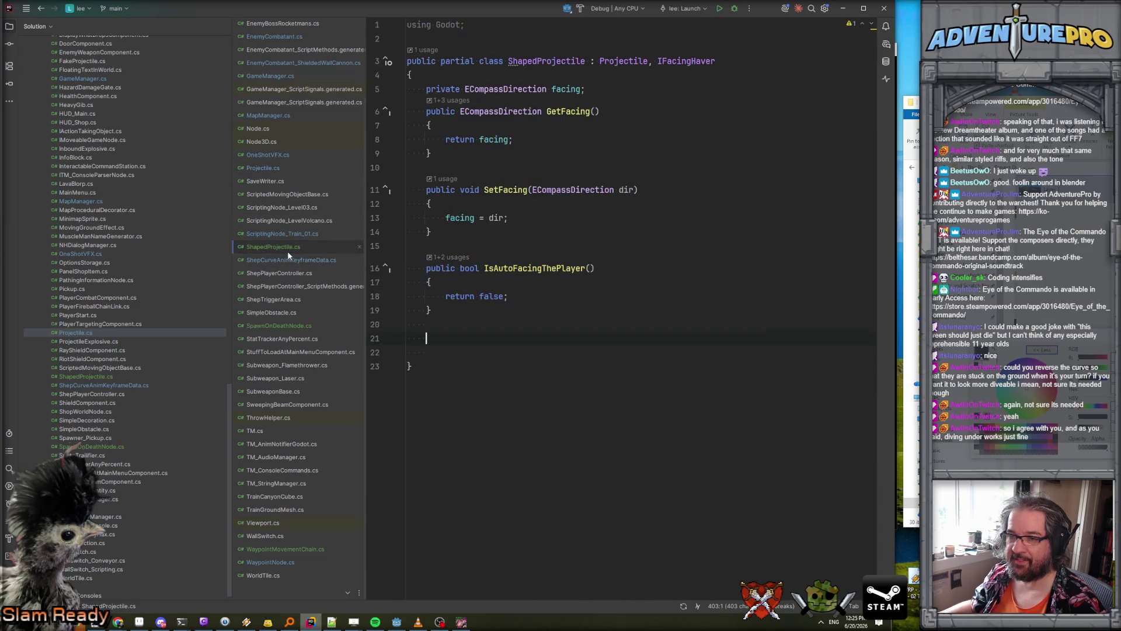
- Paste the Launch method into ShapedProjectile and declare it 'override void'
{"action": "key", "text": "ctrl+v"}
{"action": "double_click", "coordinate": [468, 338]}
{"action": "type", "text": "ov"}
{"action": "key", "text": "Return"}
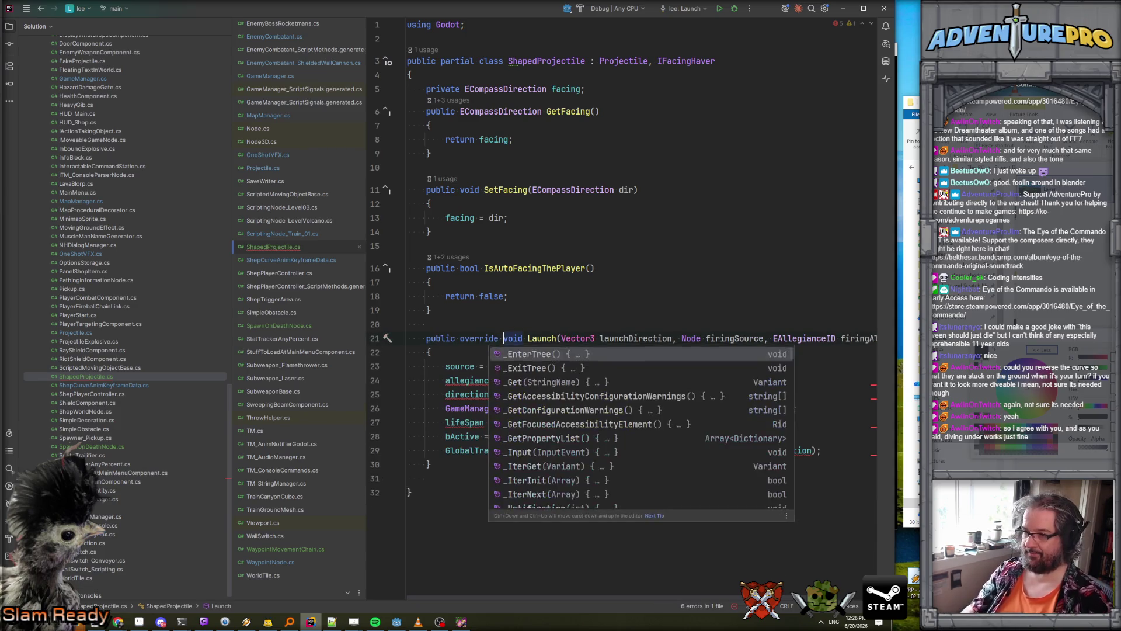
{"action": "type", "text": "void"}
- Add 'base.Launch(launchDirection, firingSource, firingAllegiance);' as the first line of Launch
{"action": "left_click", "coordinate": [455, 347]}
{"action": "key", "text": "Return"}
{"action": "type", "text": "base.La"}
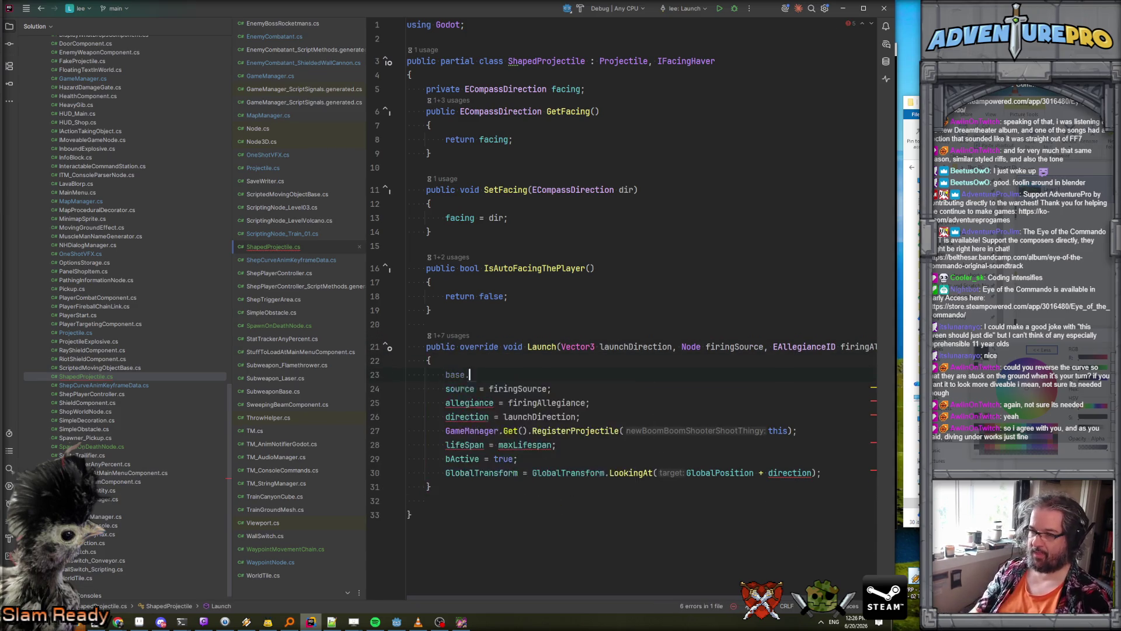
{"action": "key", "text": "Return"}
{"action": "type", "text": "l);"}
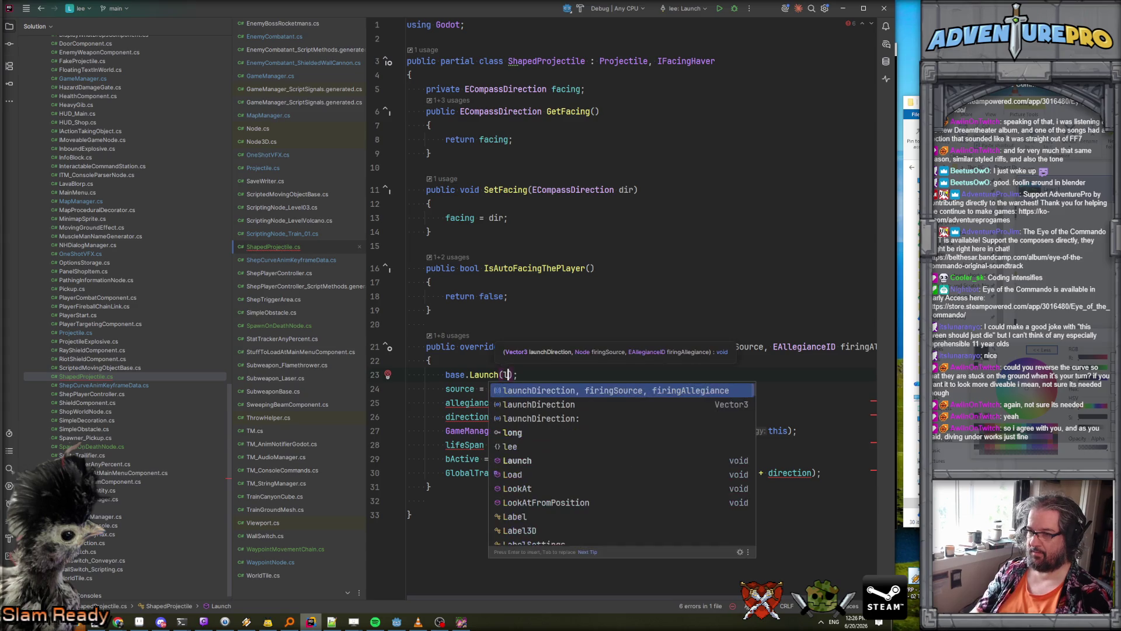
{"action": "key", "text": "Escape"}
{"action": "key", "text": "Escape"}
{"action": "key", "text": "Delete"}
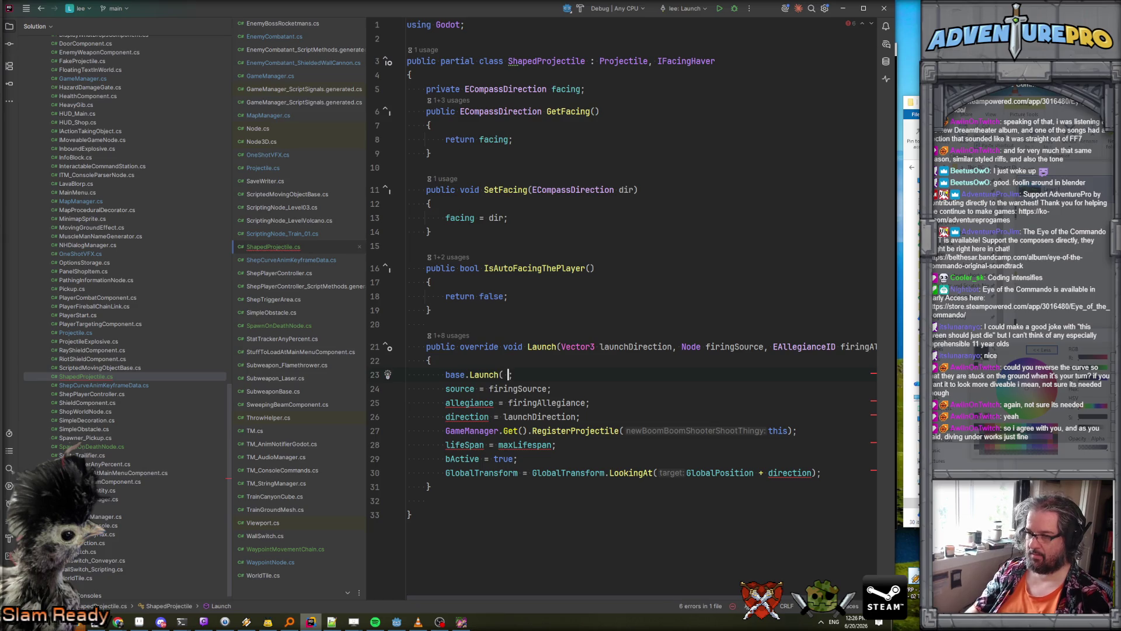
{"action": "key", "text": "ctrl+space"}
{"action": "key", "text": "Return"}
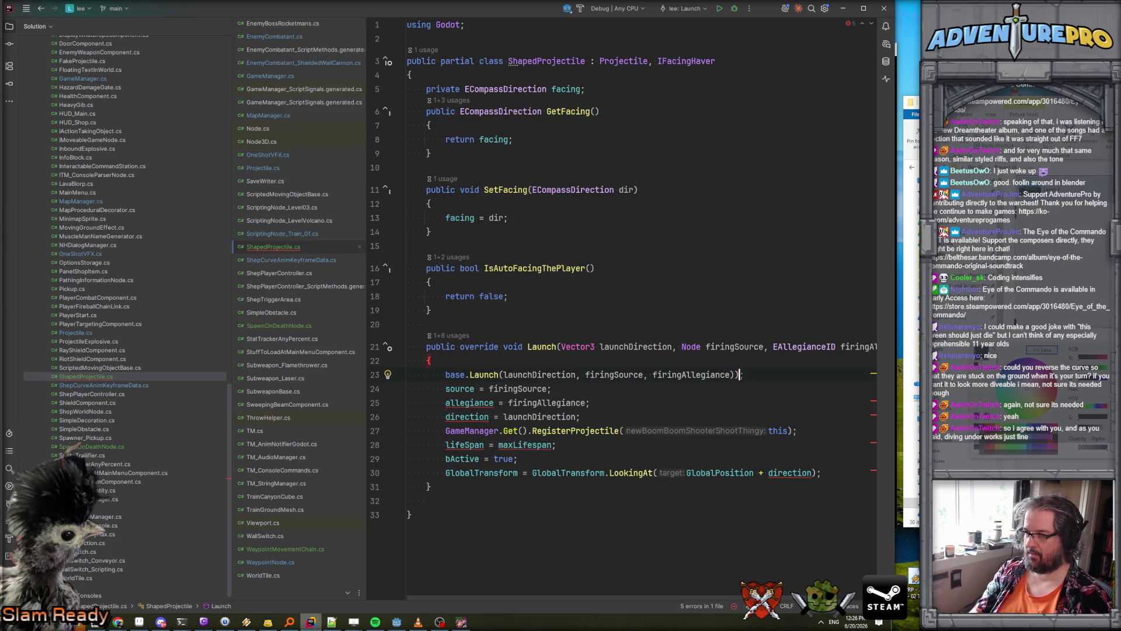